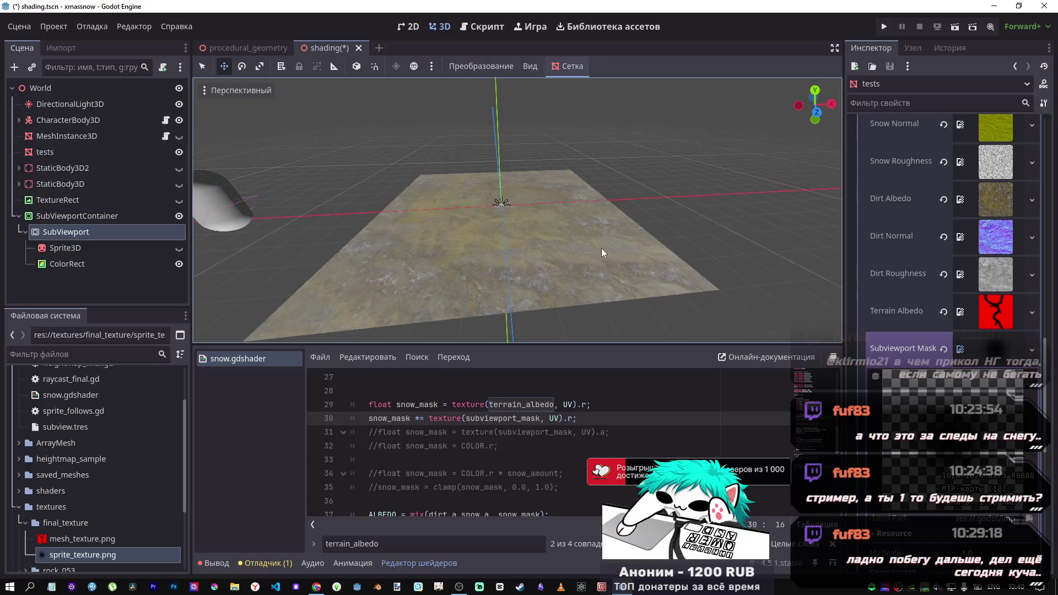
Zoom and orbit the 3D view to inspect the snow-and-dirt terrain plane from below
scroll(600, 264, down, 5)
scroll(600, 280, up, 8)
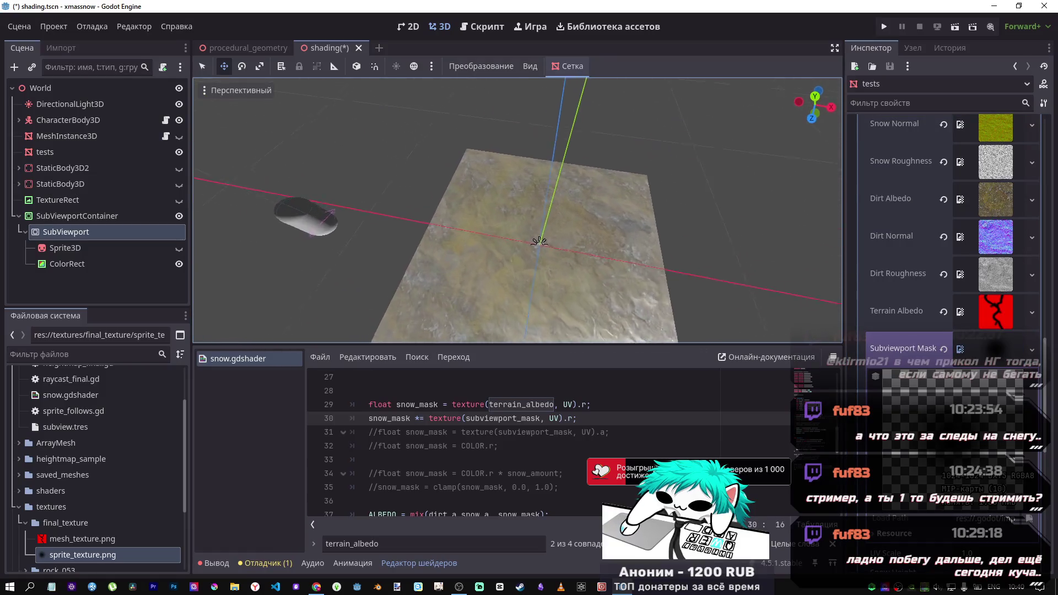
scroll(517, 210, up, 5)
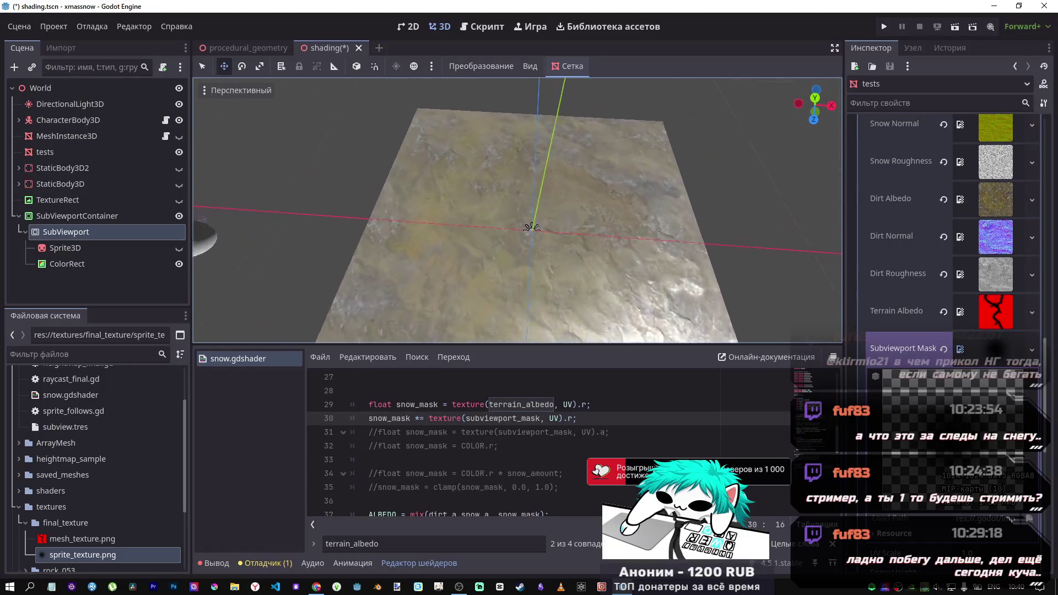
drag(783, 287, 810, 334)
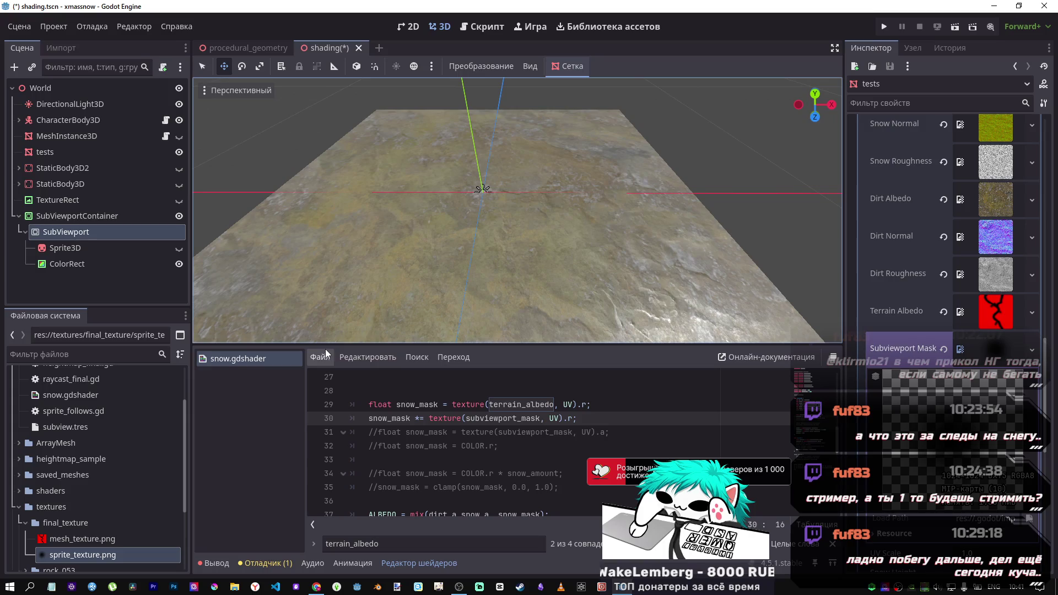
drag(402, 297, 429, 300)
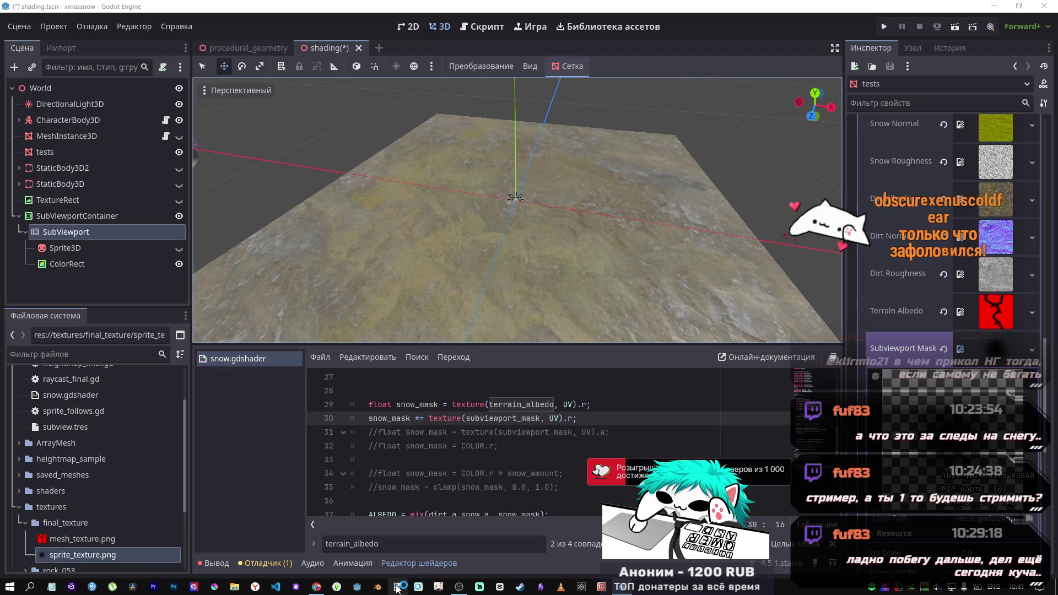
key(alt+Tab)
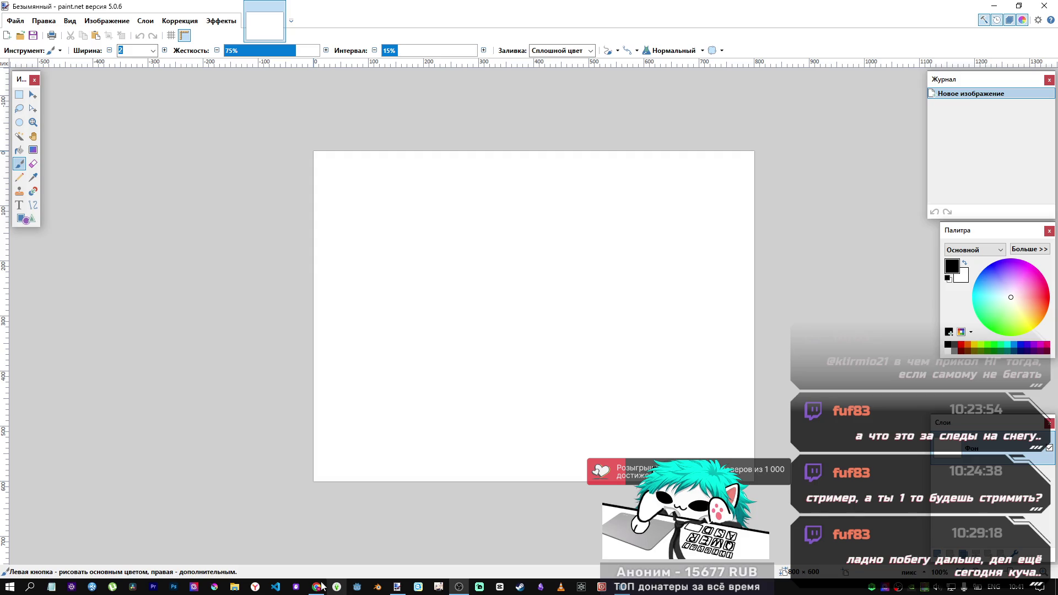
mouse_move(316, 590)
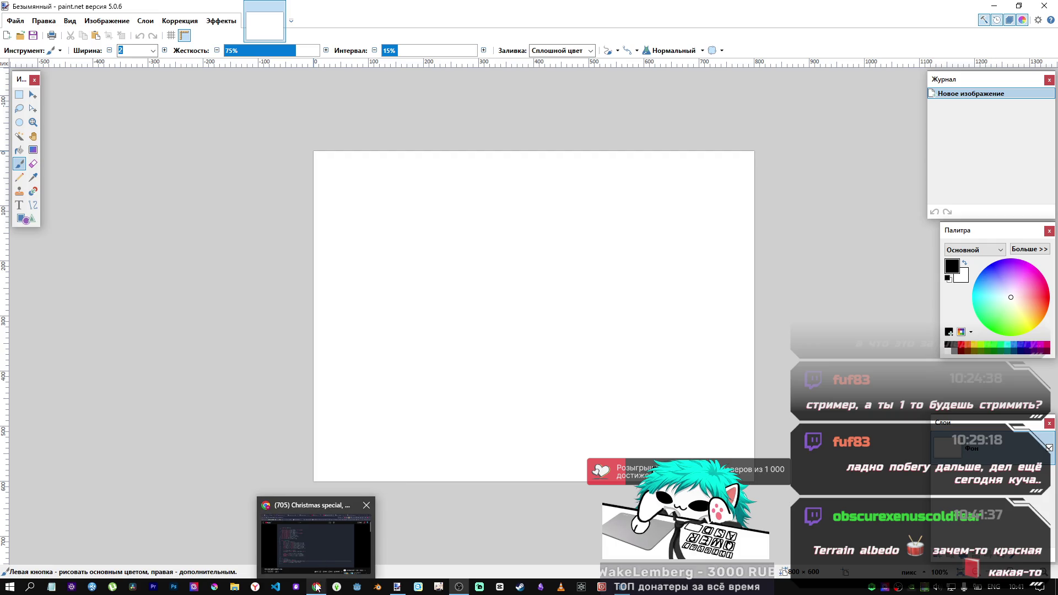
click(397, 587)
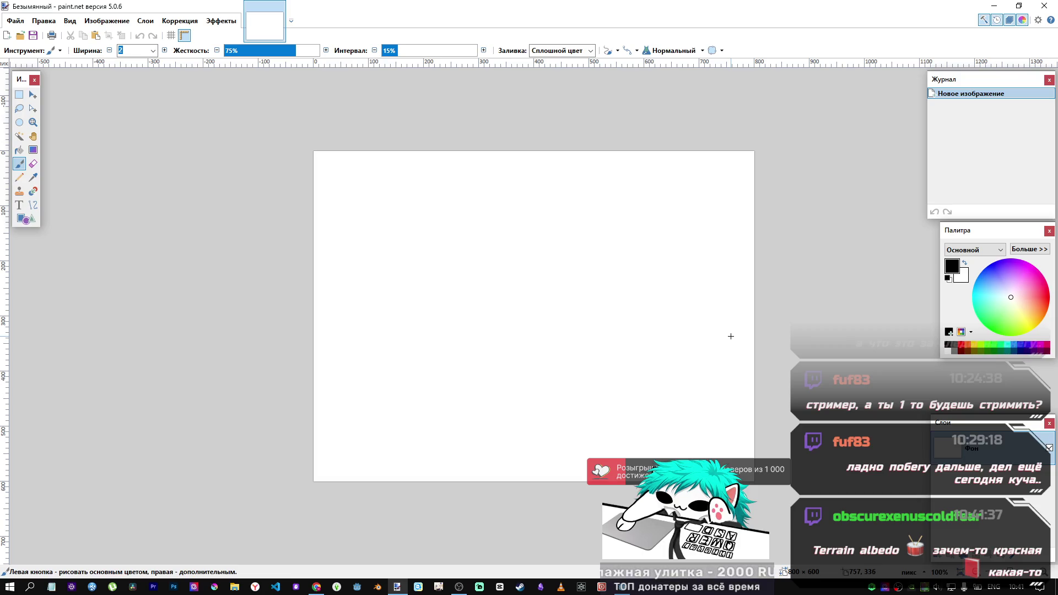
key(super)
key(Escape)
key(super+d)
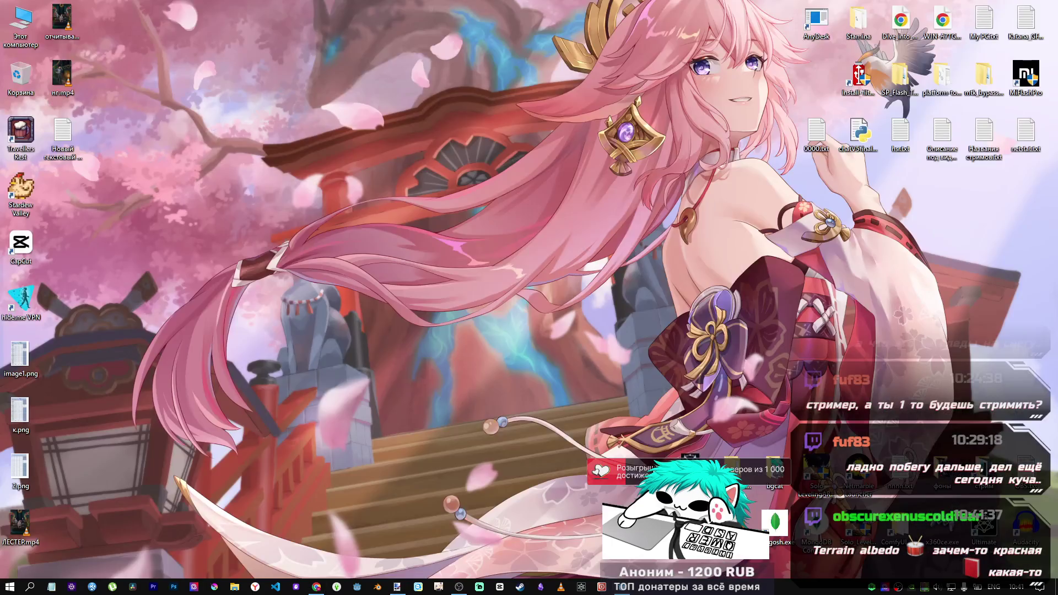
key(super+d)
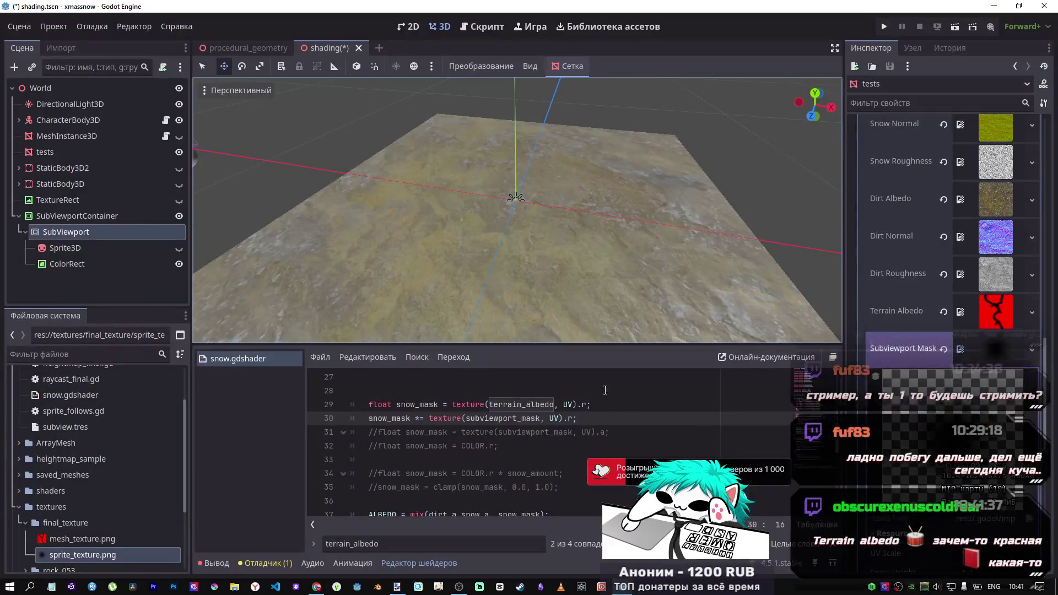
Open sprite_texture.png from the final_texture folder in paint.net via File Explorer
right_click(71, 553)
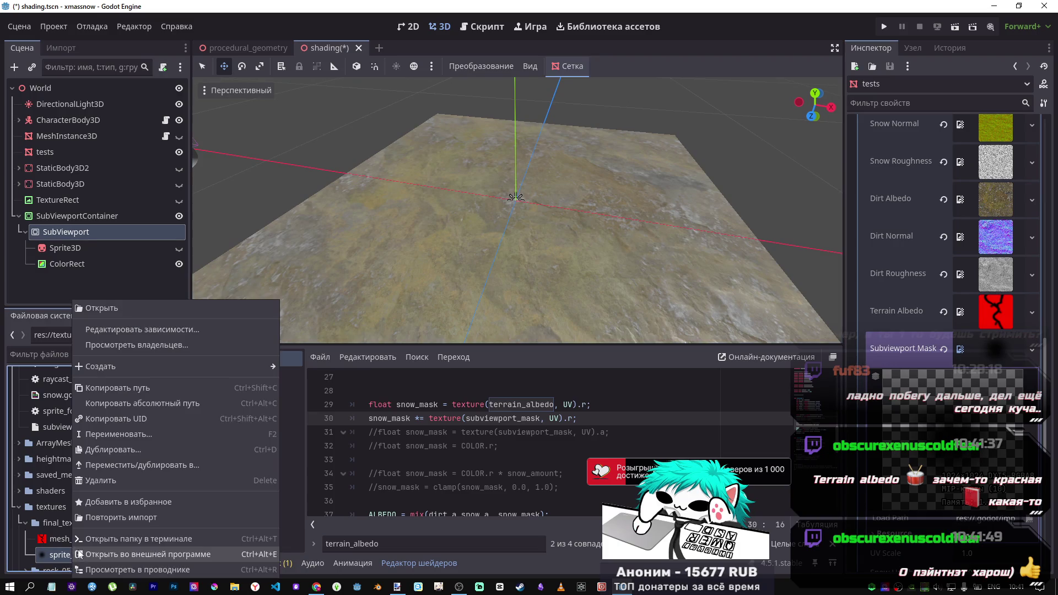
click(146, 570)
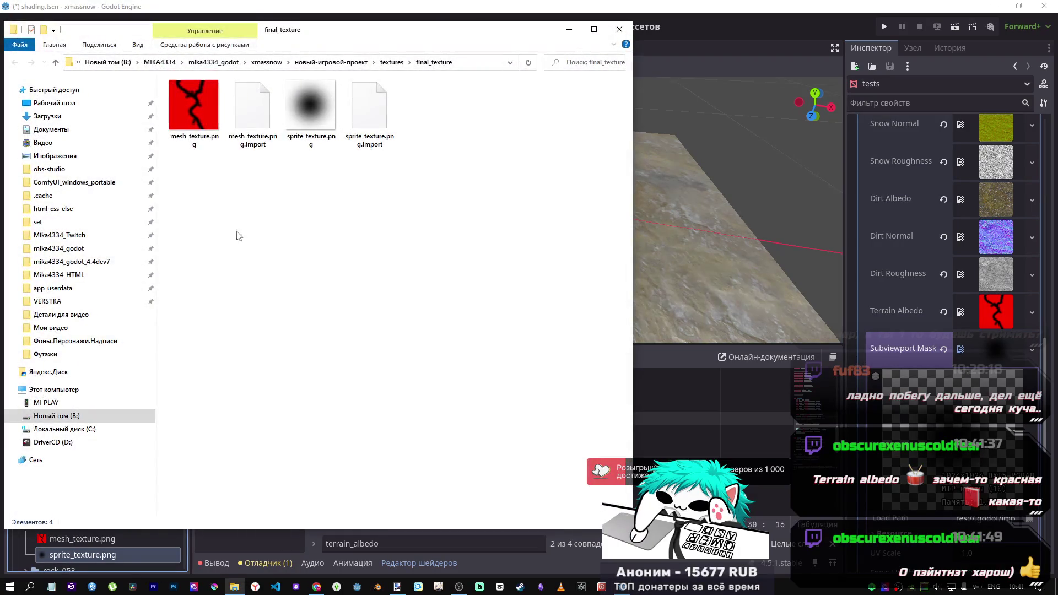
click(303, 127)
mouse_move(397, 589)
mouse_down()
mouse_move(394, 563)
mouse_move(600, 10)
mouse_up()
click(532, 313)
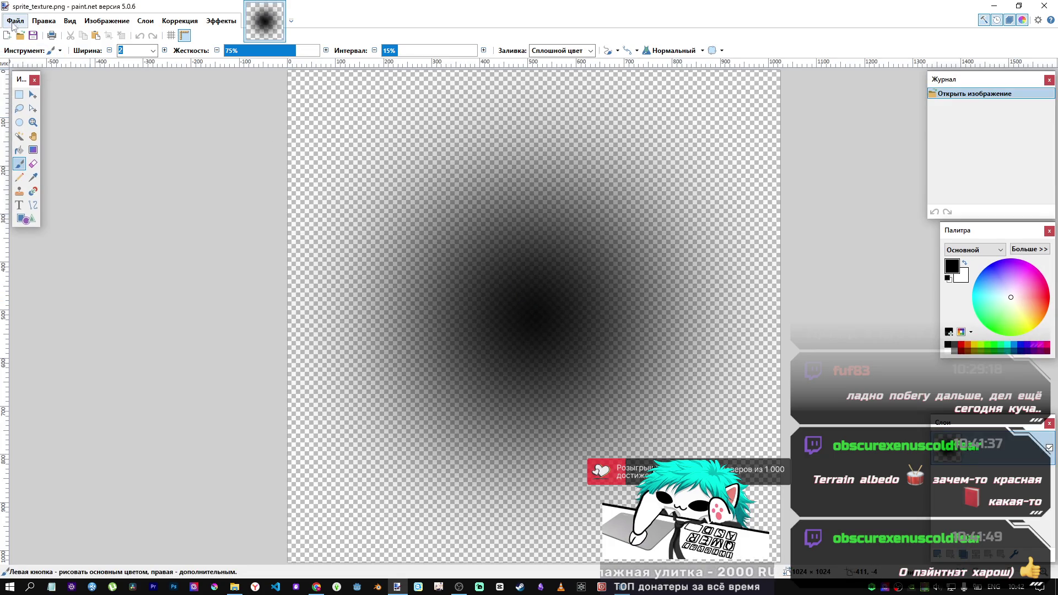
Select the whole gradient and create a new 1024×1024 image
key(ctrl+a)
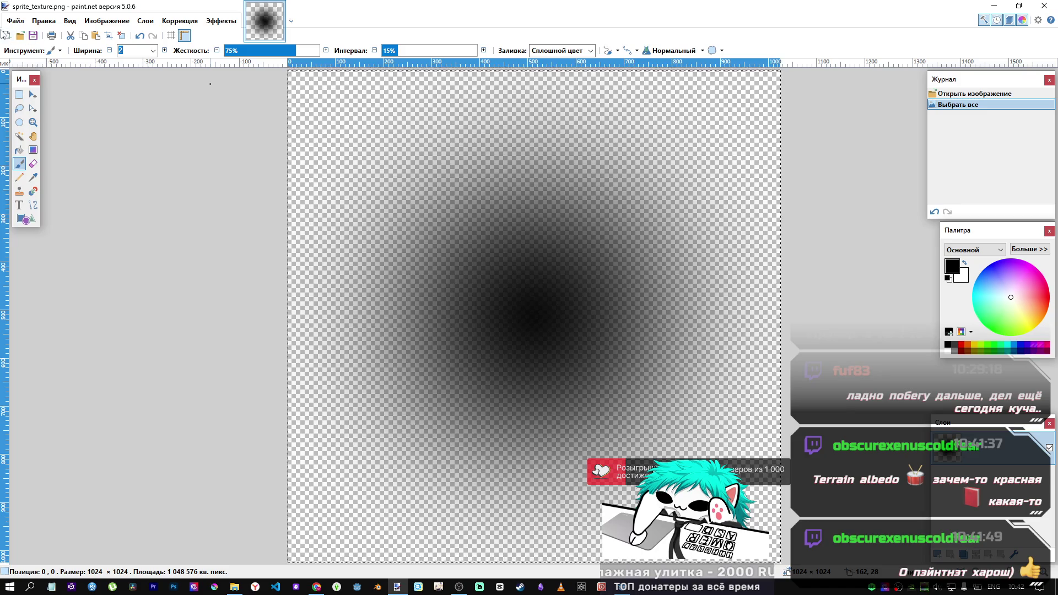
click(8, 35)
click(529, 363)
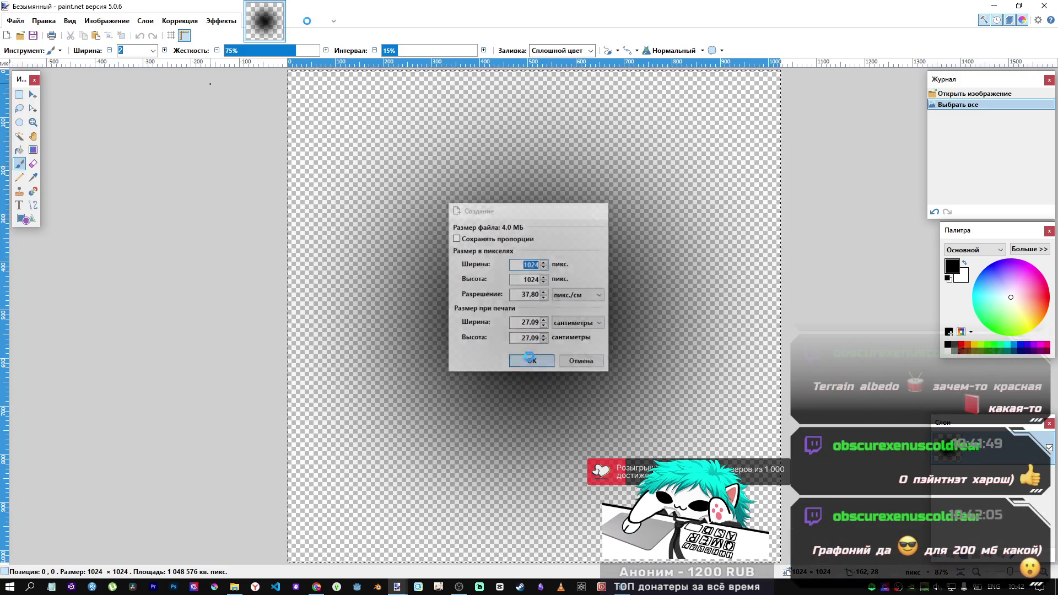
key(ctrl+Tab)
key(ctrl+Tab)
key(m)
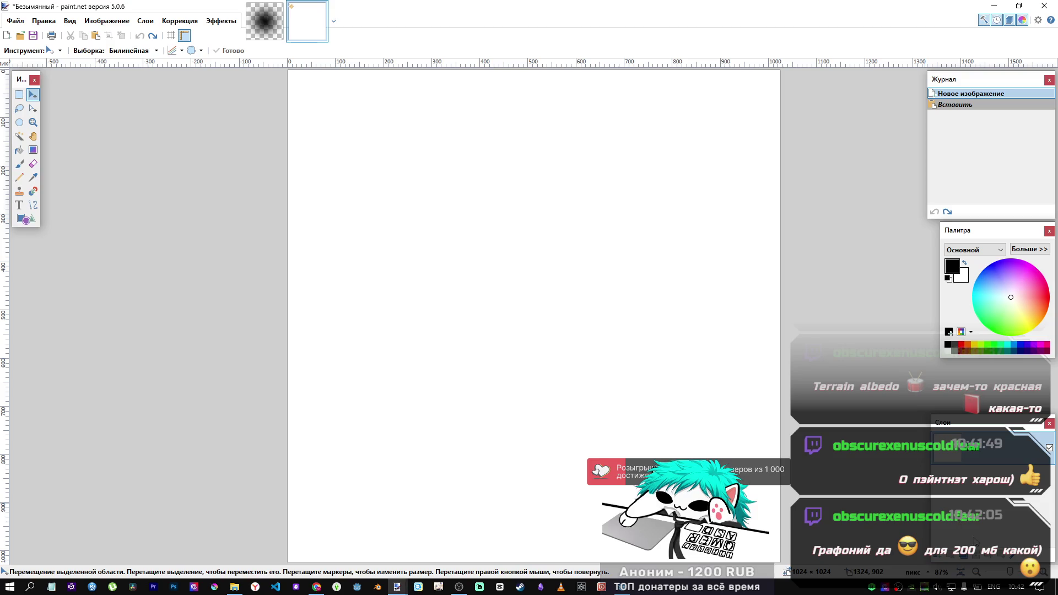
Paste the gradient onto a new cleared layer and fill the background red
click(938, 557)
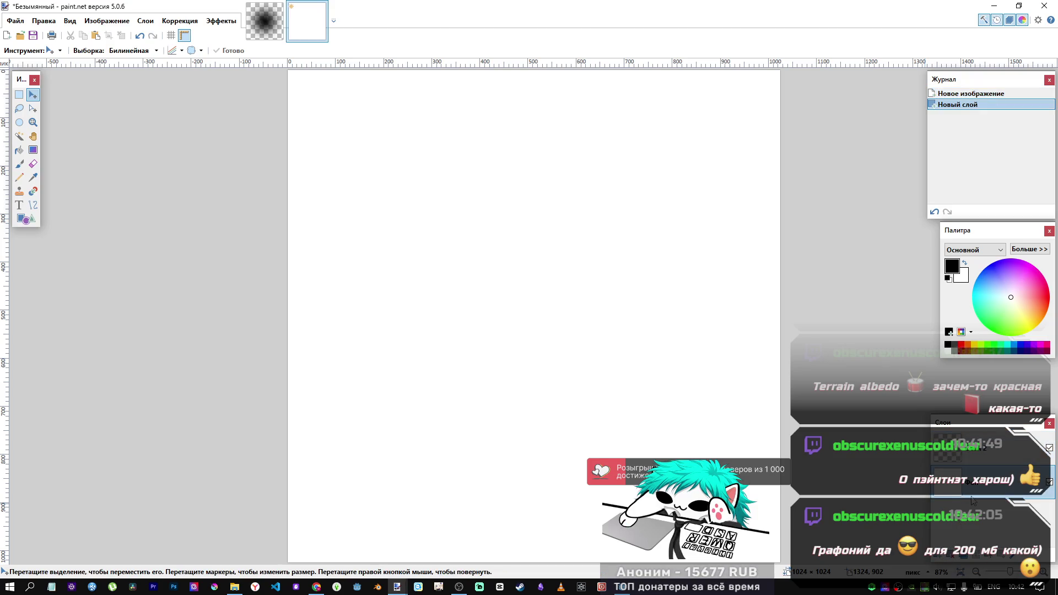
key(ctrl+a)
key(Delete)
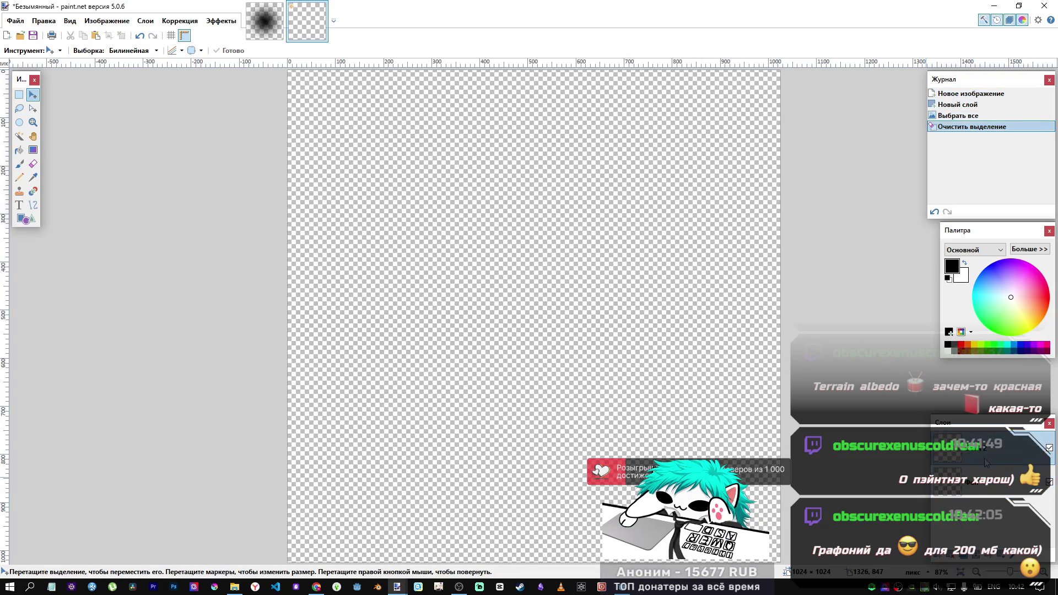
key(ctrl+v)
key(Return)
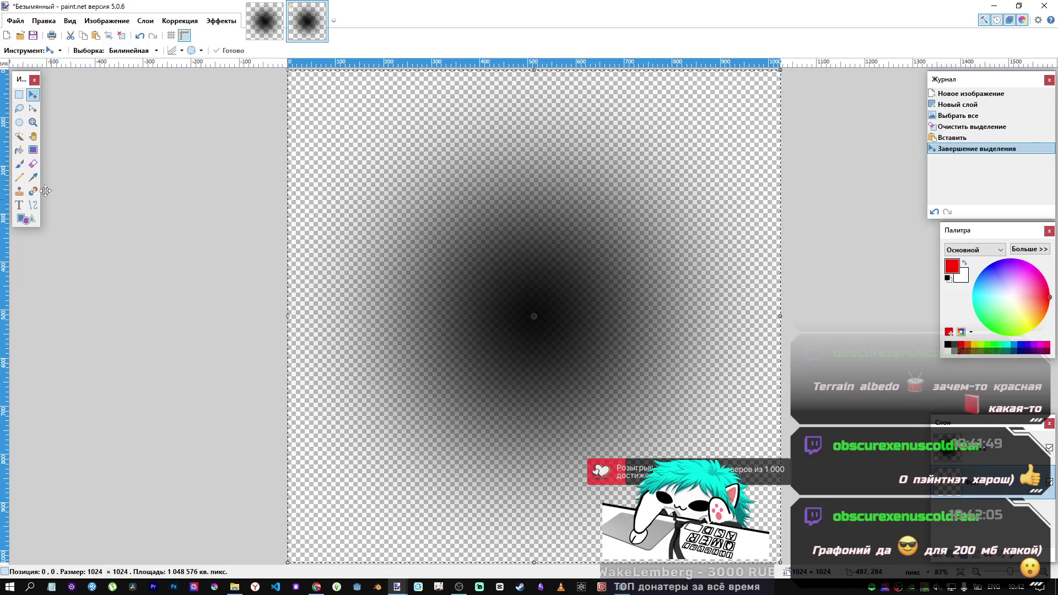
click(19, 149)
click(607, 317)
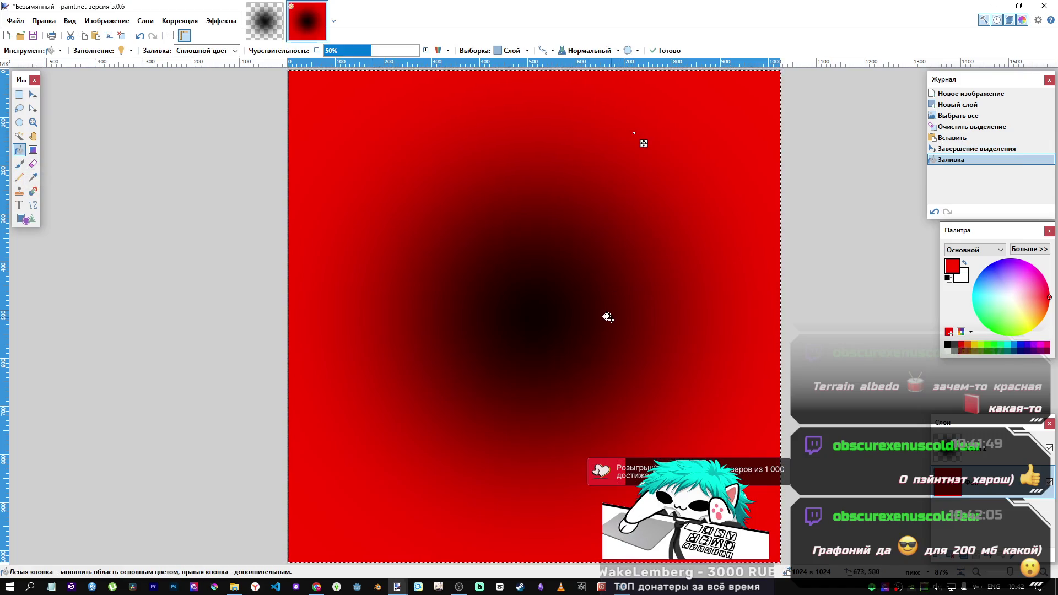
key(ctrl+s)
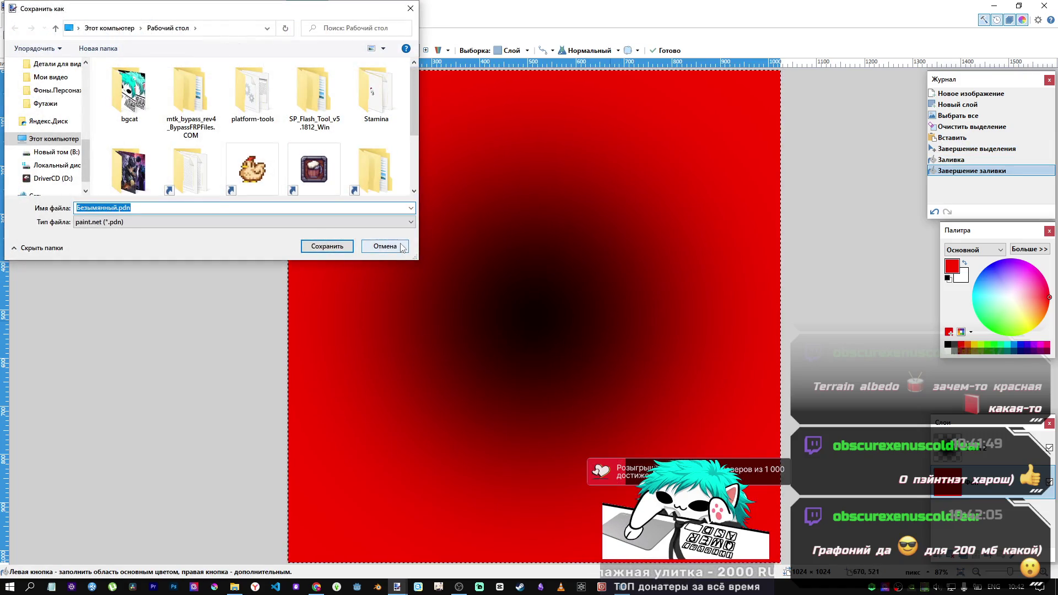
Dismiss the save prompt, then open and close the Save As dialog
click(401, 247)
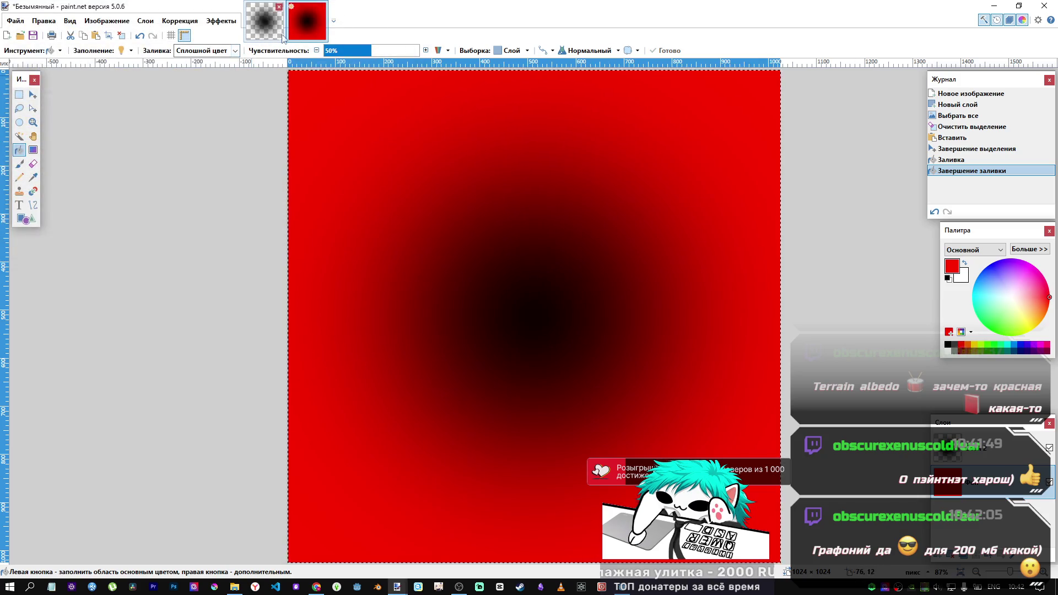
click(15, 20)
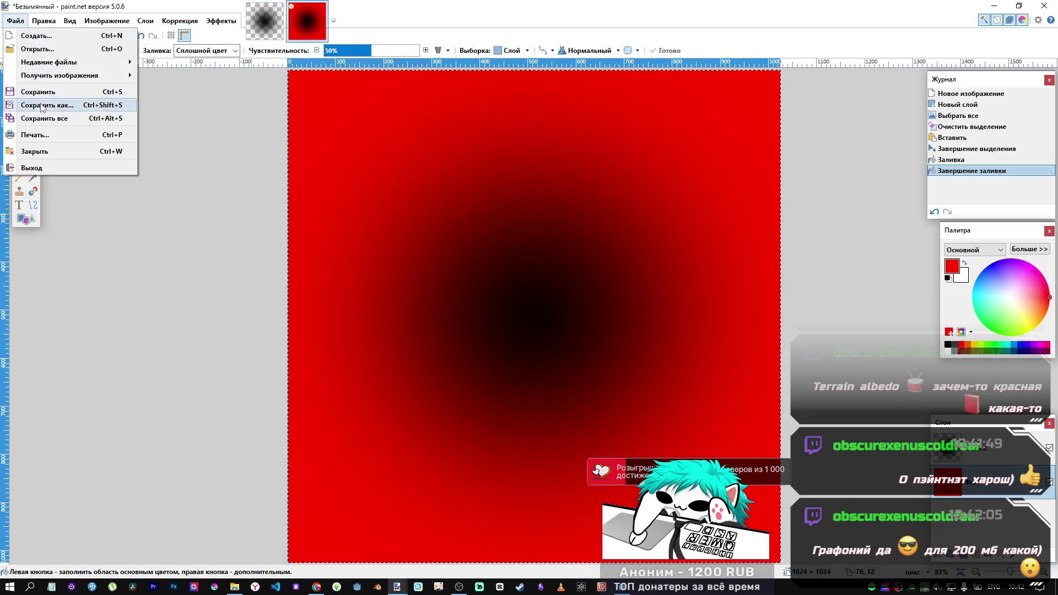
click(42, 105)
scroll(266, 184, down, 1)
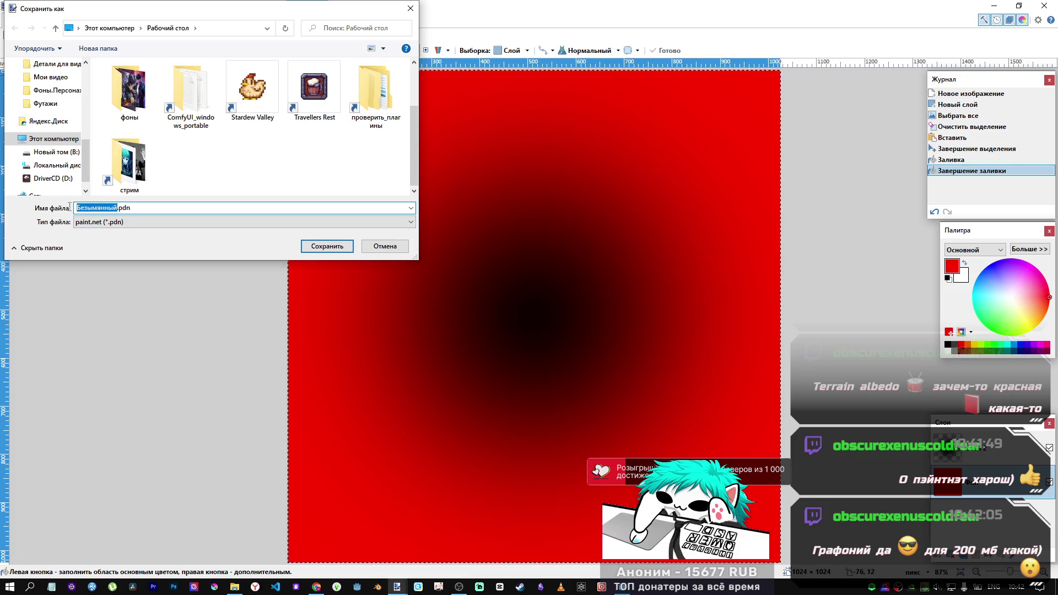
click(411, 8)
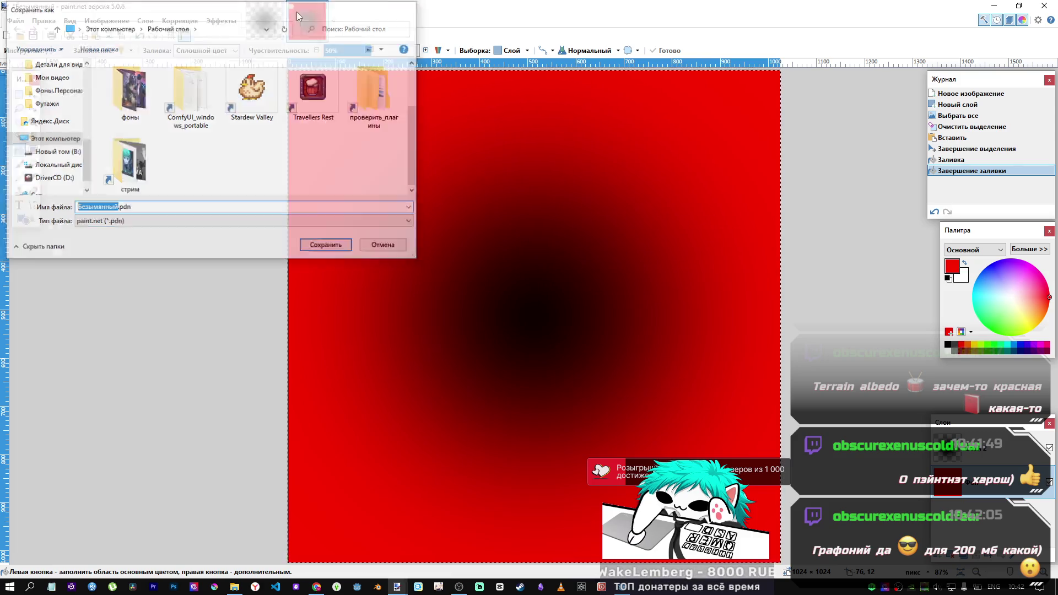
Reopen Save As with the file type set to PNG (*.png), then return to Godot
click(15, 21)
mouse_move(23, 61)
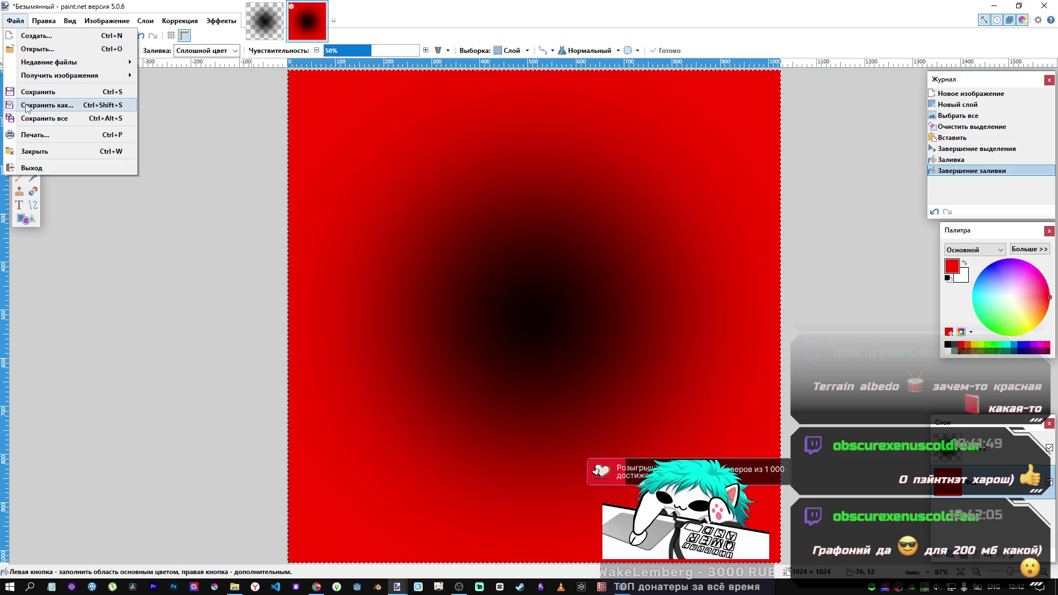
click(47, 104)
click(175, 222)
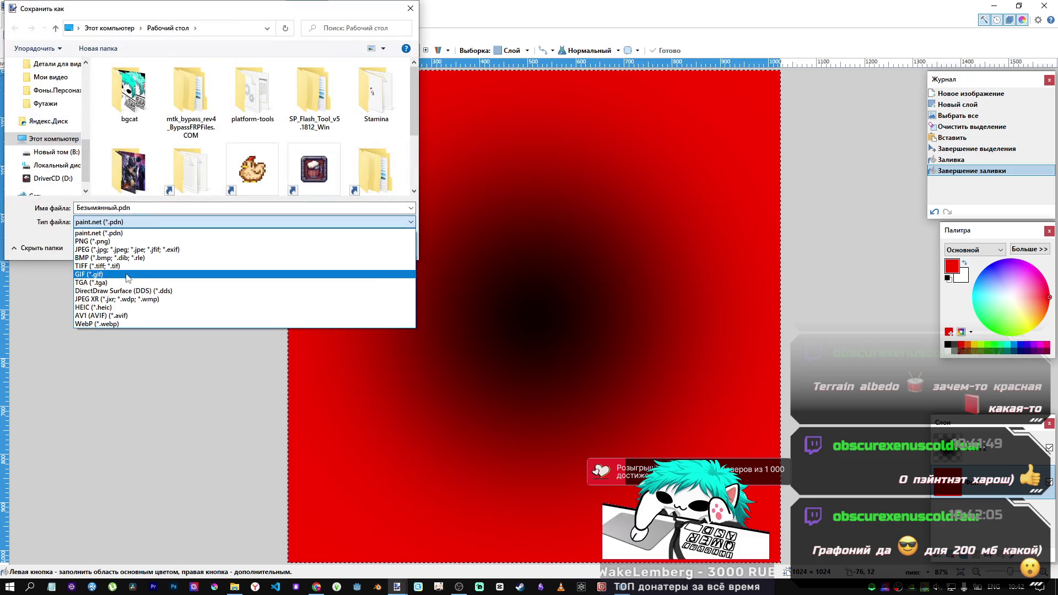
click(115, 242)
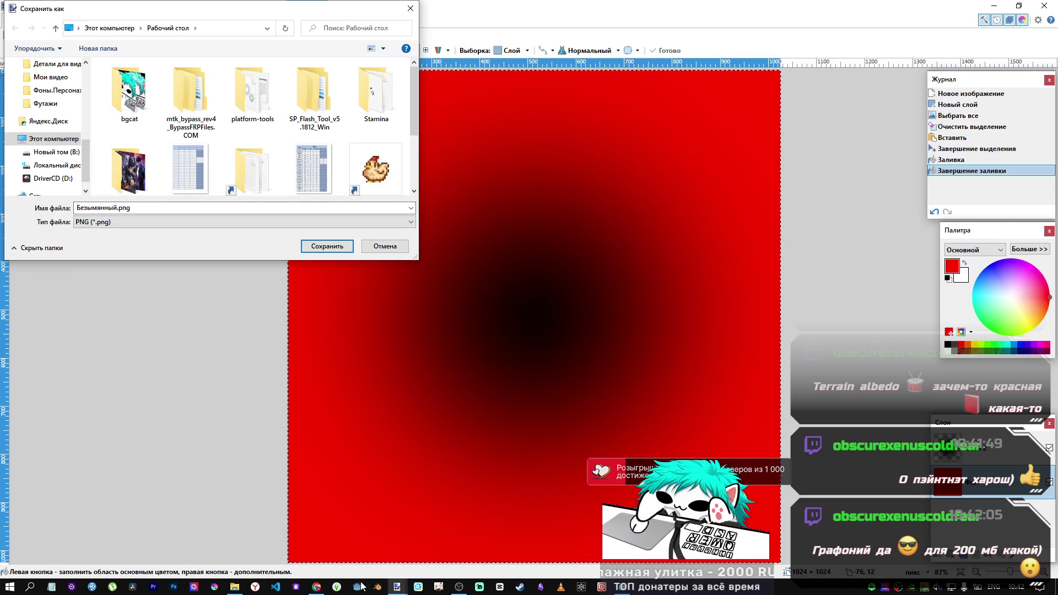
mouse_move(460, 588)
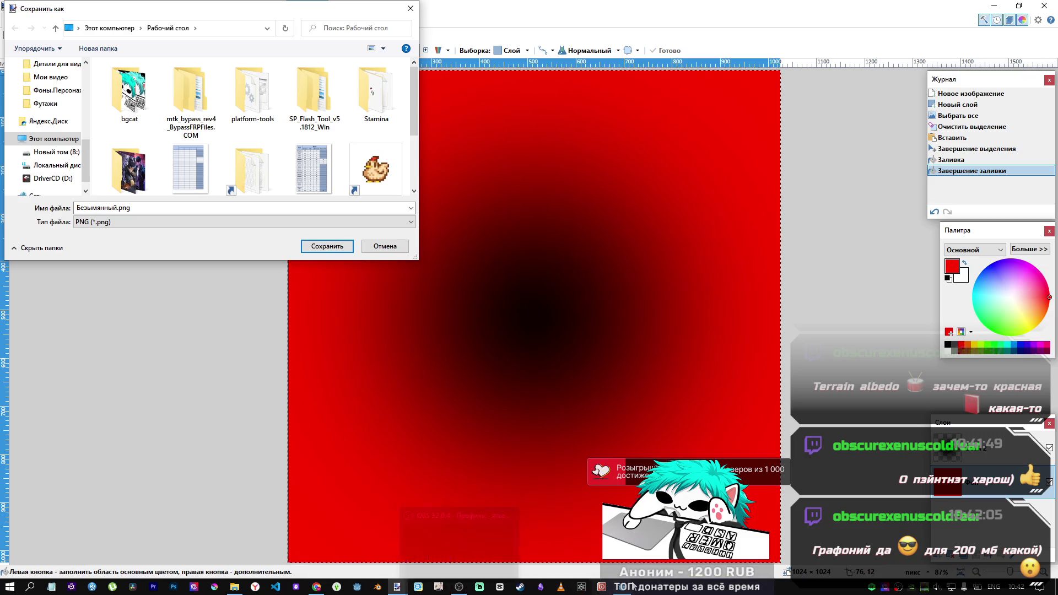
click(357, 587)
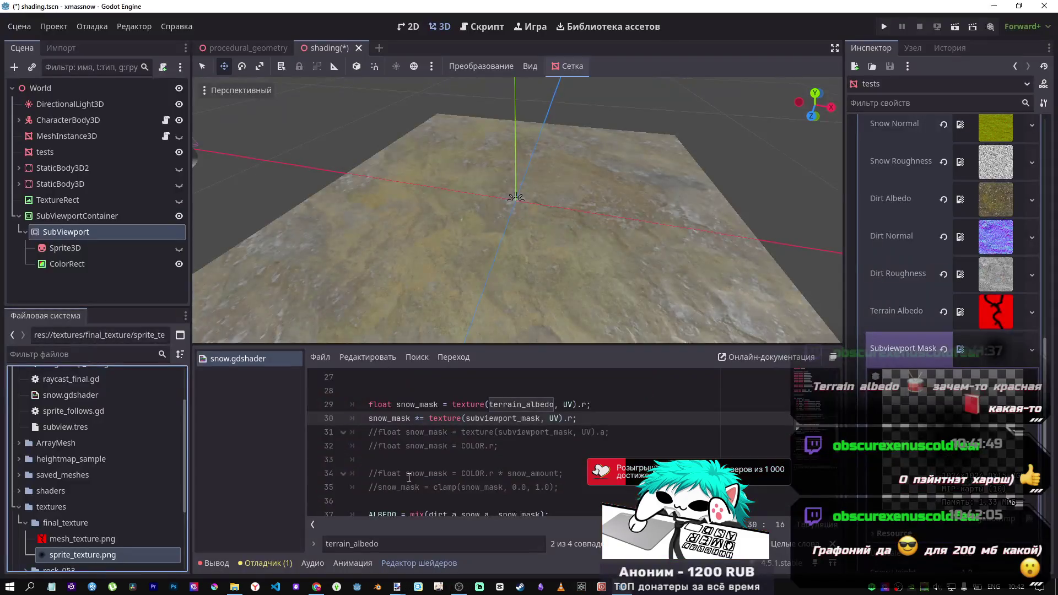
Reveal and copy the final_texture folder path in File Explorer, then close it
right_click(74, 523)
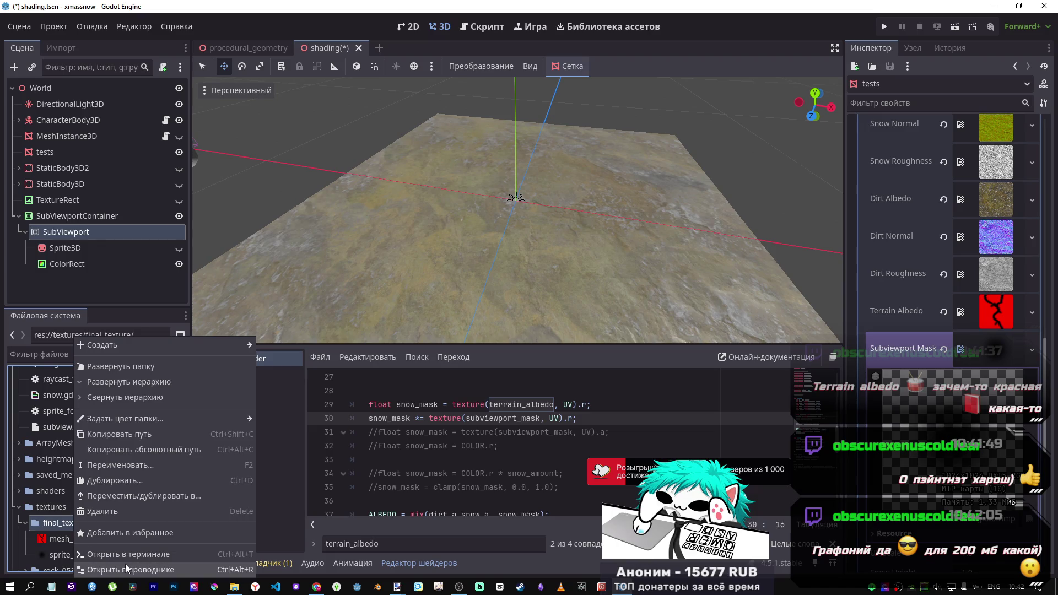
click(125, 566)
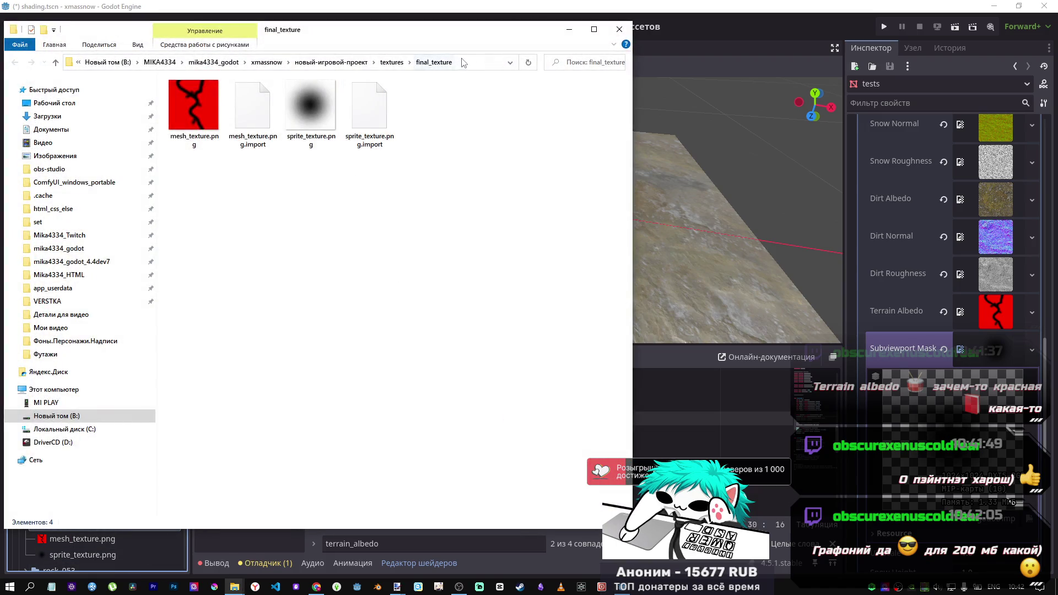
click(465, 63)
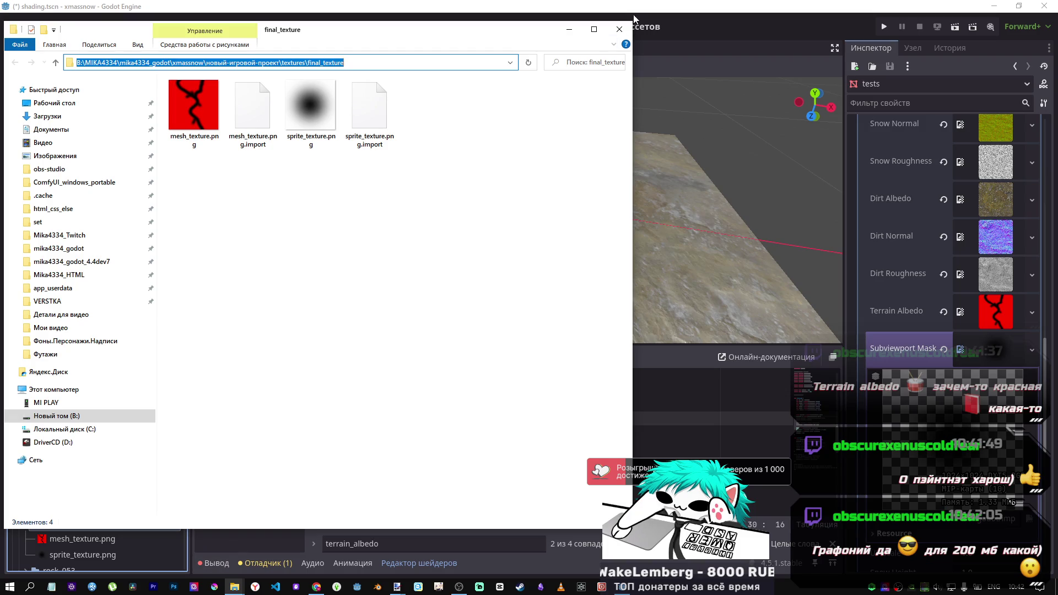
click(622, 28)
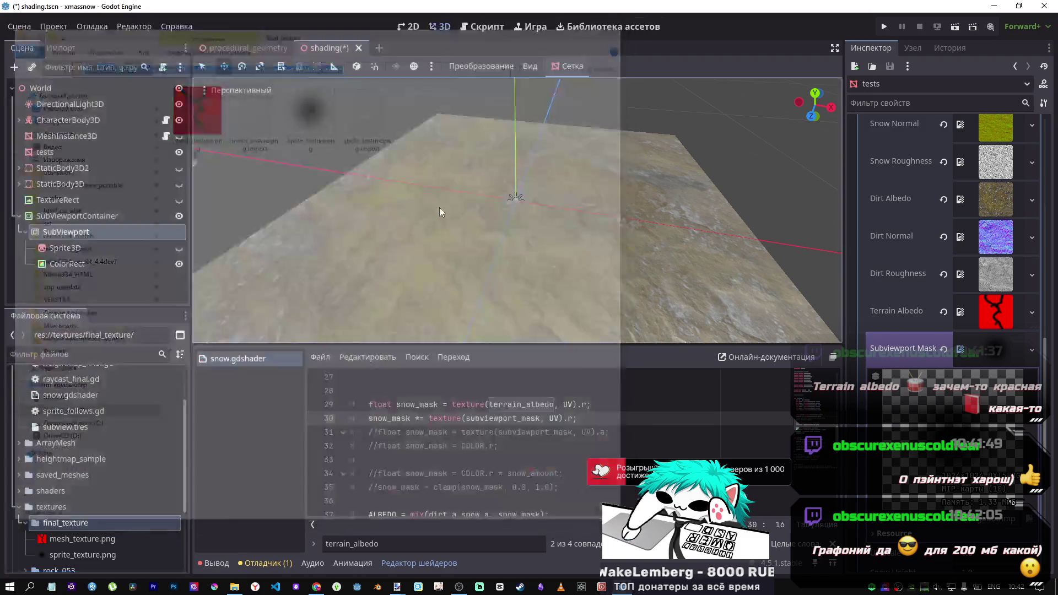
Bring the unsaved red-and-black gradient image in paint.net back to the front
mouse_move(317, 587)
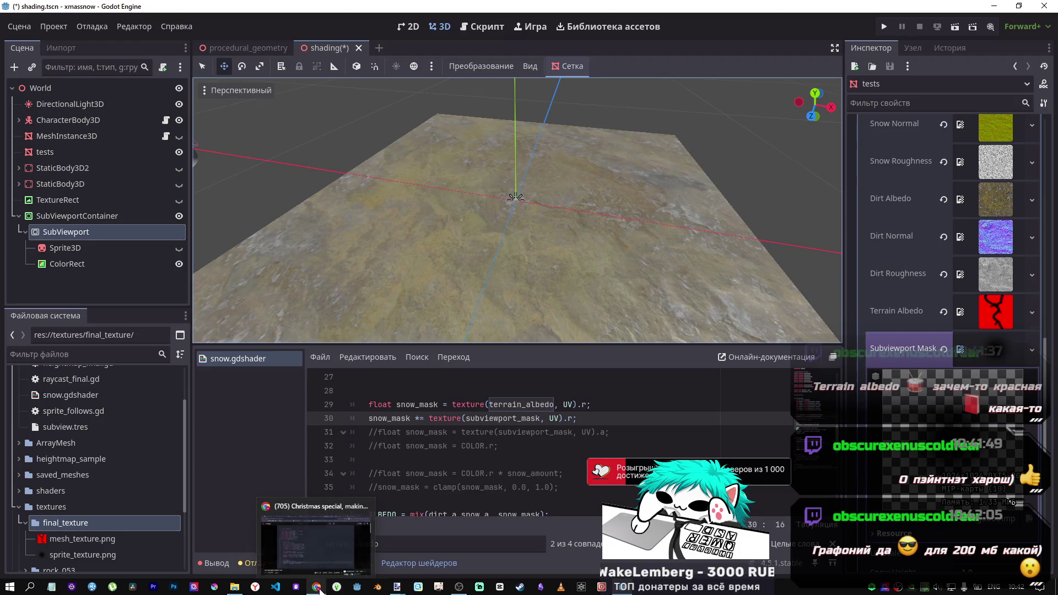
mouse_move(459, 586)
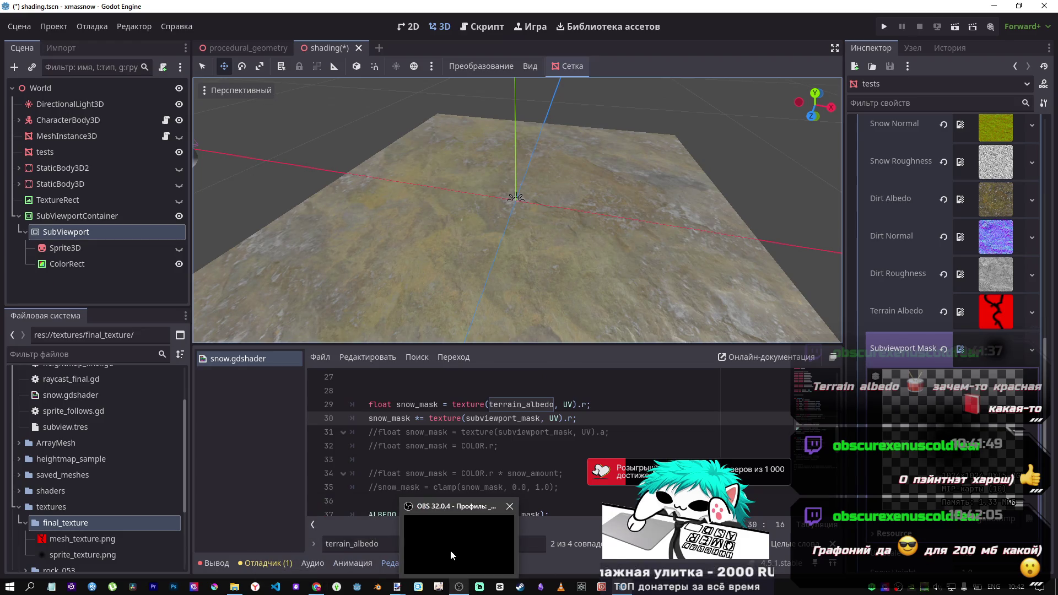
mouse_move(452, 554)
mouse_move(398, 585)
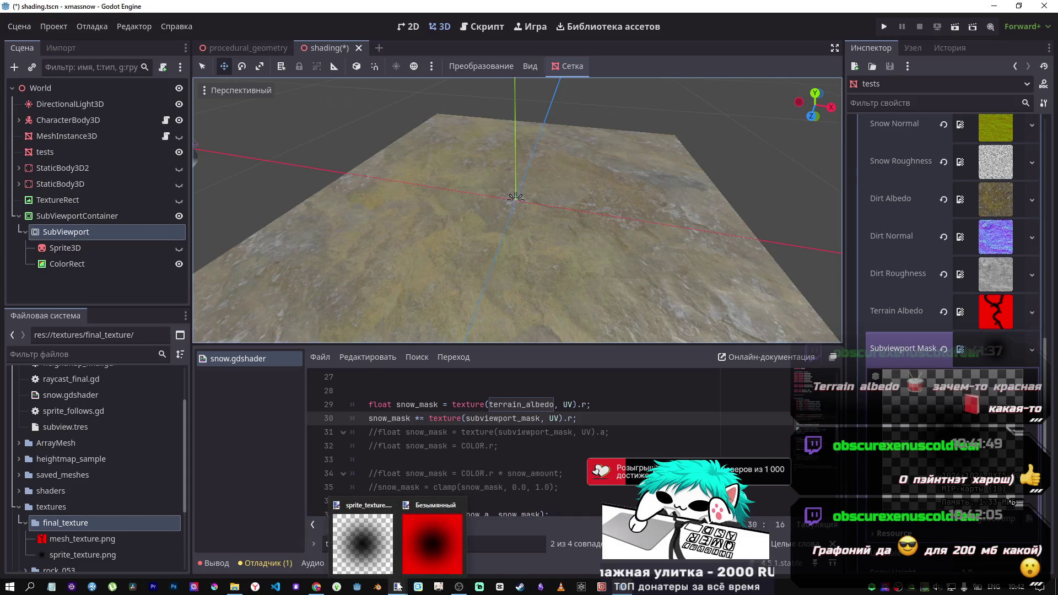
click(412, 552)
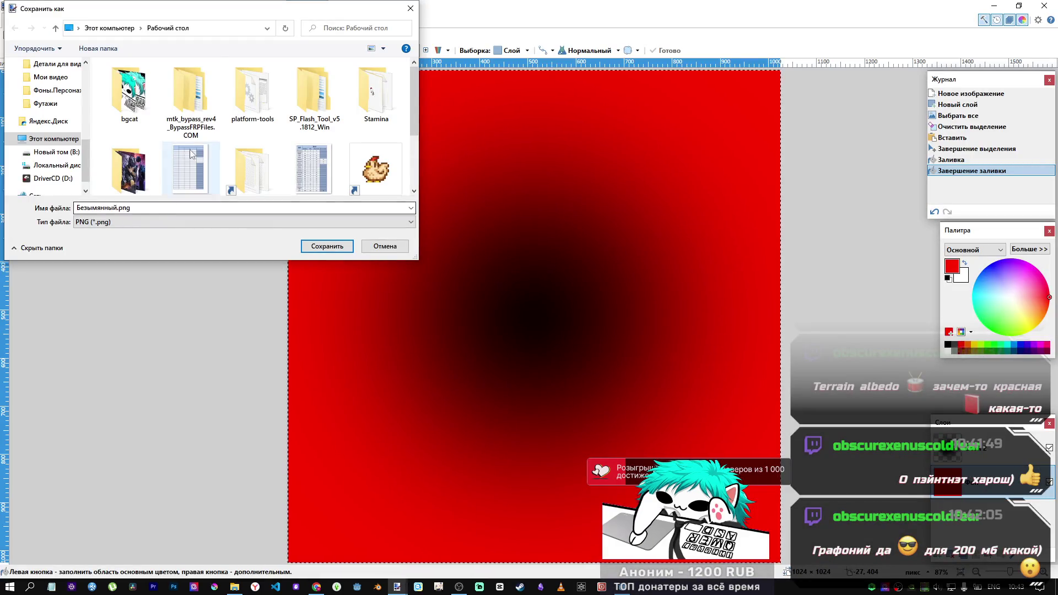
Point Save As to the pasted final_texture path and name the file rb_texture.png
click(230, 28)
key(ctrl+v)
click(286, 29)
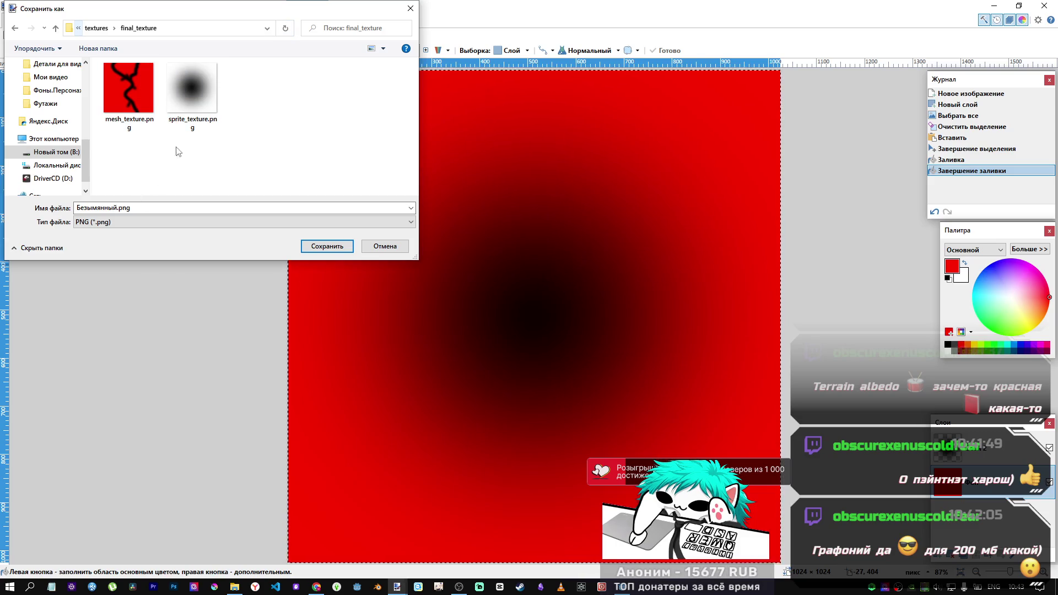
click(191, 91)
double_click(114, 208)
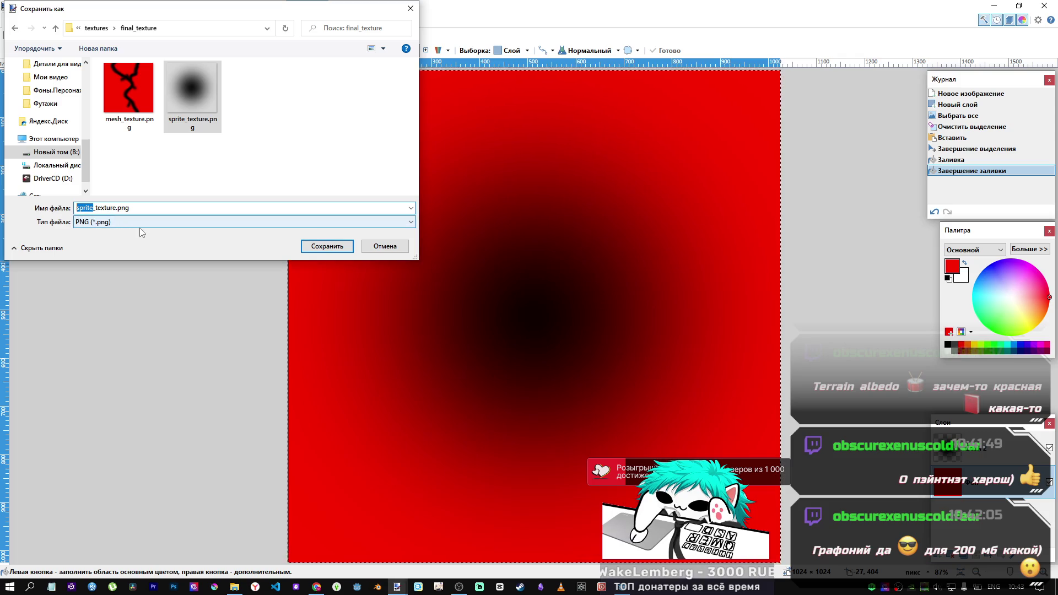
text(rb)
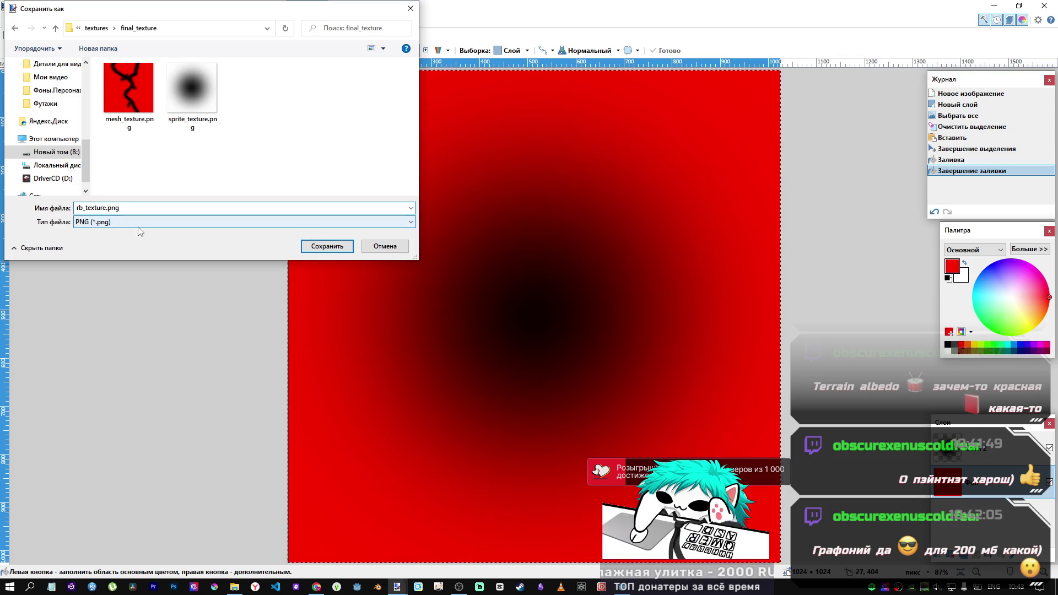
Save the PNG, flatten the layers, and close paint.net
click(313, 246)
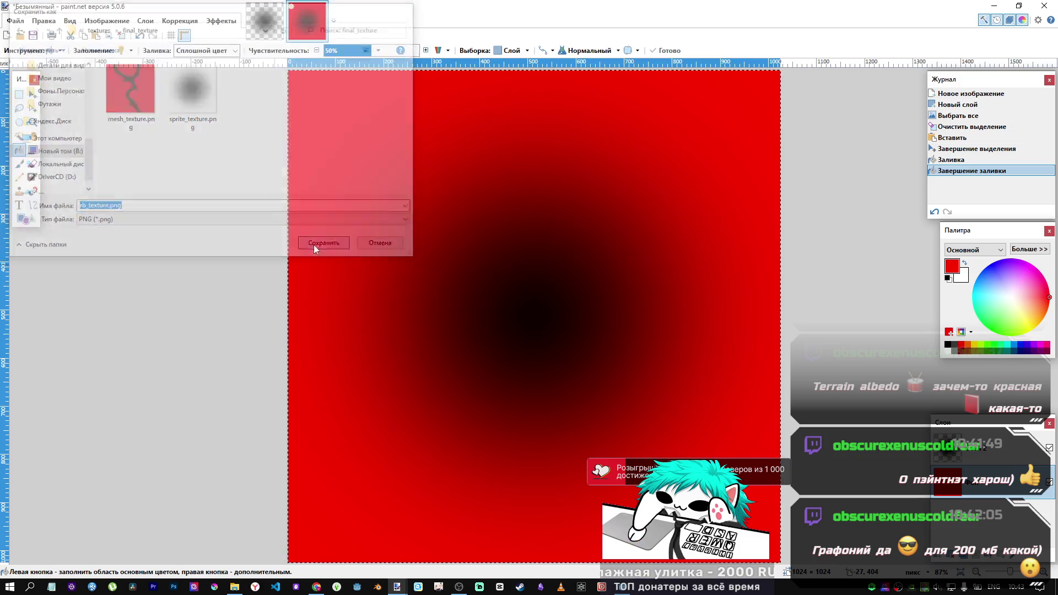
click(445, 366)
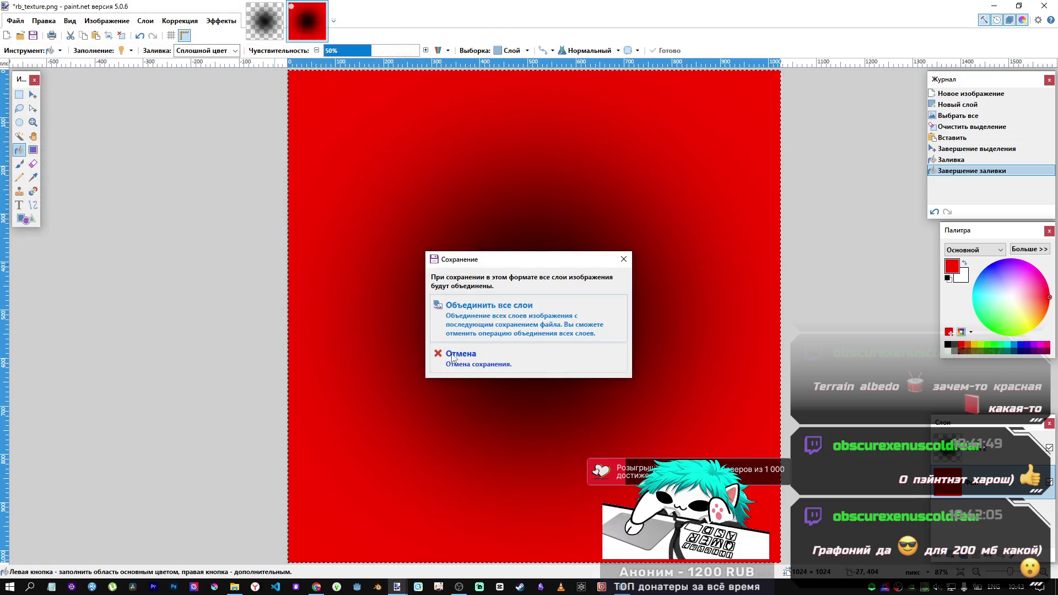
click(503, 324)
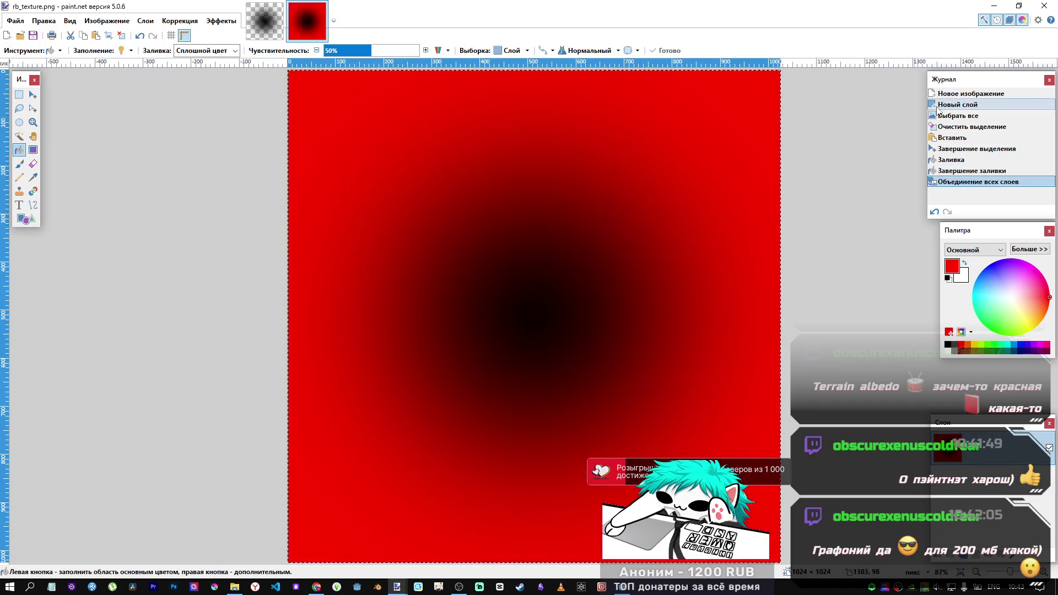
click(1051, 6)
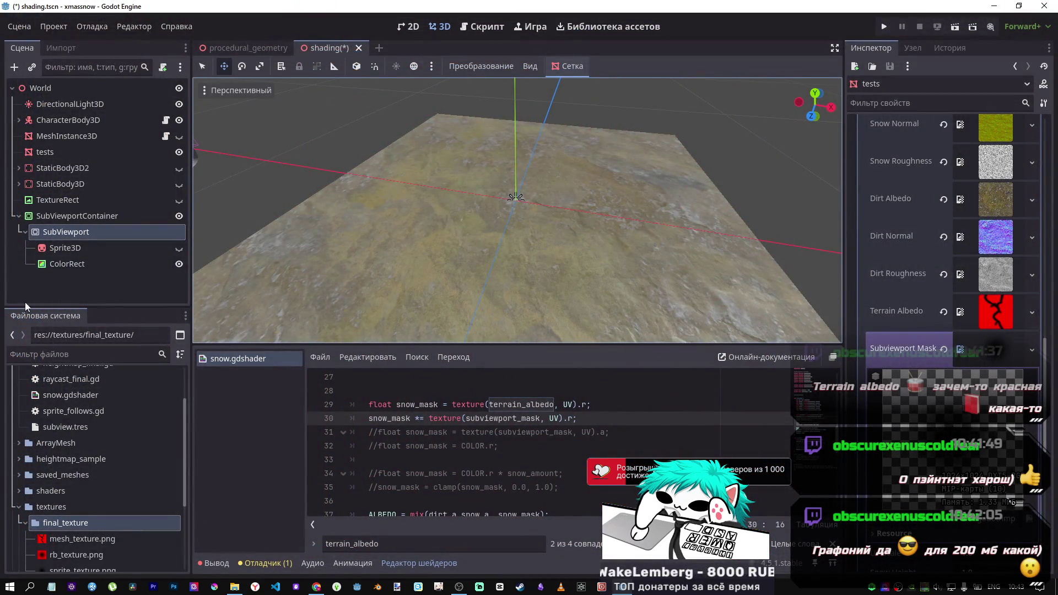
Assign rb_texture.png to the Subviewport Mask slot and zoom to check the snowy terrain
mouse_move(77, 555)
mouse_down()
mouse_move(1002, 425)
mouse_move(496, 496)
mouse_move(111, 568)
mouse_move(427, 508)
mouse_move(993, 349)
mouse_up()
scroll(585, 226, up, 5)
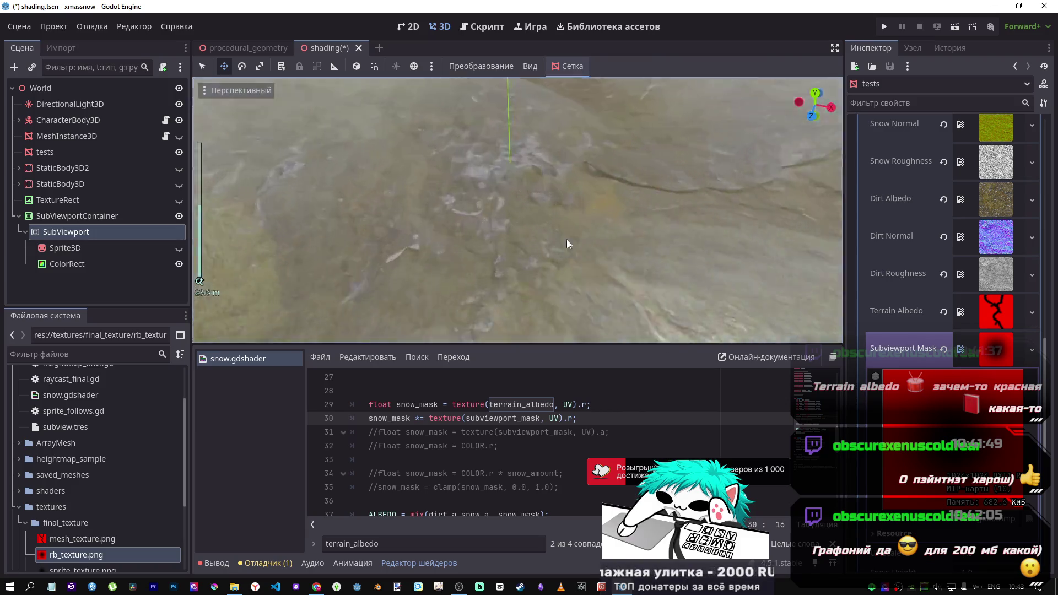
scroll(541, 276, down, 5)
scroll(530, 290, up, 3)
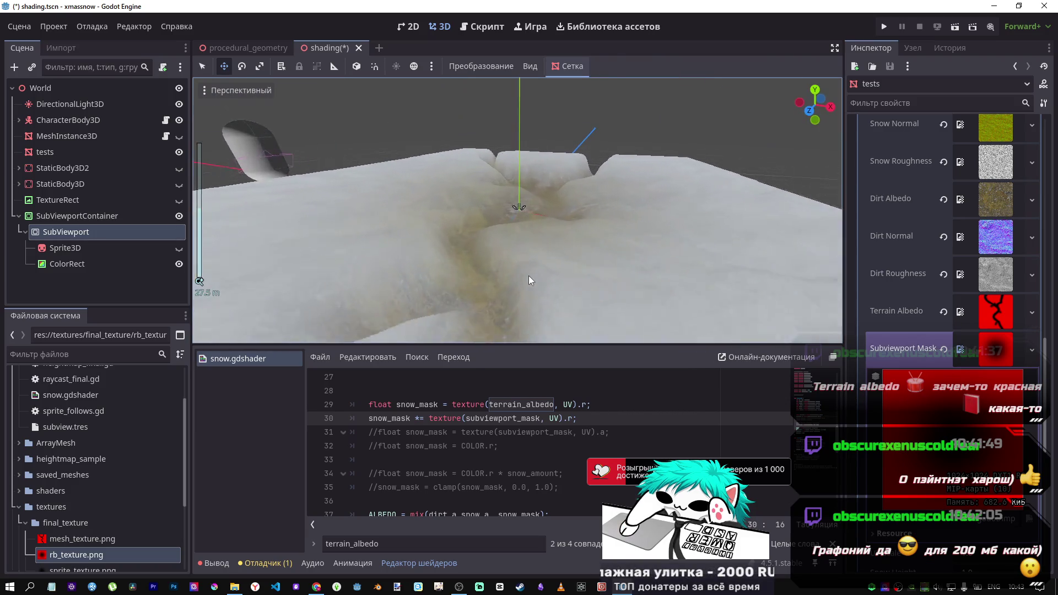
scroll(528, 281, up, 5)
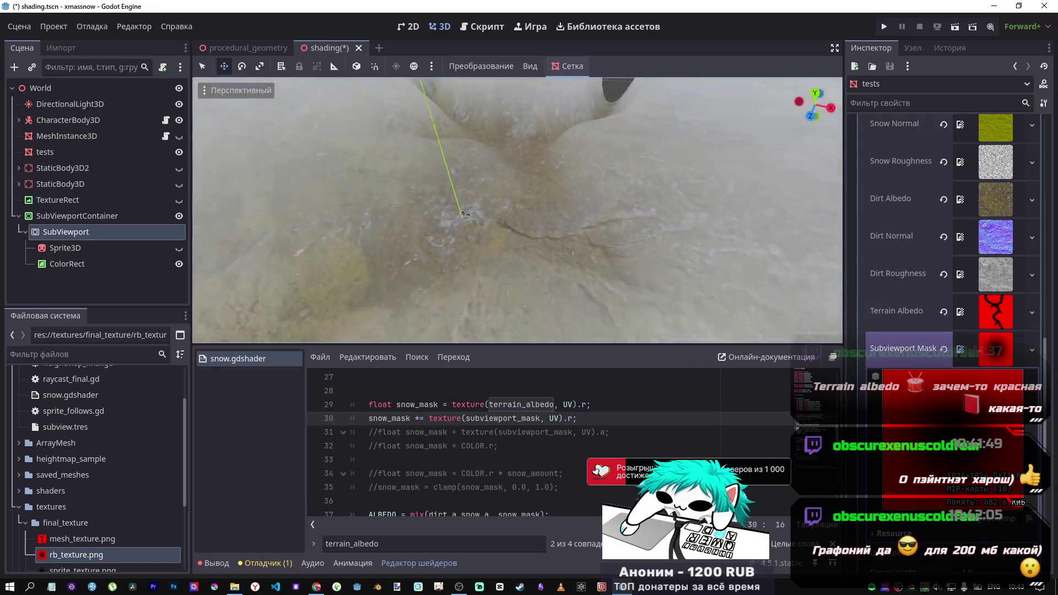
scroll(517, 210, down, 5)
scroll(517, 210, up, 3)
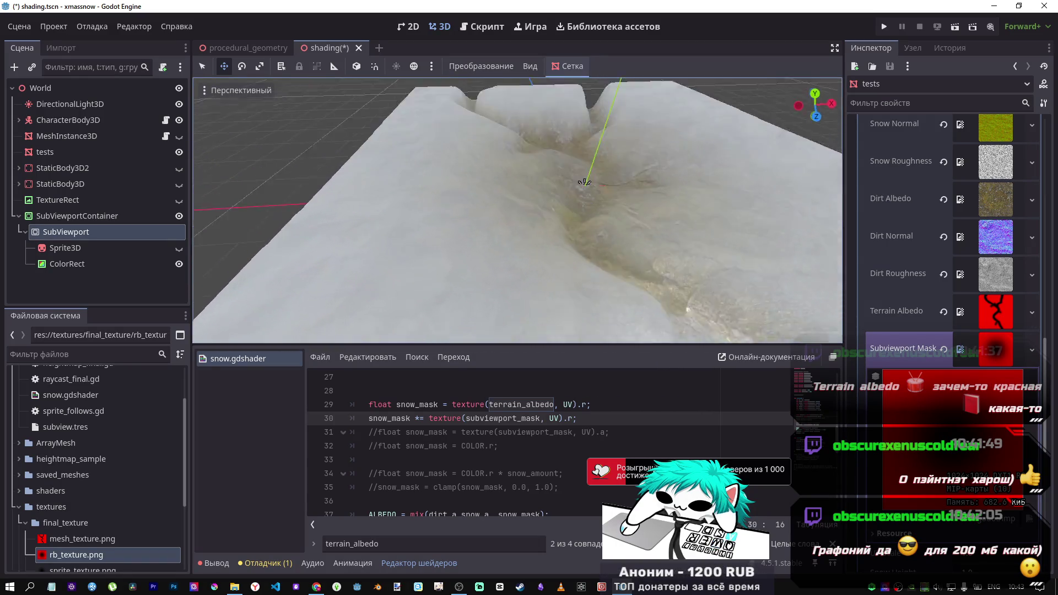
scroll(584, 182, down, 3)
Orbit to an overview of the terrain, then select the SubViewport's ColorRect node
mouse_move(634, 177)
mouse_down()
mouse_move(634, 209)
mouse_move(666, 280)
mouse_move(623, 204)
mouse_up()
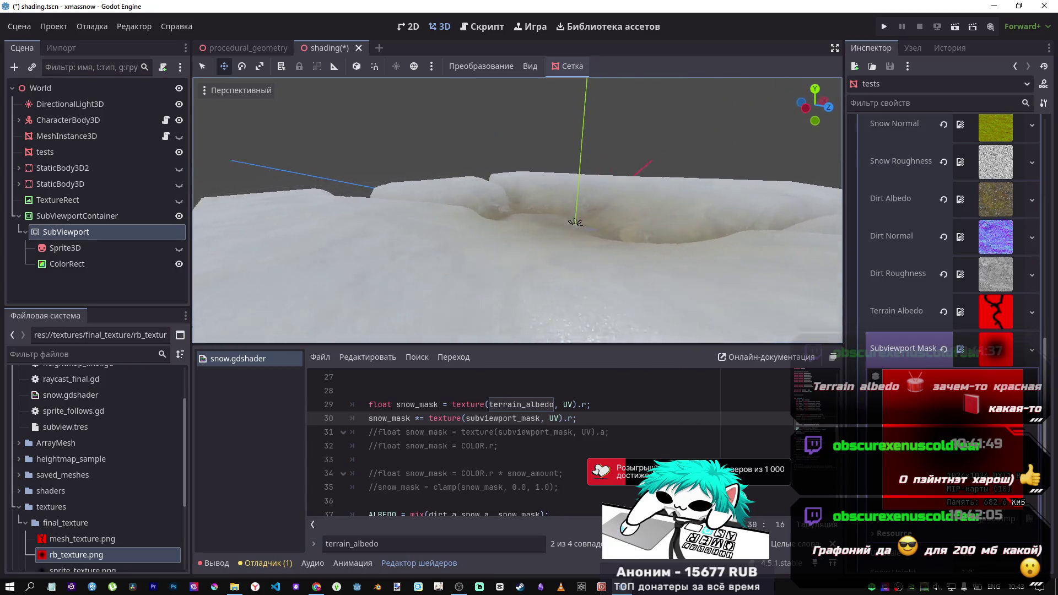
drag(525, 237, 525, 274)
scroll(525, 273, down, 5)
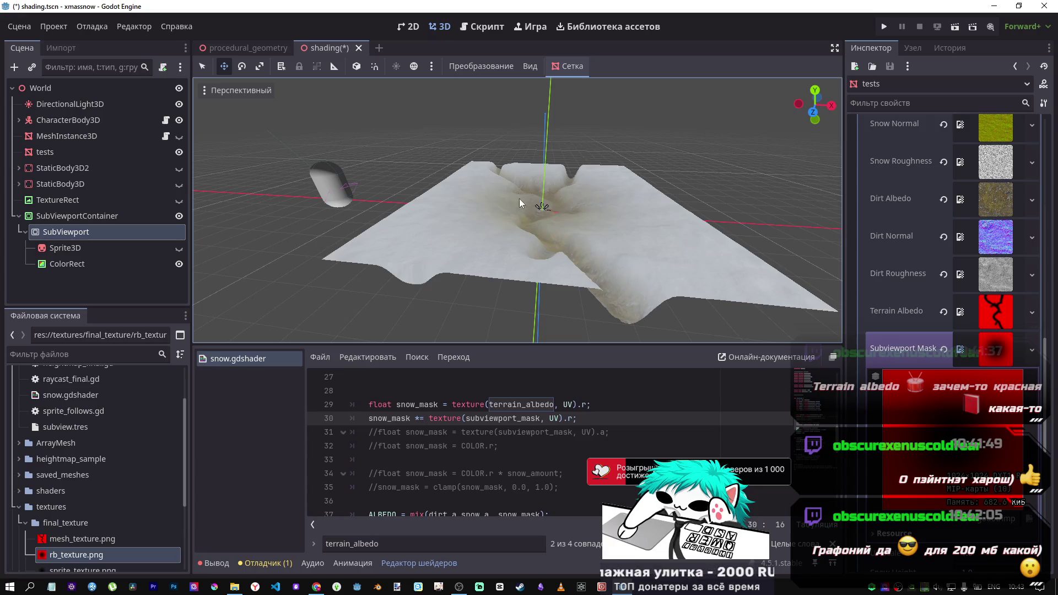
click(83, 249)
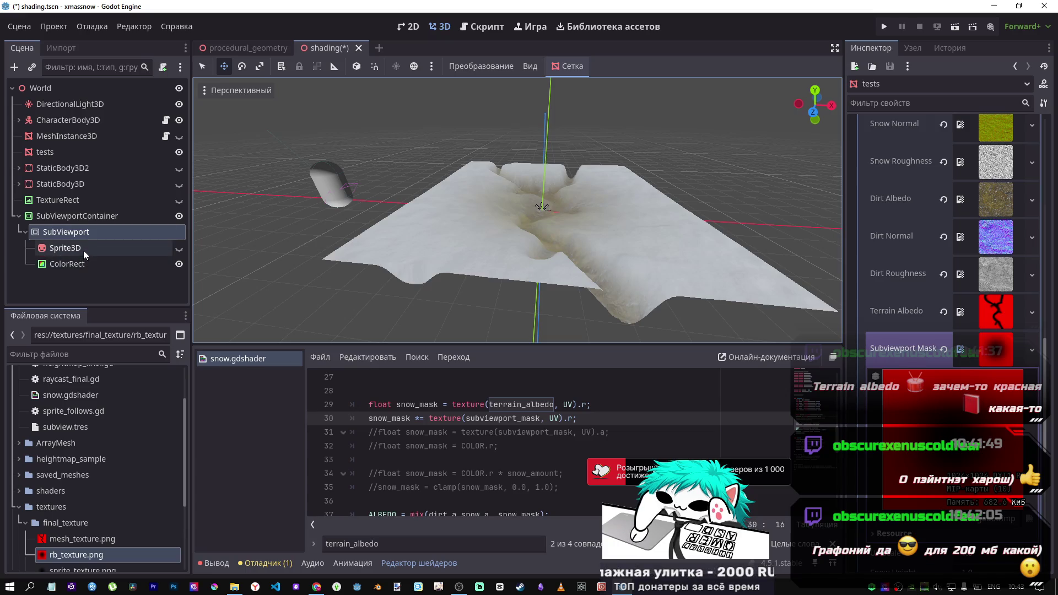
click(75, 263)
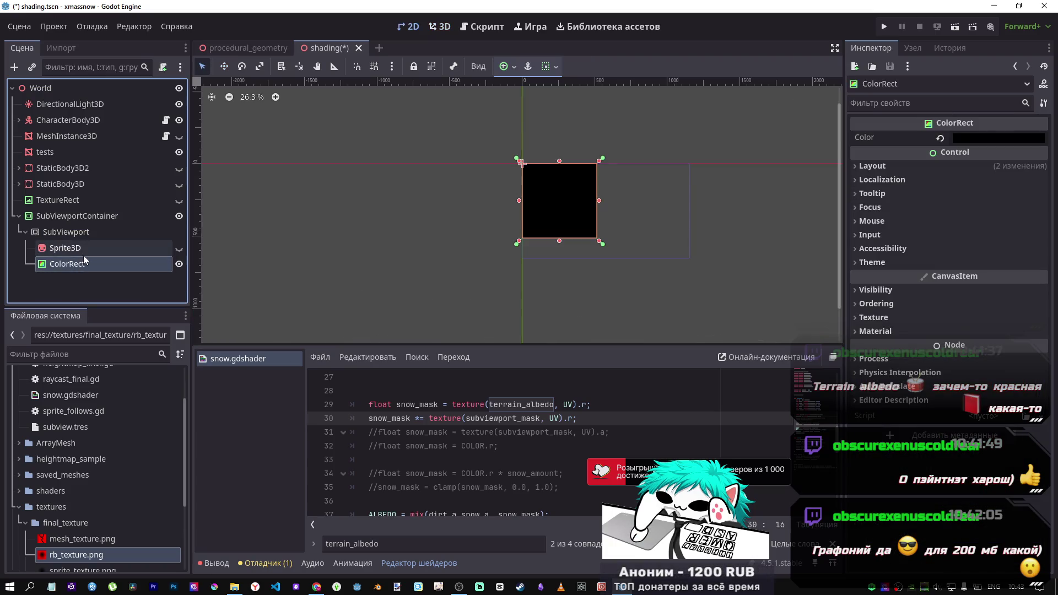
key(Delete)
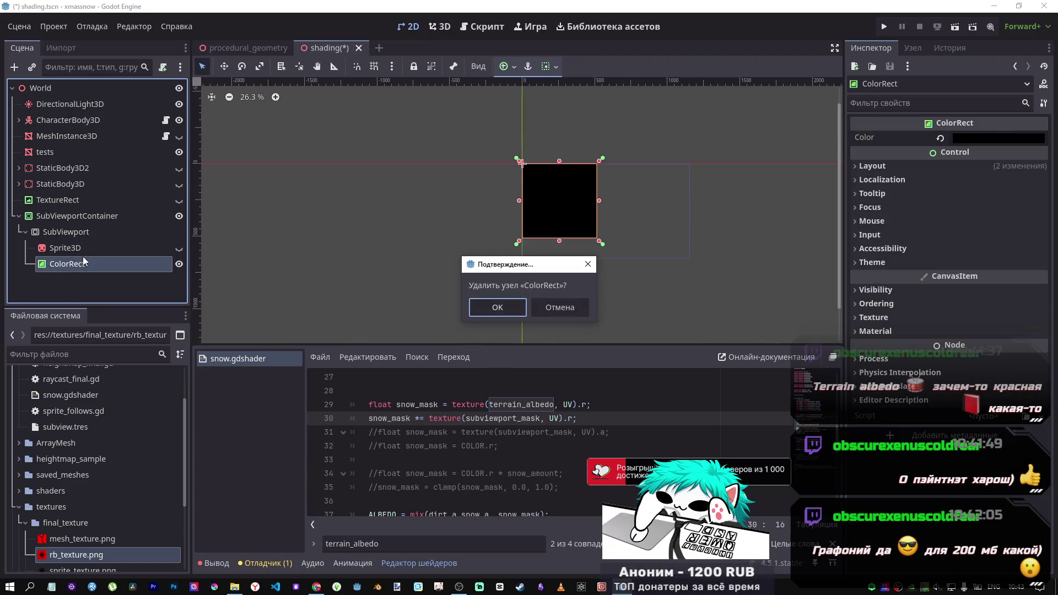
click(560, 307)
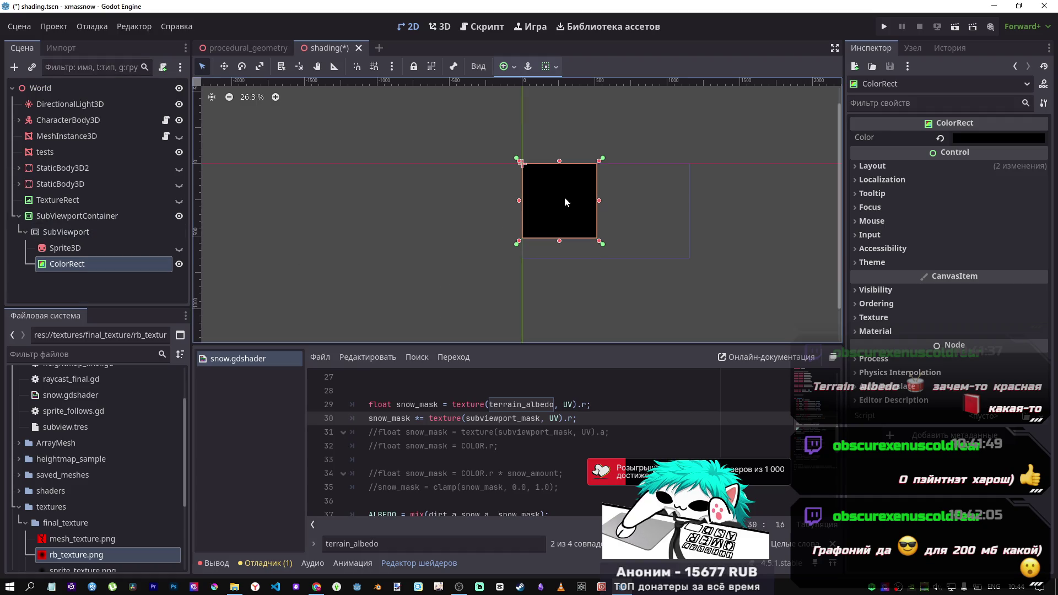
mouse_move(524, 164)
mouse_down()
mouse_move(556, 208)
mouse_move(565, 189)
mouse_move(554, 188)
mouse_up()
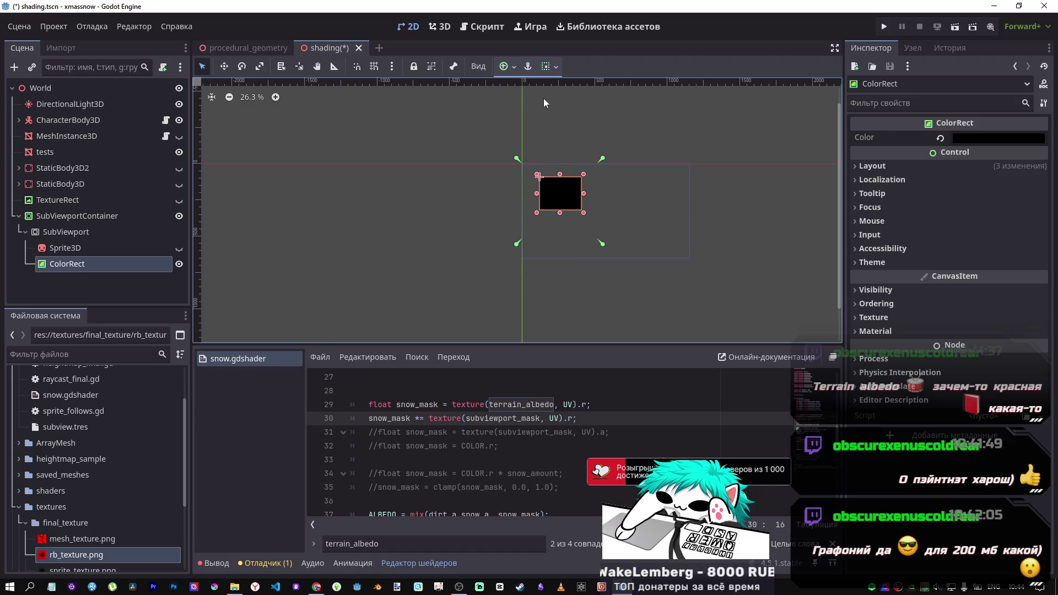
click(515, 68)
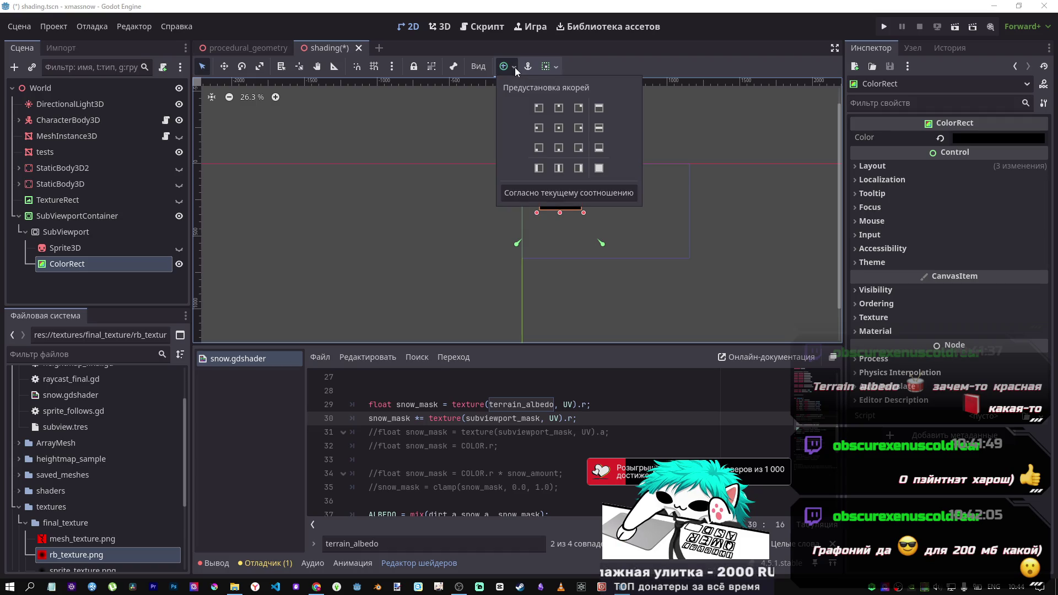
click(515, 67)
click(103, 263)
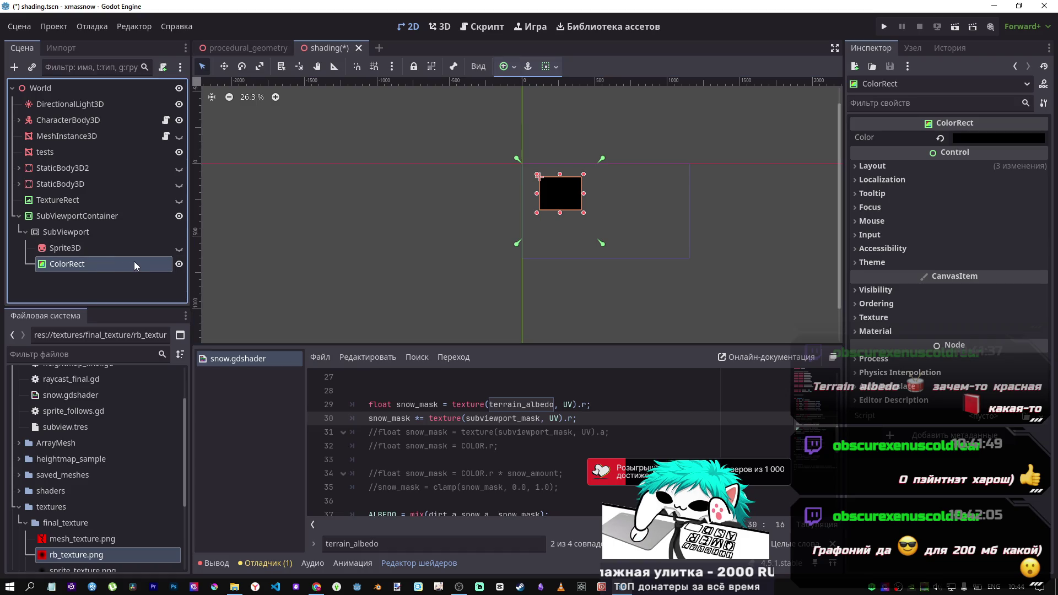
key(ctrl+a)
key(Escape)
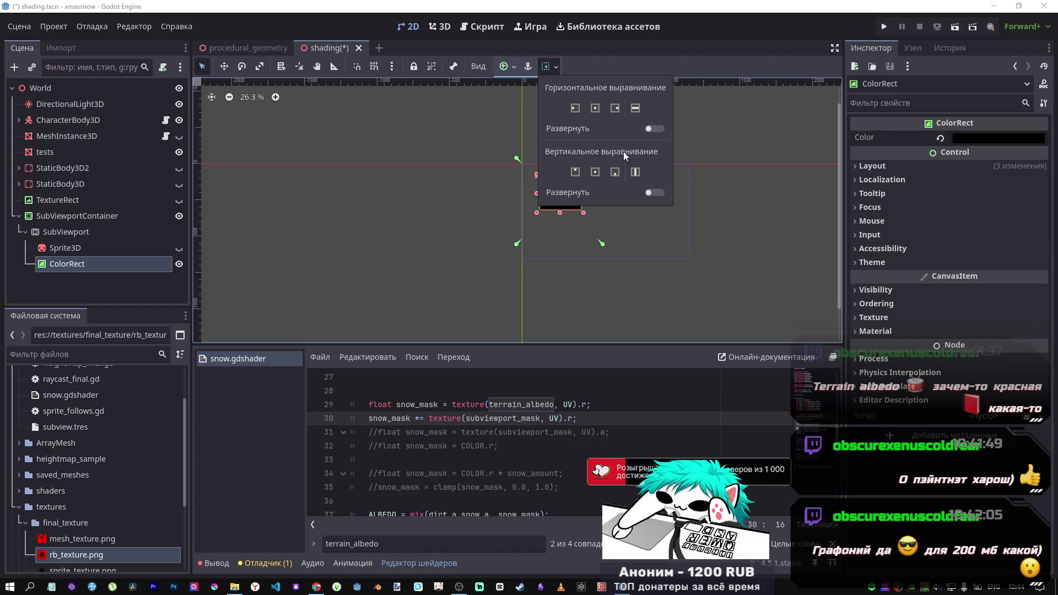
click(656, 129)
click(656, 129)
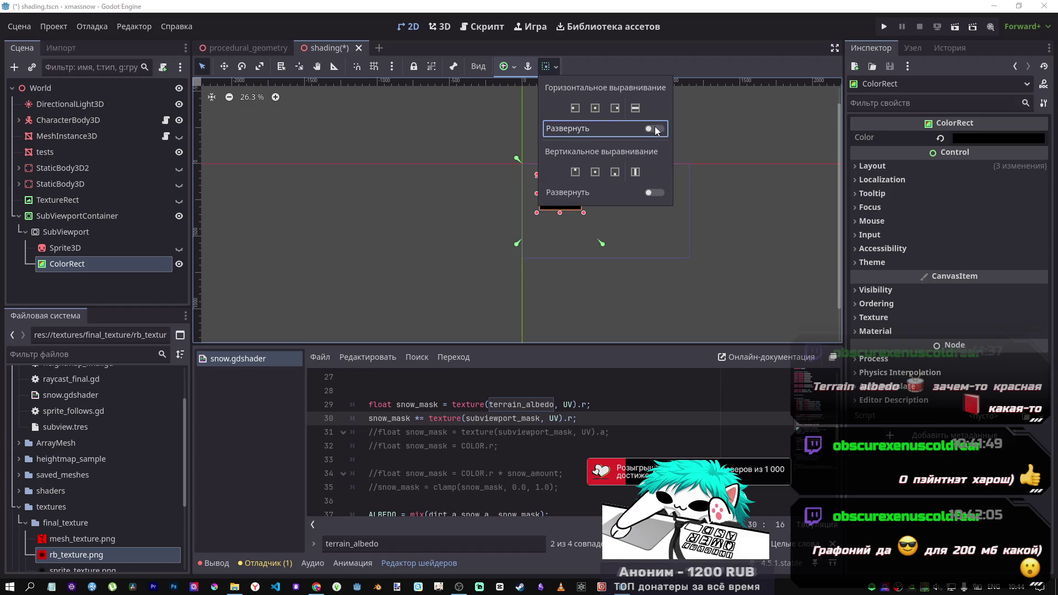
click(519, 70)
click(518, 71)
click(560, 130)
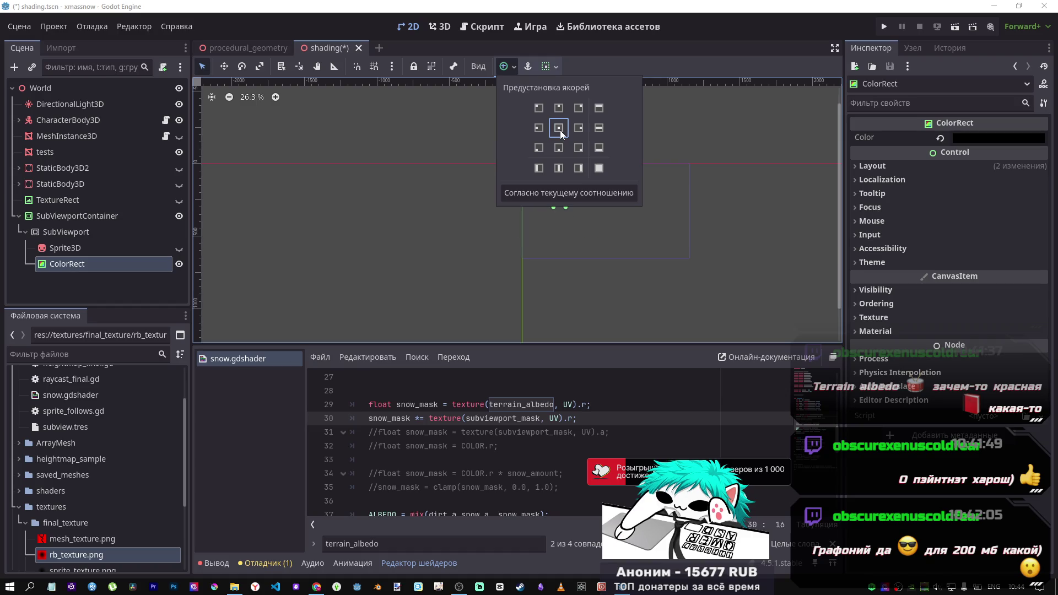
scroll(564, 203, up, 5)
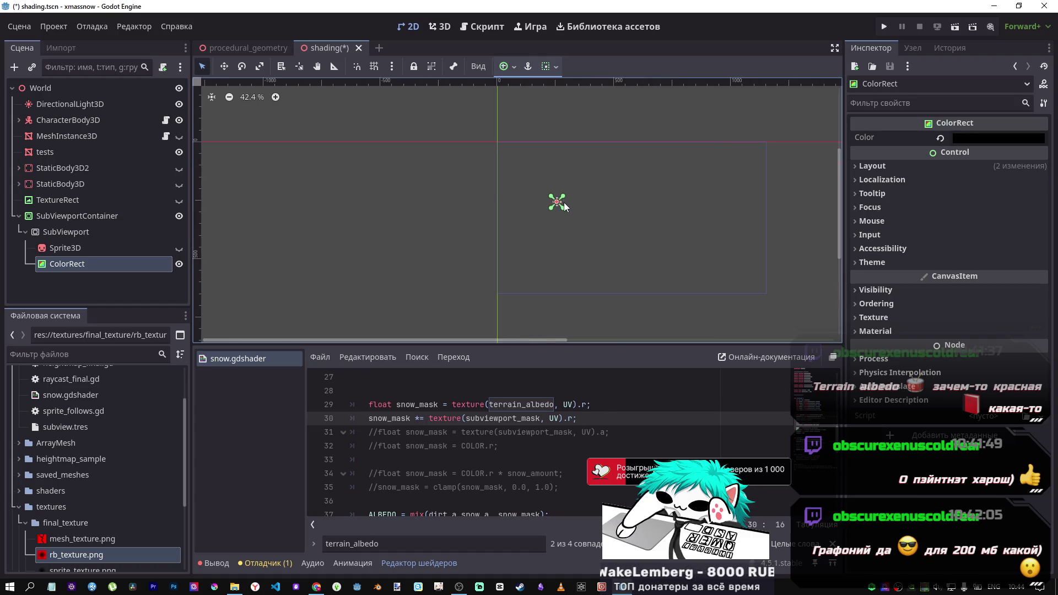
click(516, 67)
click(559, 128)
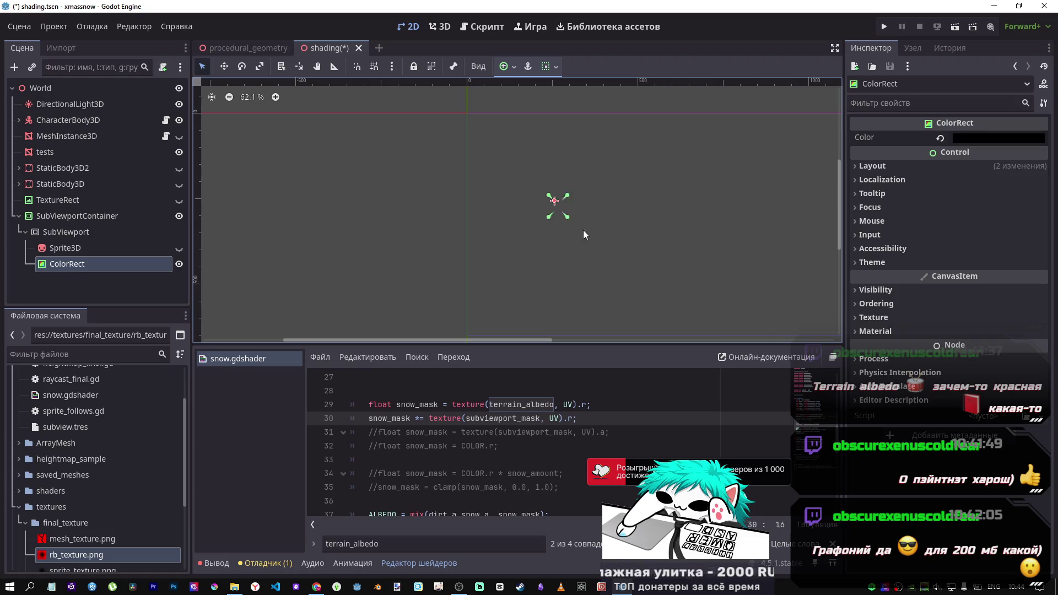
key(ctrl+z)
click(527, 67)
click(559, 128)
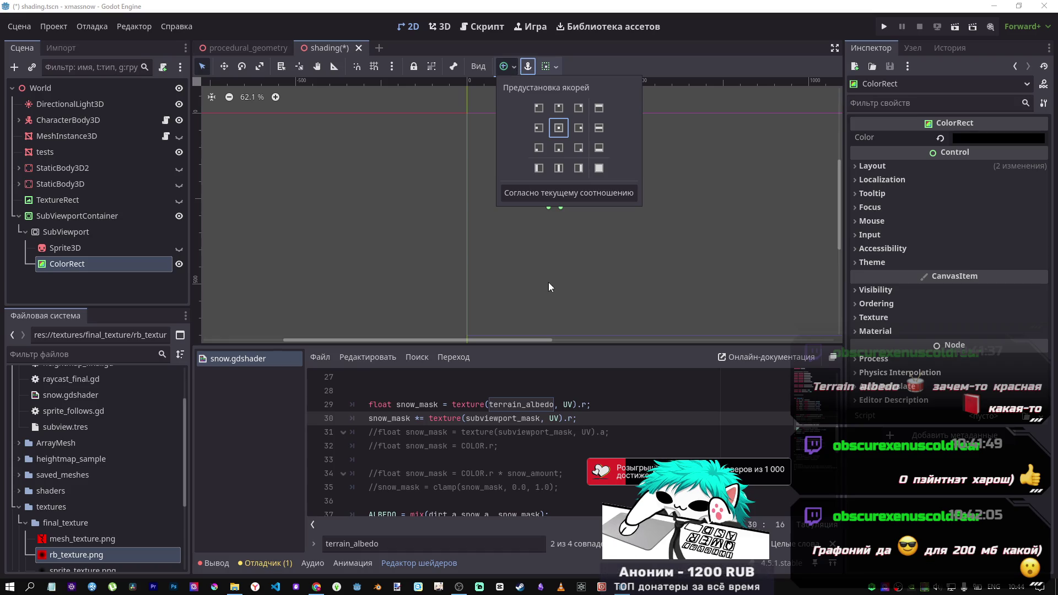
click(565, 210)
key(ctrl+z)
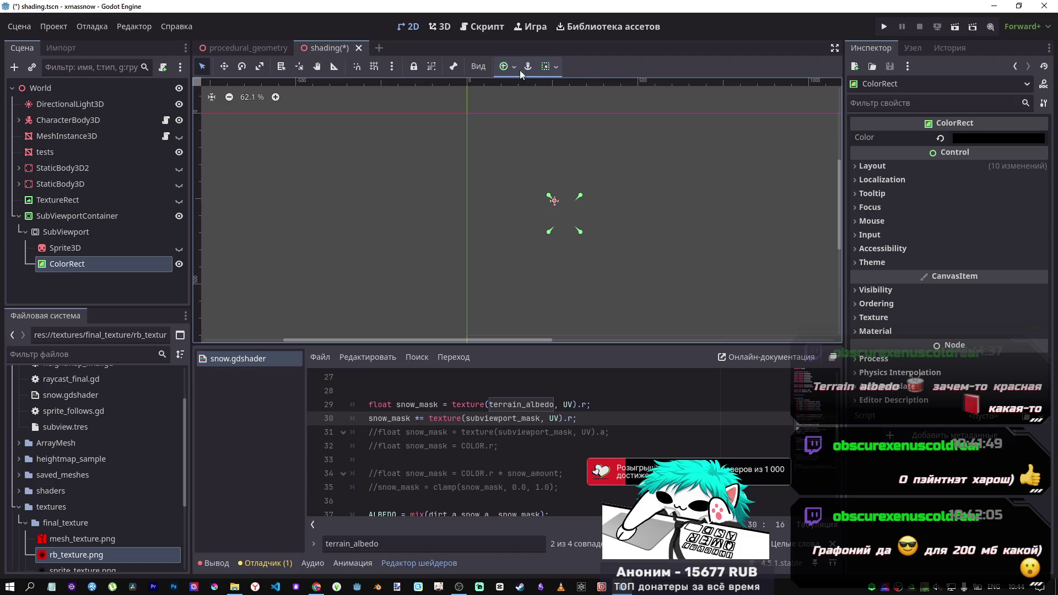
click(512, 67)
Apply the Full Rect anchor preset to the ColorRect and confirm its 1024 × 1024 size
click(599, 168)
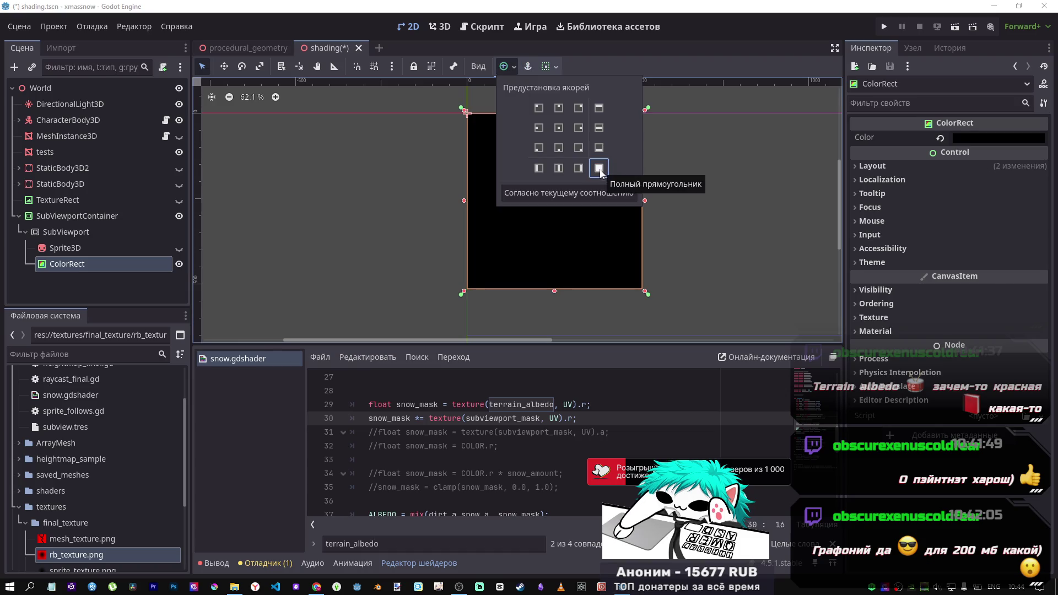
click(679, 190)
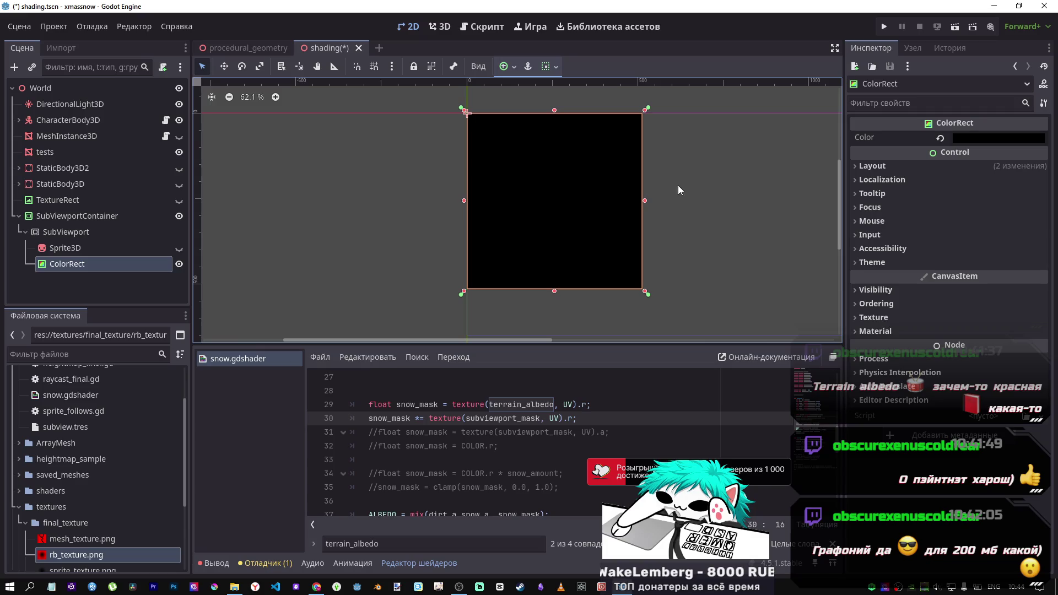
key(ctrl+z)
click(513, 67)
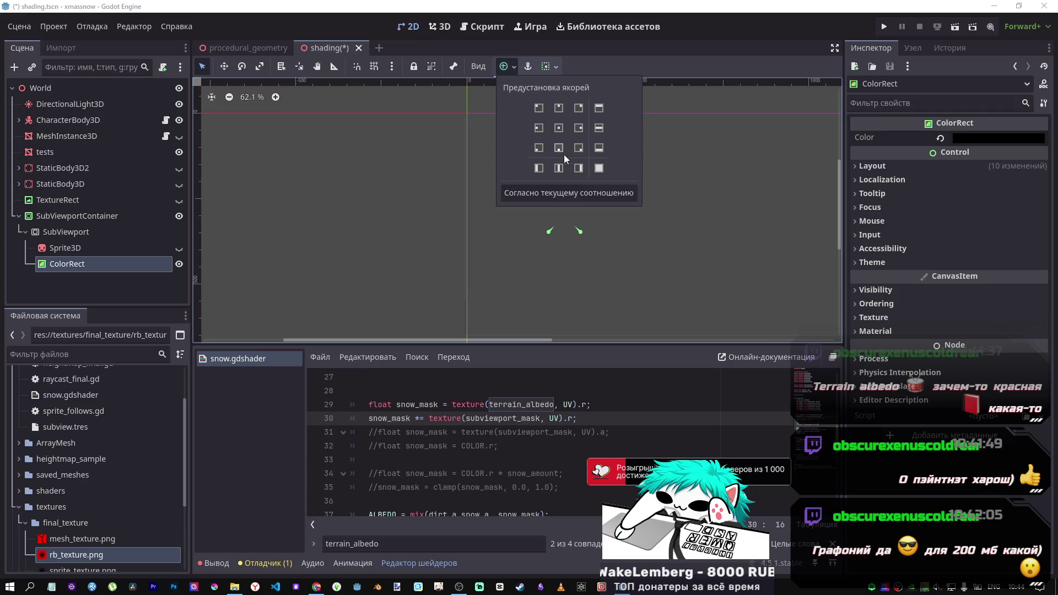
click(599, 169)
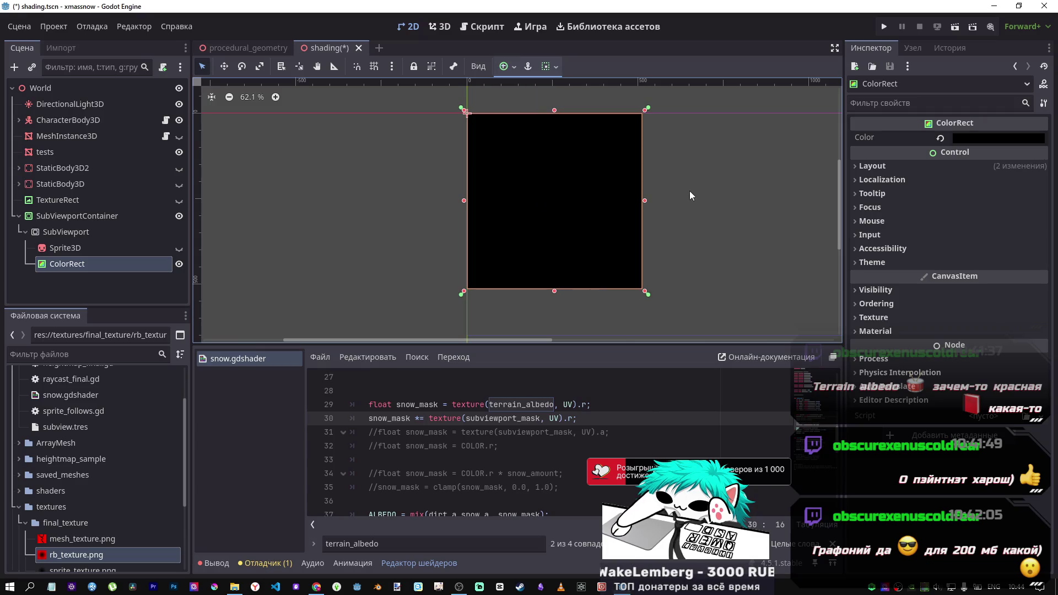
mouse_move(523, 154)
mouse_down()
mouse_move(642, 206)
mouse_move(614, 246)
mouse_move(574, 220)
mouse_up()
right_click(574, 220)
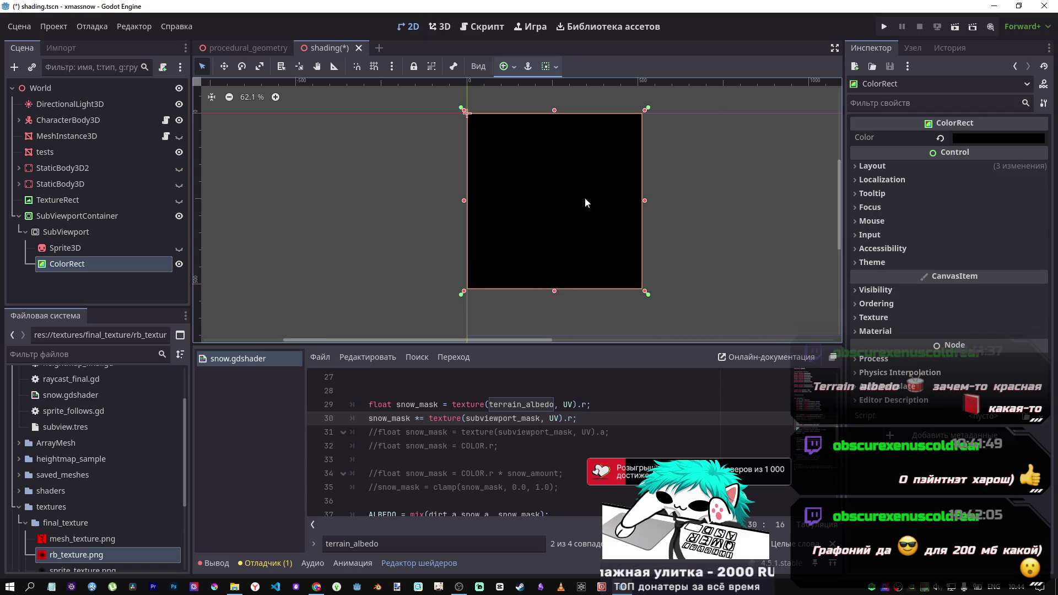
click(864, 166)
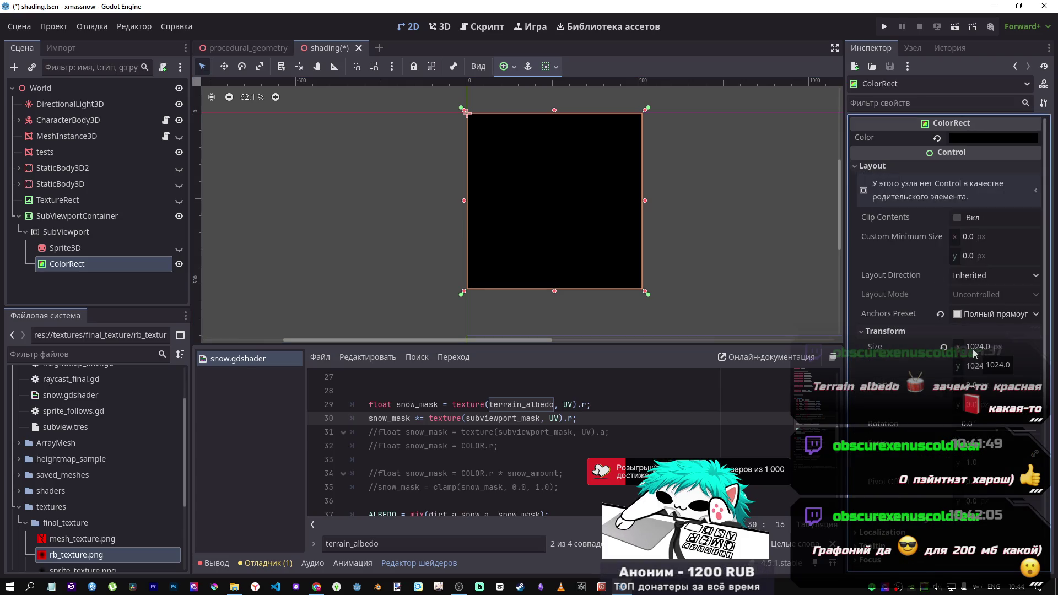
click(77, 268)
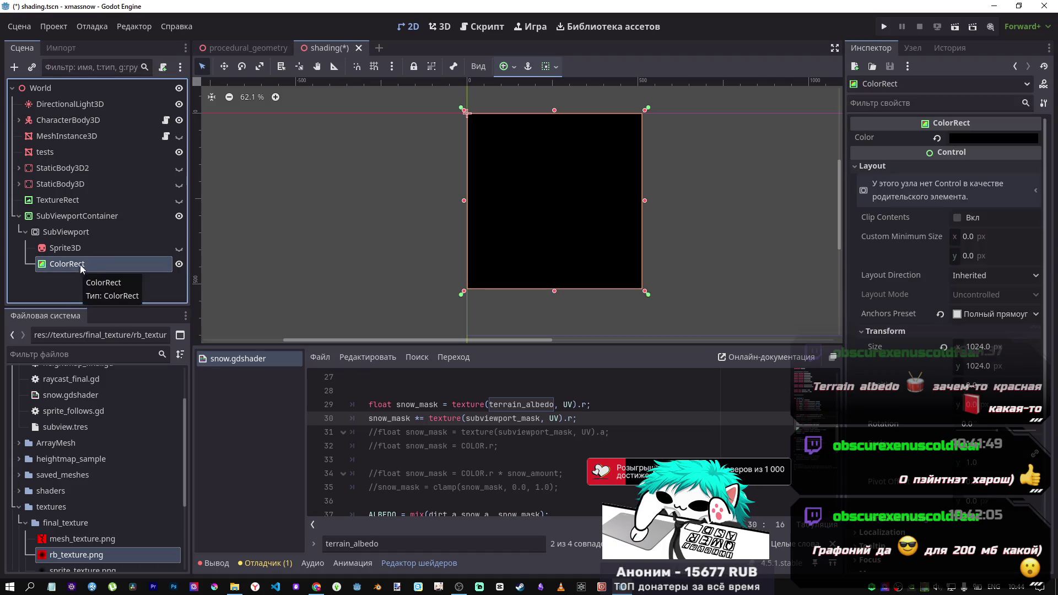
Duplicate ColorRect as ColorRect2, make it red (R 255), shift it right, and save
key(ctrl+d)
key(ctrl+s)
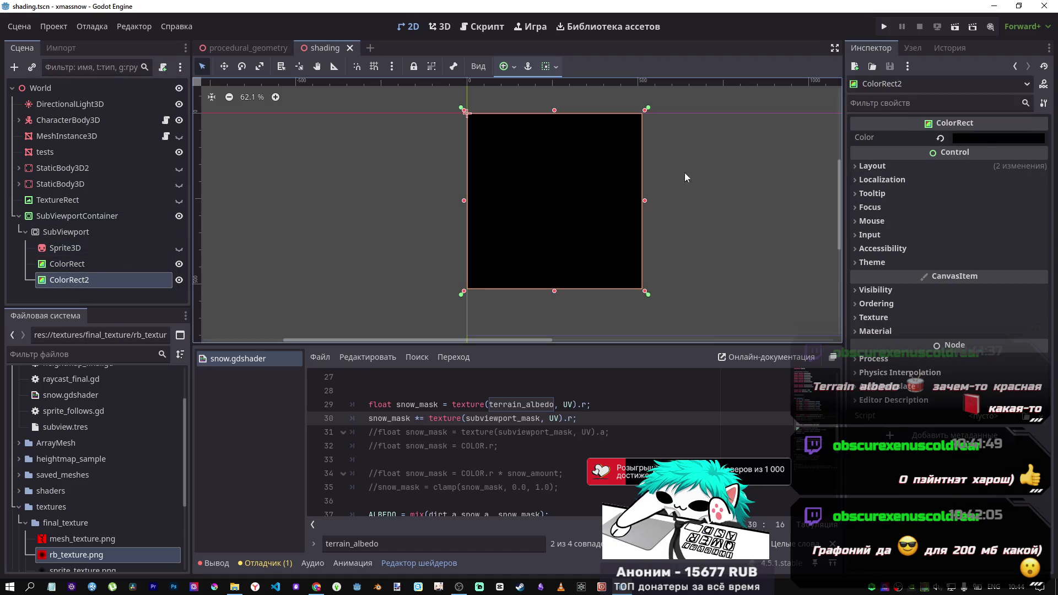
click(971, 143)
drag(967, 340, 1026, 345)
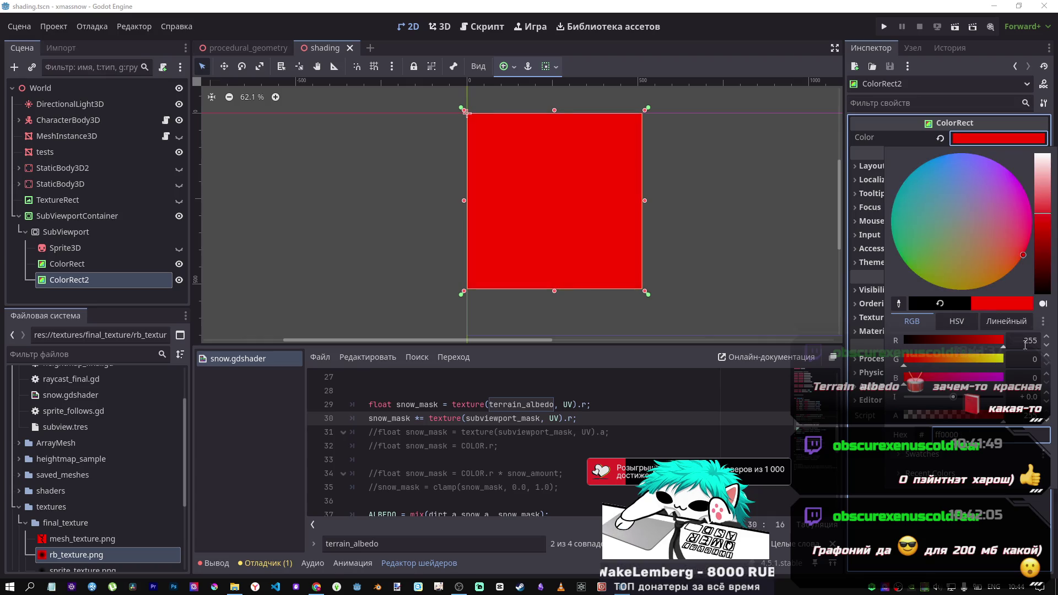
click(626, 206)
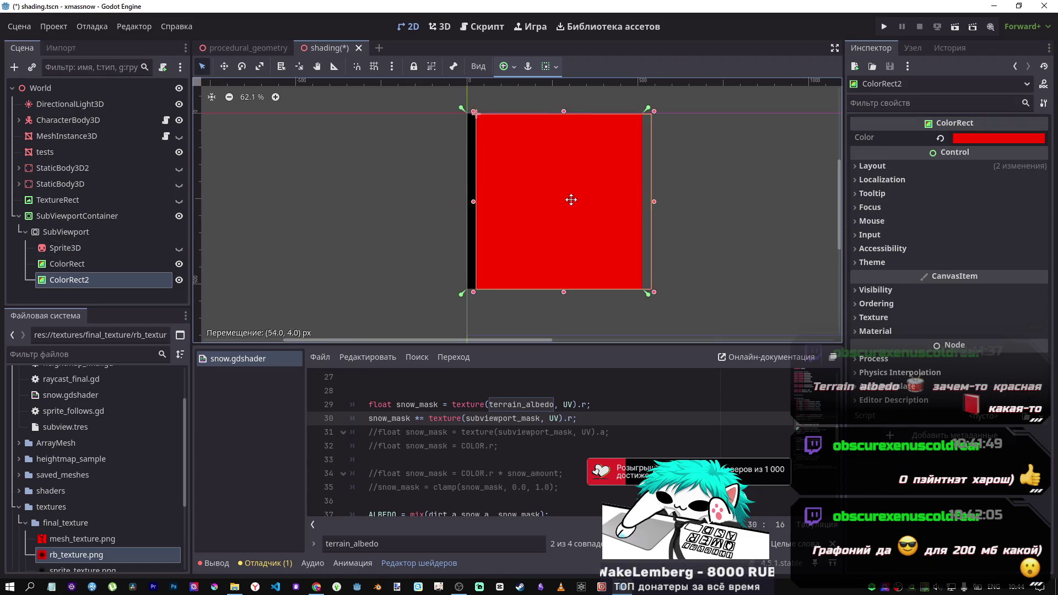
mouse_move(524, 205)
mouse_down()
mouse_move(610, 208)
mouse_move(643, 196)
mouse_move(613, 202)
mouse_up()
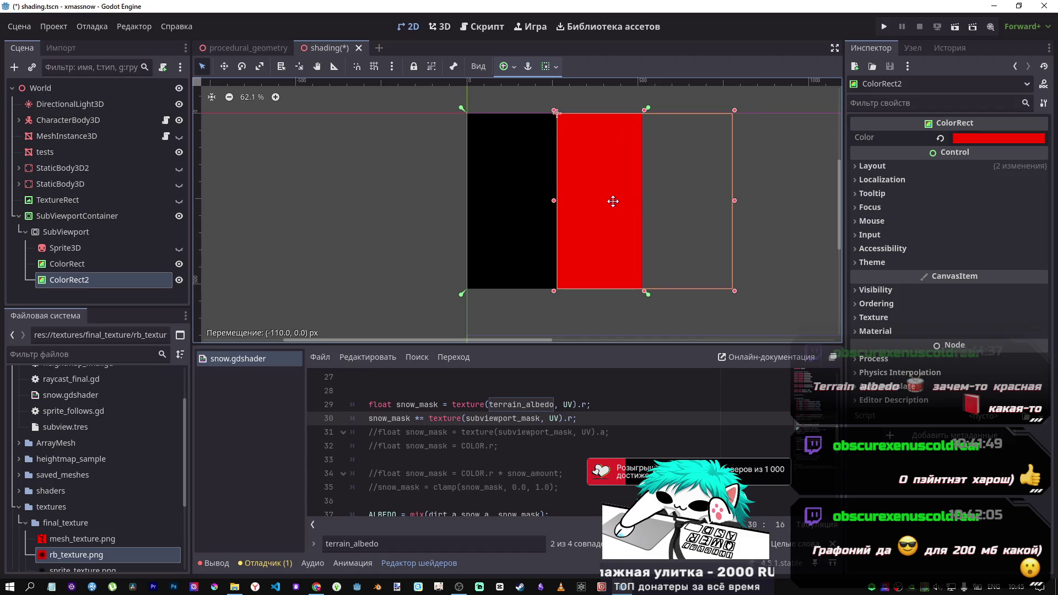
key(ctrl+s)
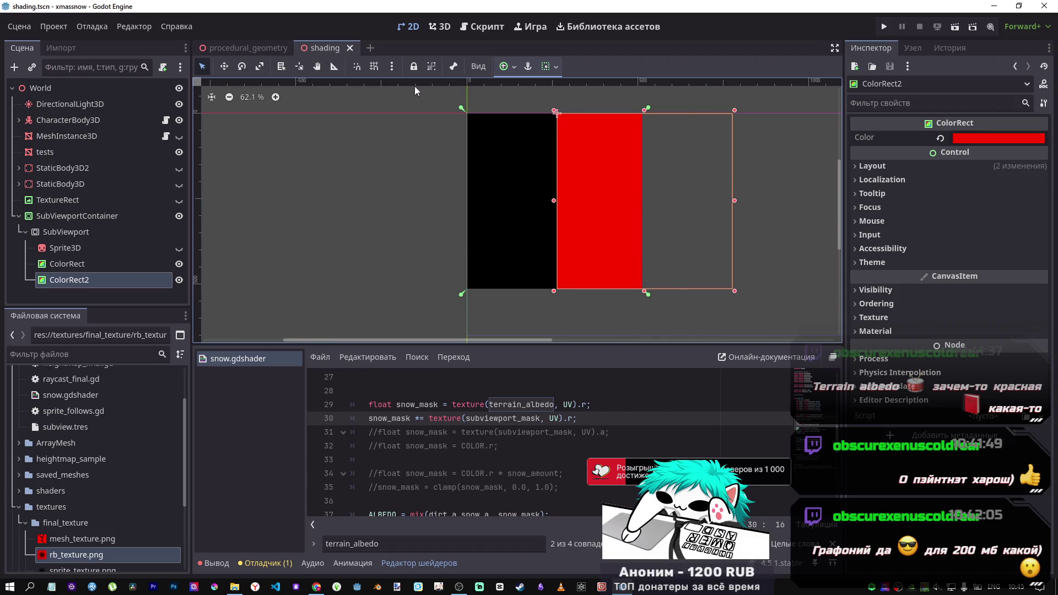
Switch to the 3D scene and select the tests node to show its shader textures
click(109, 116)
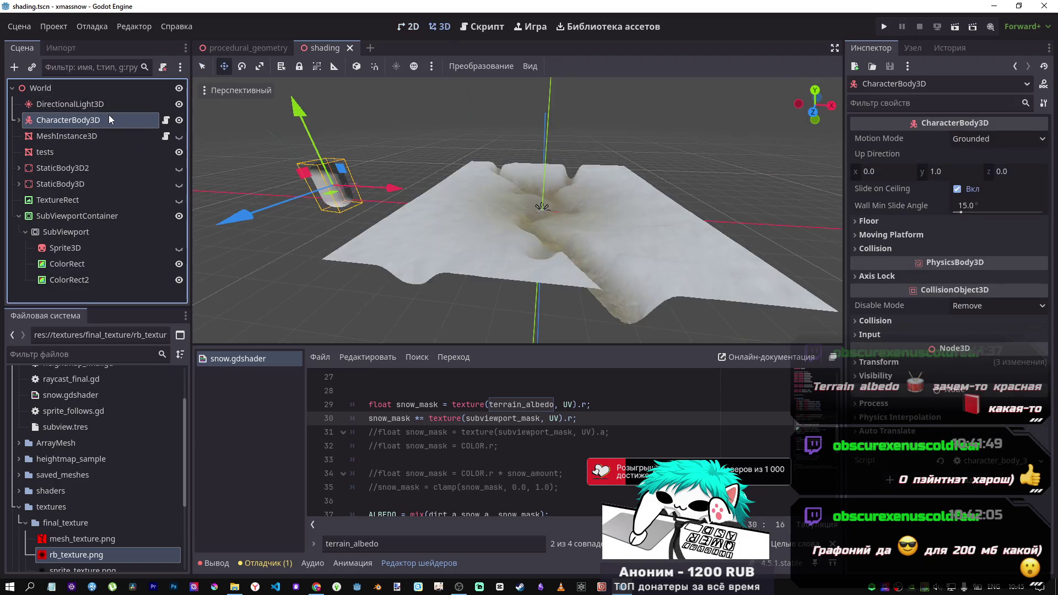
click(86, 106)
click(79, 94)
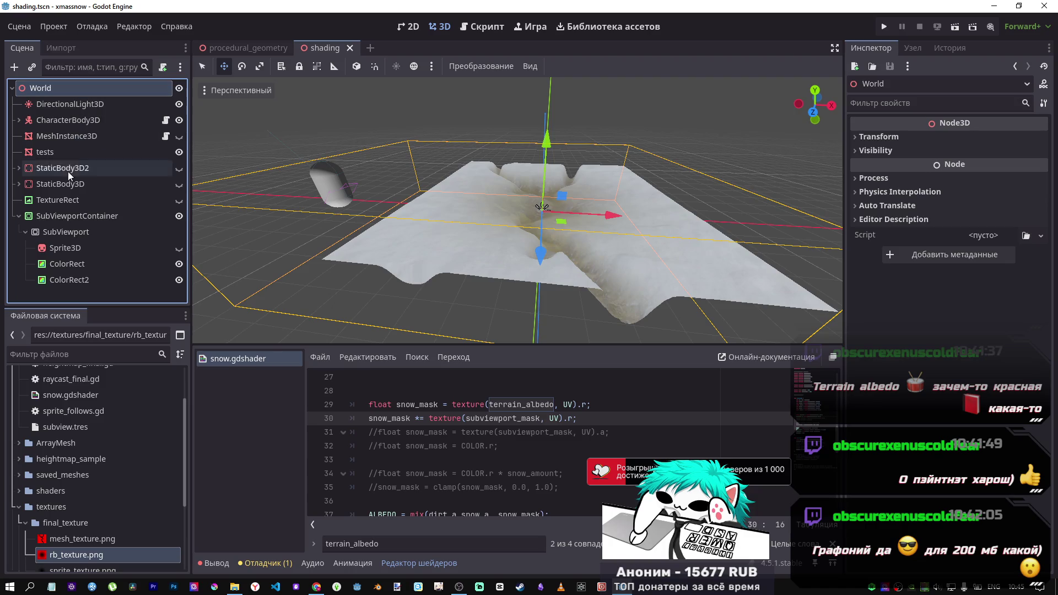
click(63, 121)
click(56, 153)
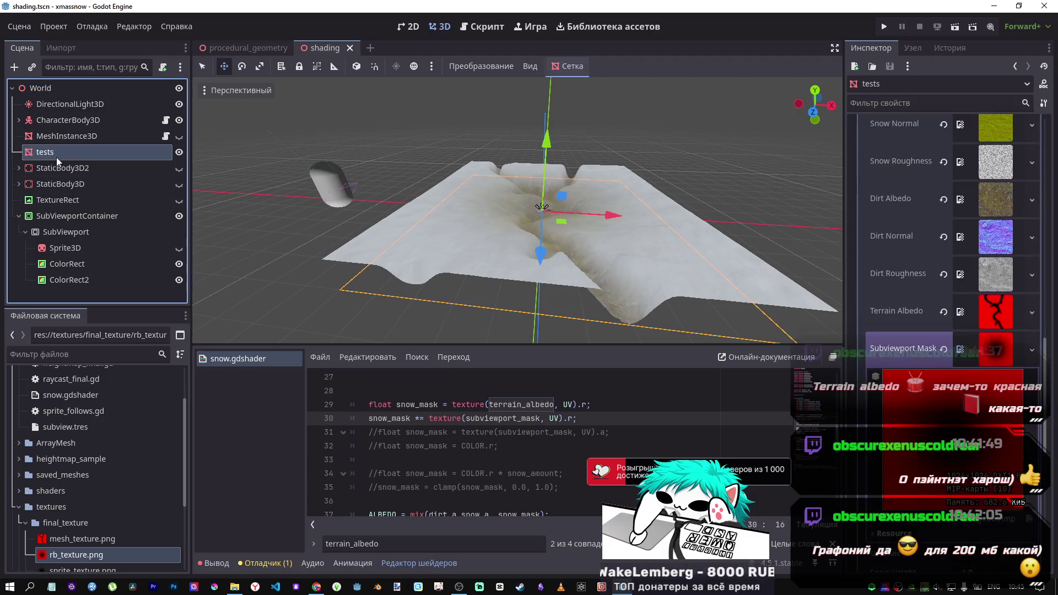
mouse_move(996, 355)
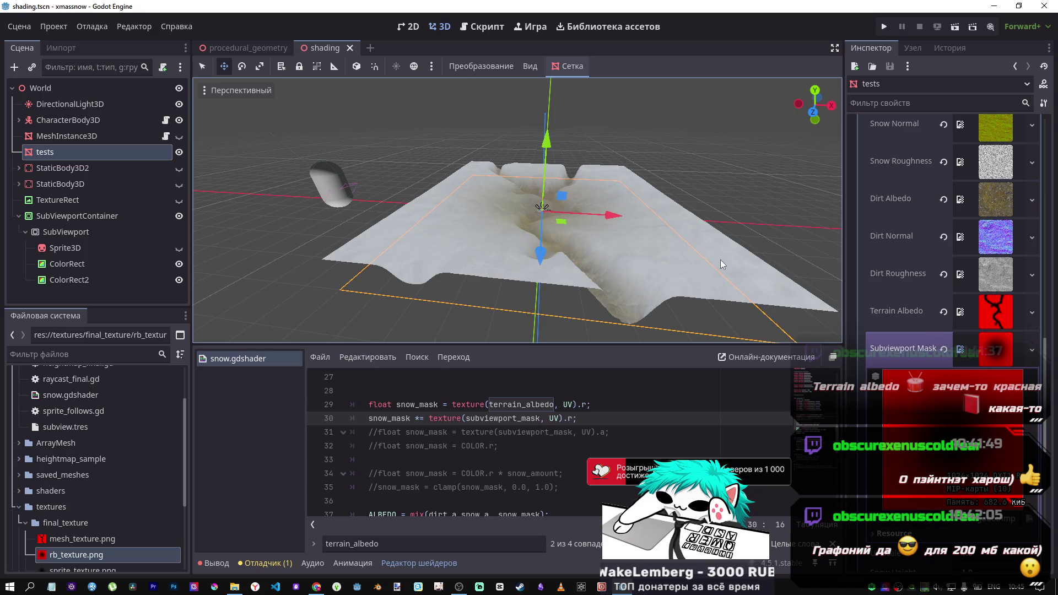
Orbit closer over the snowy terrain and toggle the Terrain Albedo texture preview
drag(664, 249, 639, 292)
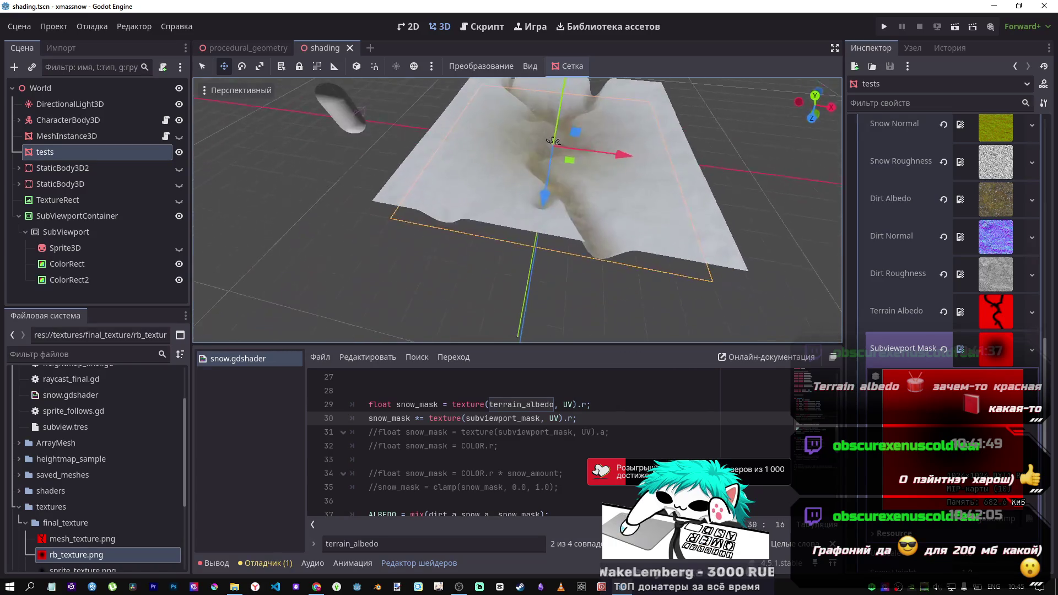
mouse_move(553, 140)
mouse_down()
mouse_move(498, 148)
mouse_move(658, 251)
mouse_up()
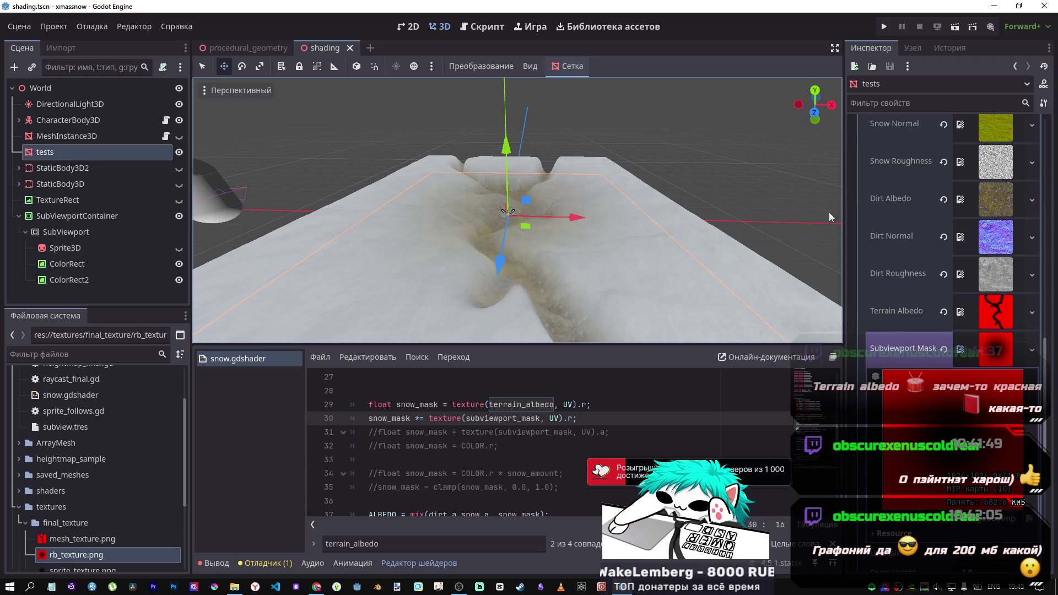
click(999, 320)
click(999, 320)
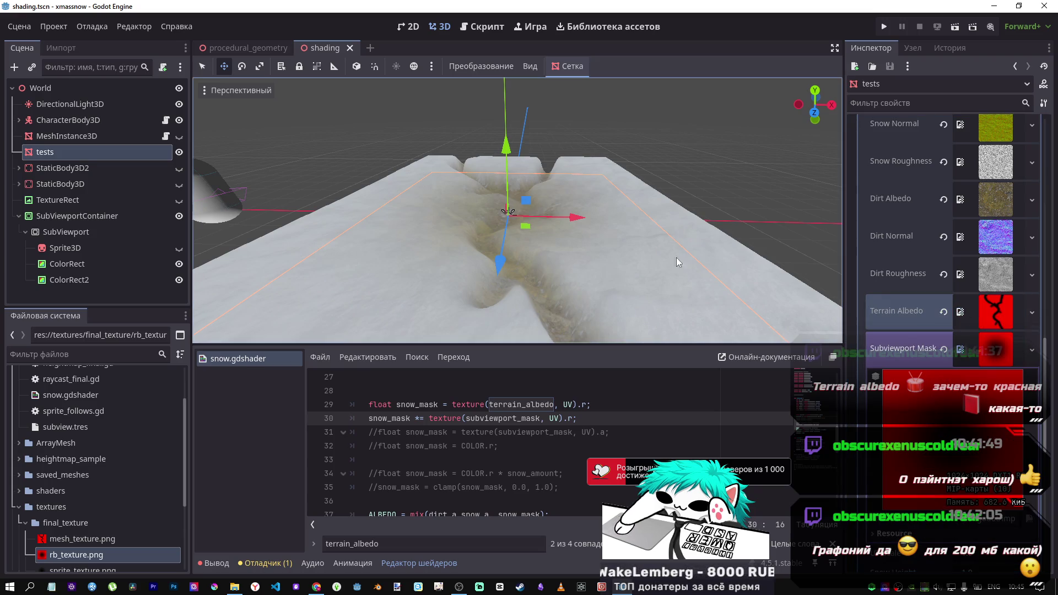
click(996, 312)
scroll(544, 430, up, 3)
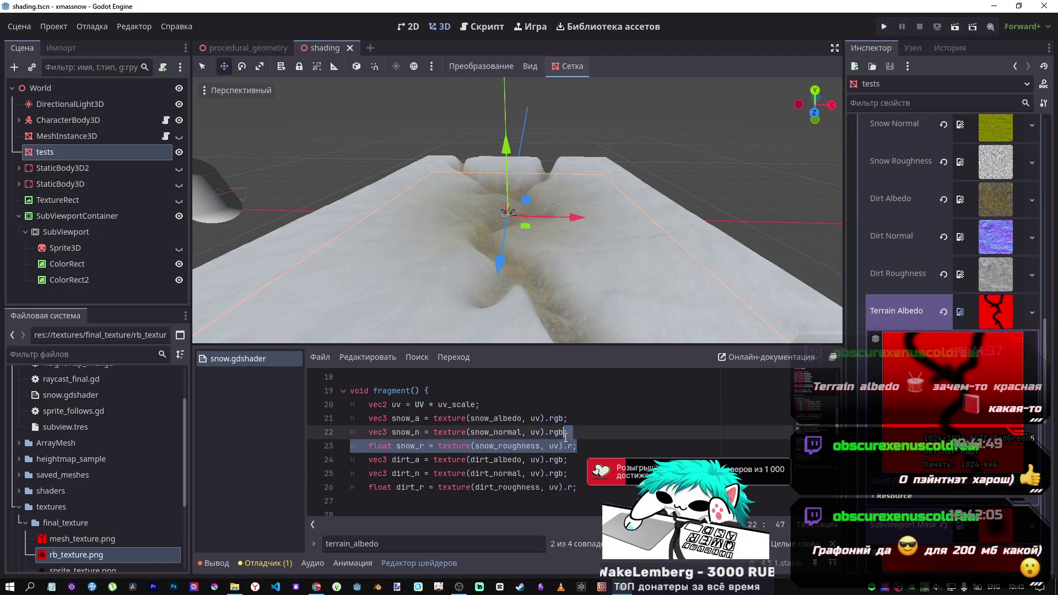
click(575, 446)
scroll(621, 436, down, 4)
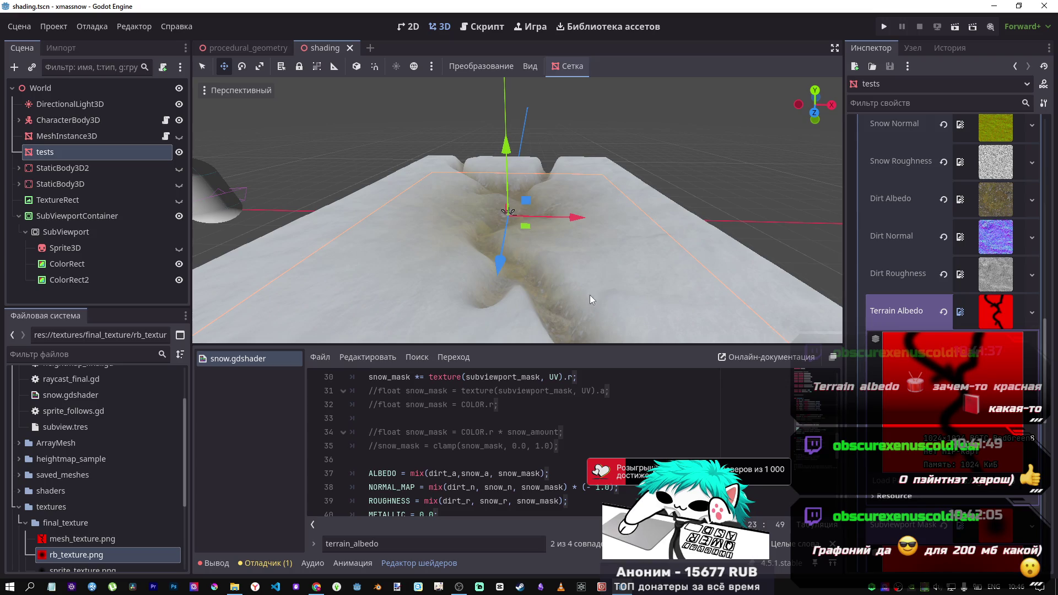
scroll(581, 257, down, 5)
scroll(578, 245, up, 3)
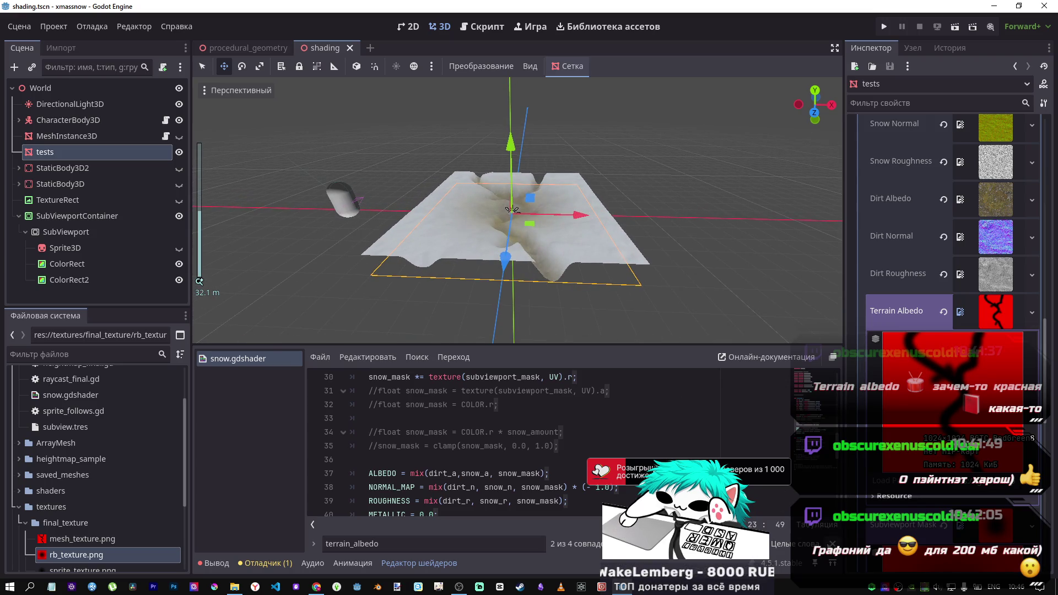
key(Escape)
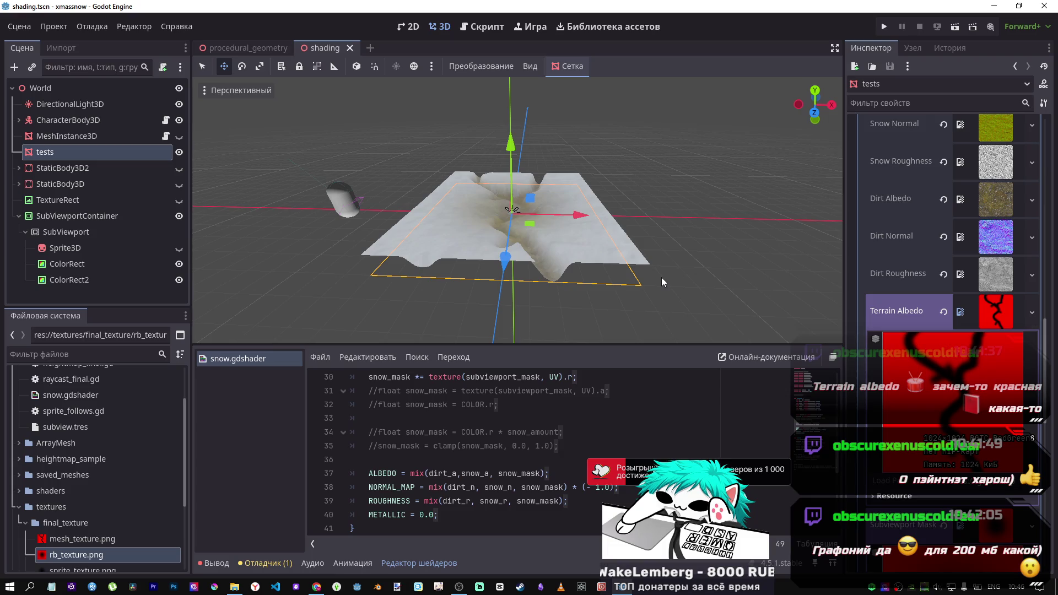
scroll(662, 281, up, 4)
scroll(573, 215, up, 2)
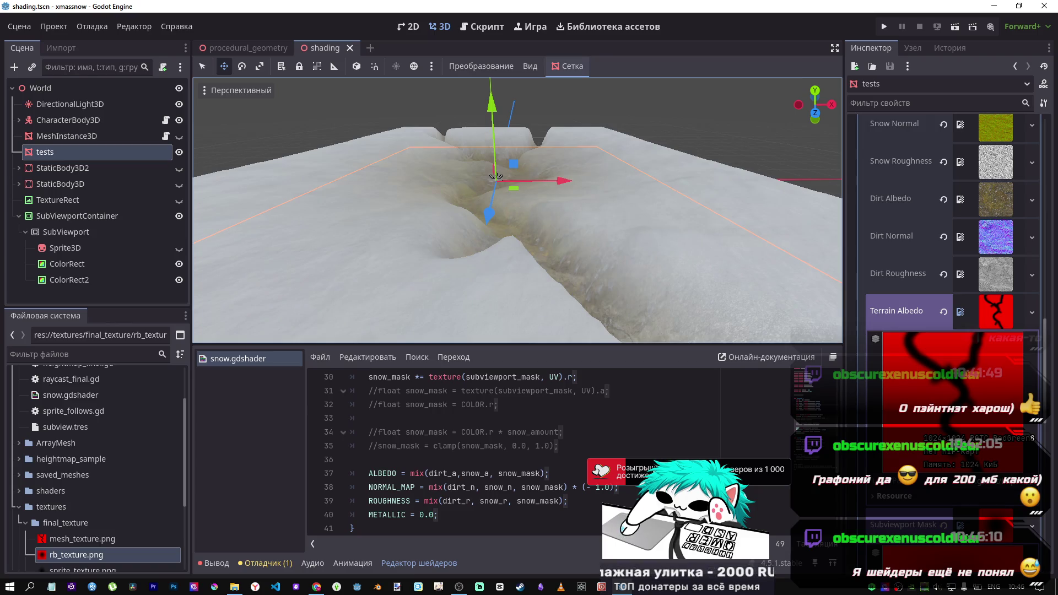
mouse_move(573, 211)
mouse_down()
mouse_move(540, 193)
mouse_move(626, 172)
mouse_up()
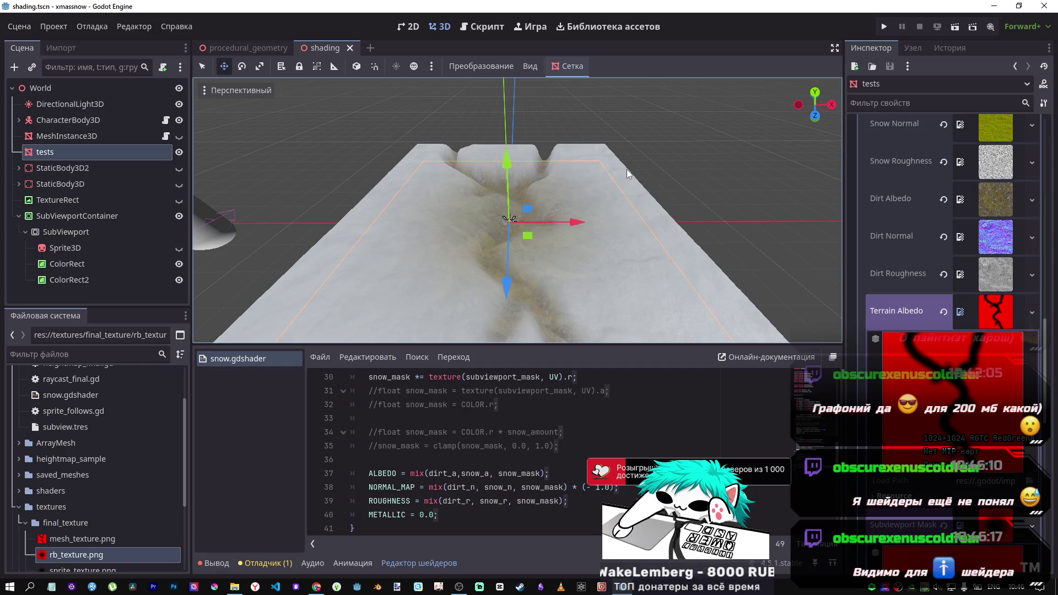
mouse_move(627, 170)
mouse_down()
mouse_move(518, 198)
mouse_move(540, 204)
mouse_move(518, 254)
mouse_up()
drag(610, 329, 485, 243)
click(995, 312)
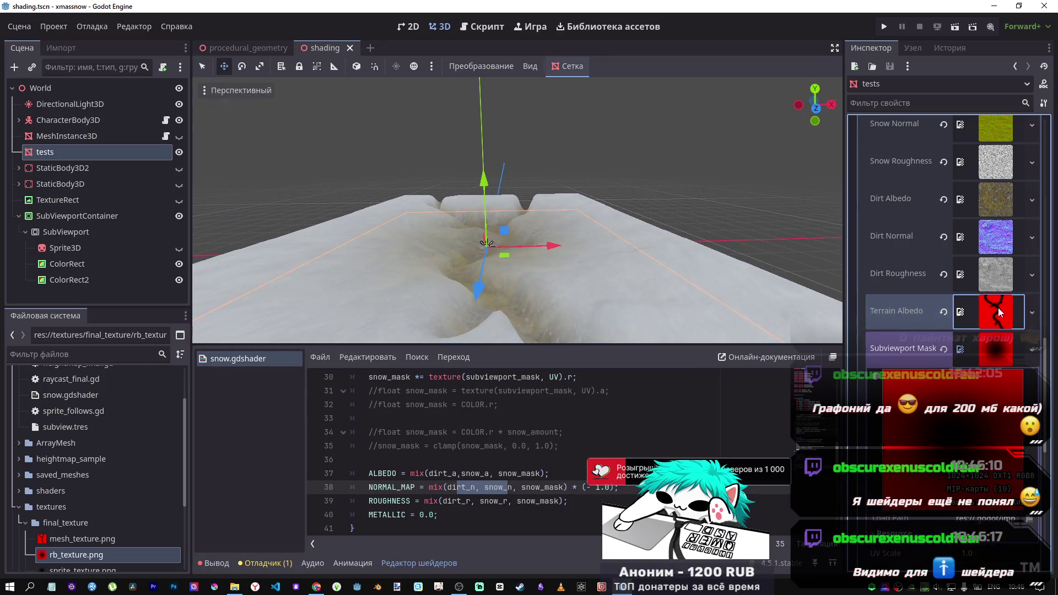
Revert the tests material's Subviewport Mask to empty, backing out of the texture picker and New menus
click(1000, 358)
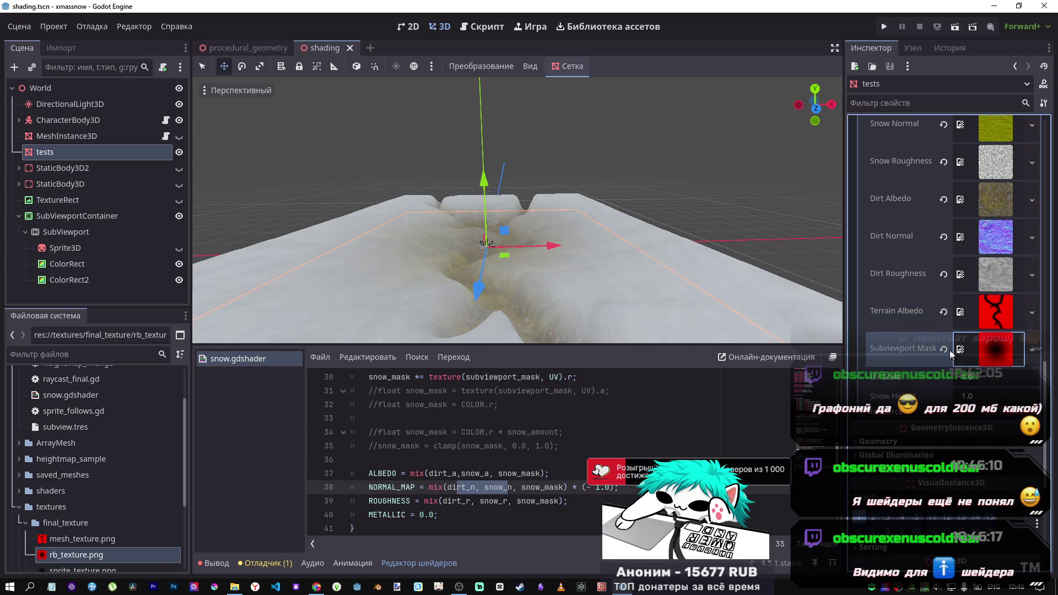
click(944, 346)
click(1017, 340)
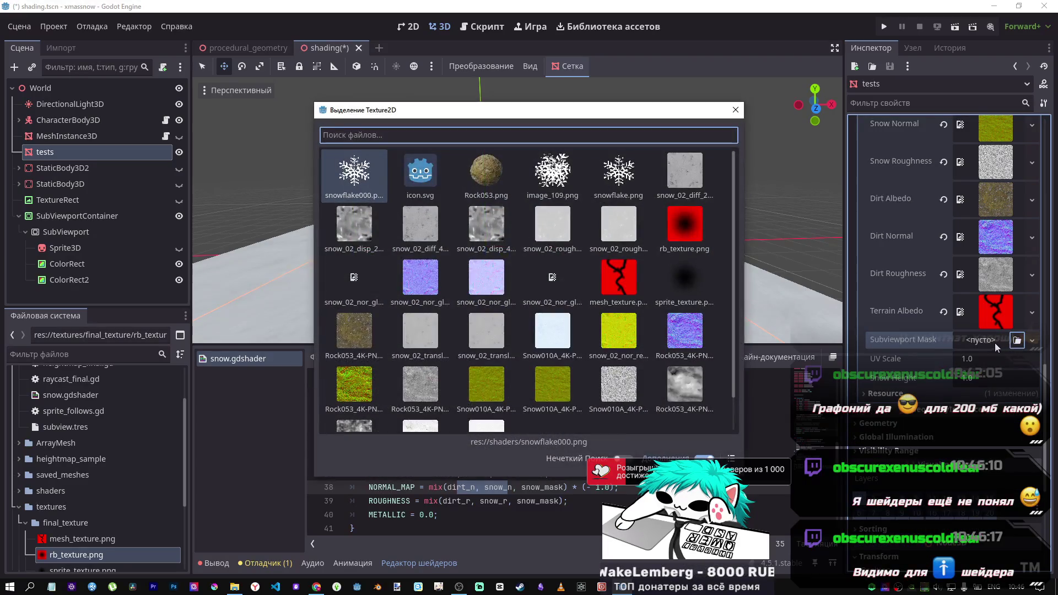
click(756, 135)
click(985, 343)
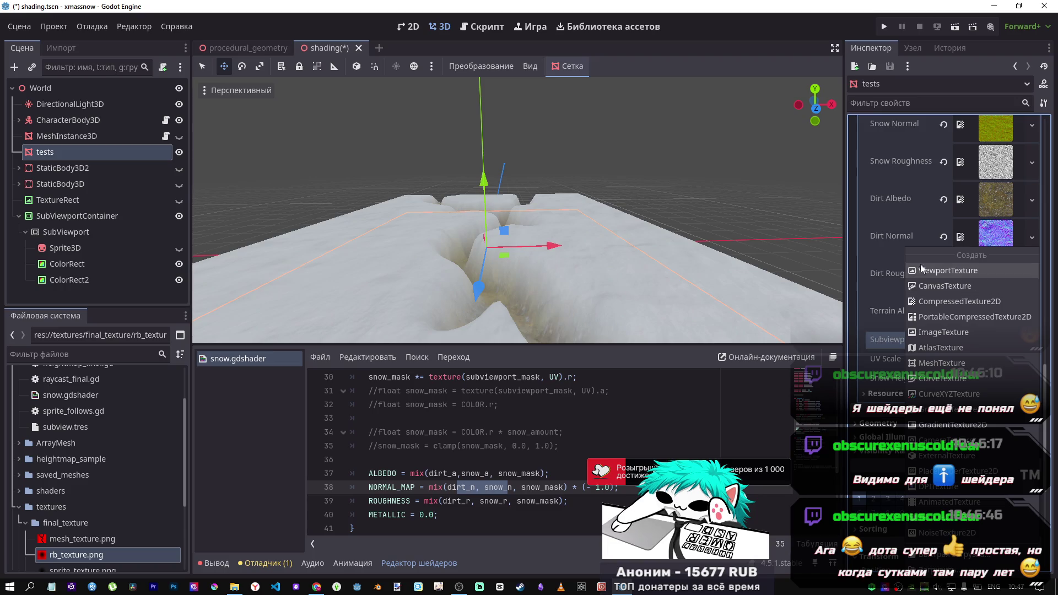
click(875, 330)
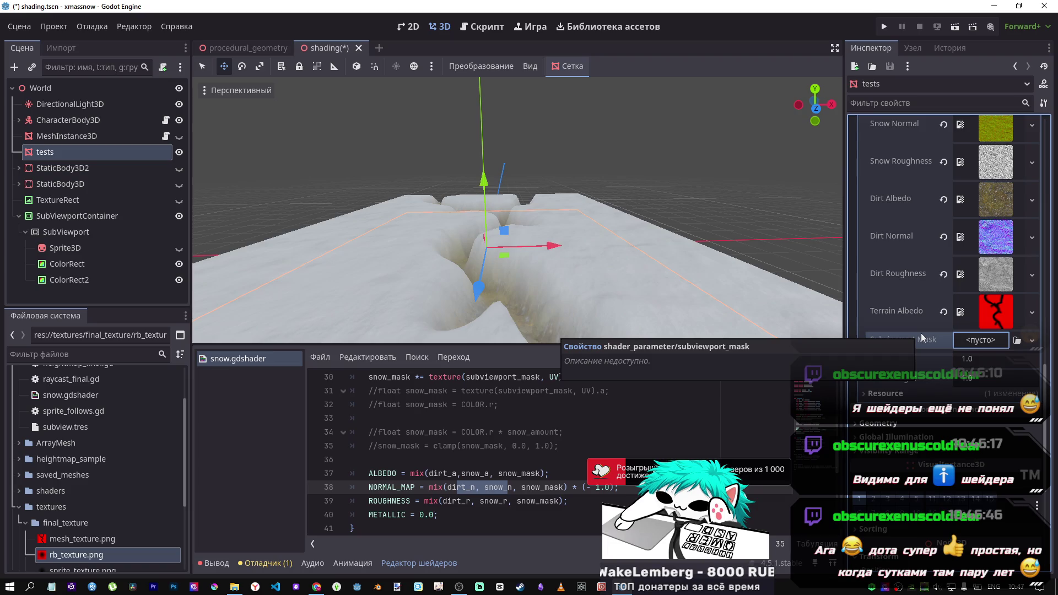
click(984, 340)
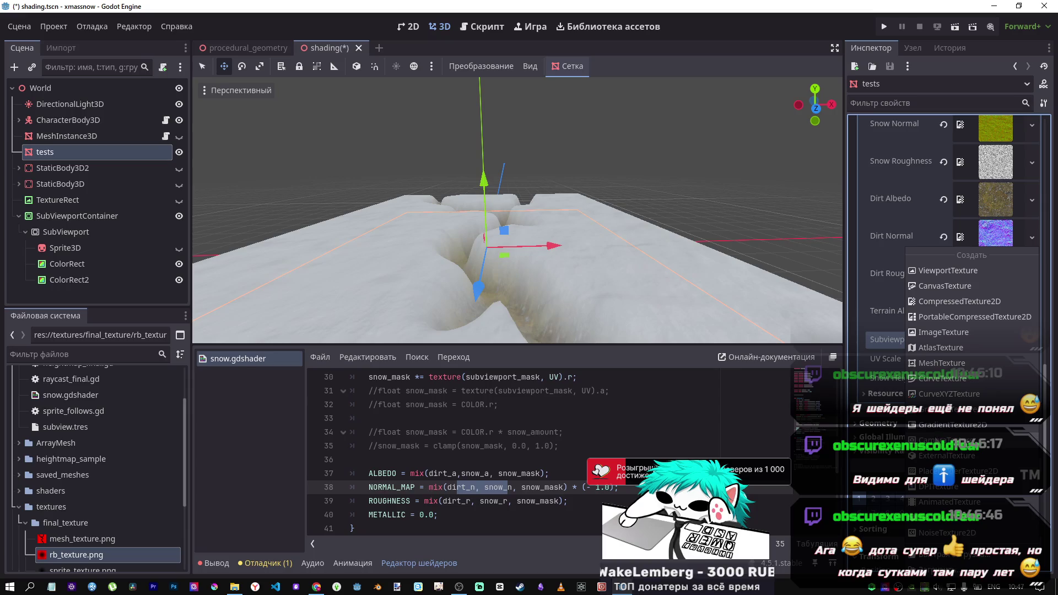
click(882, 348)
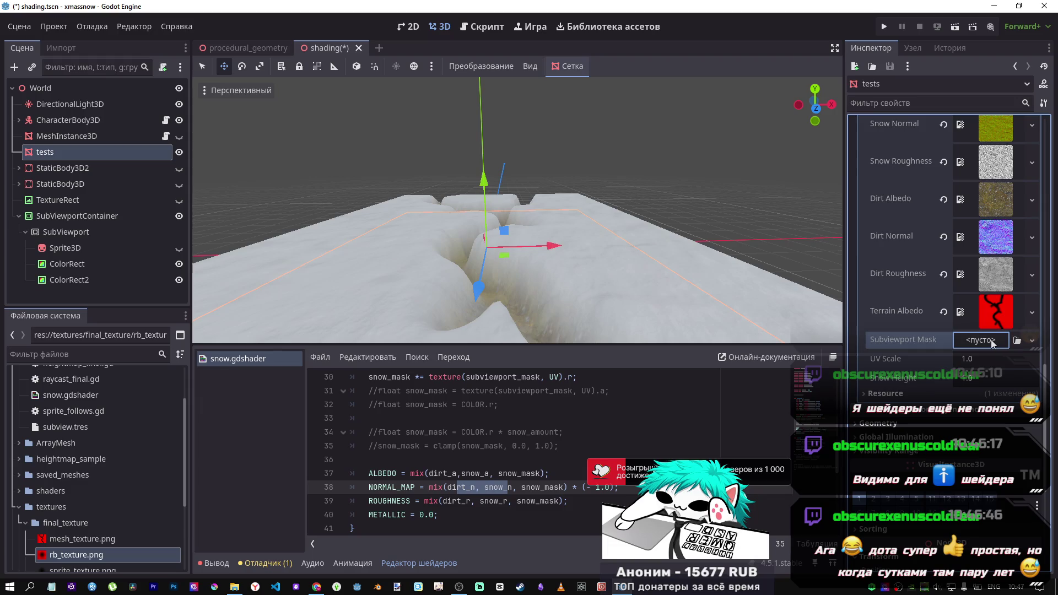
click(986, 341)
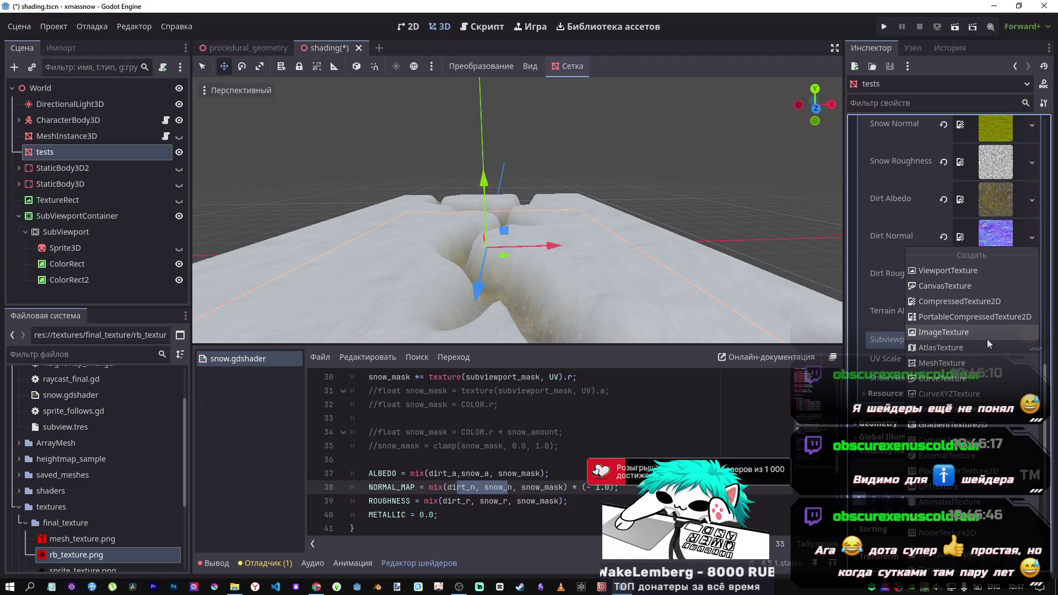
click(880, 340)
scroll(563, 428, up, 10)
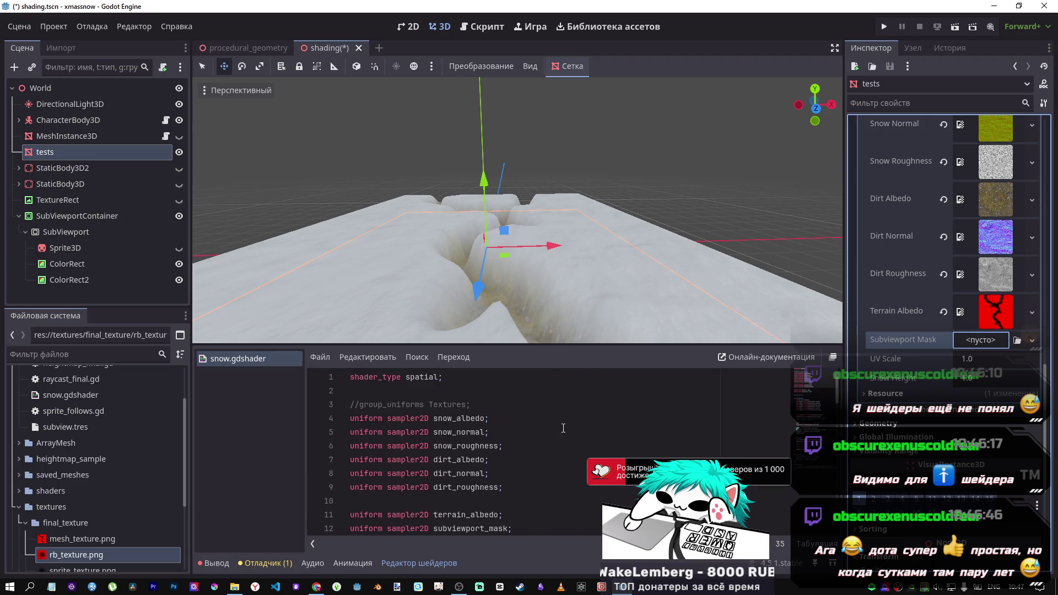
scroll(564, 429, down, 3)
mouse_move(485, 488)
mouse_down()
mouse_move(386, 441)
mouse_move(356, 385)
mouse_up()
triple_click(343, 373)
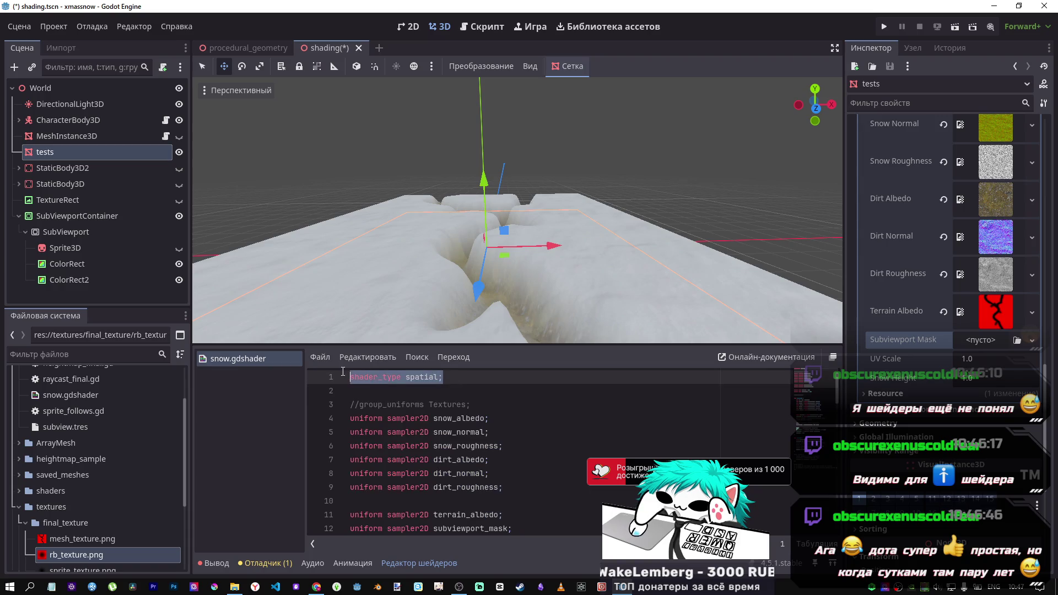
scroll(419, 441, down, 2)
drag(499, 502, 351, 434)
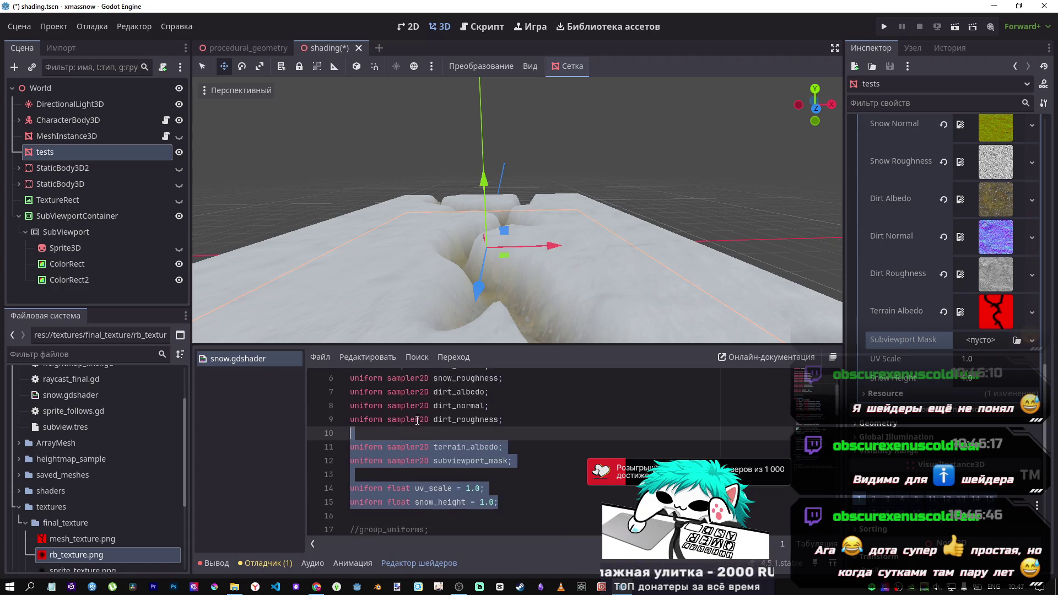
scroll(507, 437, down, 3)
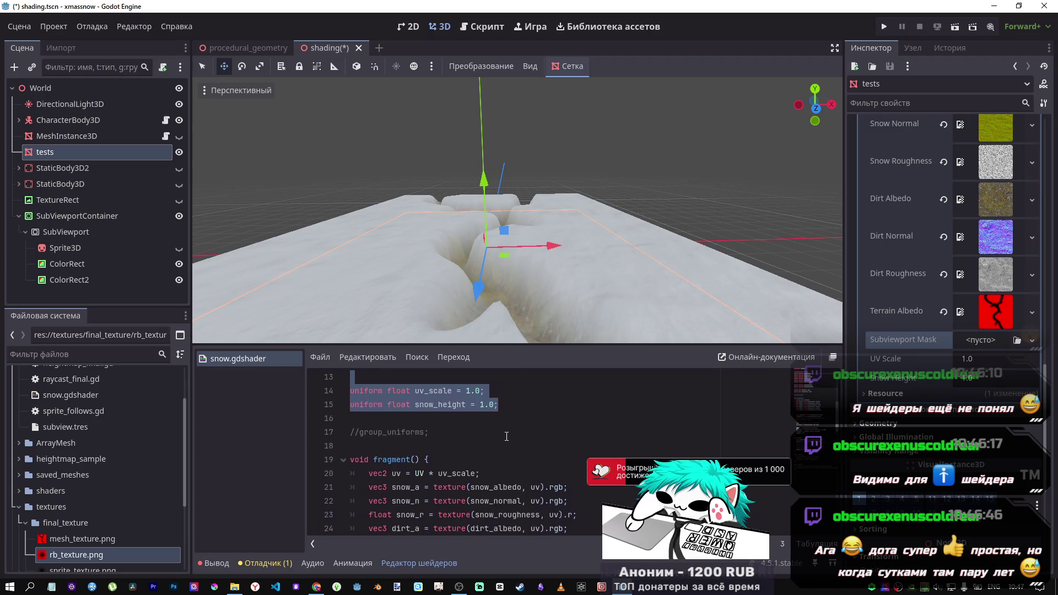
scroll(982, 273, up, 3)
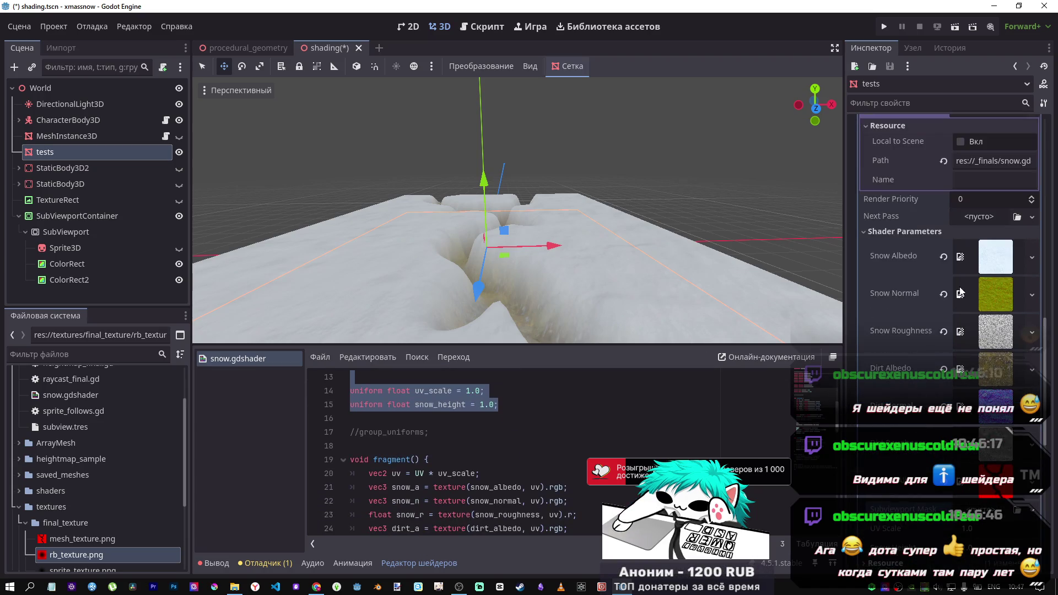
mouse_move(452, 458)
mouse_down()
mouse_move(405, 380)
mouse_move(405, 405)
mouse_up()
click(404, 417)
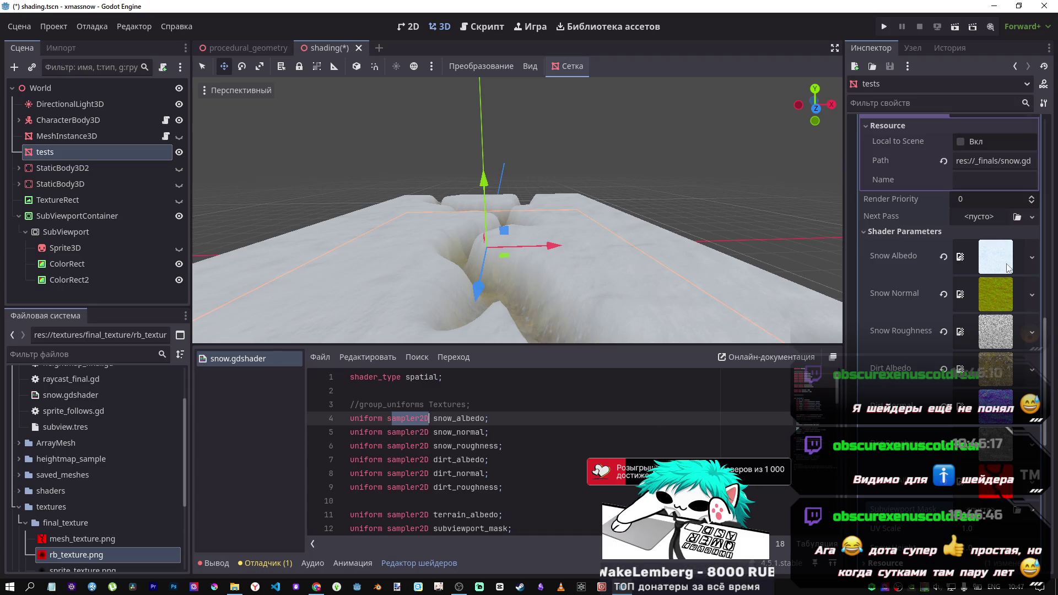
scroll(569, 492, down, 4)
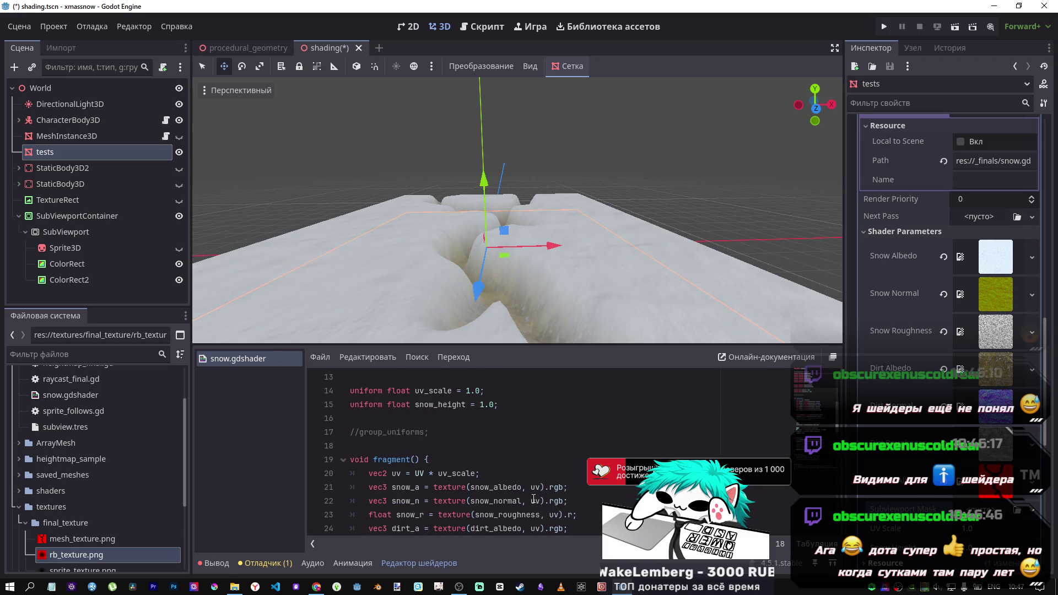
scroll(533, 499, down, 1)
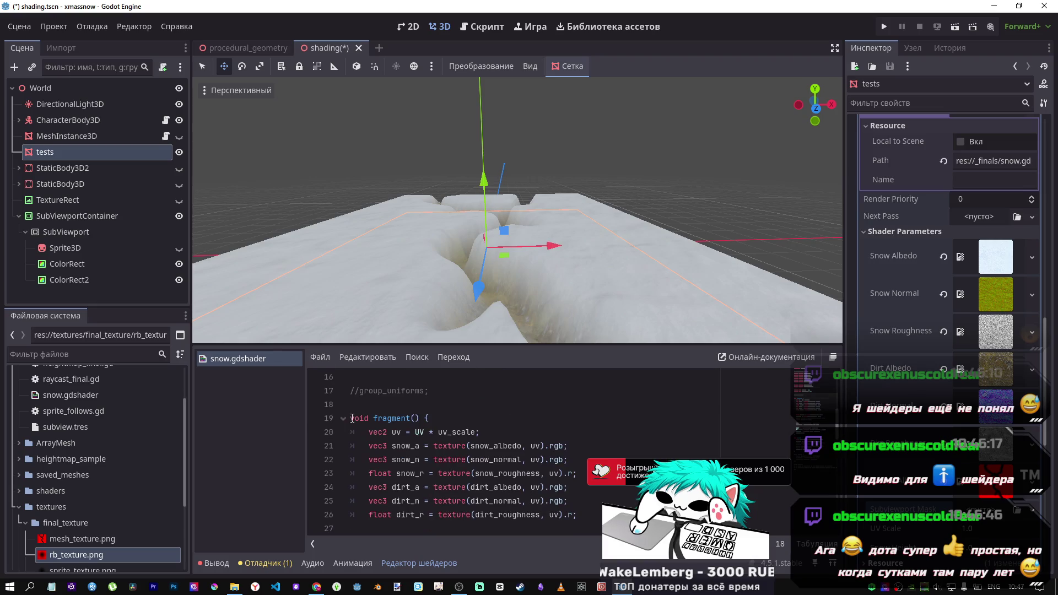
drag(352, 419, 451, 419)
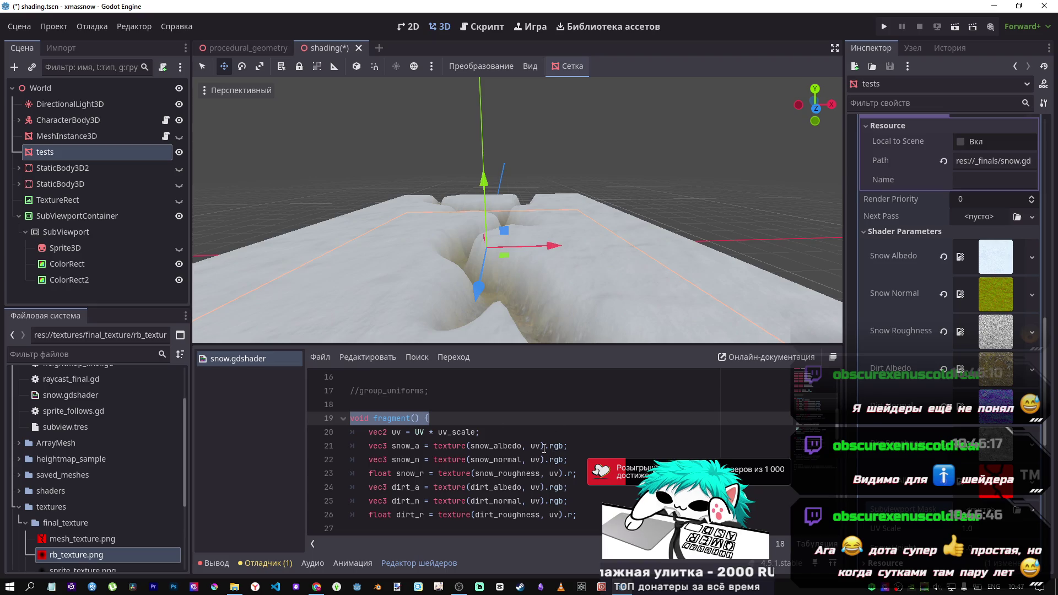
mouse_move(524, 241)
mouse_down()
mouse_move(532, 268)
mouse_move(604, 240)
mouse_up()
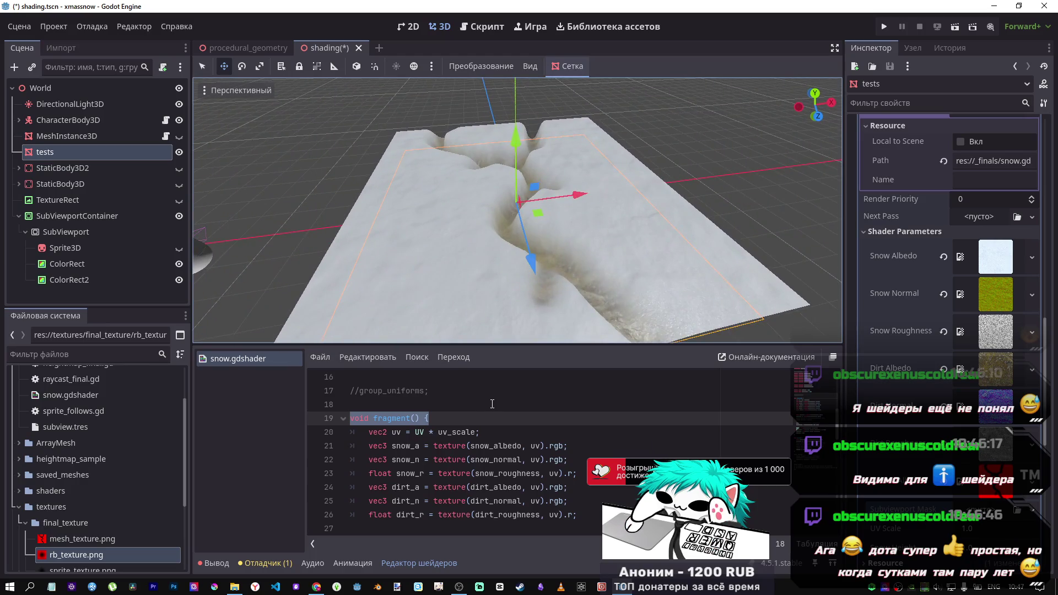
scroll(399, 459, down, 7)
click(399, 459)
key(End)
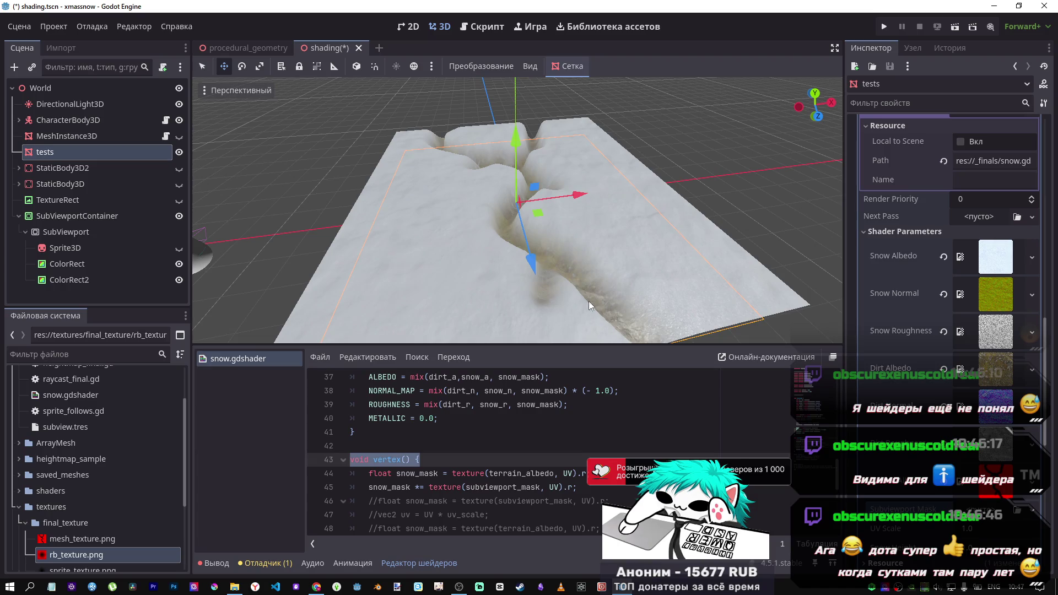
mouse_move(593, 280)
mouse_down()
mouse_move(541, 253)
mouse_move(518, 218)
mouse_up()
scroll(537, 441, up, 6)
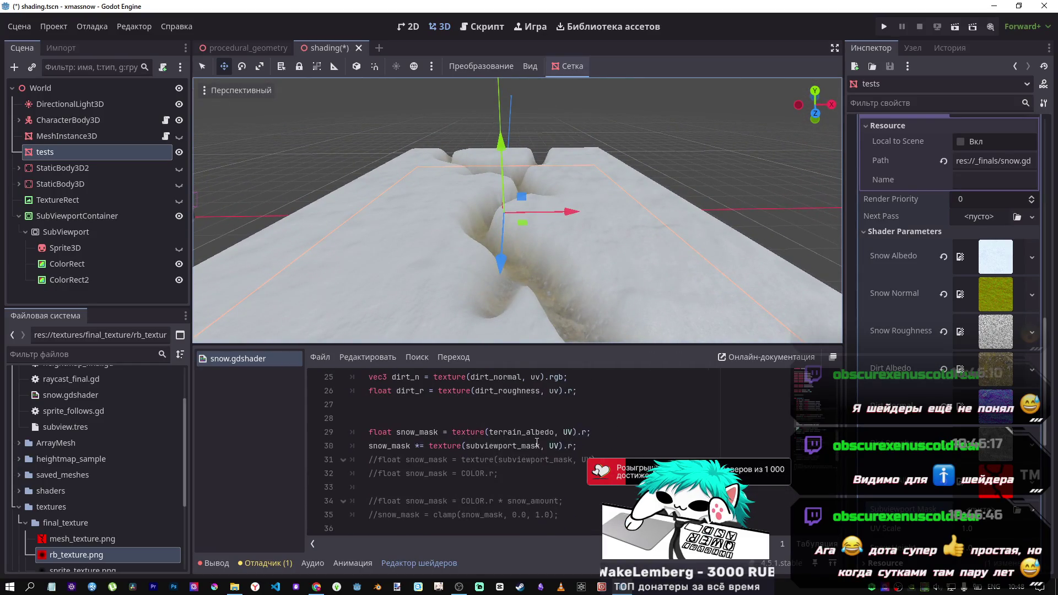
scroll(536, 442, down, 5)
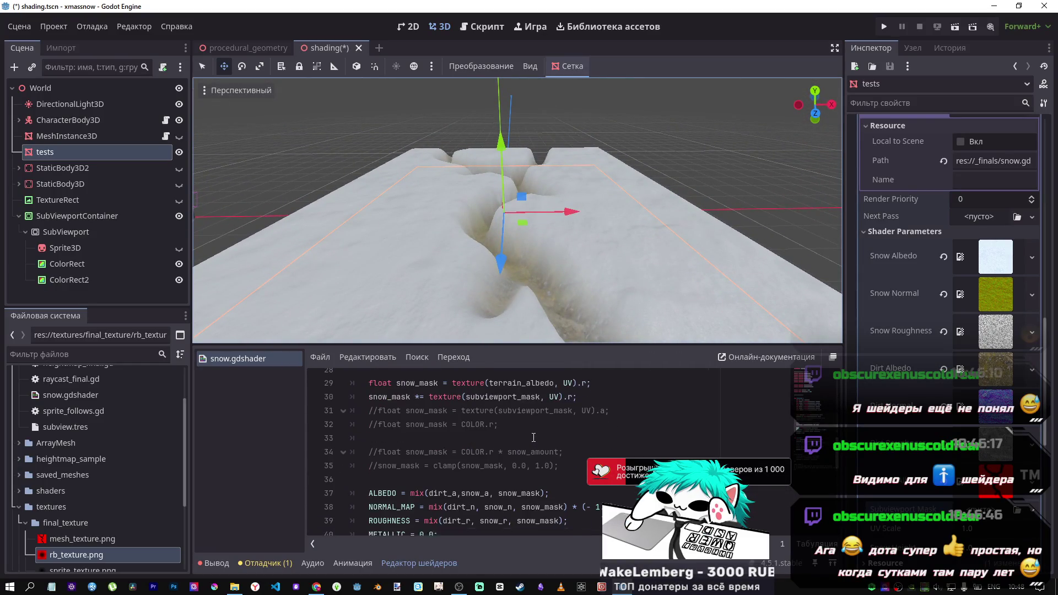
scroll(533, 432, down, 4)
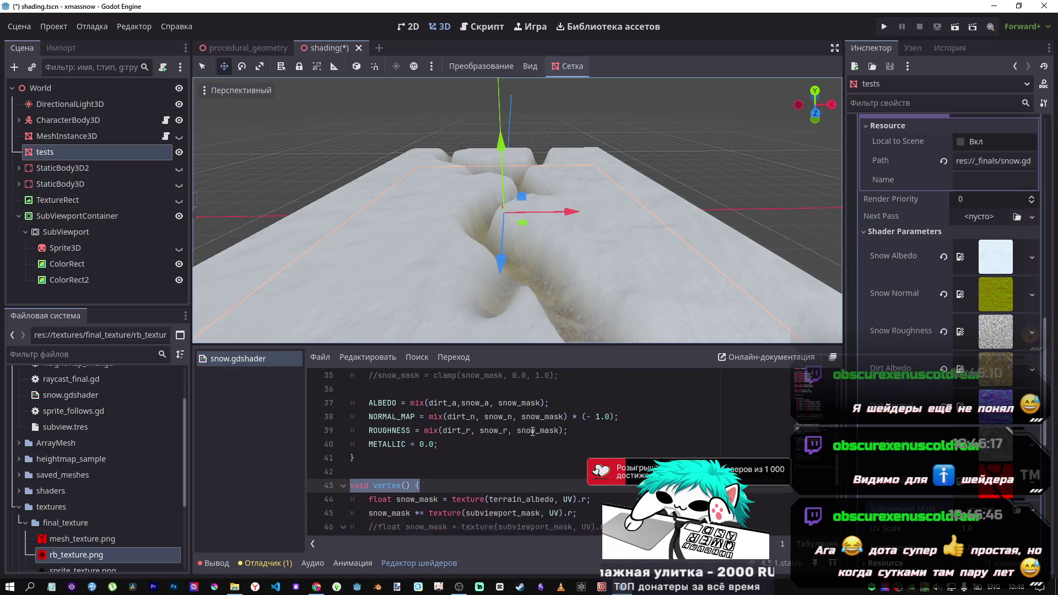
scroll(533, 433, up, 5)
scroll(532, 433, up, 4)
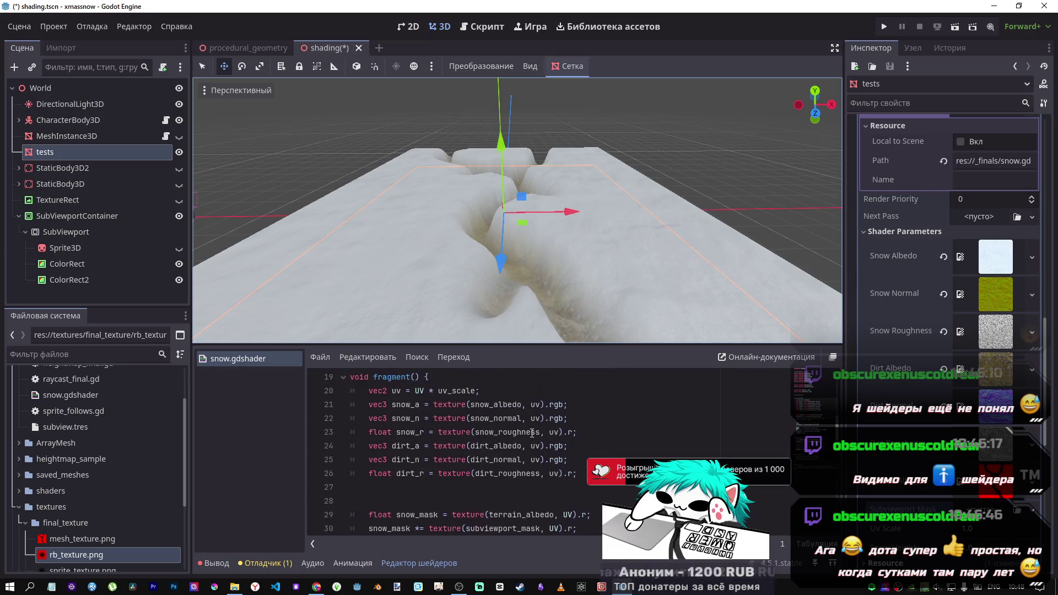
scroll(532, 432, down, 3)
scroll(531, 433, up, 3)
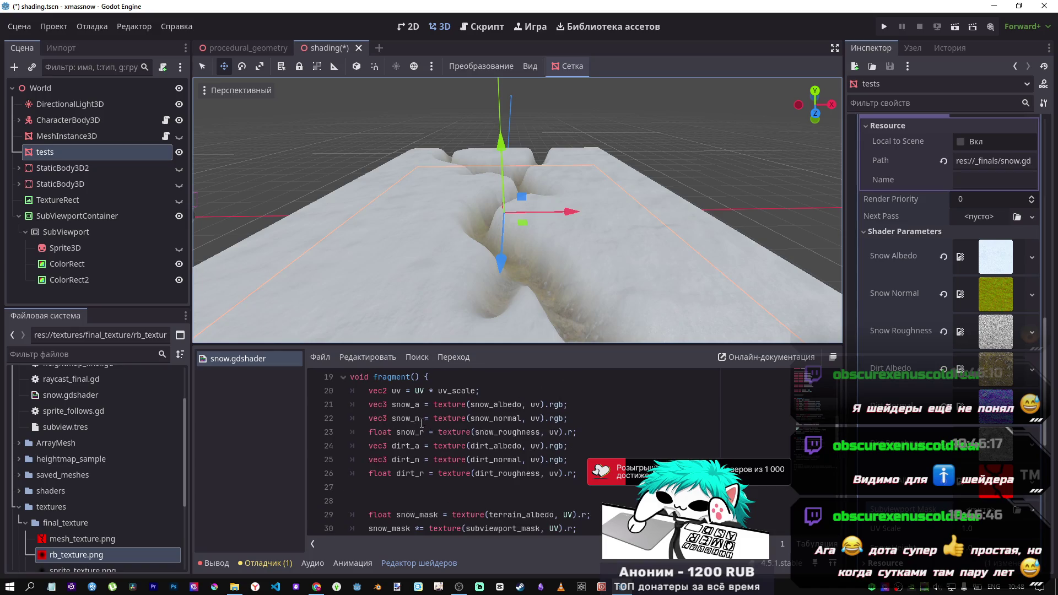
mouse_move(382, 403)
mouse_down()
mouse_move(562, 405)
mouse_move(366, 404)
mouse_move(369, 391)
mouse_up()
click(569, 405)
click(394, 377)
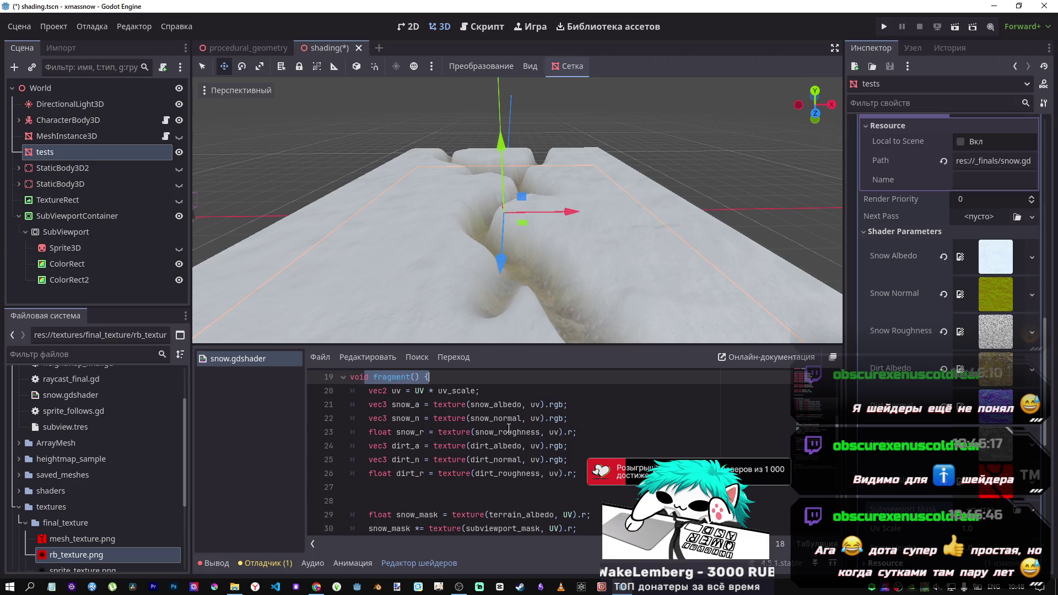
scroll(508, 428, down, 2)
drag(379, 433, 518, 447)
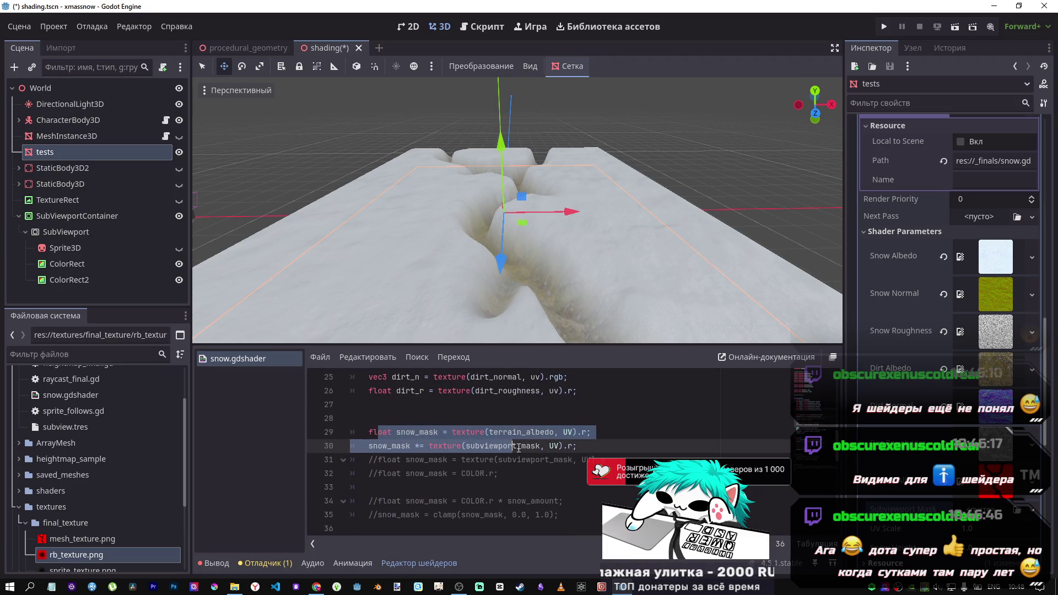
click(434, 436)
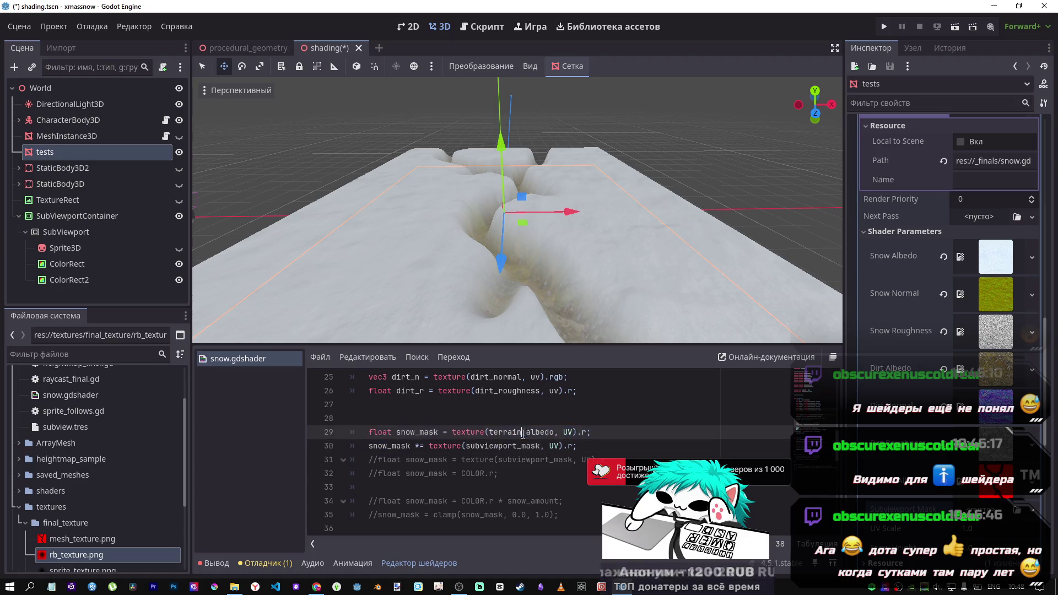
scroll(452, 435, down, 3)
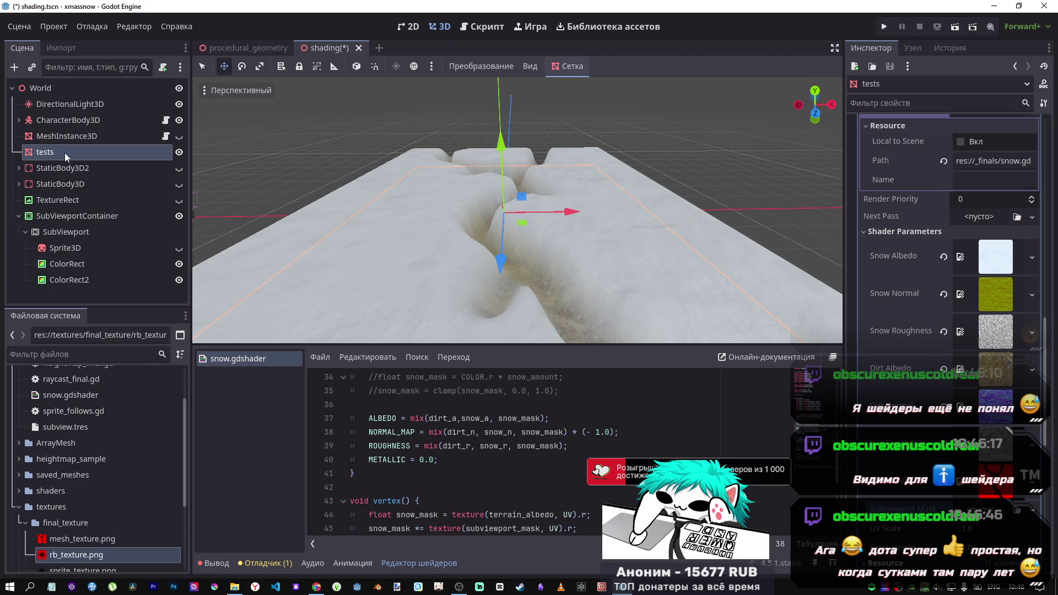
scroll(948, 265, up, 5)
scroll(946, 288, up, 5)
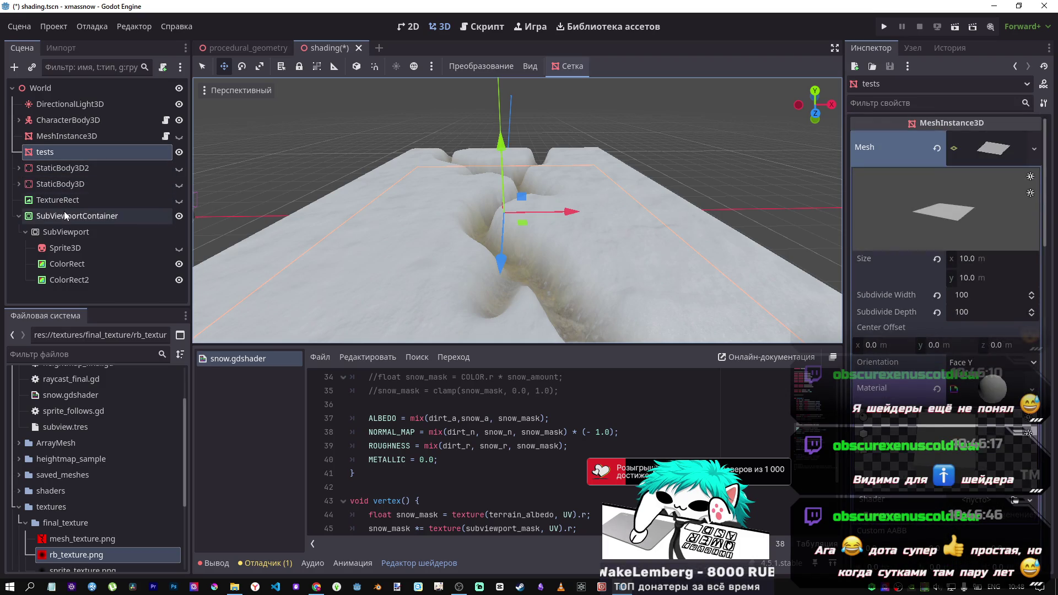
click(21, 169)
click(66, 136)
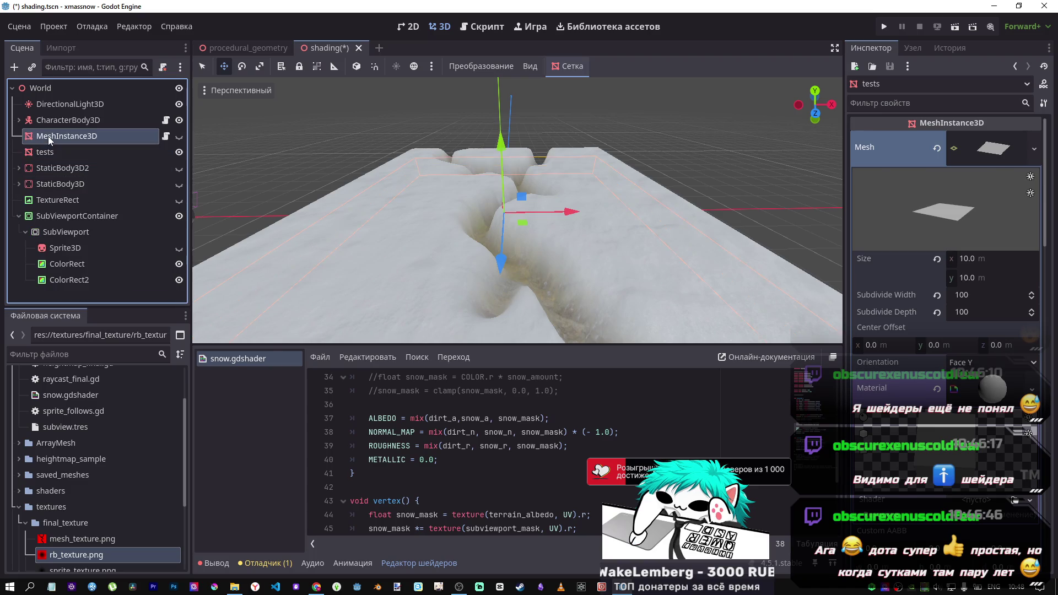
scroll(979, 331, up, 5)
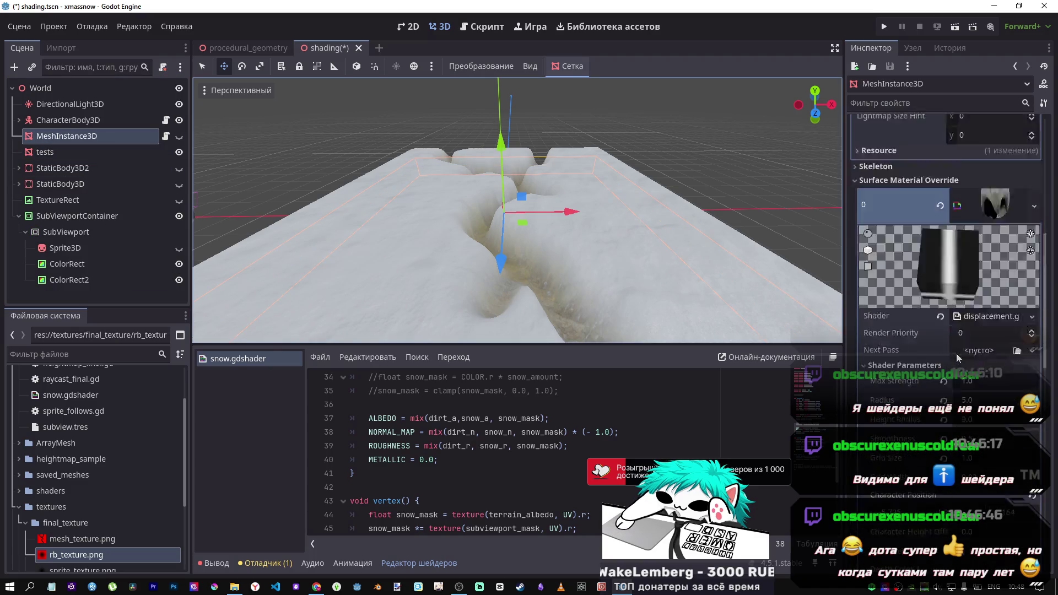
click(978, 392)
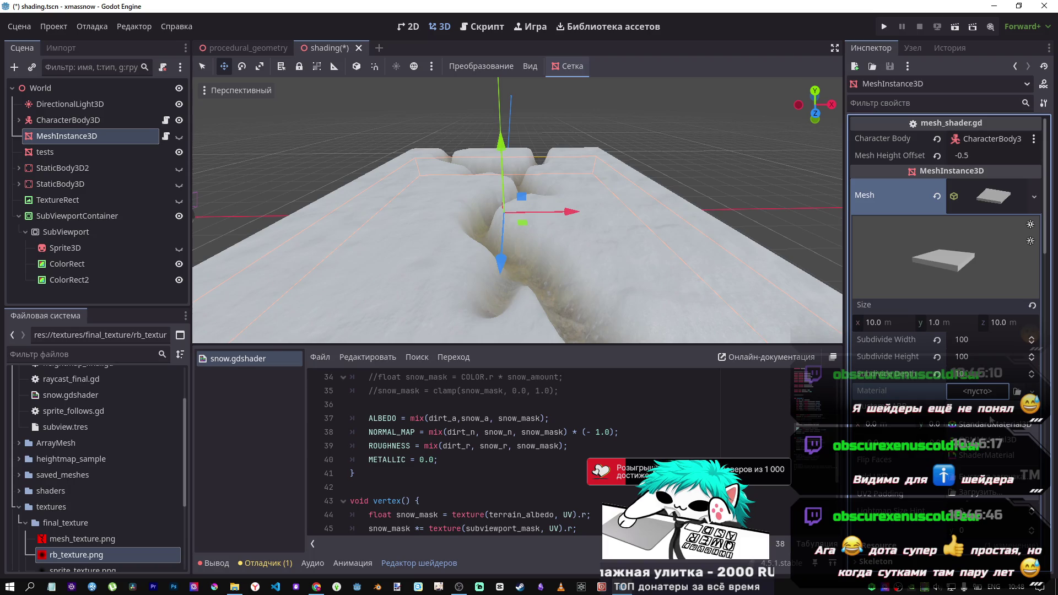
click(965, 427)
scroll(937, 331, down, 5)
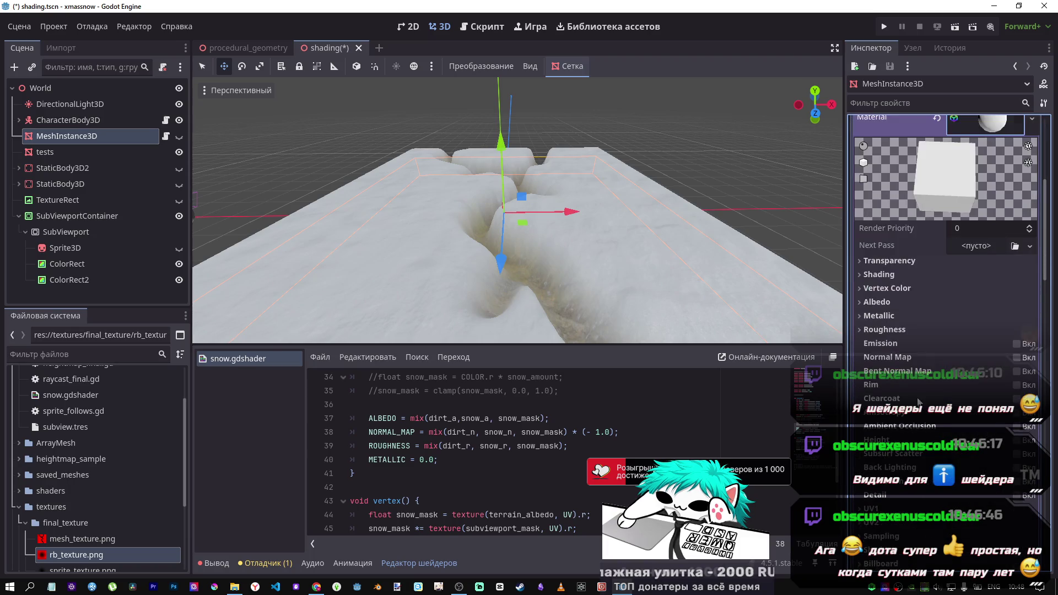
click(885, 330)
click(888, 331)
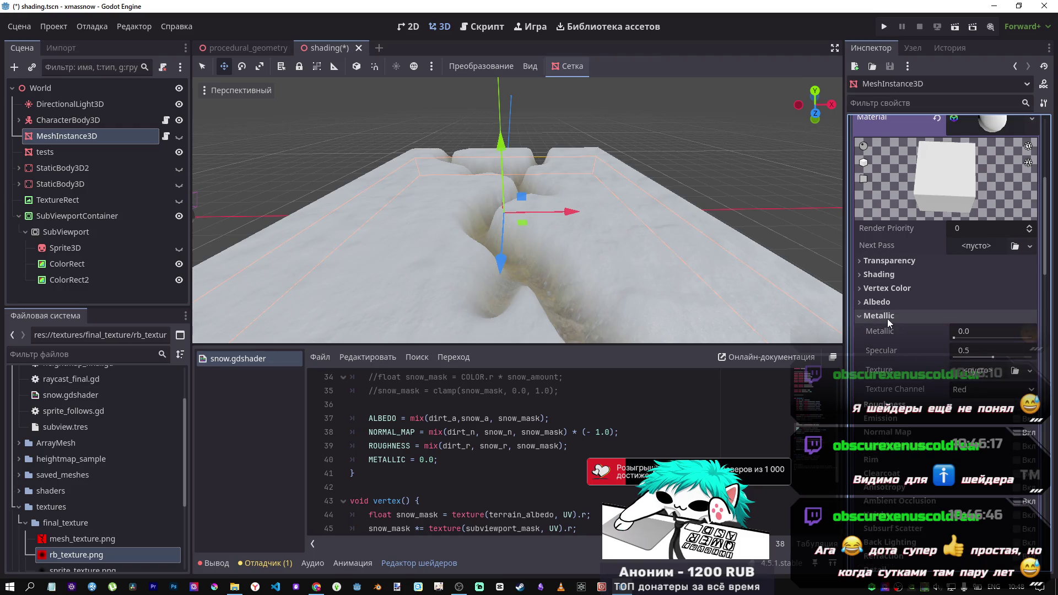
click(888, 304)
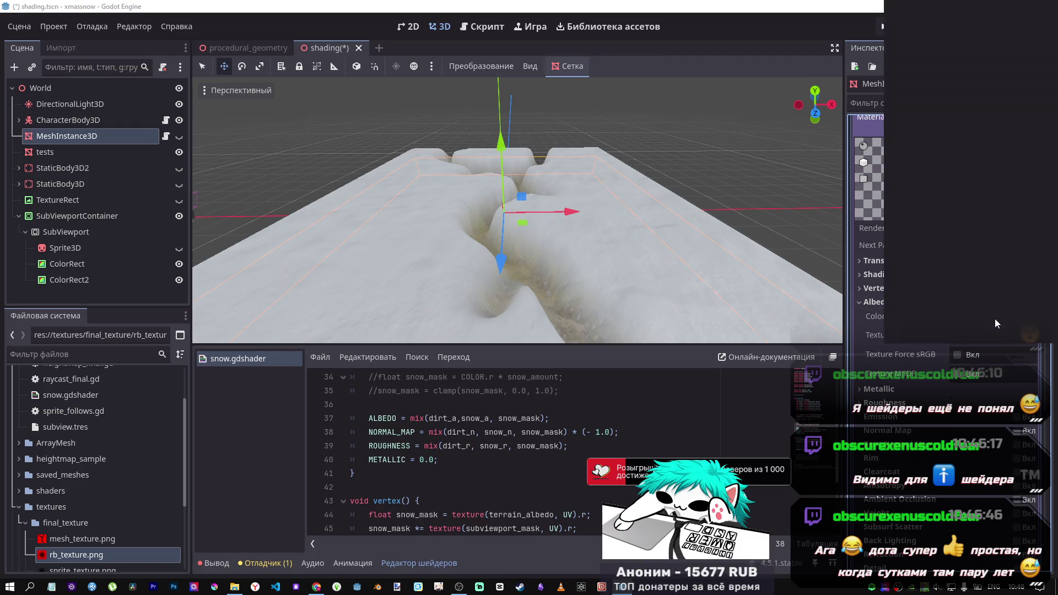
click(995, 319)
click(930, 213)
click(920, 216)
click(863, 211)
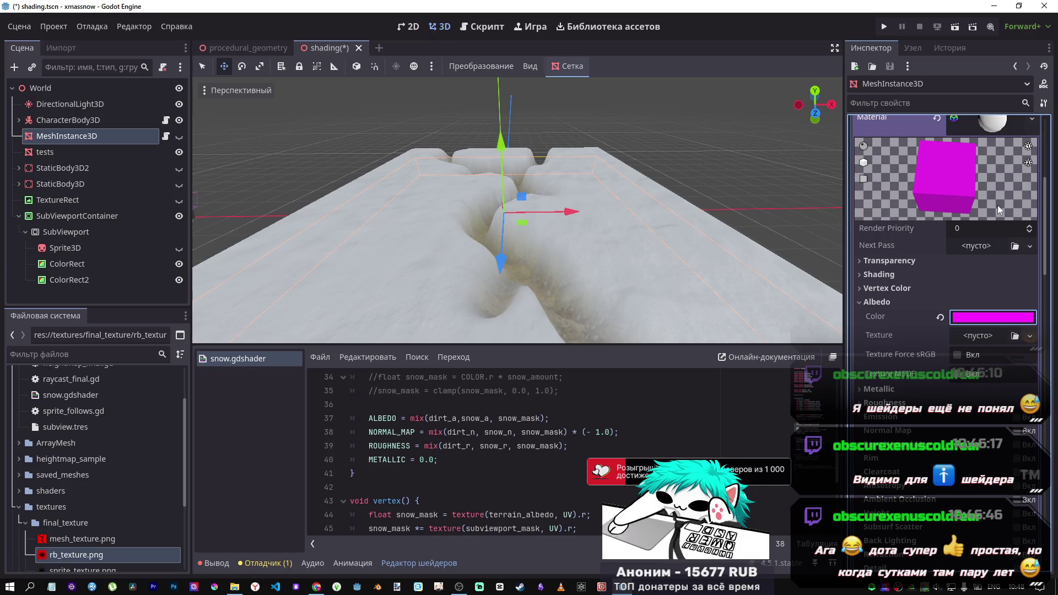
click(941, 317)
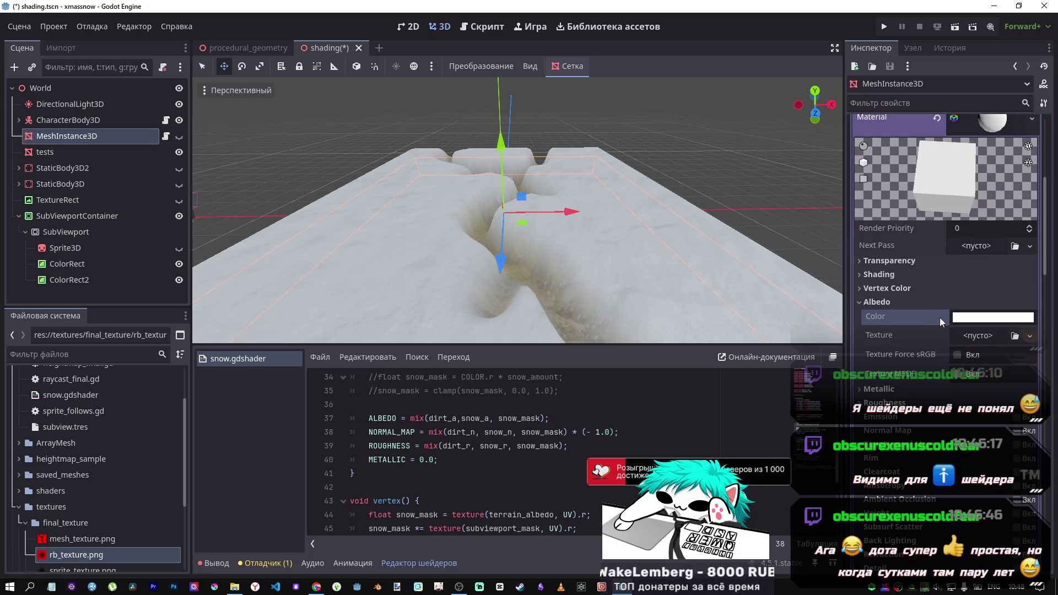
click(882, 303)
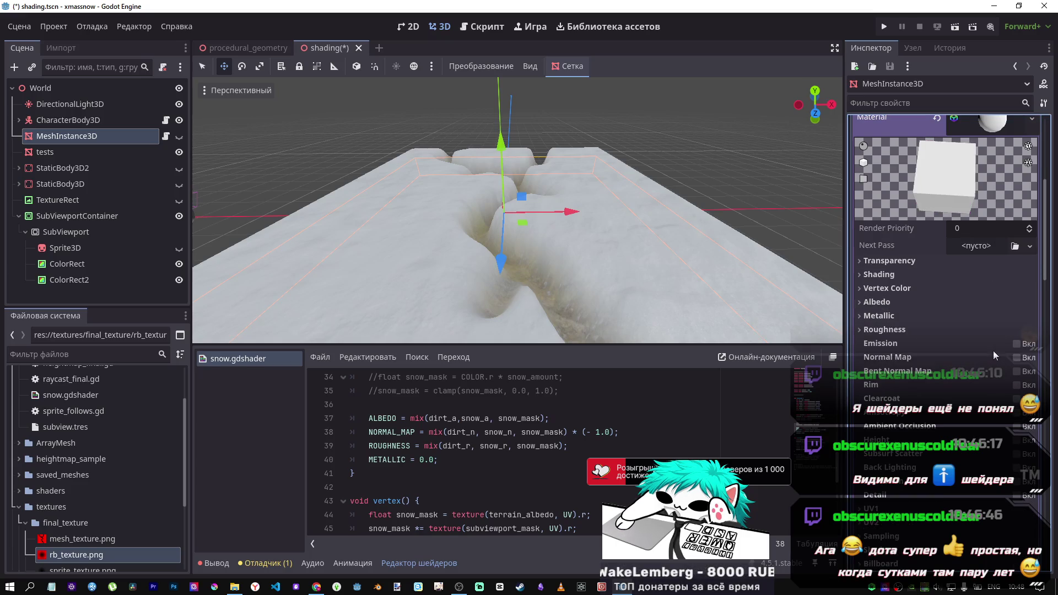
scroll(936, 301, up, 3)
click(938, 288)
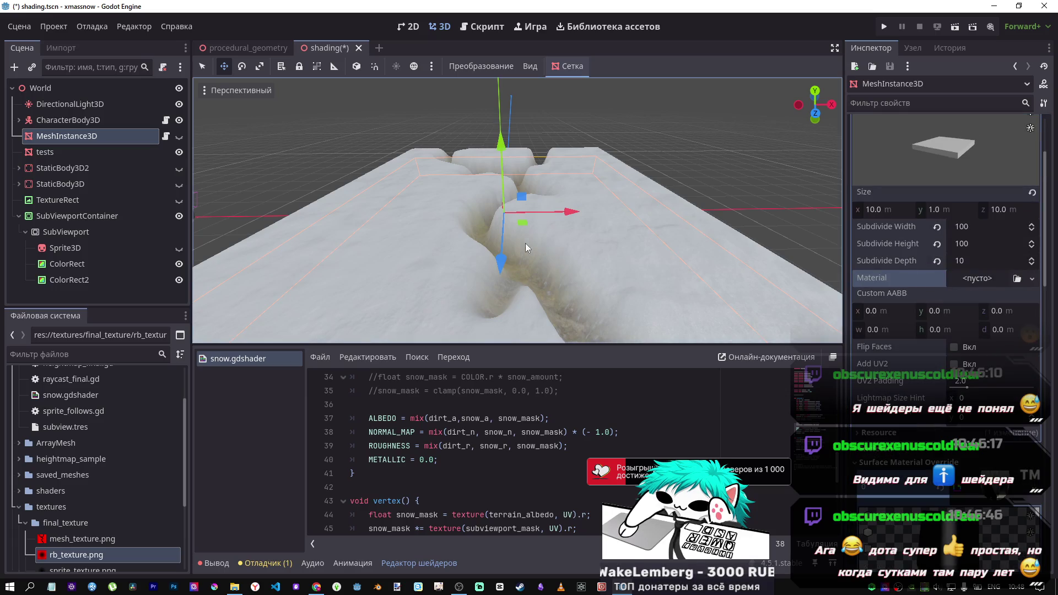
drag(530, 217, 530, 217)
Scroll snow.gdshader to the vertex() function and select the end of its line
scroll(441, 441, up, 6)
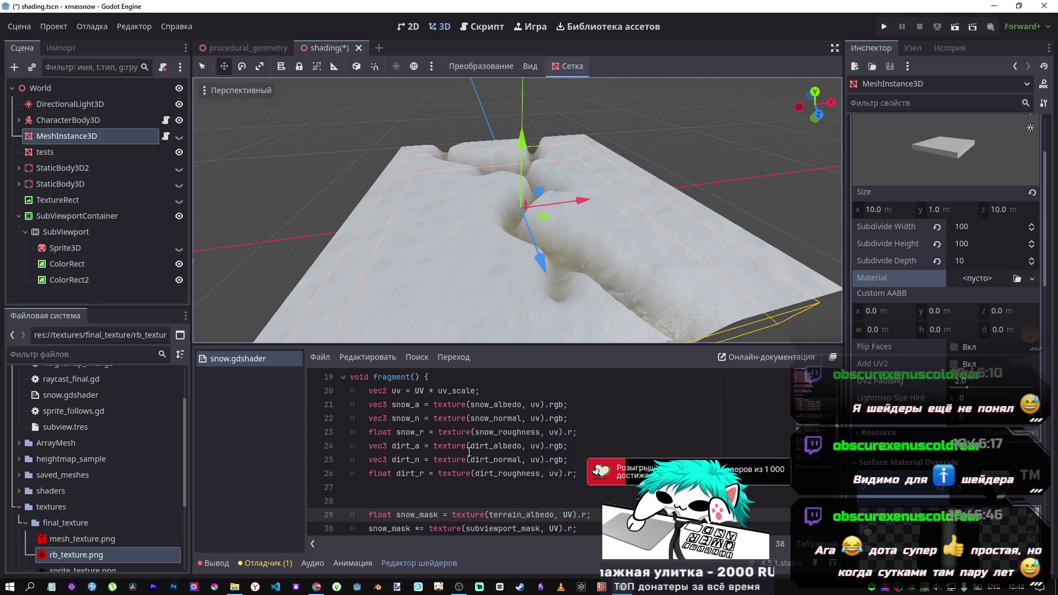
drag(369, 419, 429, 419)
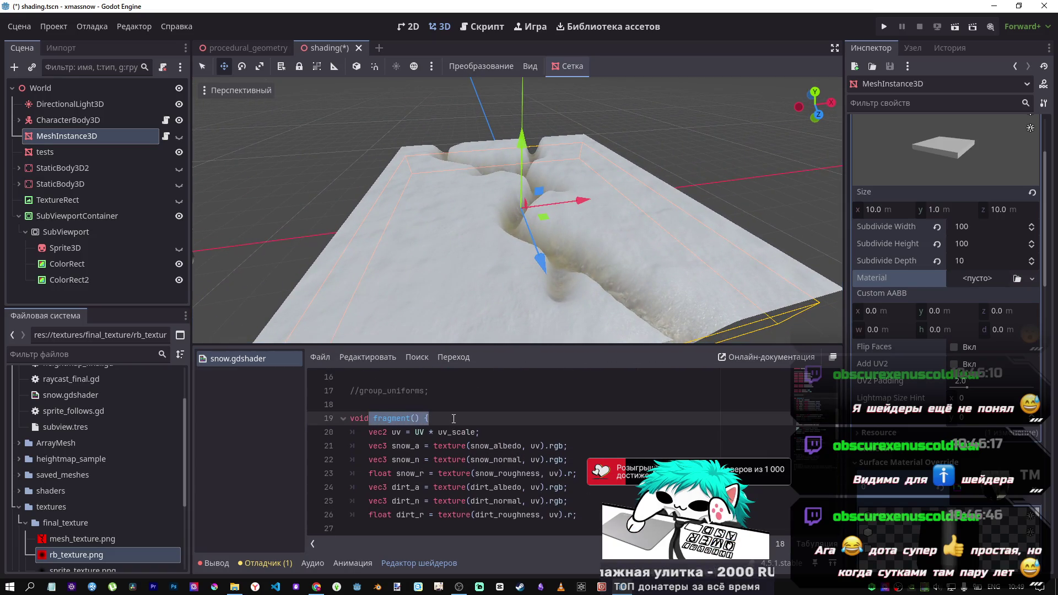
scroll(453, 419, down, 9)
scroll(442, 419, up, 1)
click(419, 418)
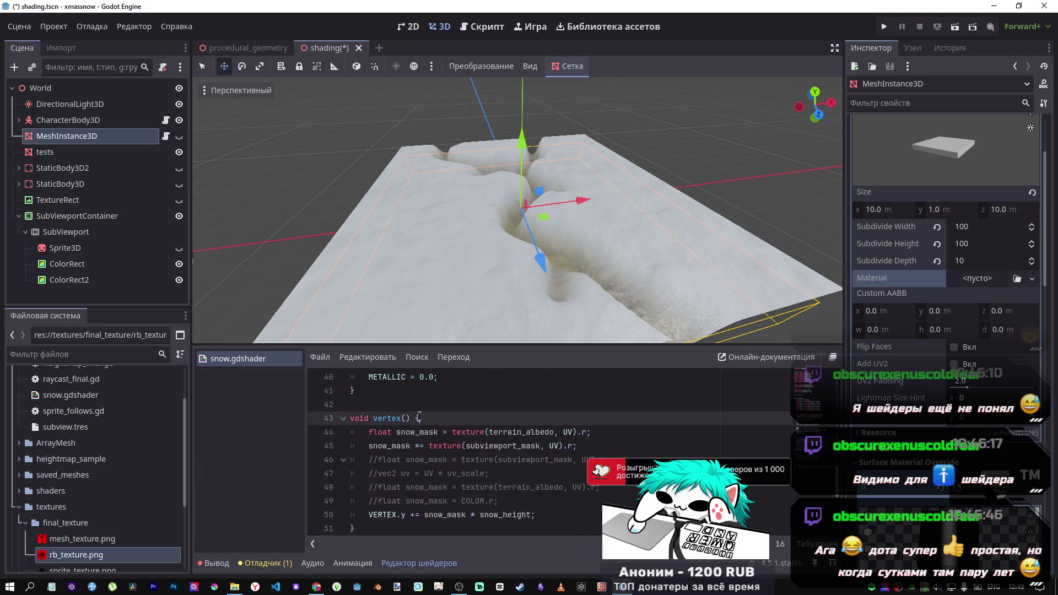
drag(419, 418, 396, 418)
Orbit and fly the camera over the trenched snow terrain to frame the whole plane
drag(678, 277, 673, 284)
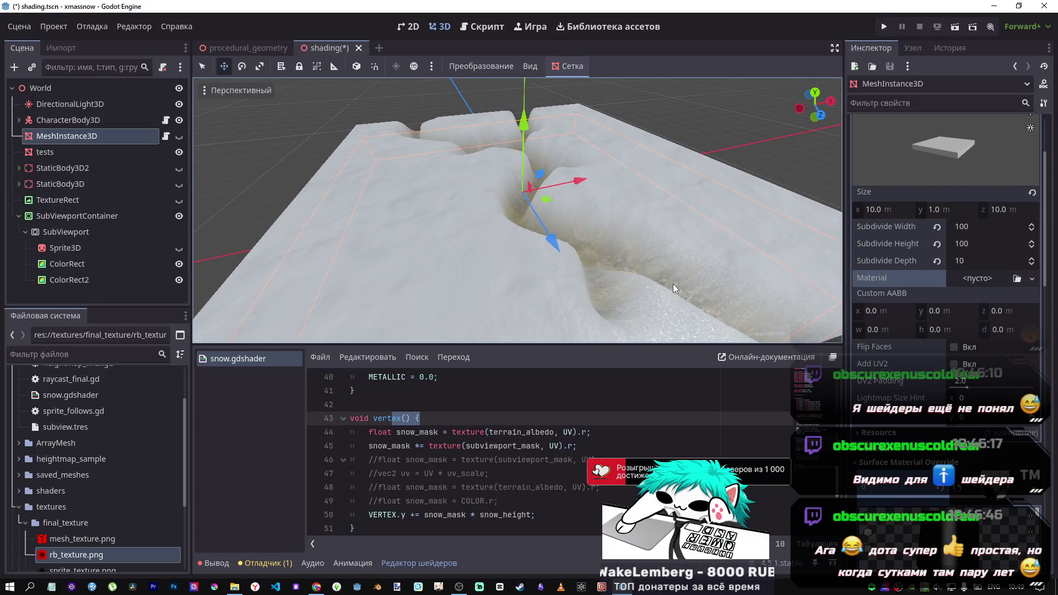
drag(666, 276, 666, 277)
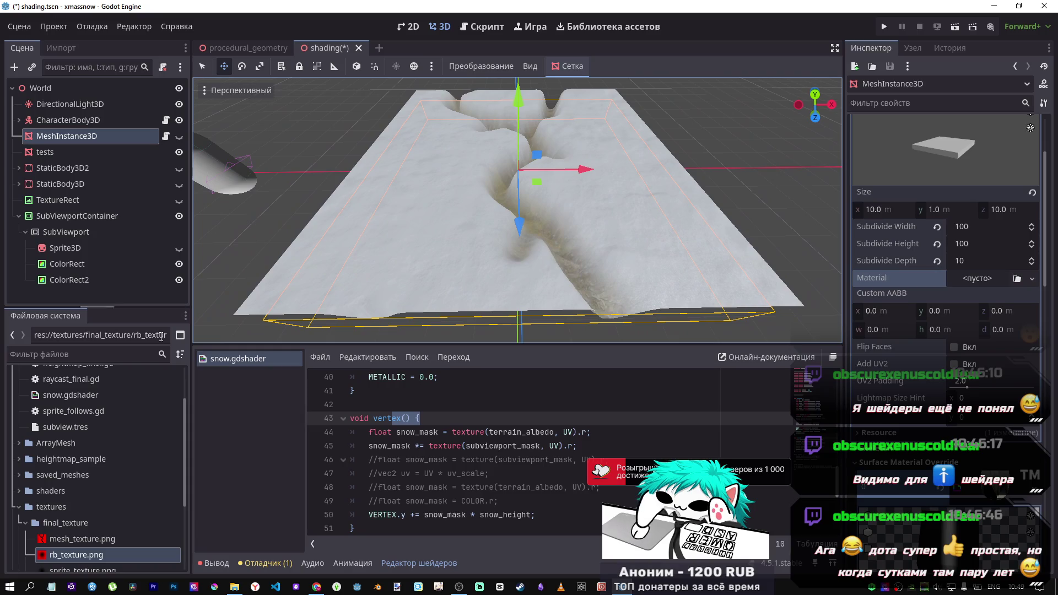
click(78, 540)
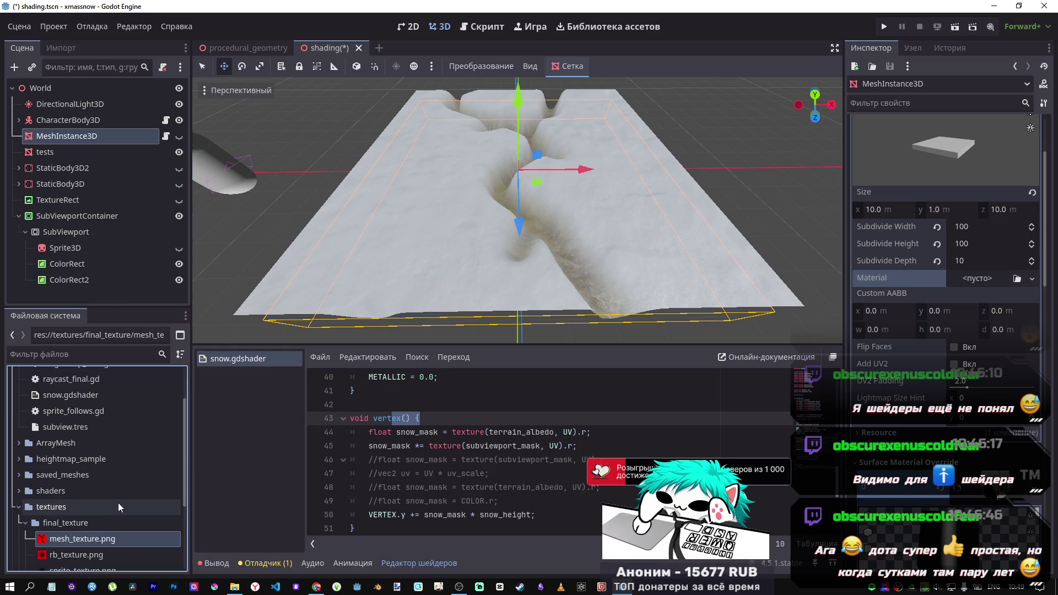
drag(364, 300, 365, 300)
mouse_move(72, 555)
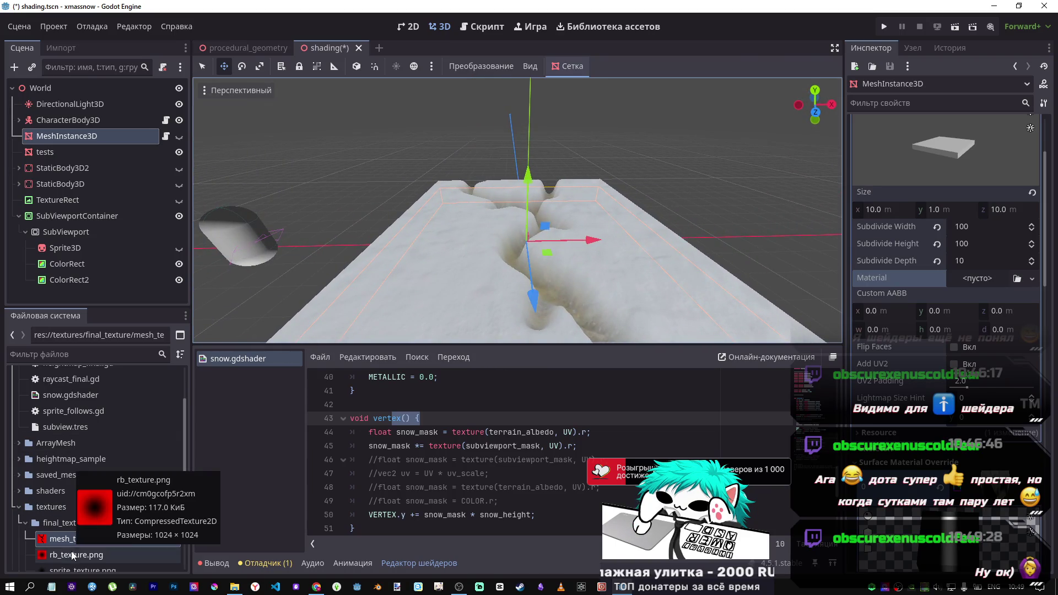
scroll(71, 552, down, 1)
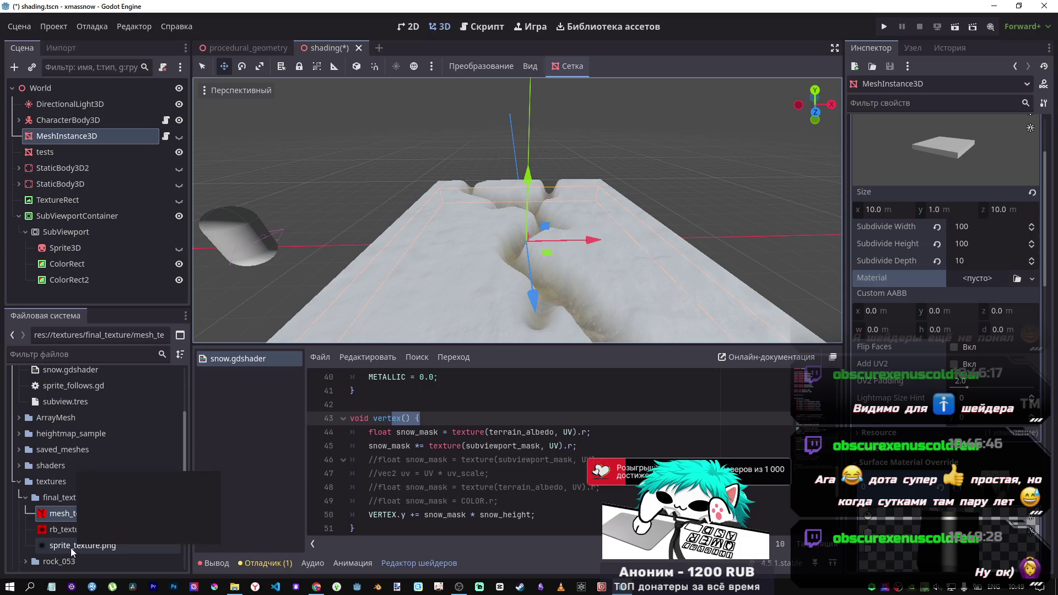
drag(405, 331, 405, 331)
drag(532, 243, 532, 243)
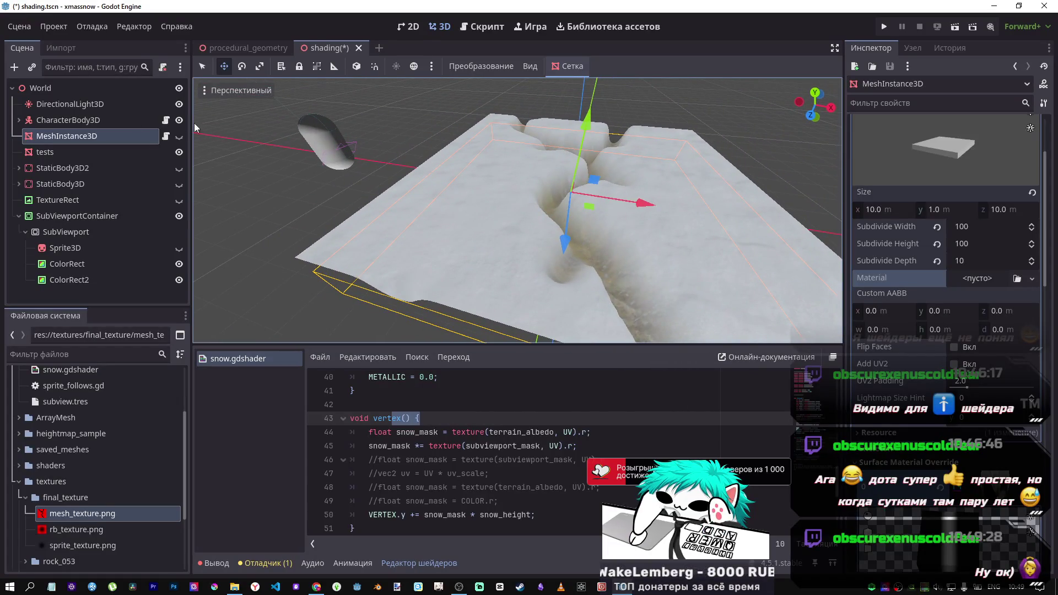
Save the scene and select the tests terrain node
key(ctrl+s)
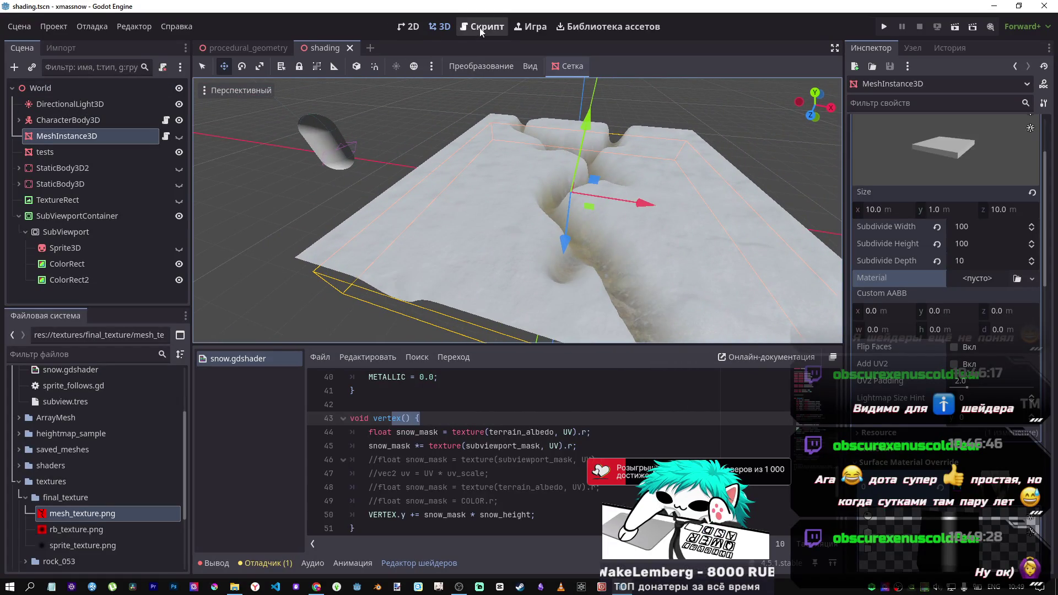
click(45, 154)
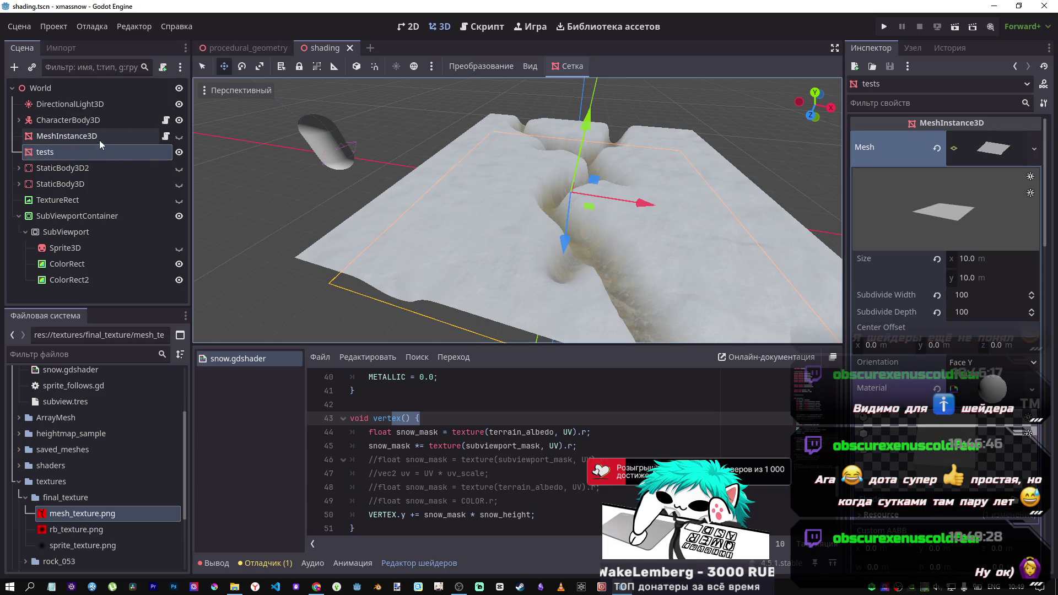
click(97, 138)
click(48, 152)
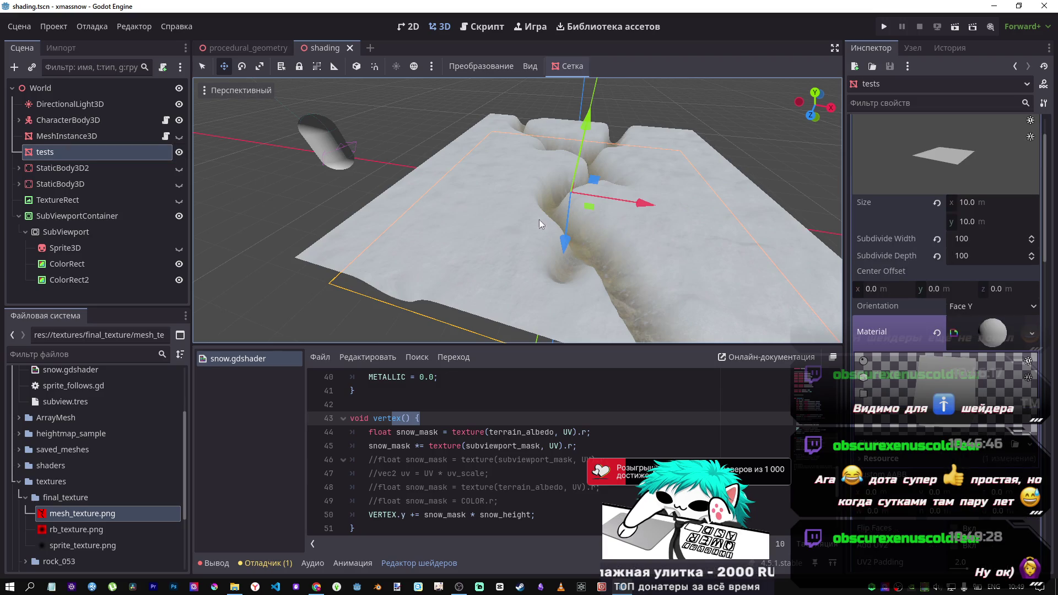
scroll(949, 350, down, 5)
scroll(948, 346, up, 3)
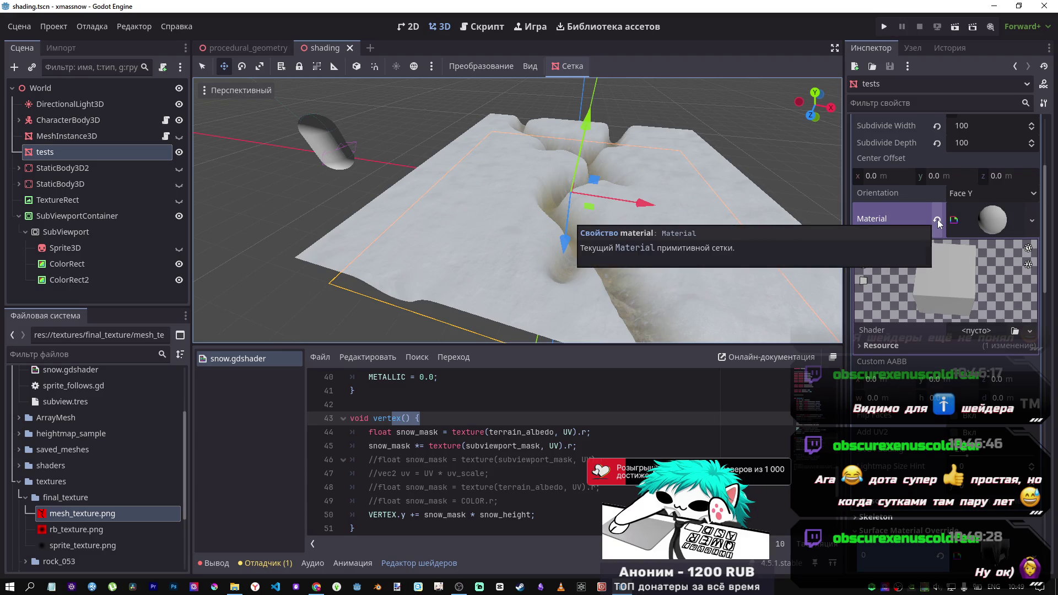
scroll(935, 363, down, 3)
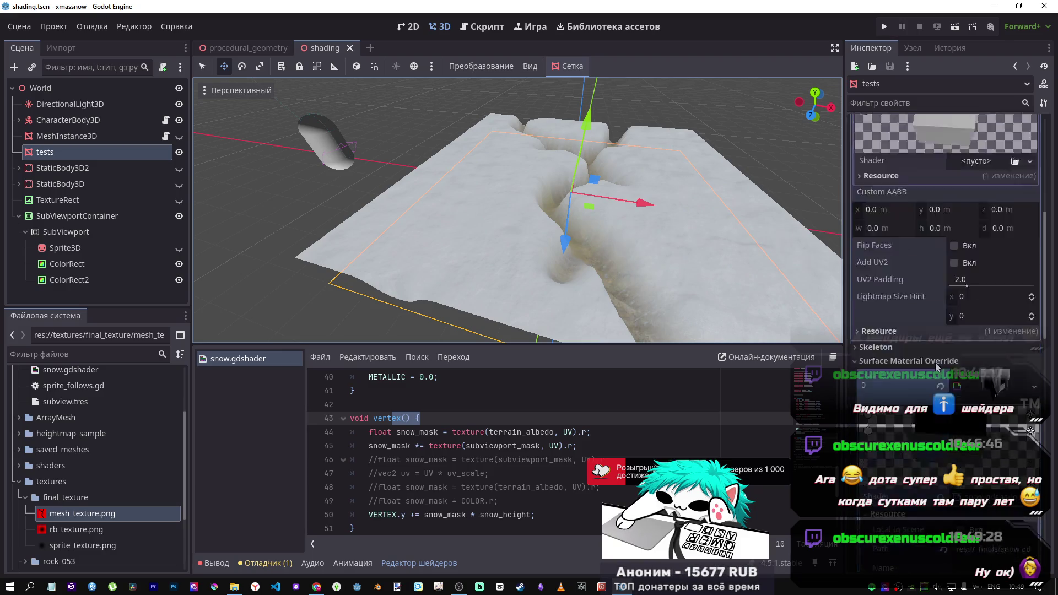
scroll(934, 360, up, 3)
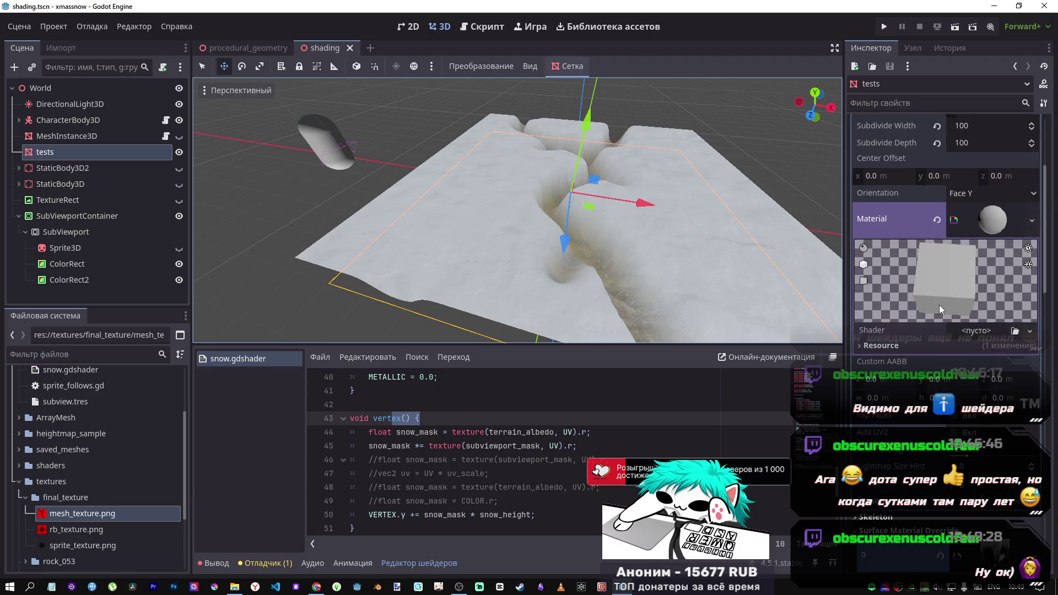
Clear the plane mesh's own material, focus the view on tests, and reach Shader Parameters
click(937, 220)
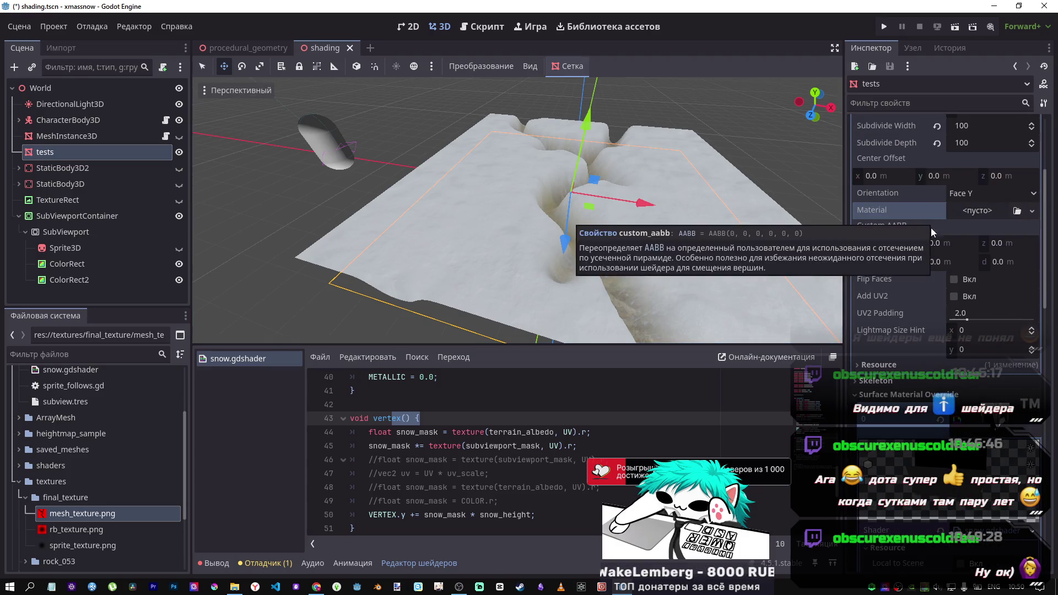
mouse_move(667, 240)
mouse_down()
mouse_move(592, 196)
mouse_move(541, 217)
mouse_move(577, 209)
mouse_up()
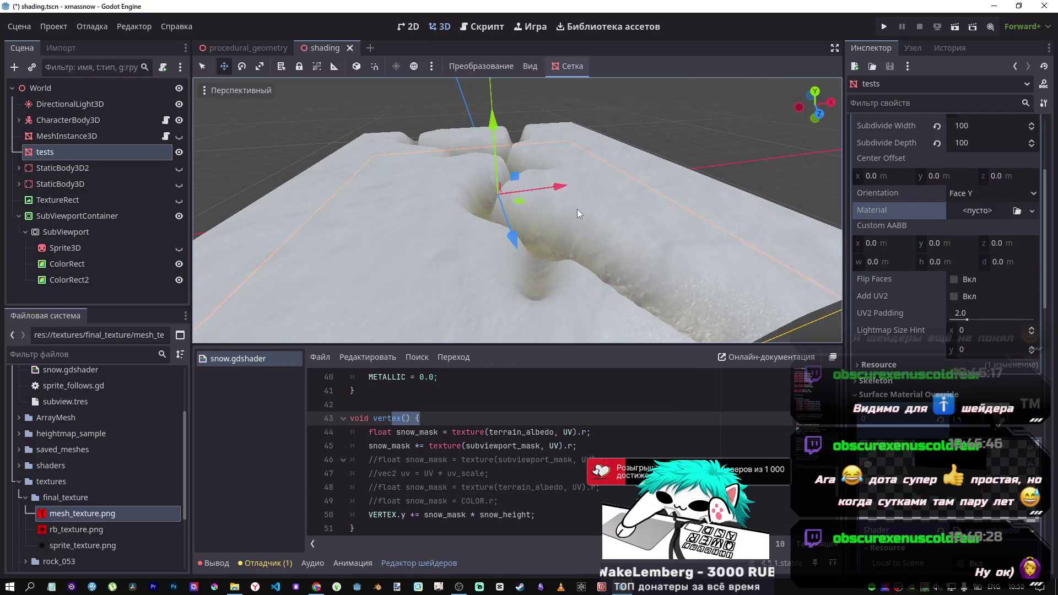
scroll(975, 247, up, 5)
right_click(987, 156)
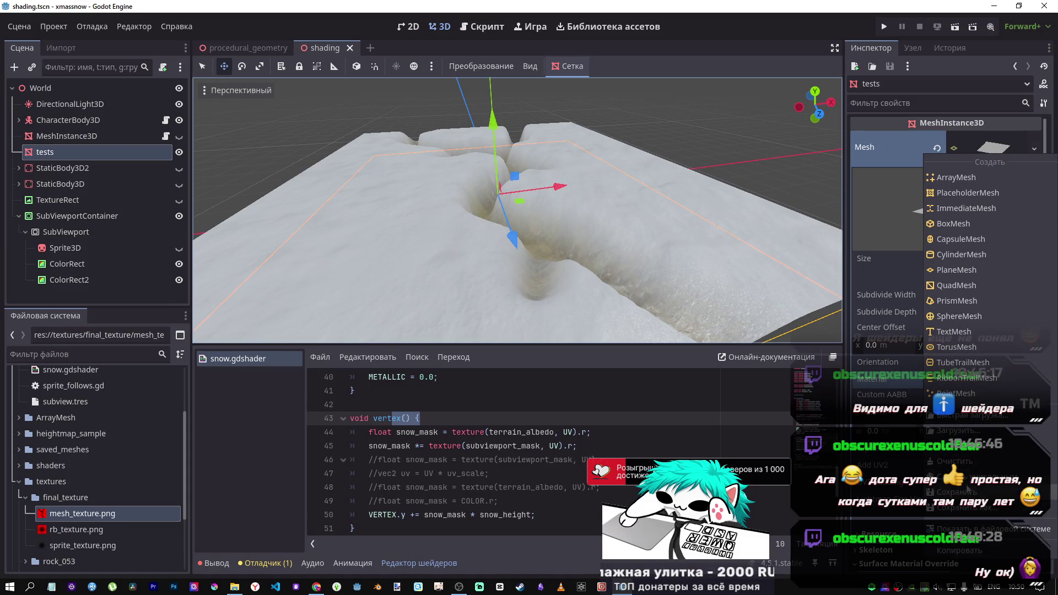
click(968, 484)
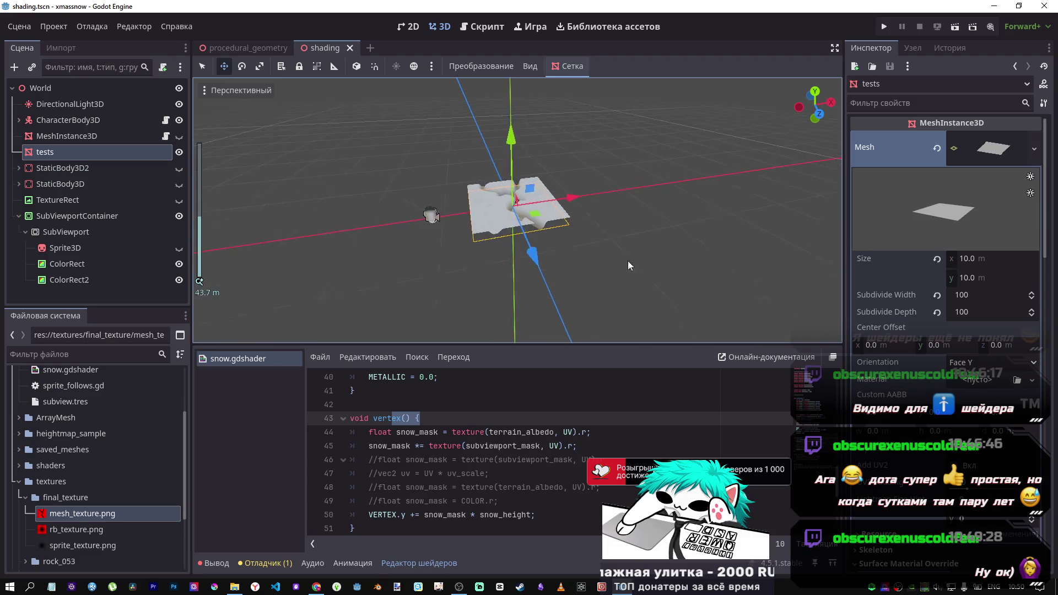
scroll(530, 253, up, 5)
key(f)
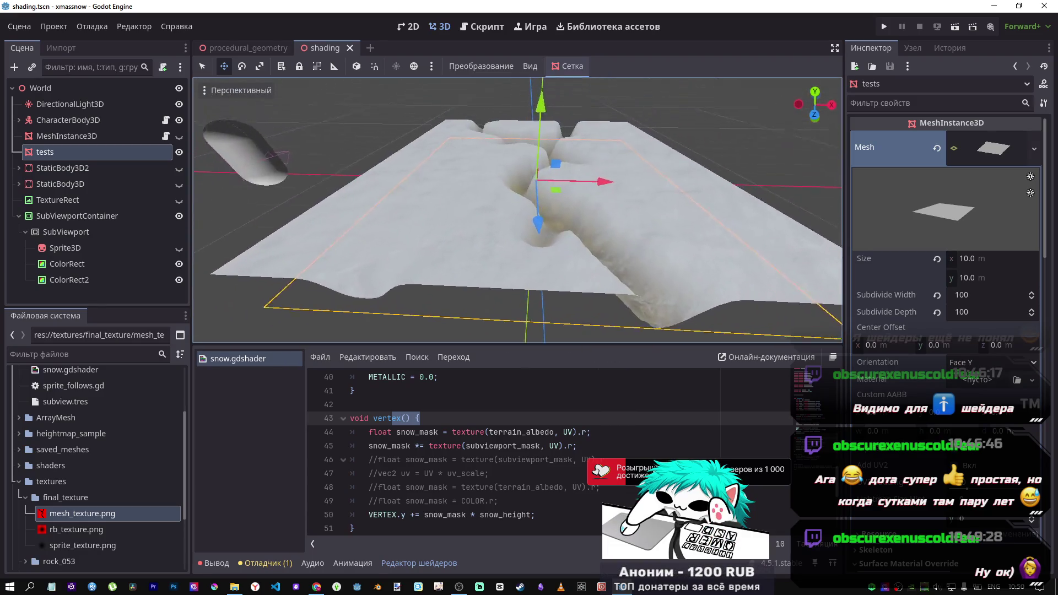
scroll(896, 415, down, 5)
scroll(895, 413, down, 10)
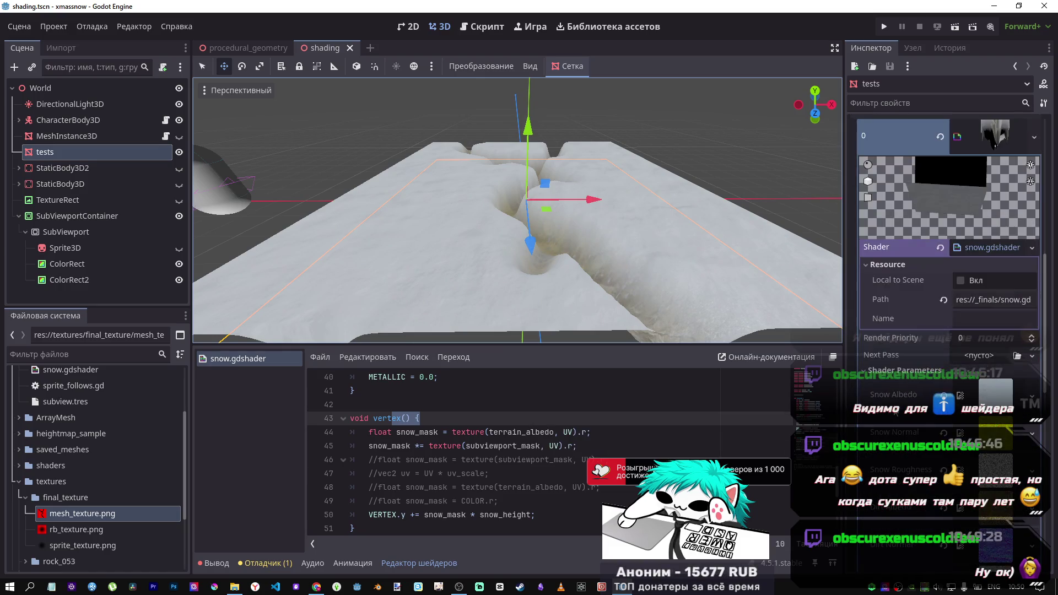
scroll(982, 372, up, 2)
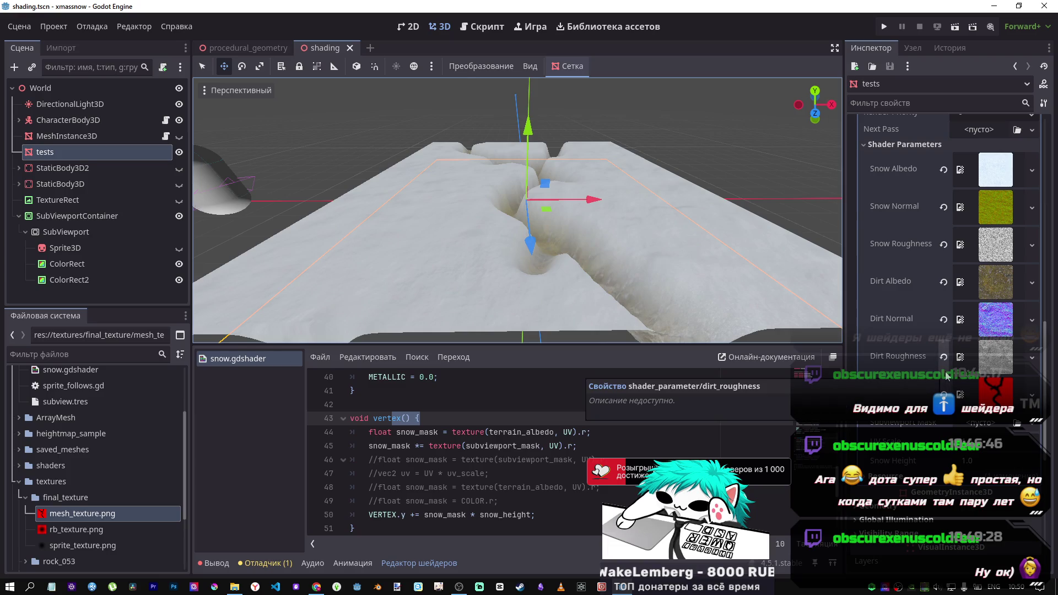
Scroll up the shader code and fly the view in and out around the dirt trench
scroll(554, 494, up, 3)
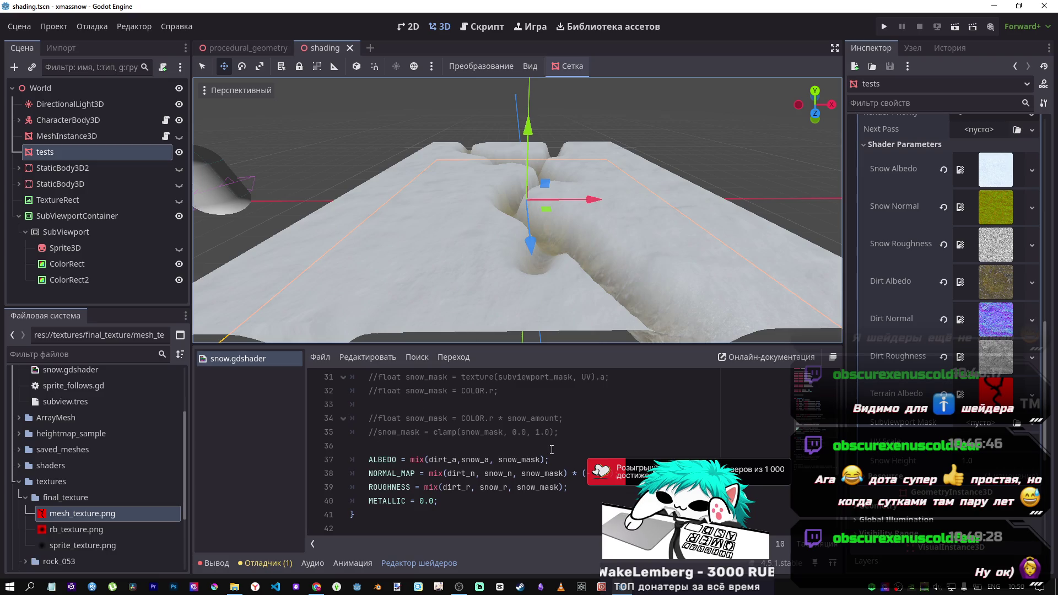
scroll(552, 450, up, 10)
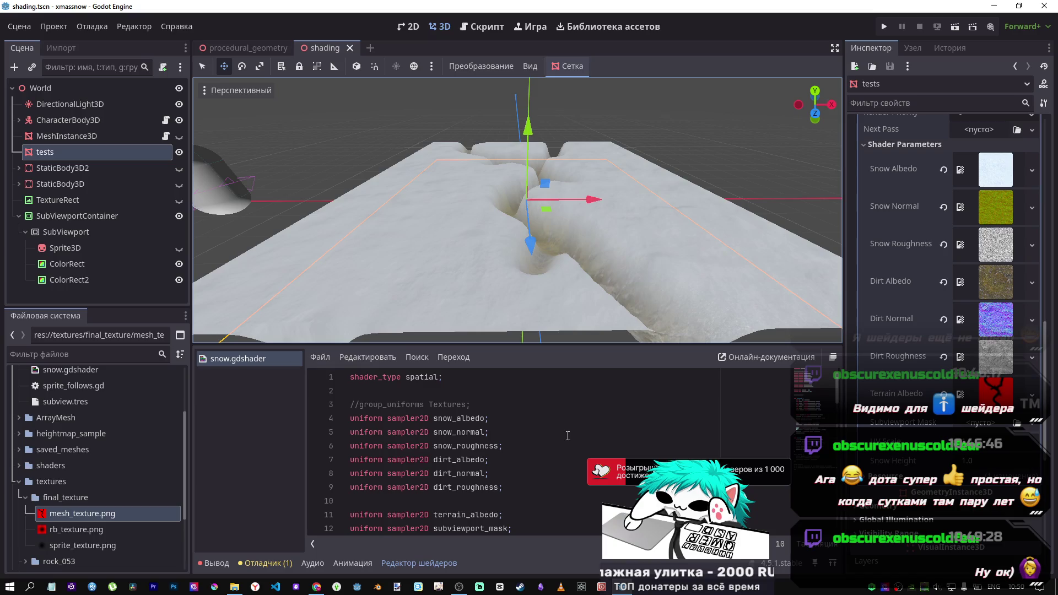
key(w)
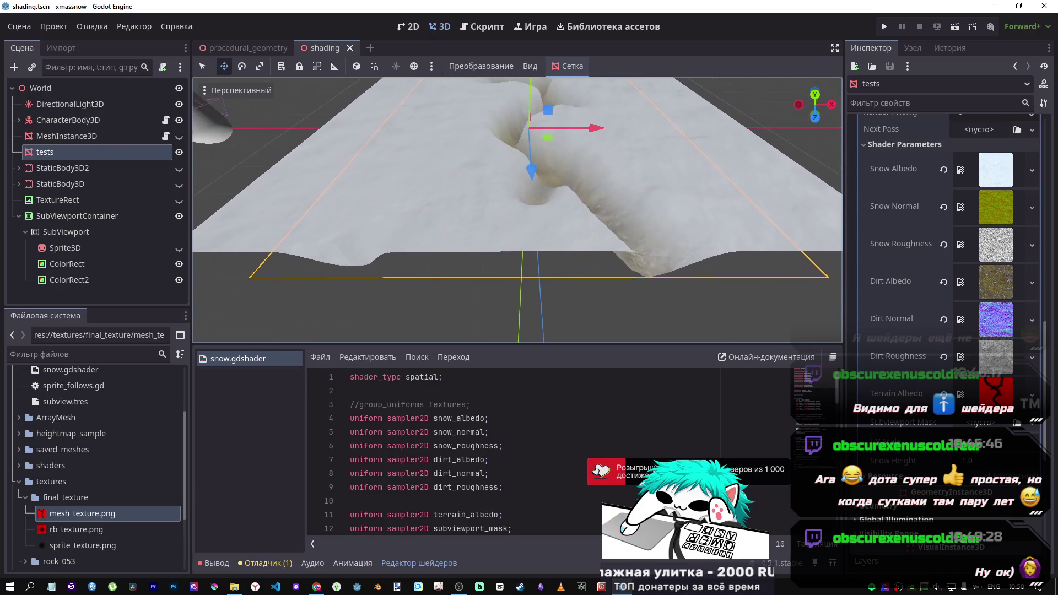
key(s)
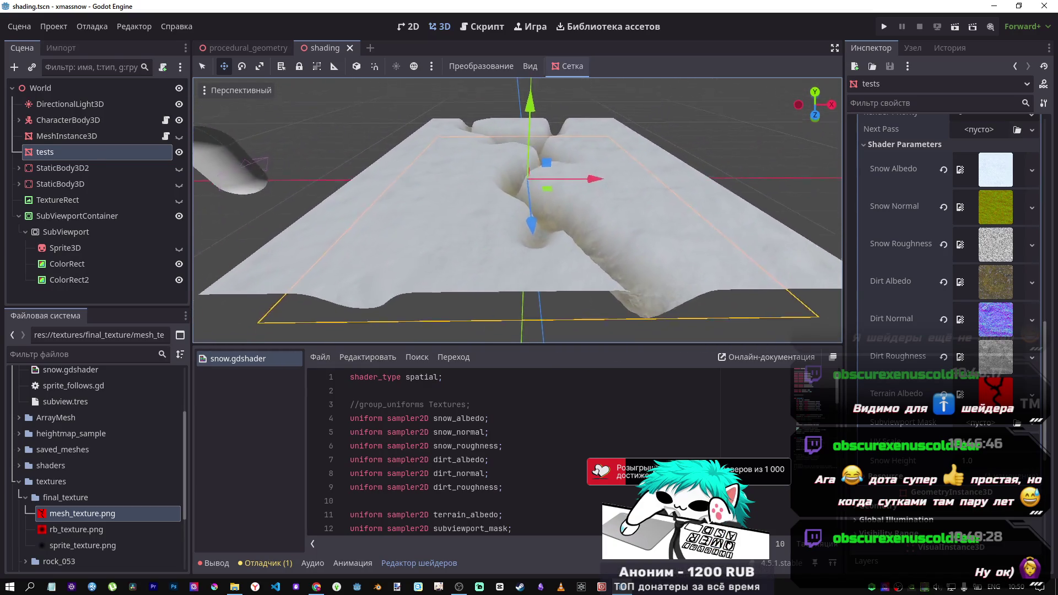
key(w)
key(s)
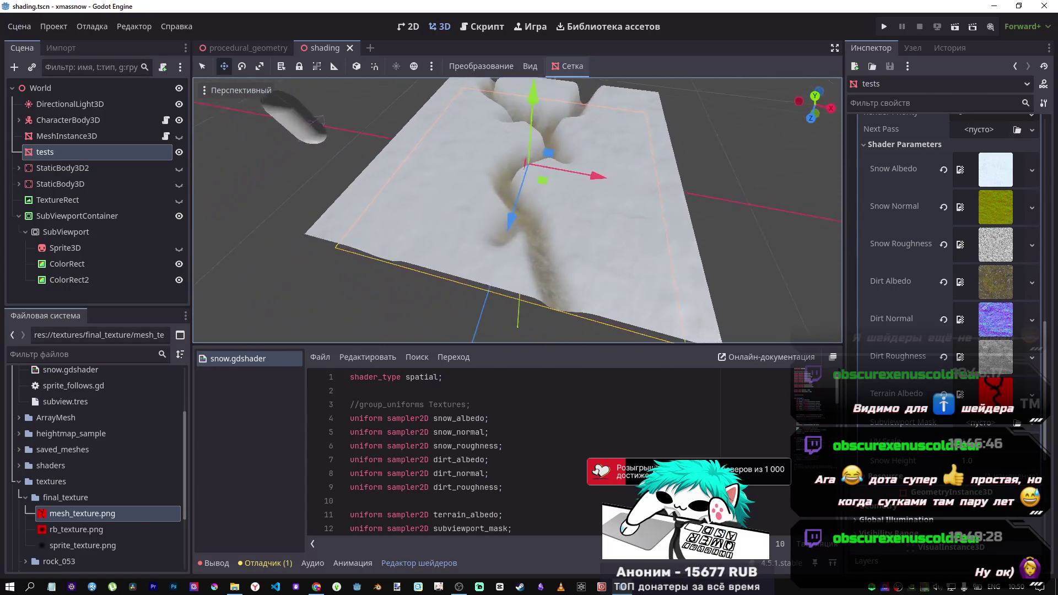
key(w)
key(s)
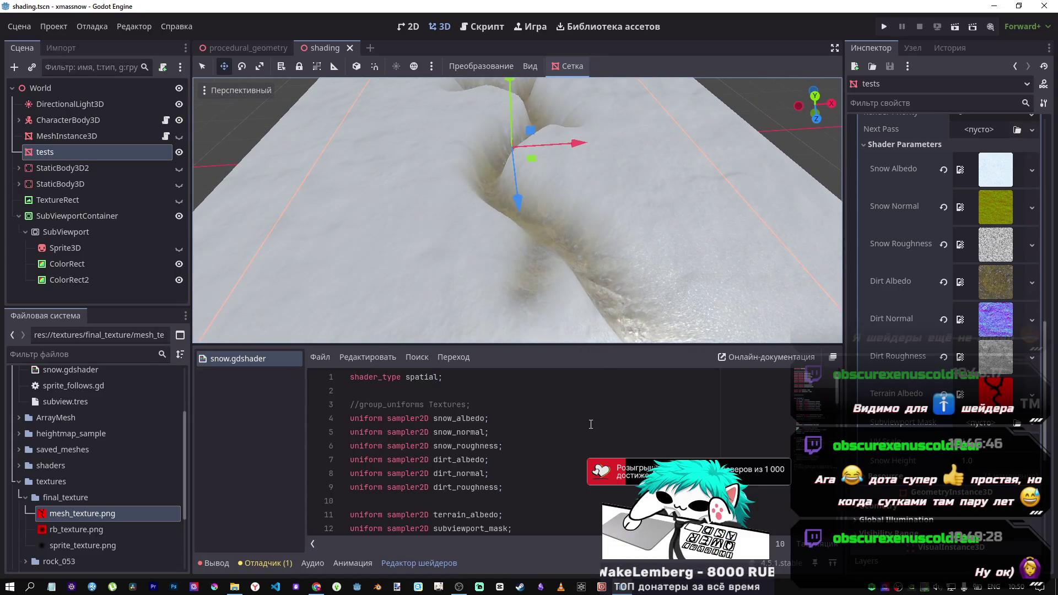
Orbit level over the trenched terrain, then select SubViewport to show its properties and mask preview
scroll(589, 421, down, 14)
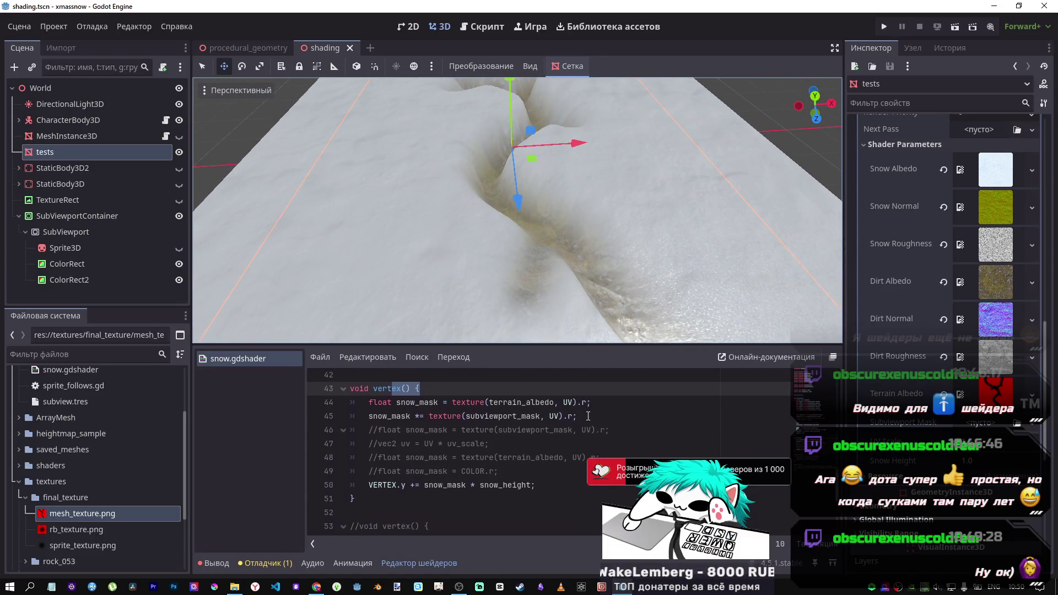
drag(518, 221, 562, 210)
mouse_move(621, 290)
mouse_down()
mouse_move(606, 276)
mouse_move(621, 289)
mouse_up()
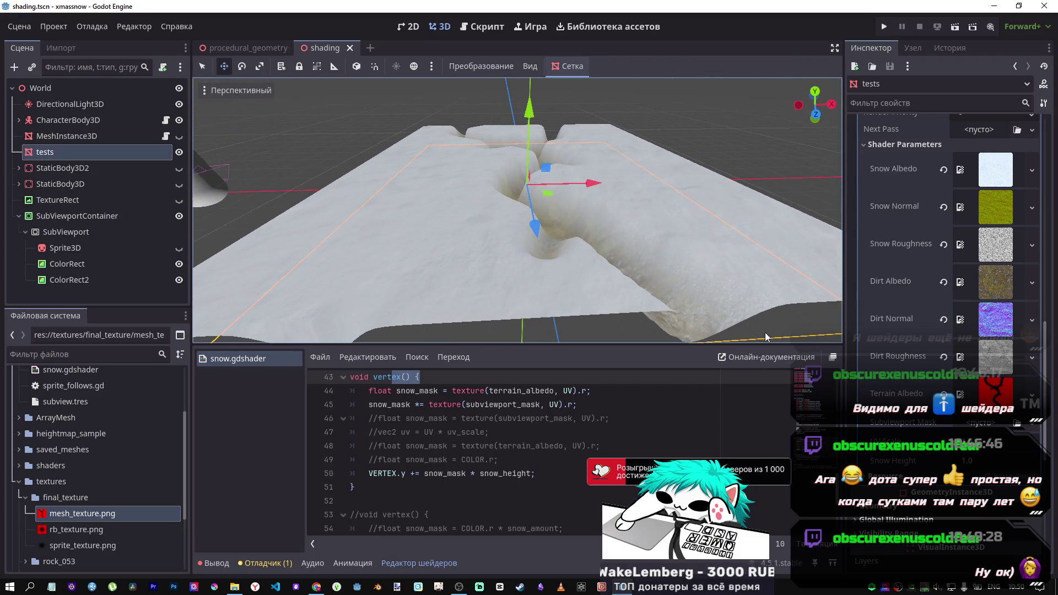
click(919, 424)
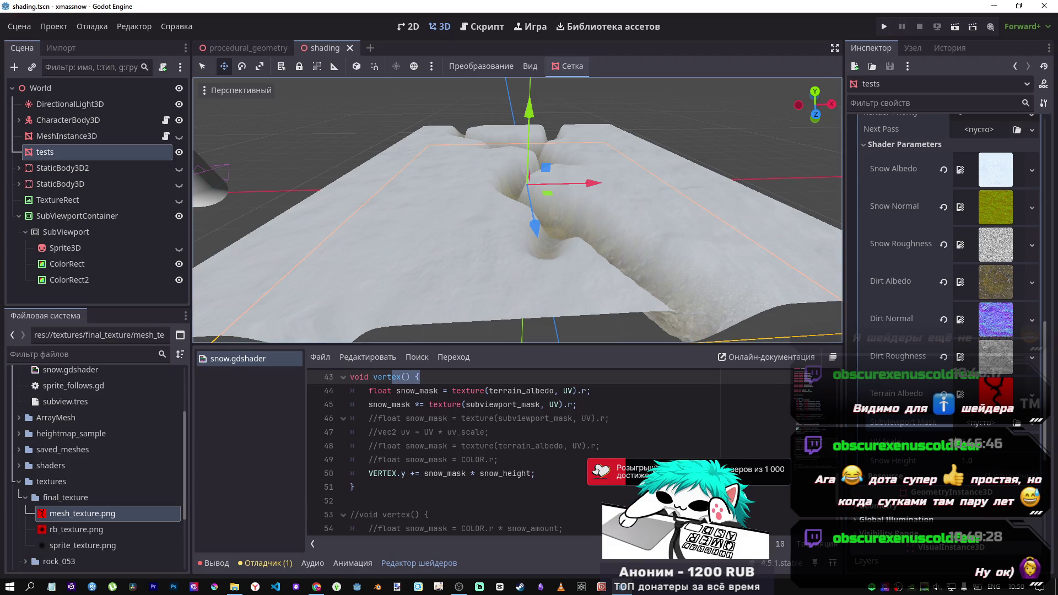
click(66, 232)
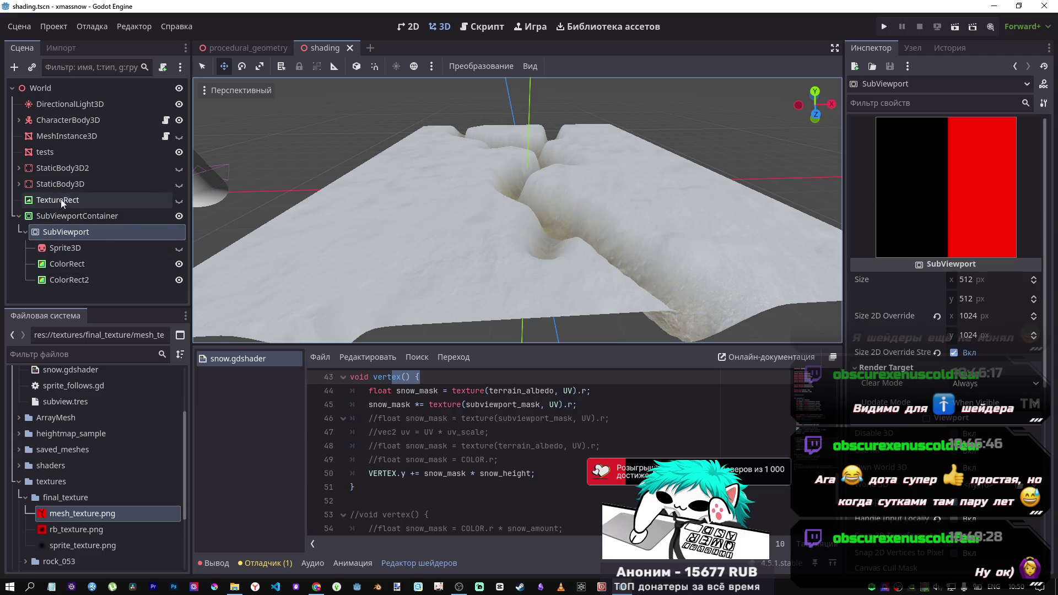
Select tests and try a texture, then a CanvasTexture, on the Subviewport Mask
click(51, 155)
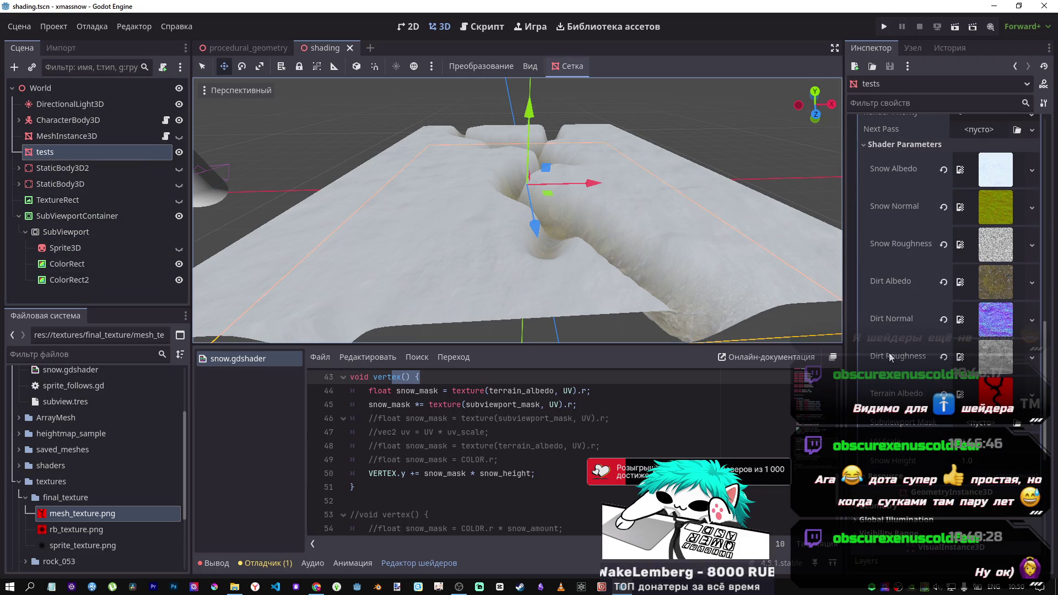
click(1033, 245)
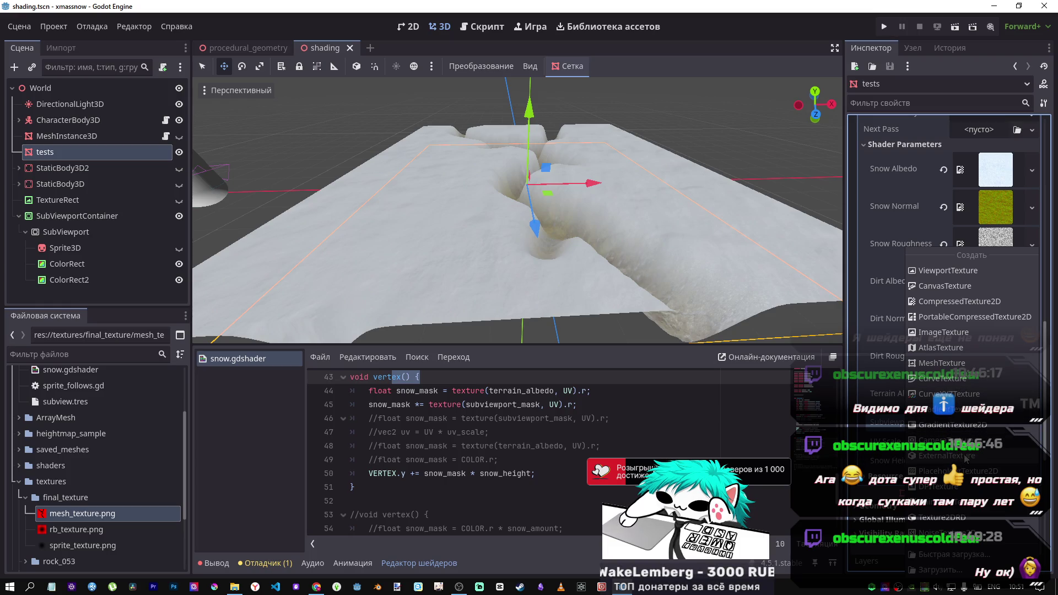
click(940, 533)
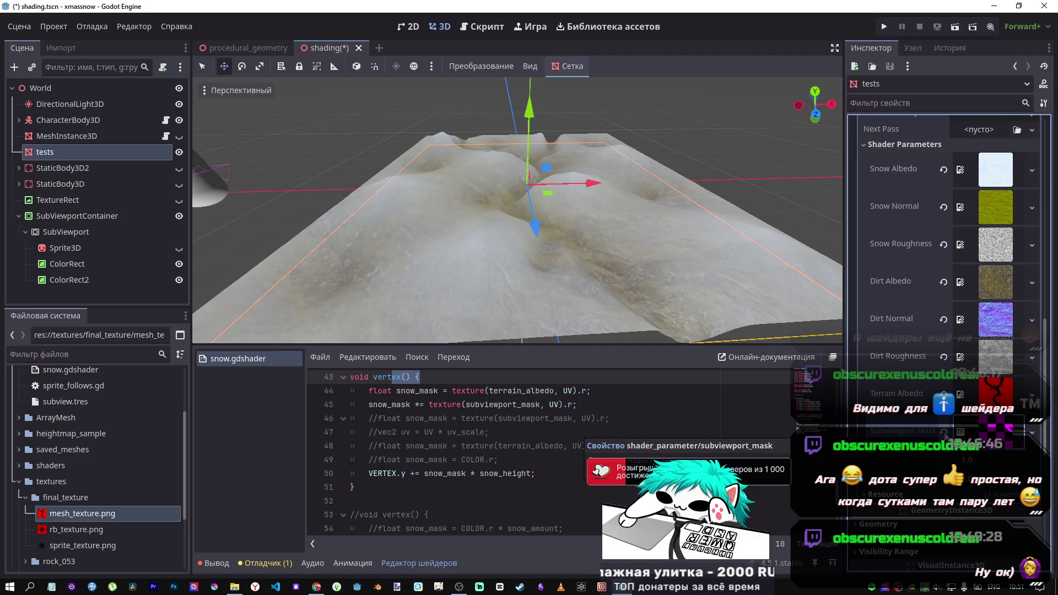
click(944, 434)
click(995, 435)
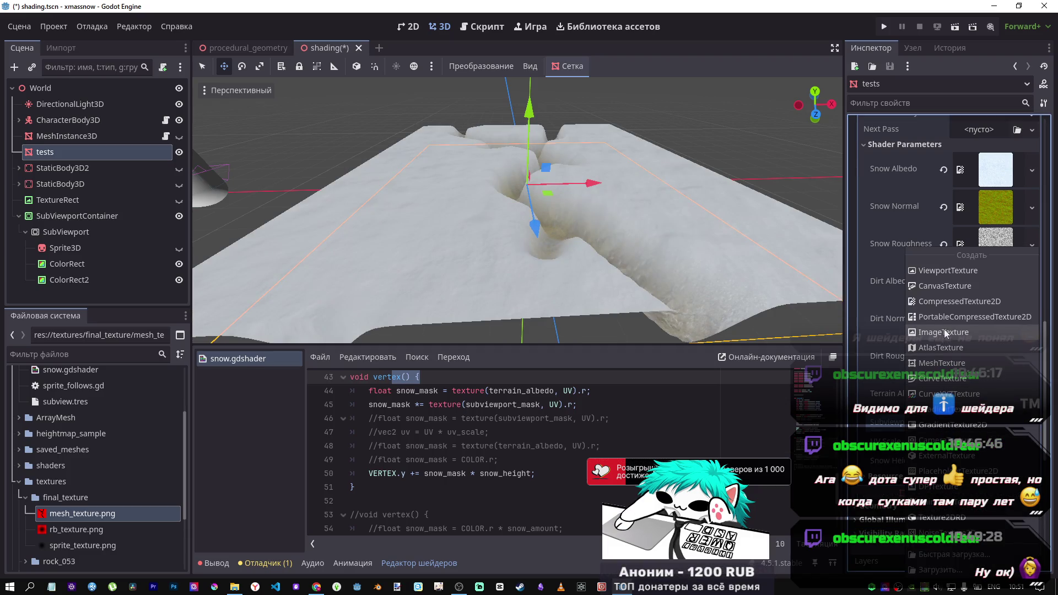
click(943, 287)
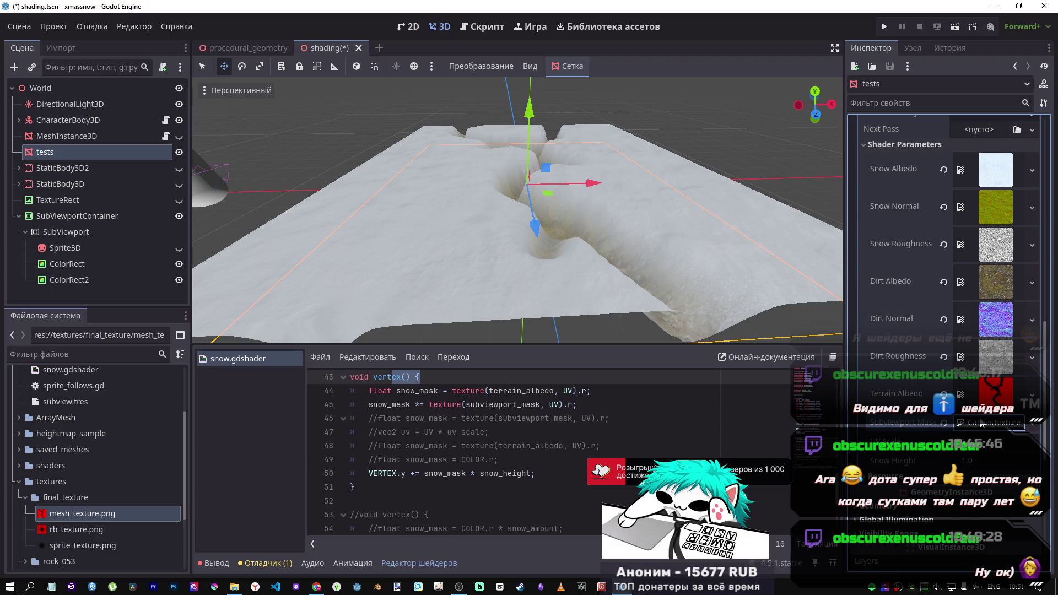
Enable Local to Scene and assign a New ViewportTexture sourced from SubViewport to Subviewport Mask
click(1033, 422)
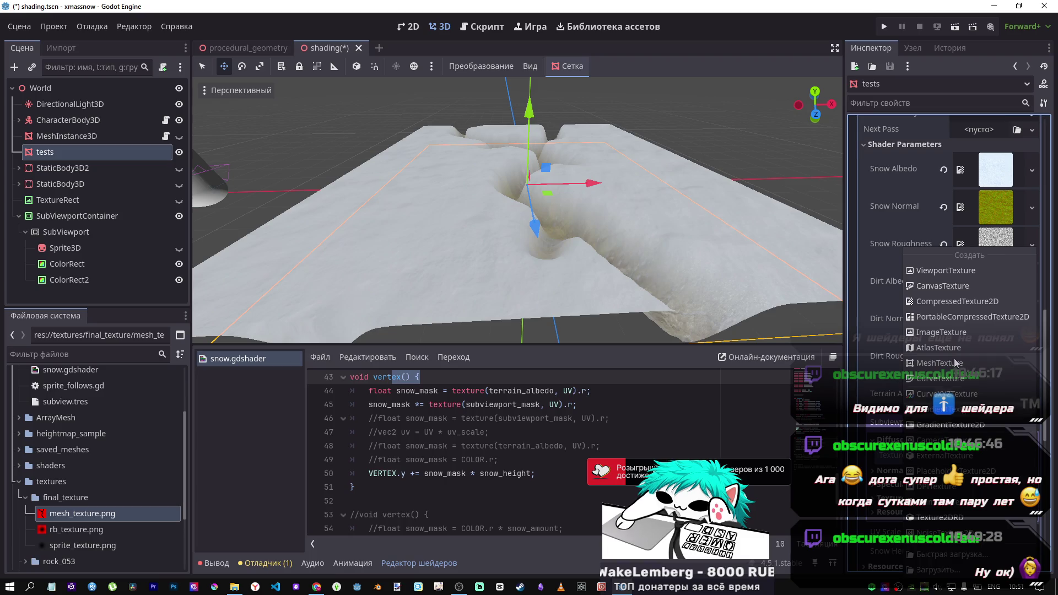
click(943, 270)
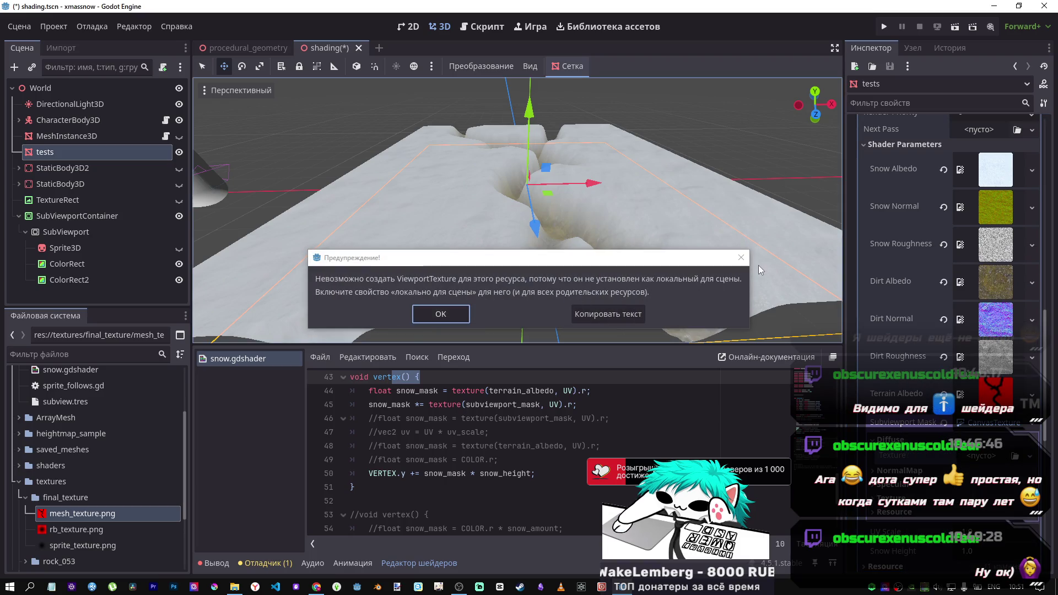
click(742, 257)
click(899, 513)
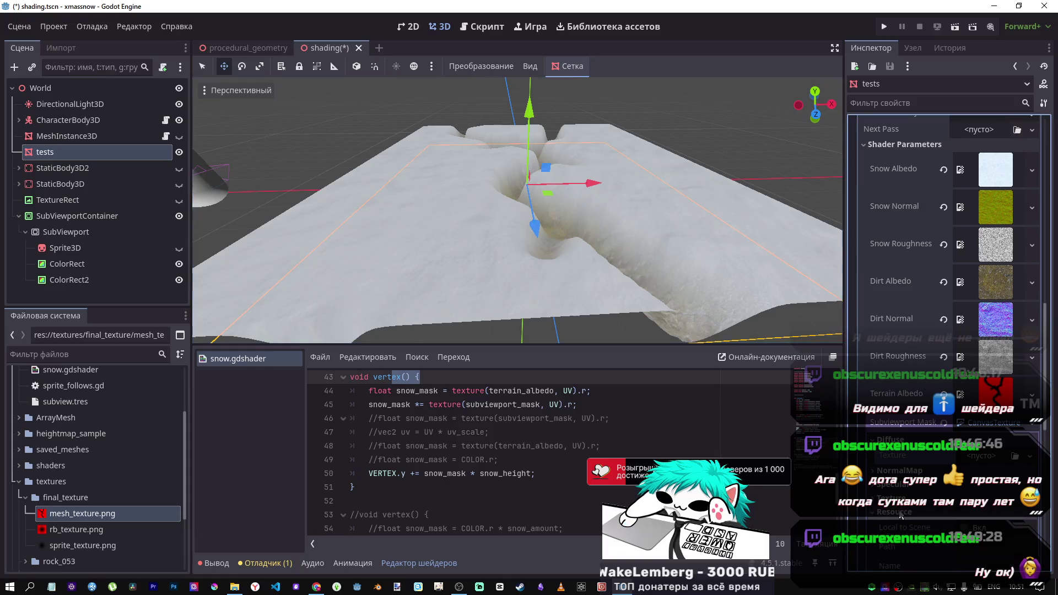
click(1029, 456)
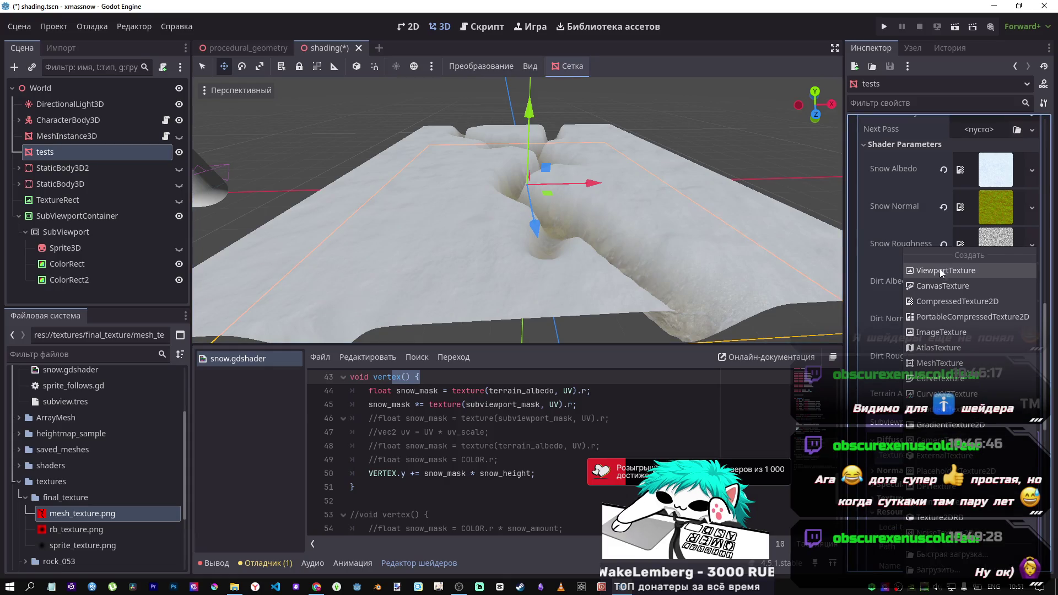
click(937, 271)
click(497, 189)
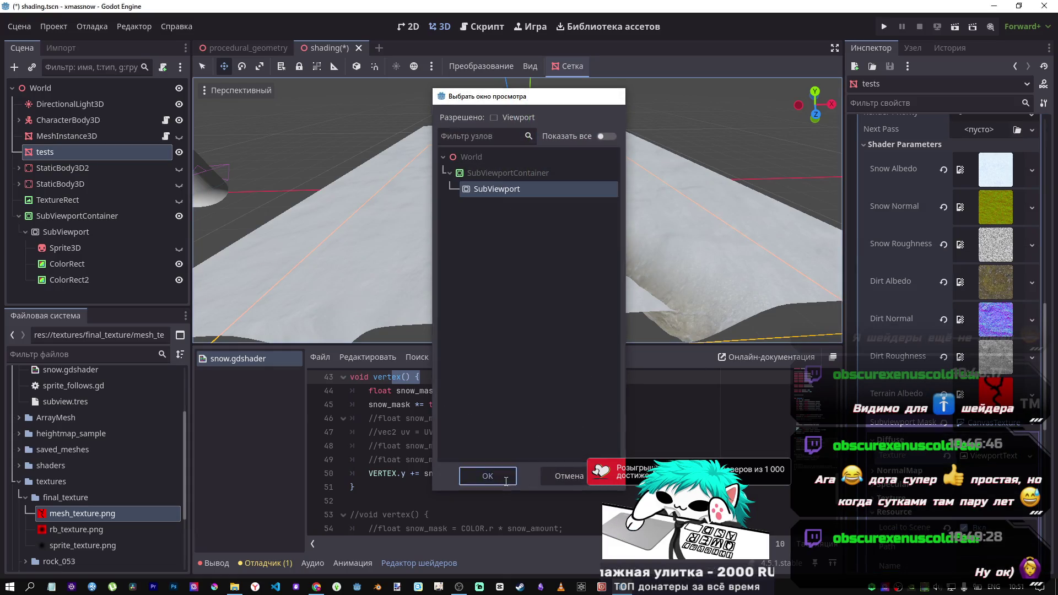
click(488, 476)
drag(576, 246, 577, 249)
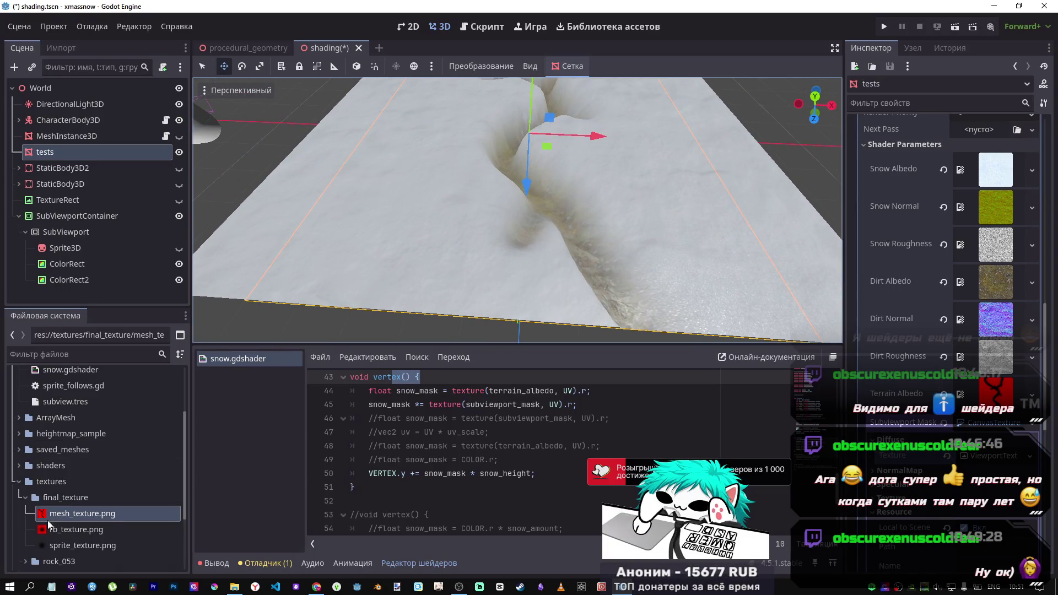
right_click(92, 515)
click(111, 559)
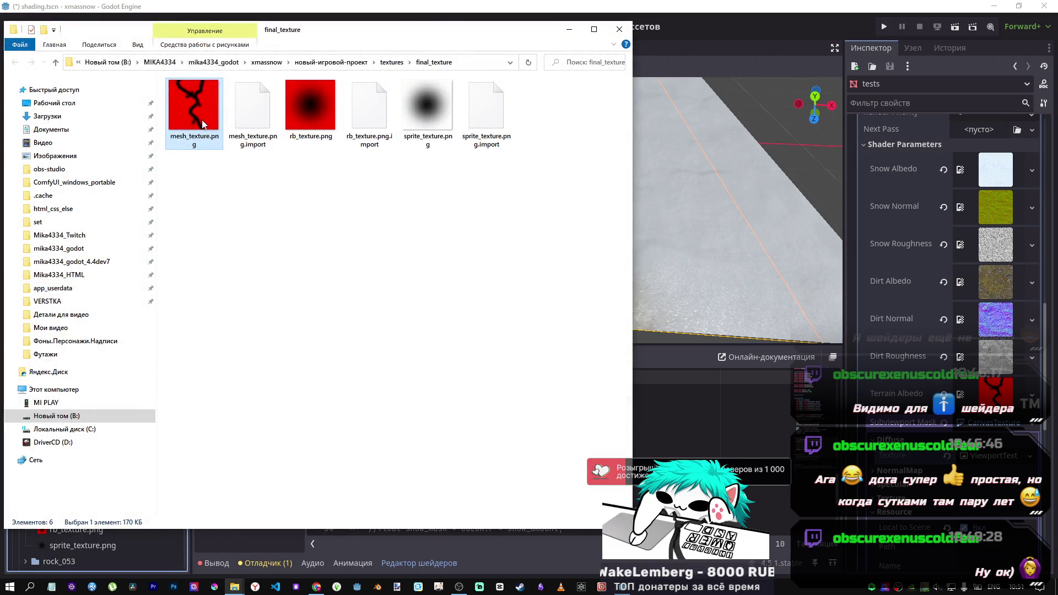
double_click(202, 123)
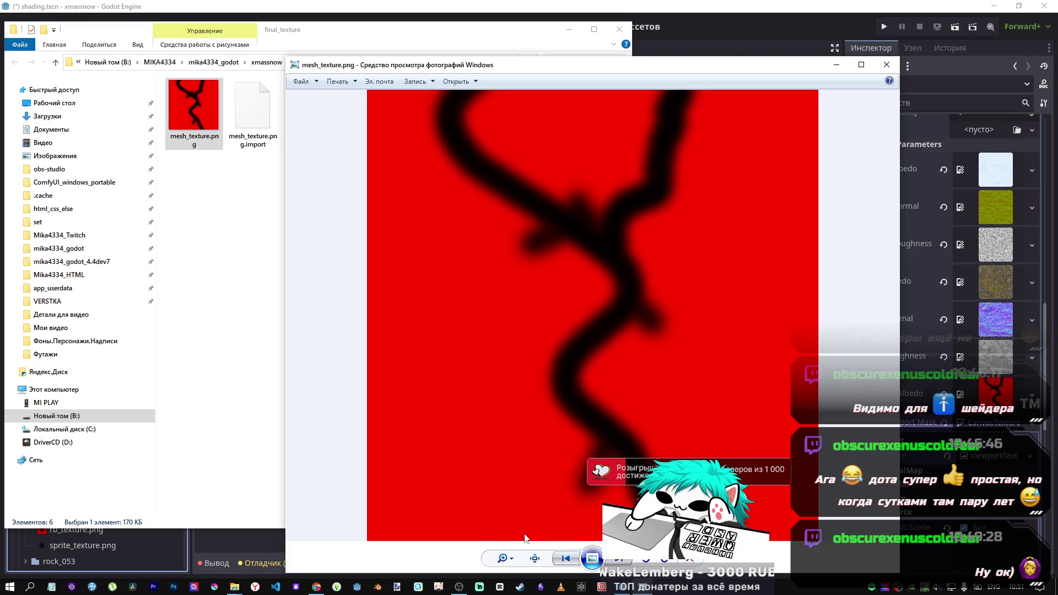
scroll(504, 538, up, 5)
mouse_move(541, 494)
mouse_down()
mouse_move(569, 198)
mouse_move(770, 293)
mouse_move(492, 329)
mouse_up()
scroll(534, 373, down, 5)
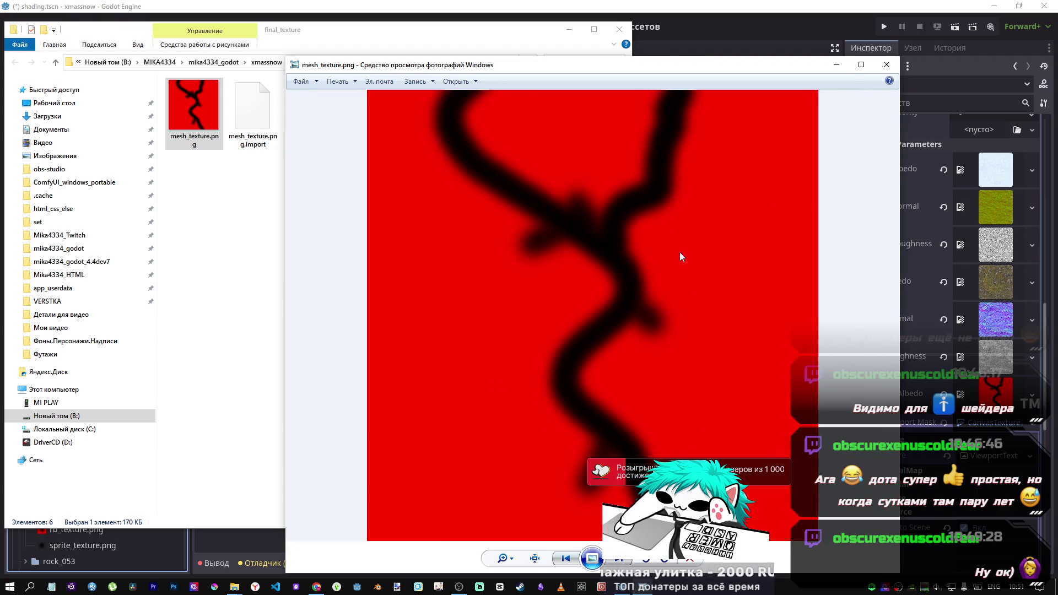
click(887, 64)
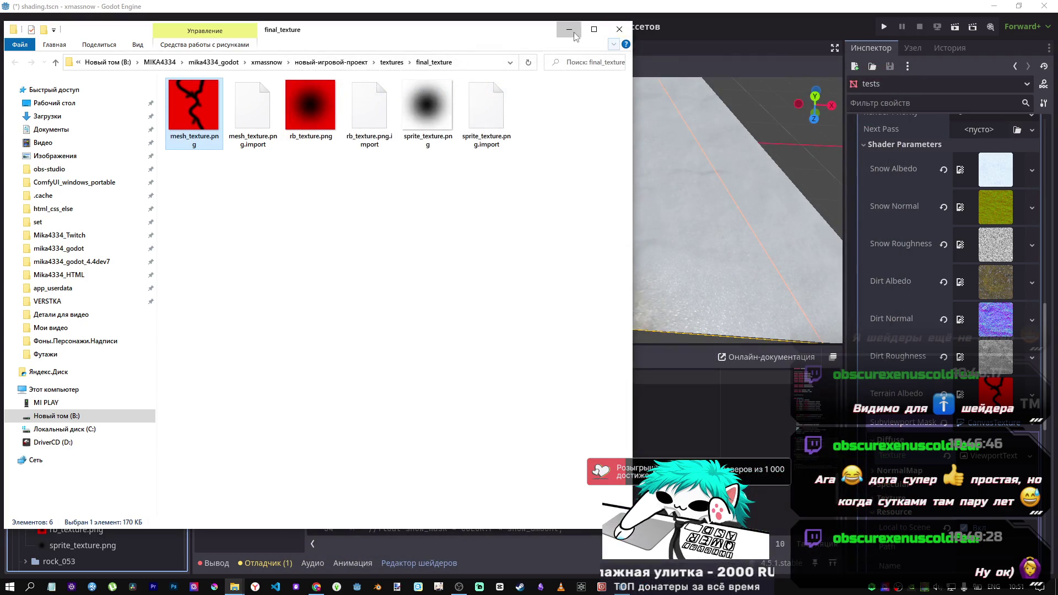
click(569, 30)
scroll(366, 307, down, 5)
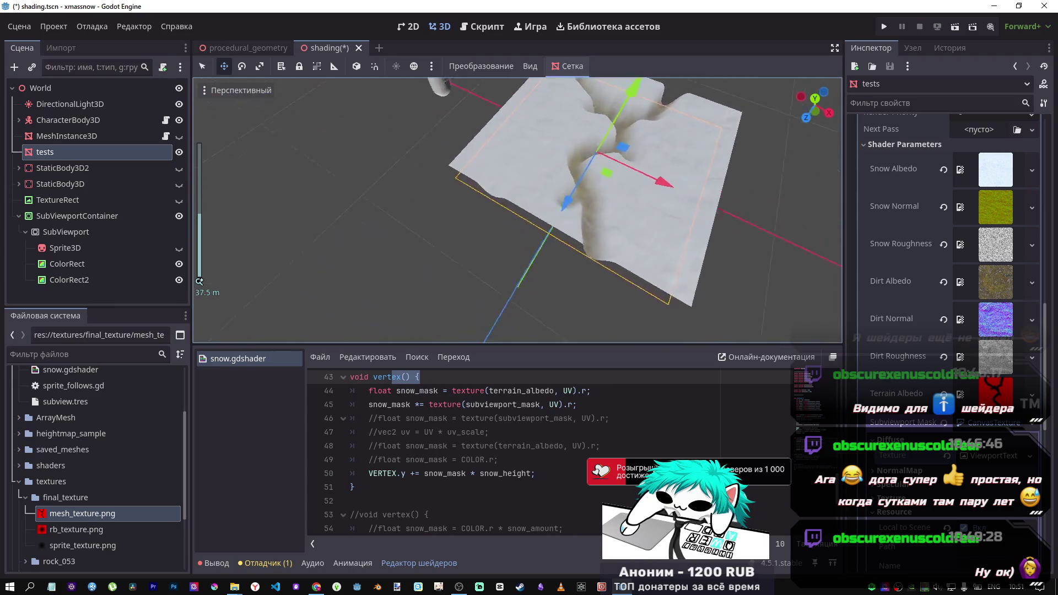
Scroll the shader up to fragment() and select SubViewport to show its 512 × 512 size
scroll(519, 209, up, 5)
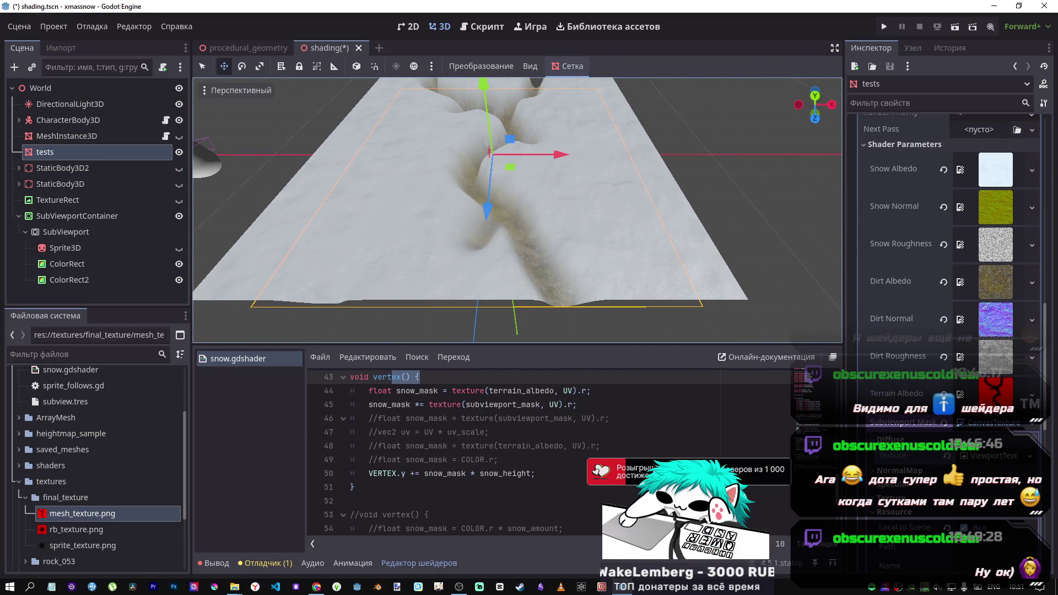
scroll(619, 405, up, 3)
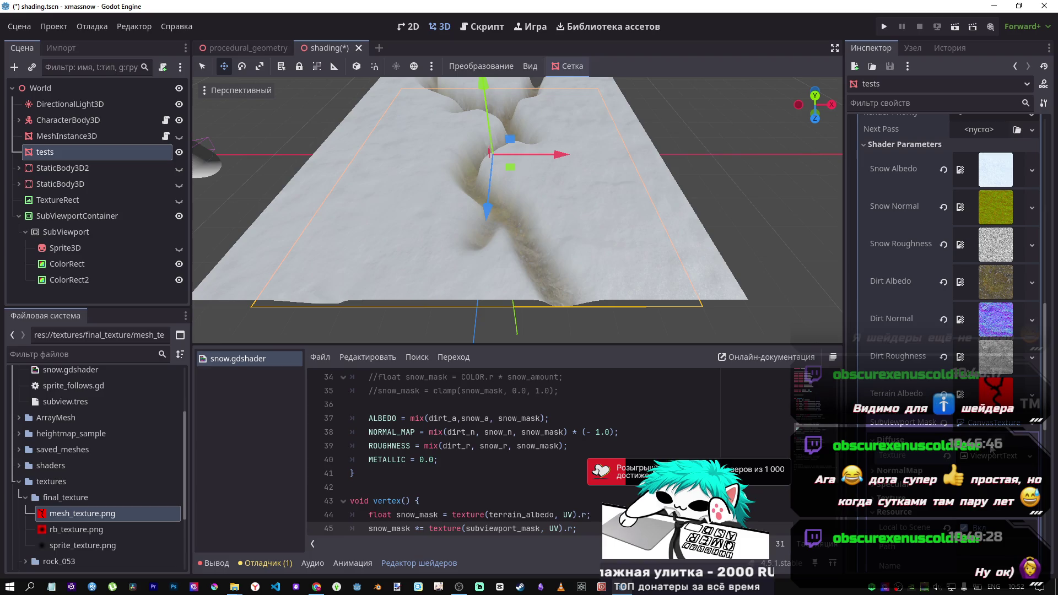
click(71, 234)
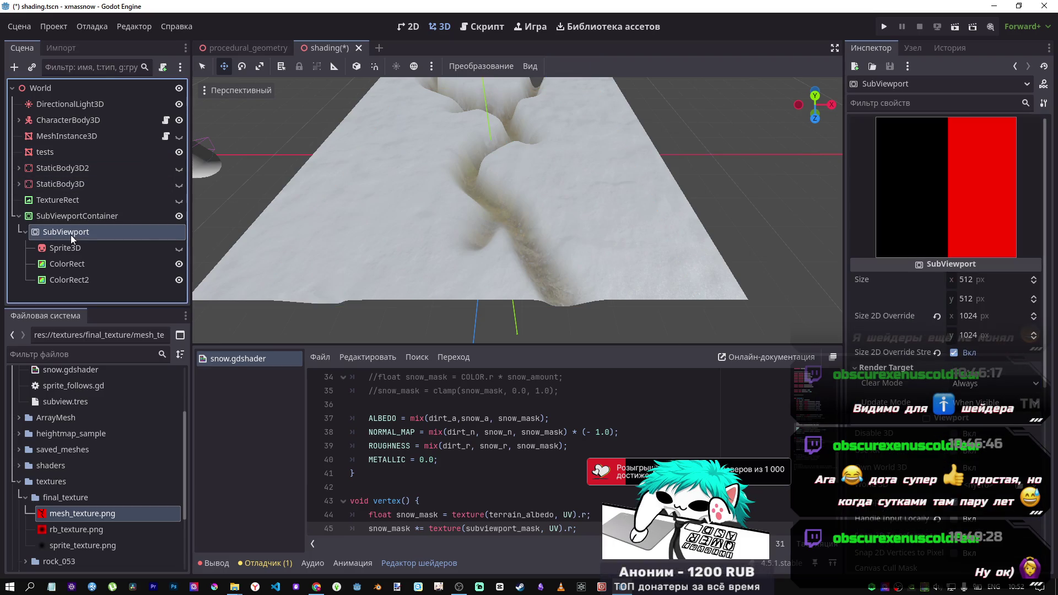
Reset the SubViewport's 2D size override and stretch, save, and leave Clear Mode at Always
click(937, 317)
click(953, 353)
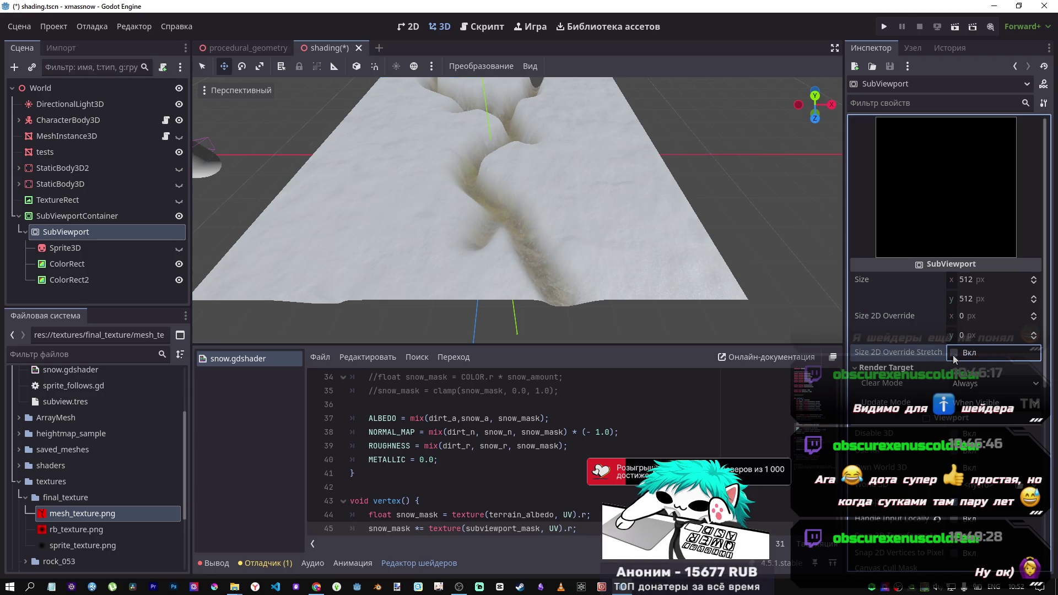
key(ctrl+s)
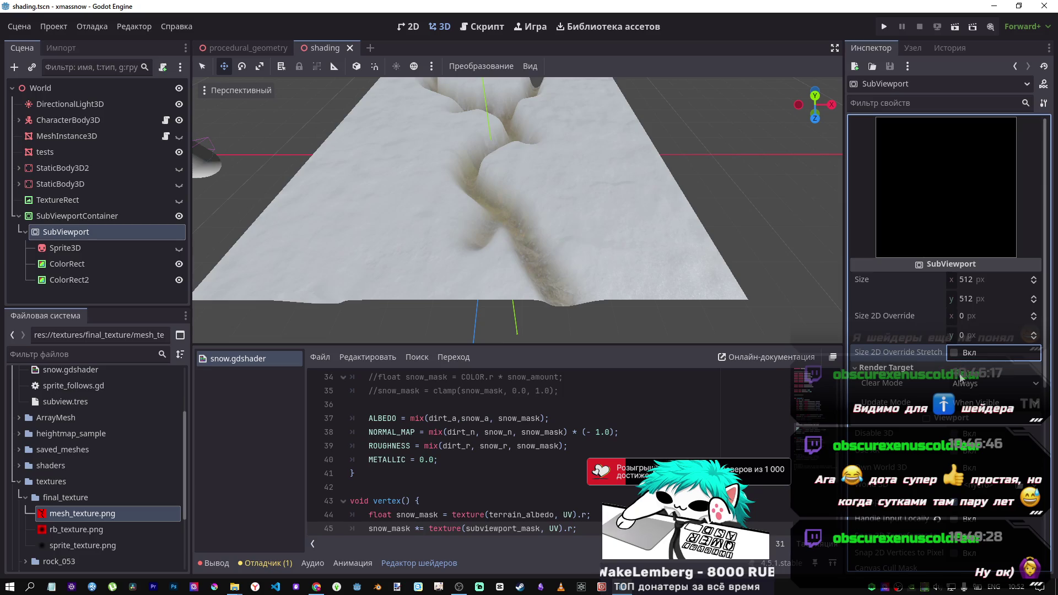
click(970, 386)
click(973, 432)
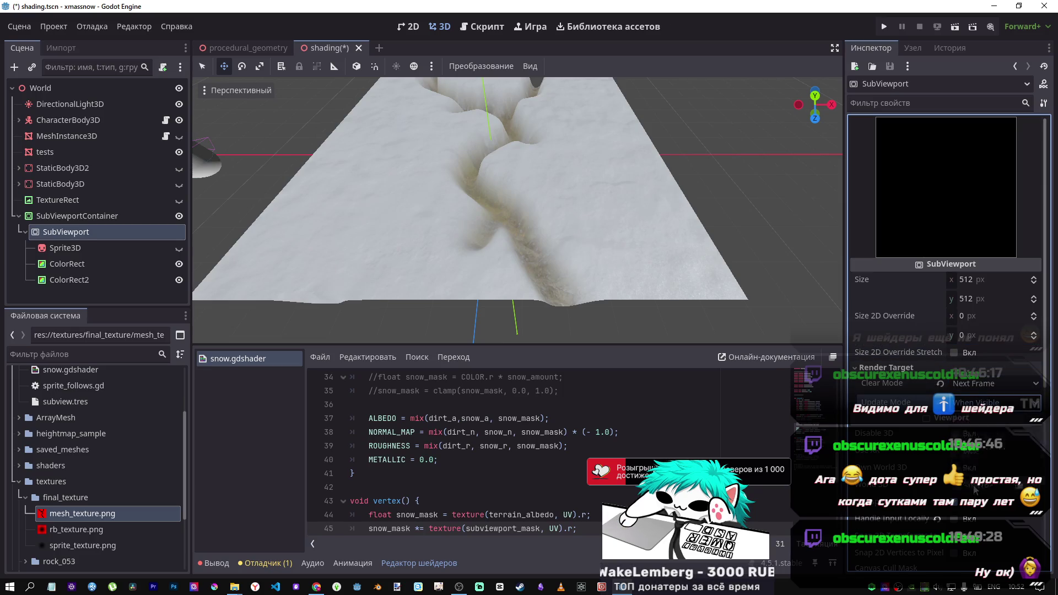
click(943, 384)
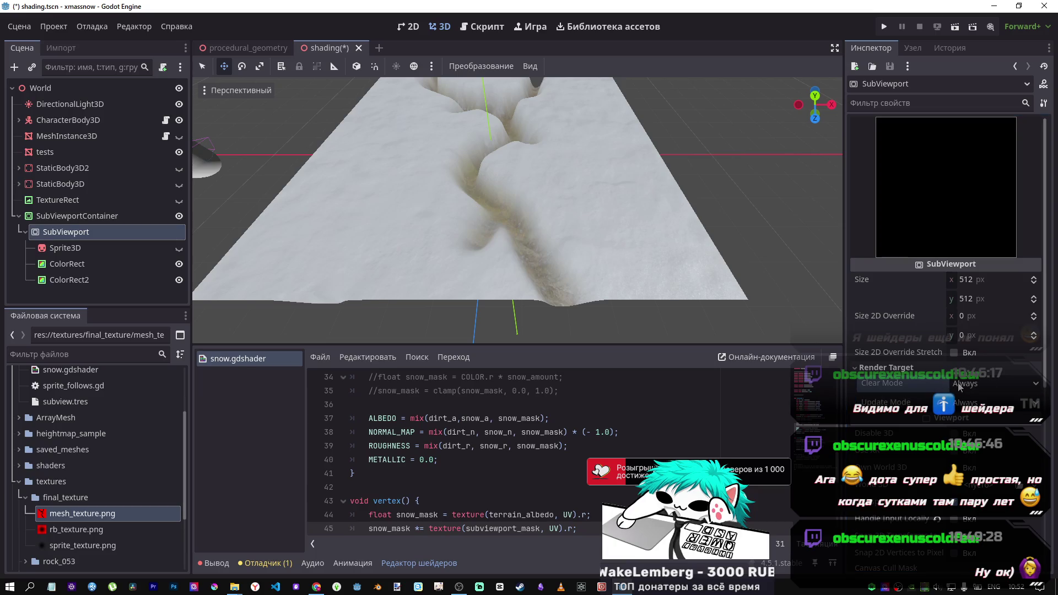
Inspect Sprite3D, then ColorRect and ColorRect2 on the 2D canvas
scroll(600, 214, down, 5)
scroll(499, 204, up, 5)
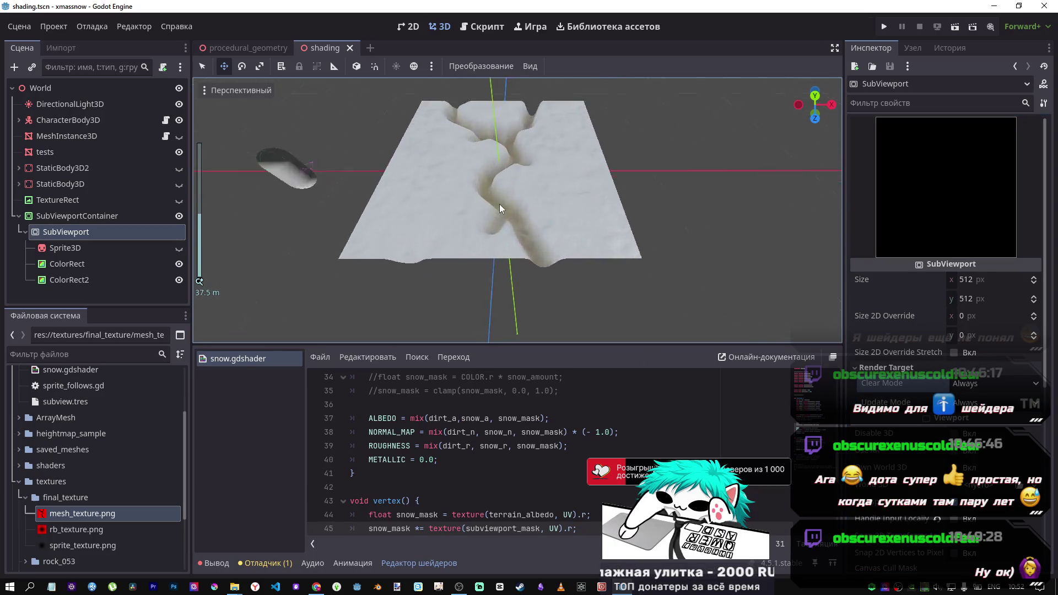
click(64, 249)
click(63, 237)
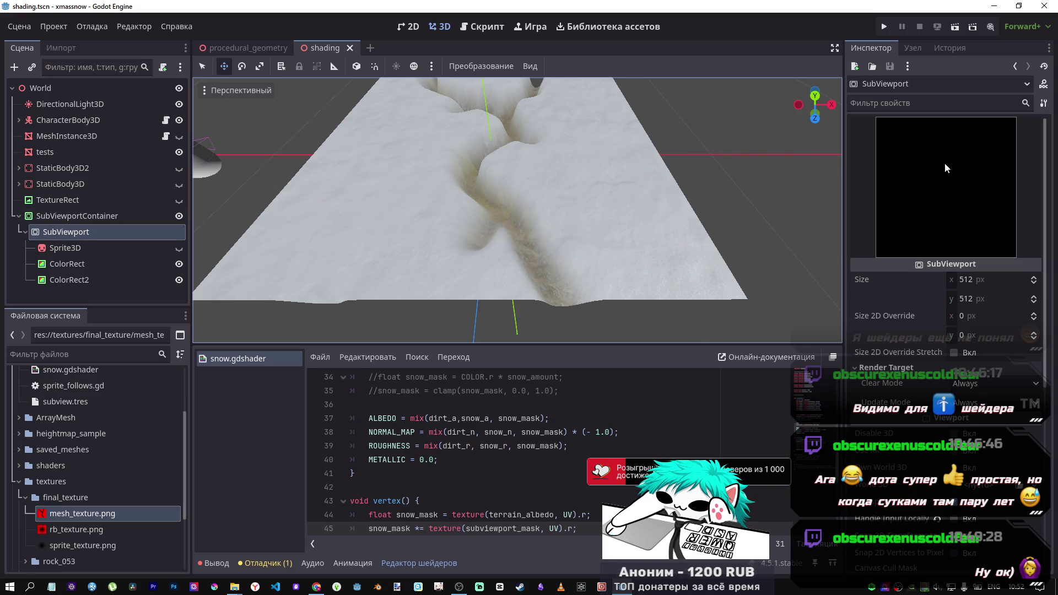
click(67, 264)
click(70, 280)
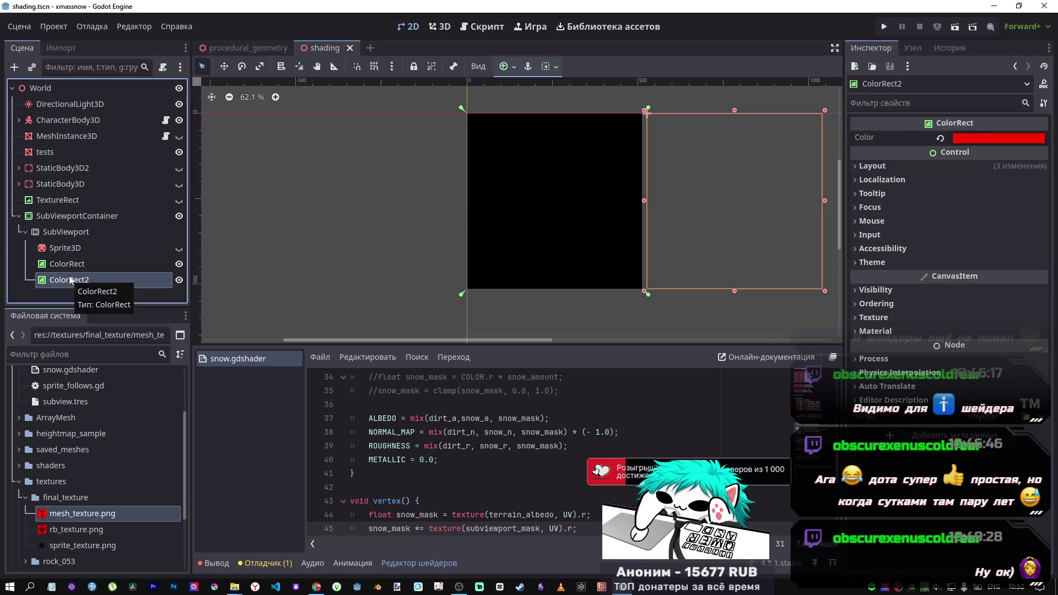
Drag ColorRect2's edges so red fills the right half beside black, save, and preview SubViewport
click(78, 215)
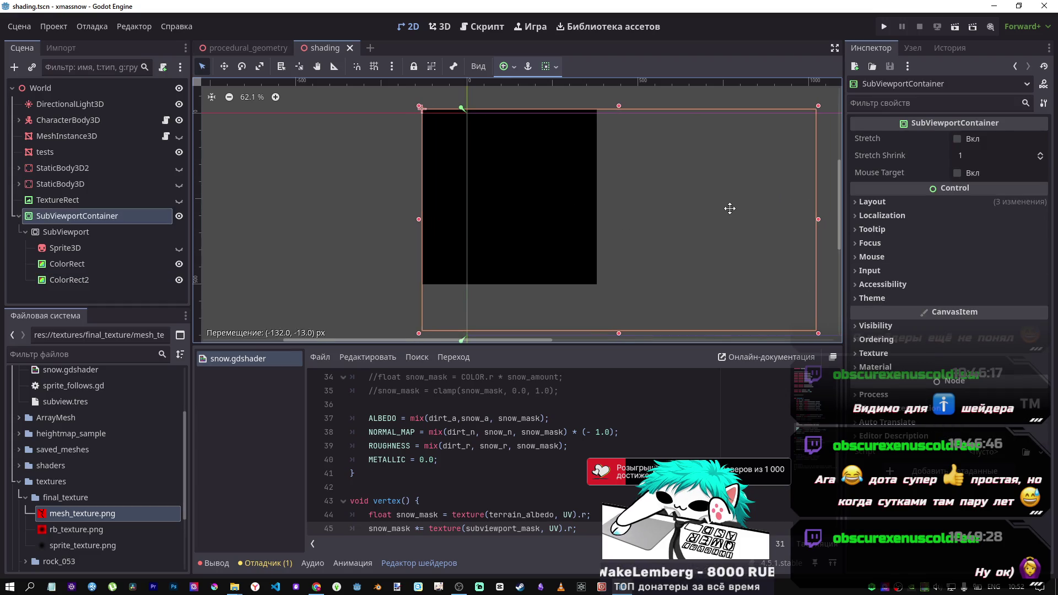
click(116, 264)
click(113, 277)
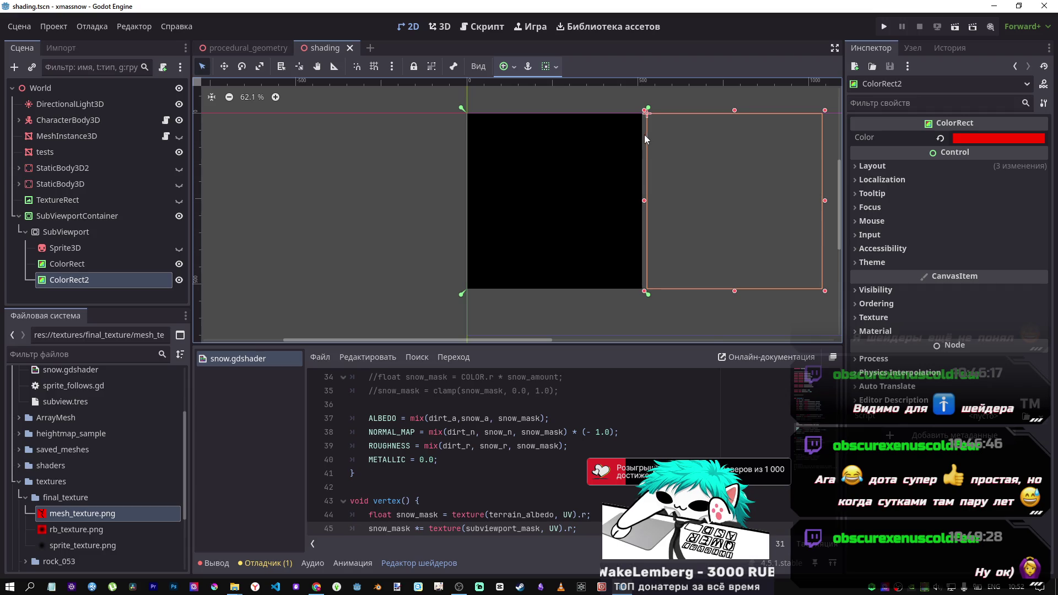
mouse_move(644, 201)
mouse_down()
mouse_move(524, 200)
mouse_move(577, 201)
mouse_up()
drag(826, 201, 657, 201)
click(574, 200)
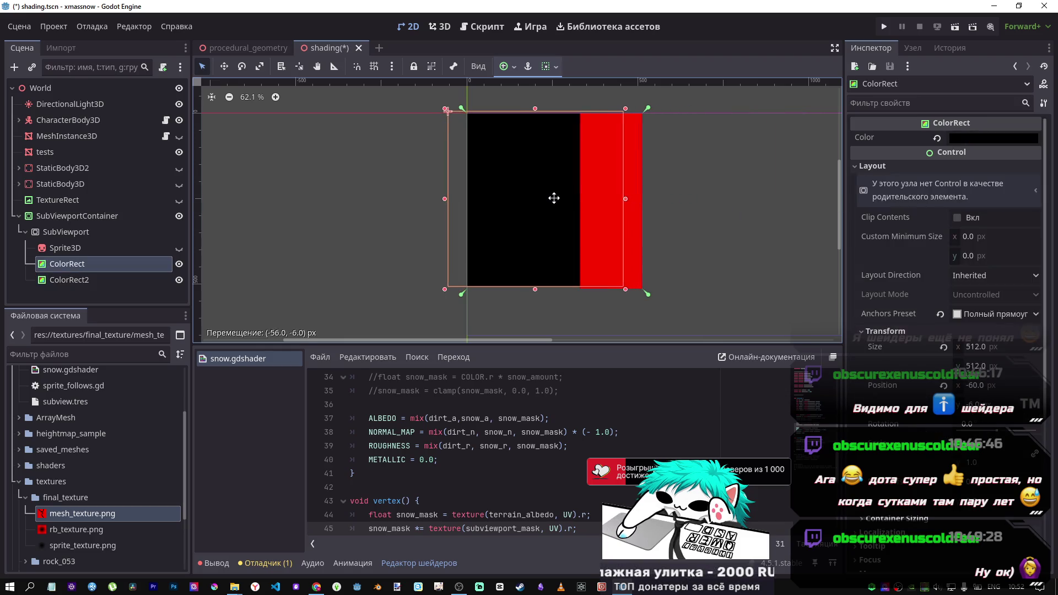
click(595, 206)
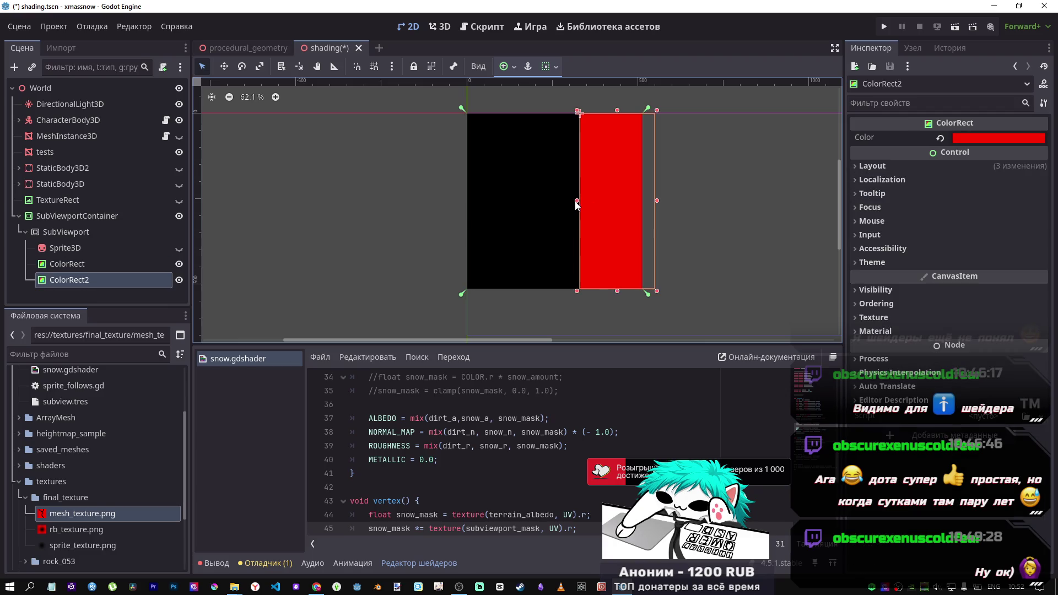
mouse_move(577, 201)
mouse_down()
mouse_move(549, 209)
mouse_move(554, 201)
mouse_up()
key(ctrl+z)
key(ctrl+s)
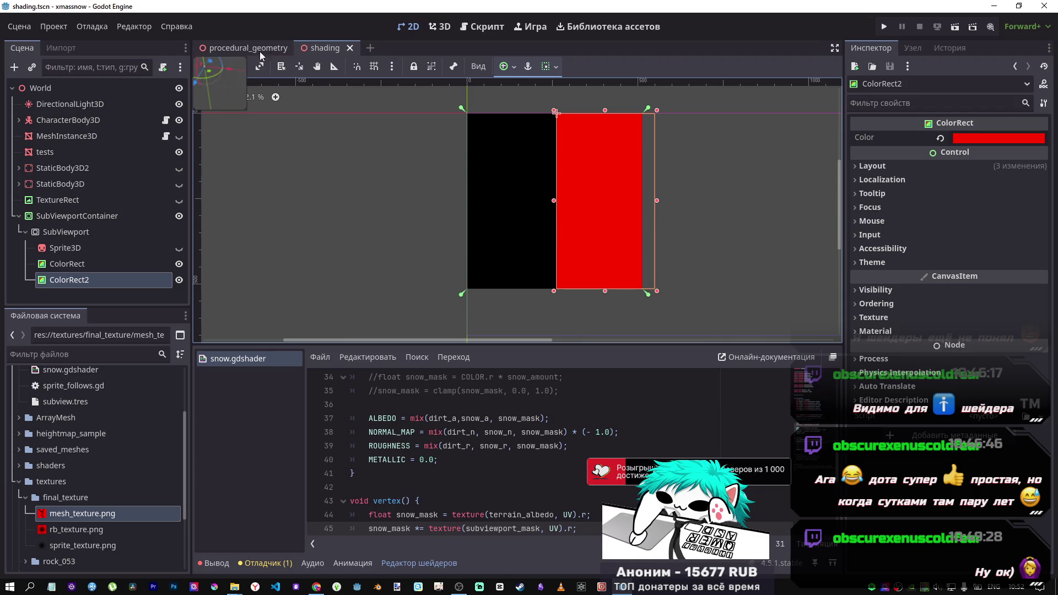
click(67, 232)
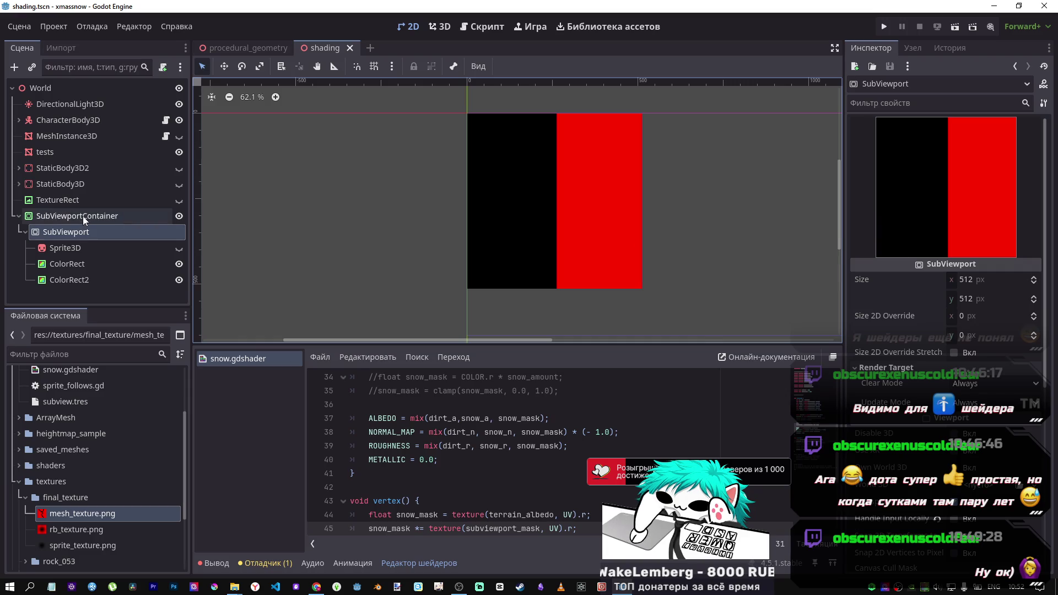
Select tests to return to 3D and retype the * in snow_mask *= on line 45
click(48, 153)
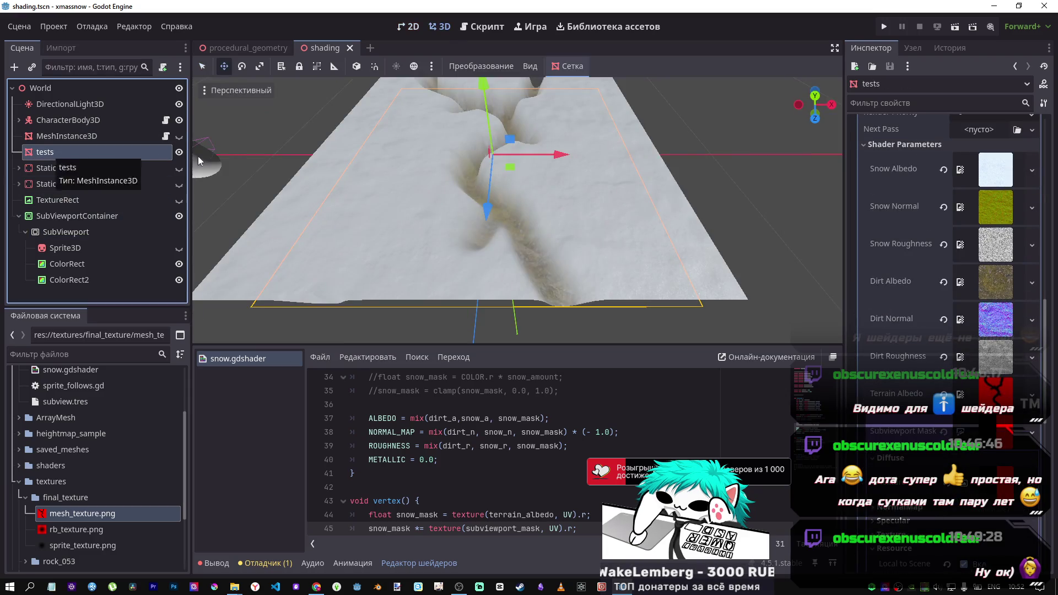
scroll(527, 194, down, 5)
scroll(527, 194, up, 4)
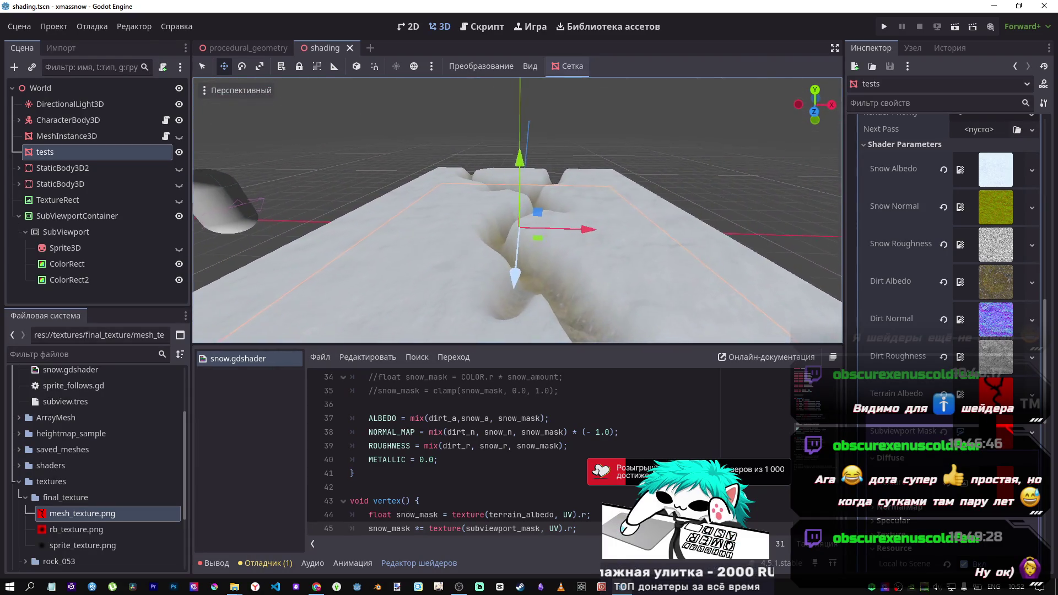
scroll(472, 453, down, 1)
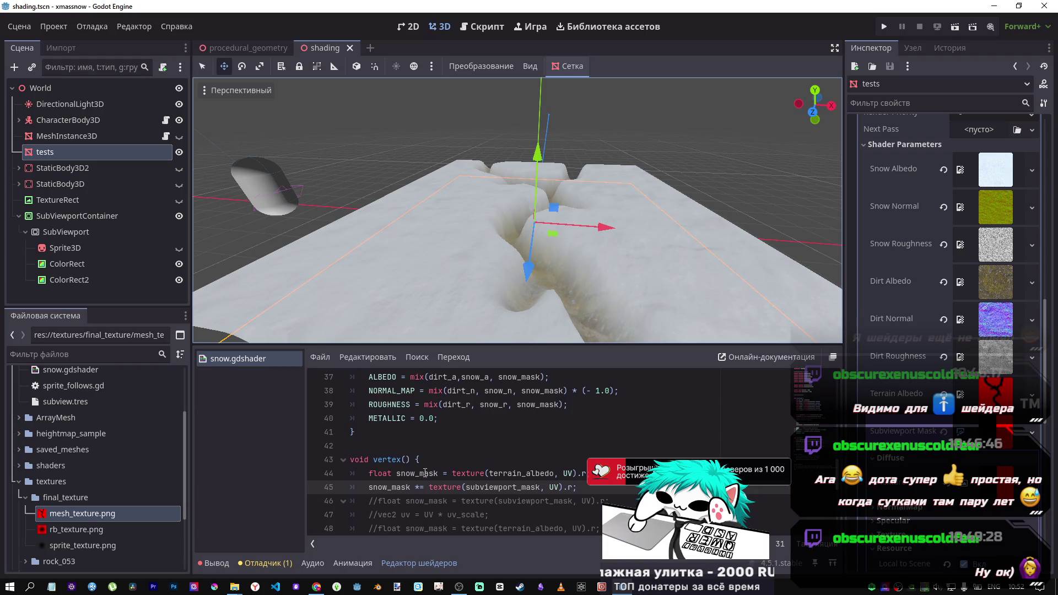
double_click(419, 487)
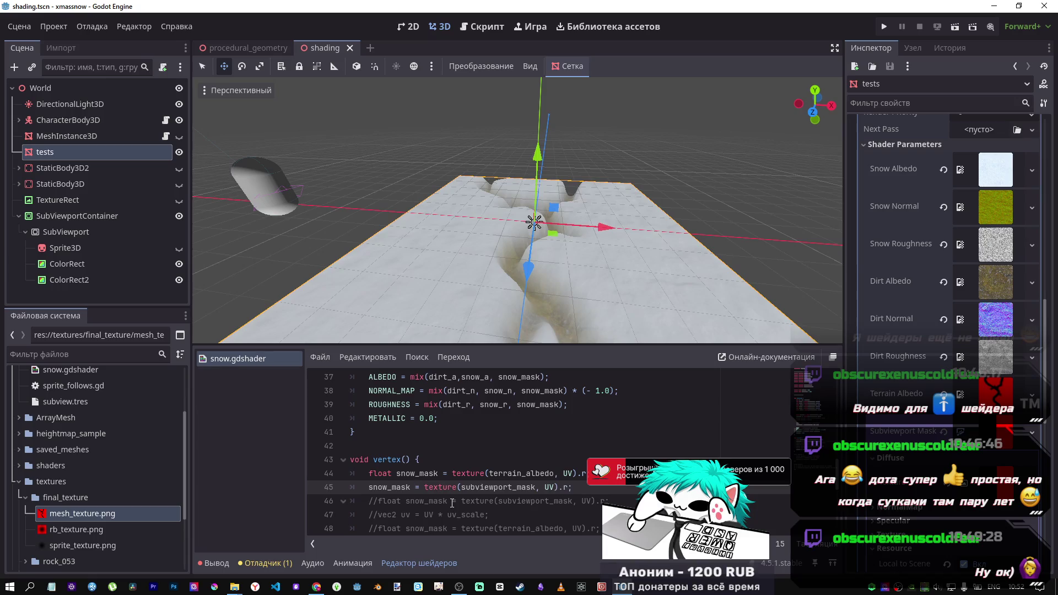
text(*)
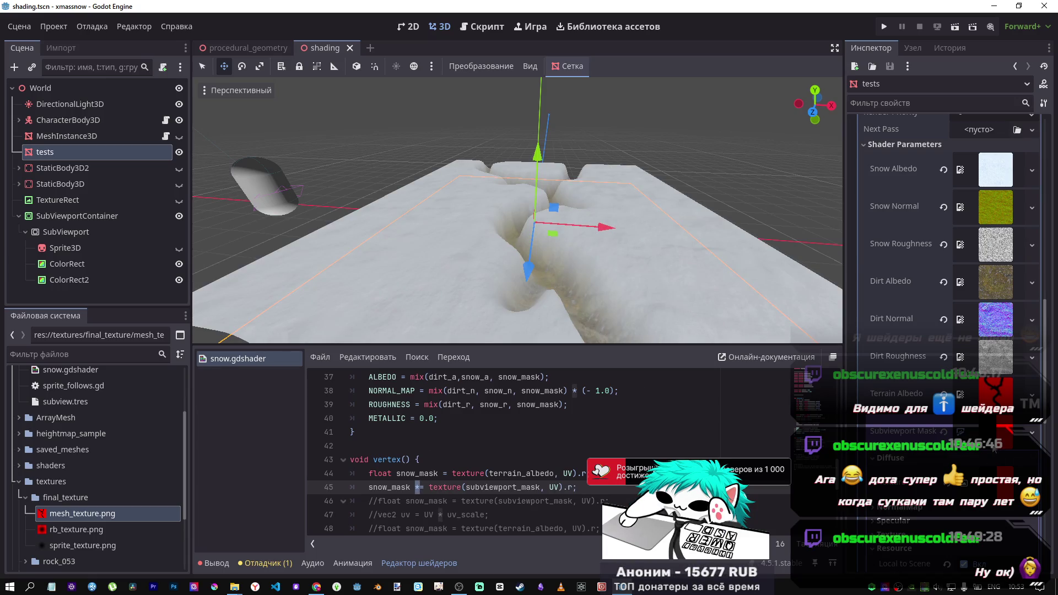
Set Subviewport Mask to a new GradientTexture1D and drag its gradient to vary snow coverage
click(1032, 432)
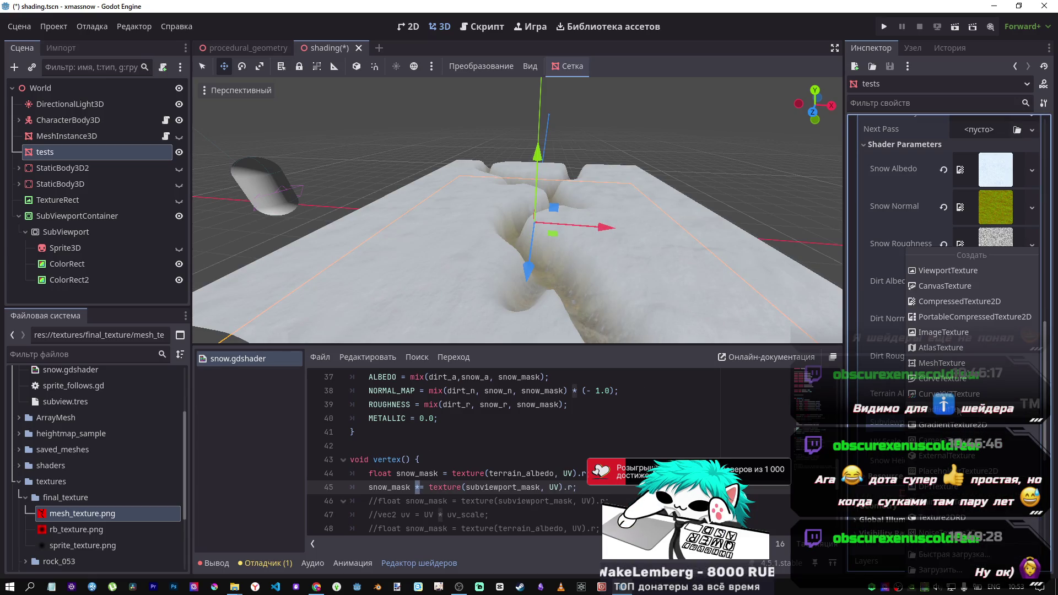
click(948, 409)
click(986, 423)
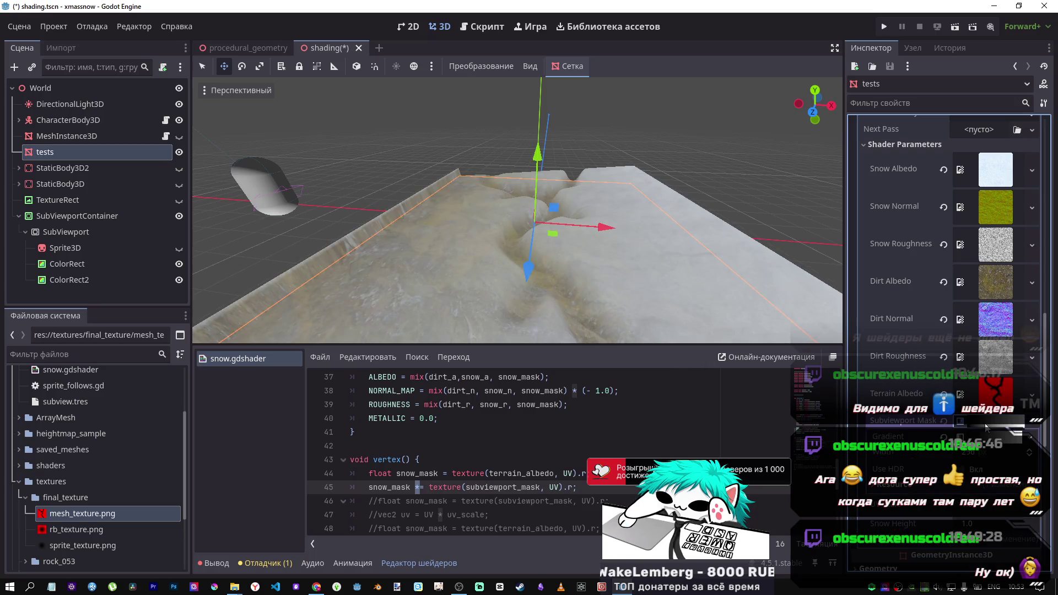
click(986, 437)
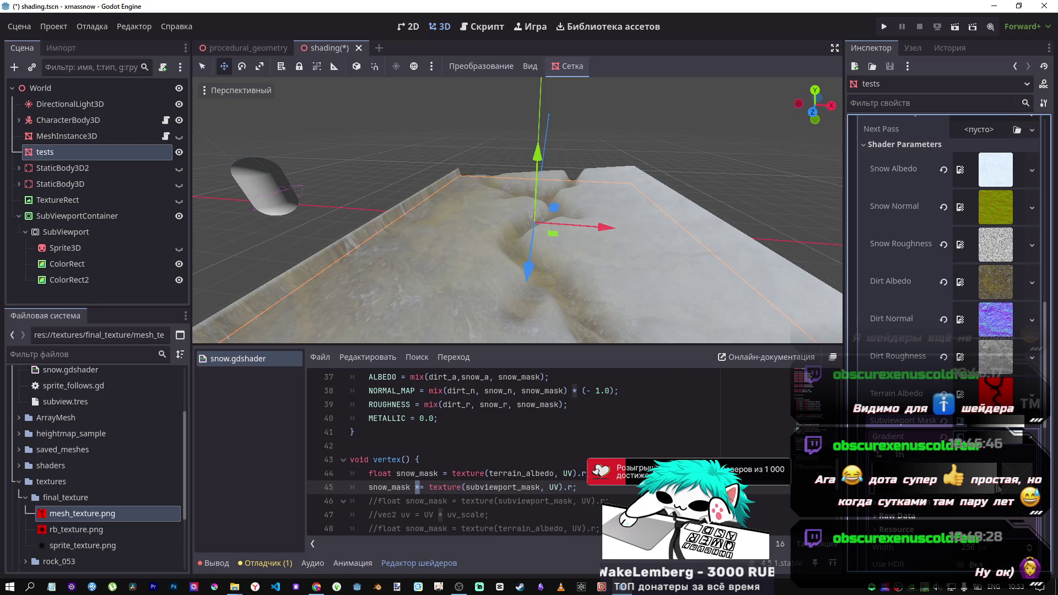
mouse_move(959, 479)
mouse_down()
mouse_move(874, 474)
mouse_move(993, 468)
mouse_up()
mouse_move(873, 491)
mouse_down()
mouse_move(860, 488)
mouse_move(882, 488)
mouse_move(833, 488)
mouse_move(1014, 487)
mouse_up()
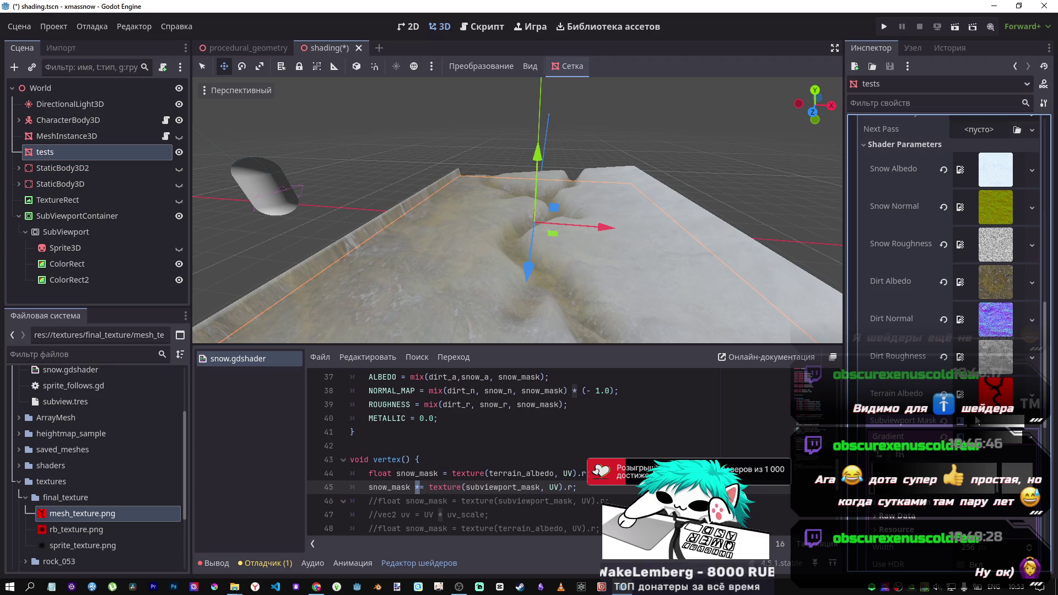
Clear the gradient and give Subviewport Mask a New ImageTexture instead
click(944, 421)
click(1018, 423)
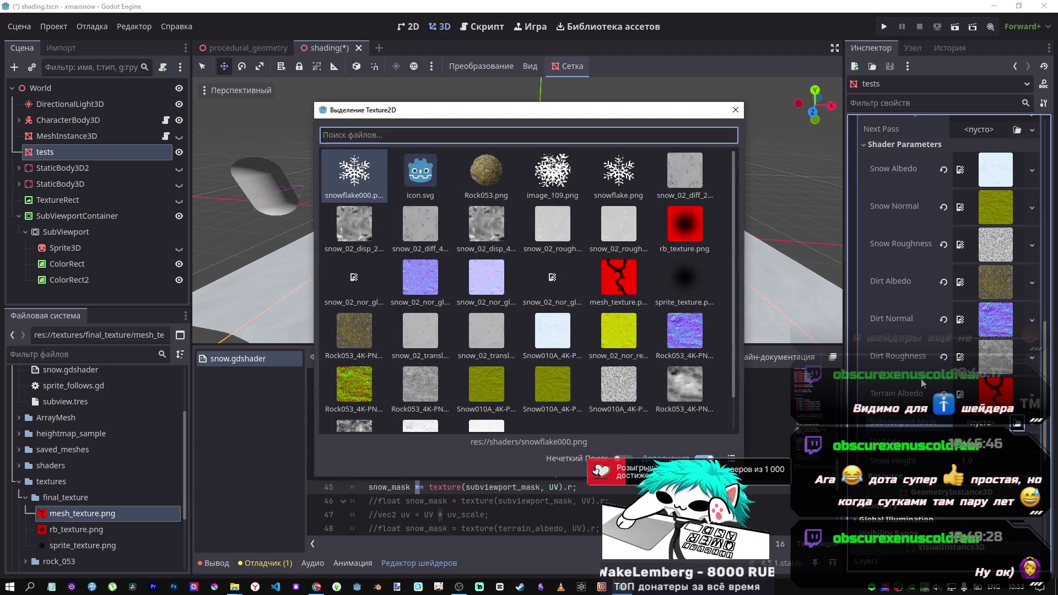
click(735, 109)
click(1033, 423)
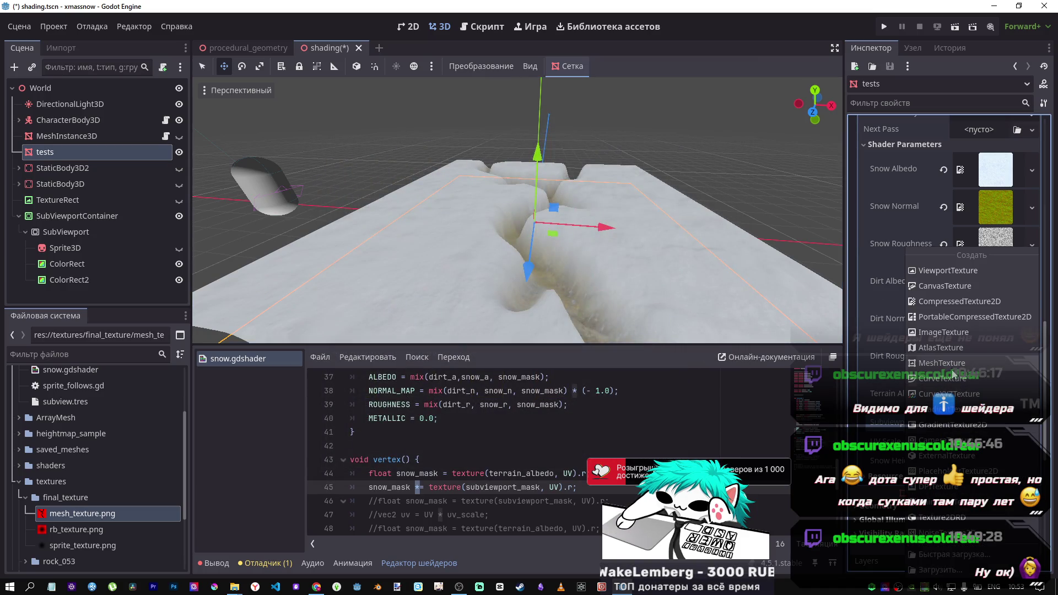
key(Escape)
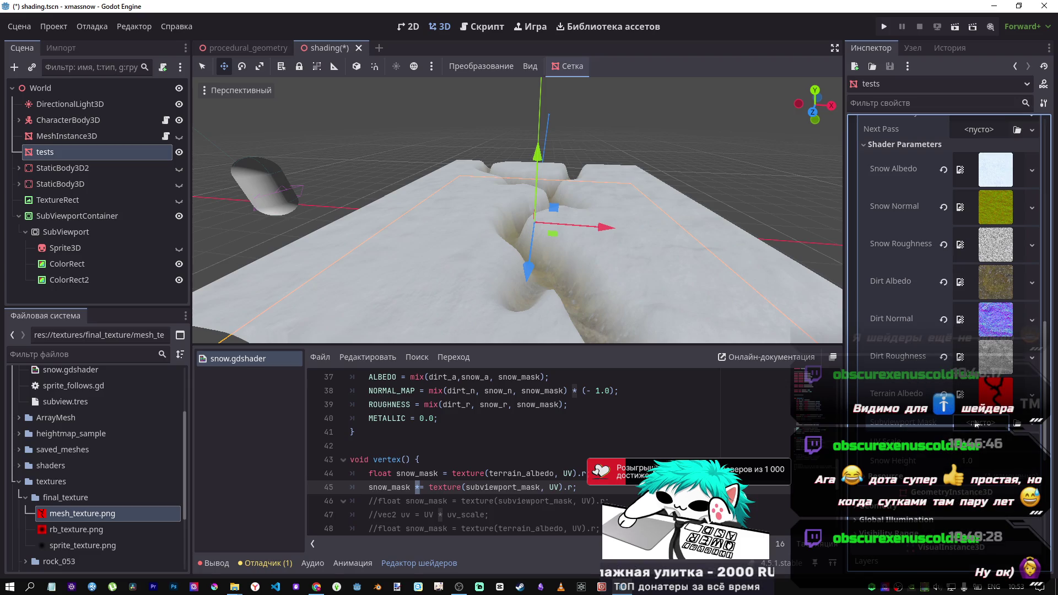
click(976, 424)
click(944, 337)
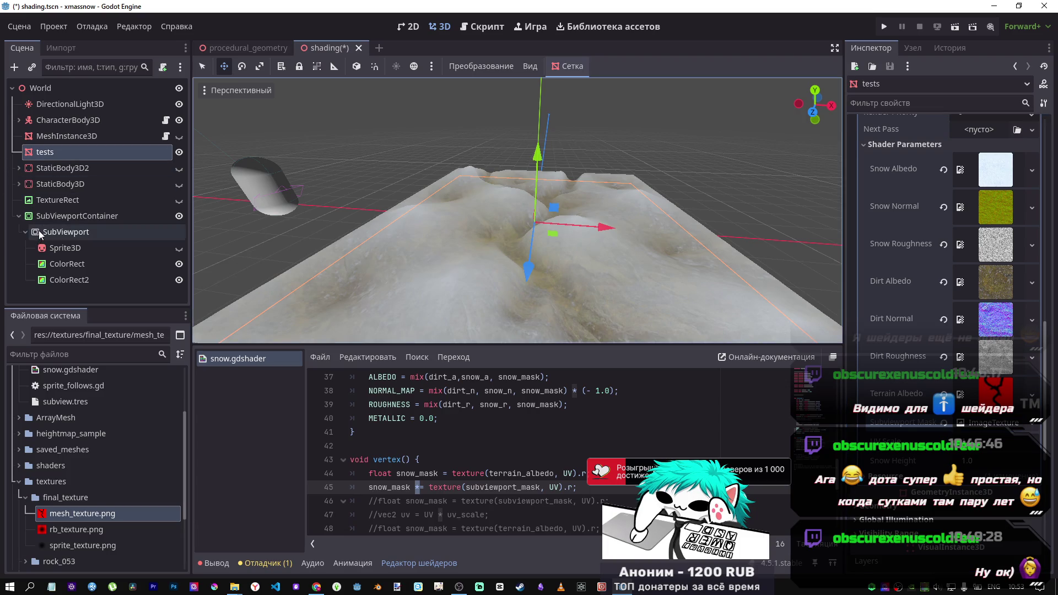
Undo the mask assignment, then try and clear a PortableCompressedTexture2D on Subviewport Mask
click(66, 232)
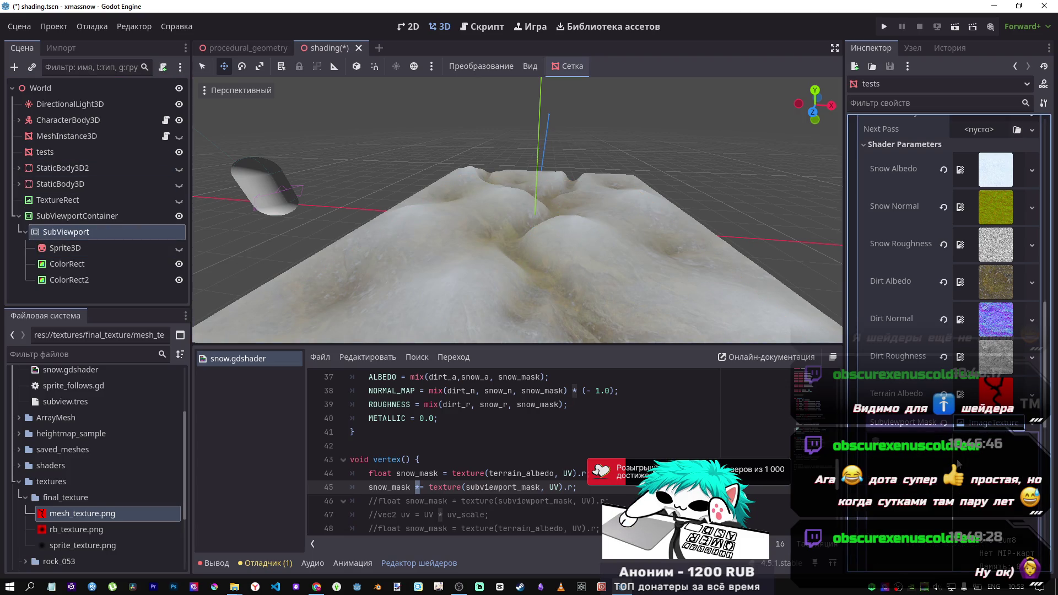
key(ctrl+z)
click(981, 368)
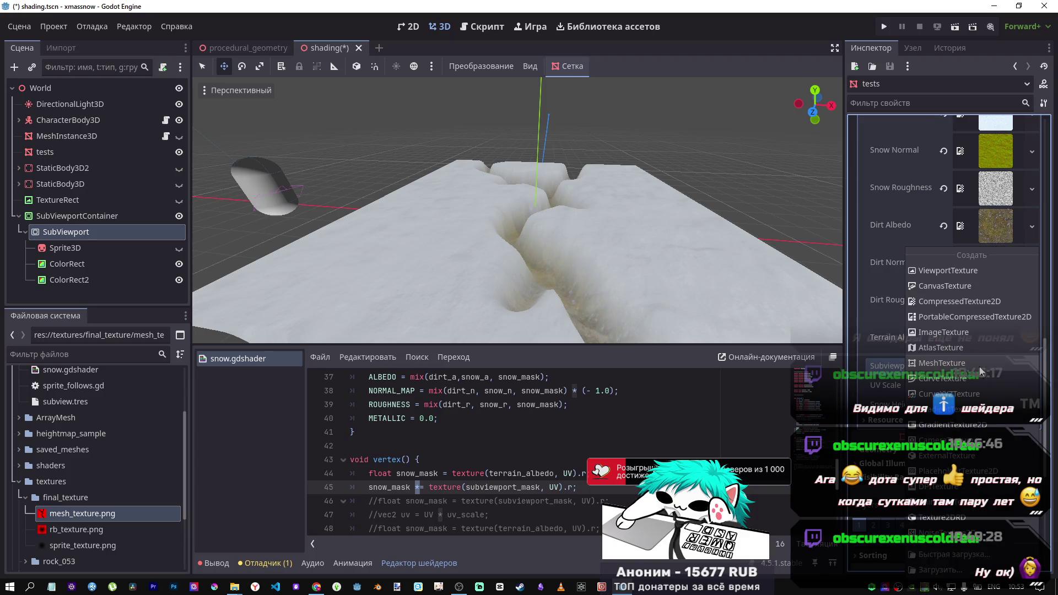
click(944, 319)
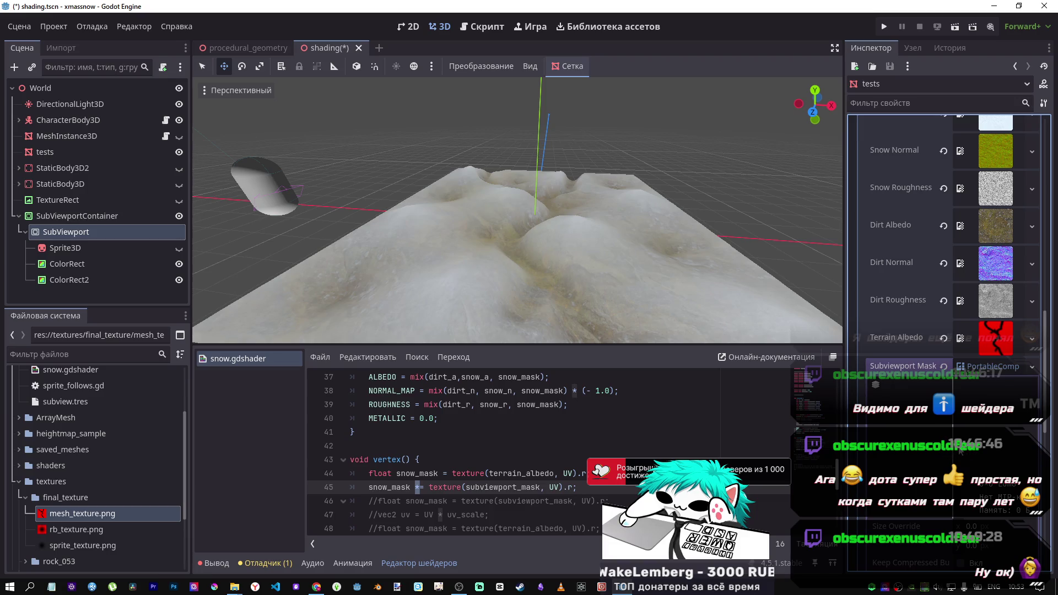
click(946, 368)
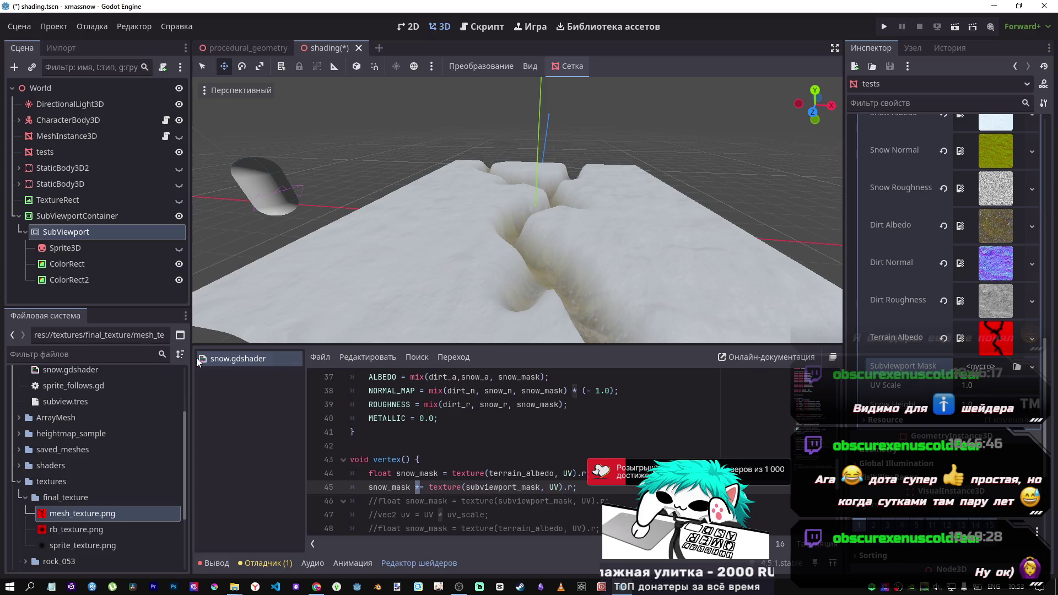
Assign an ExternalTexture to Subviewport Mask with width 100 and height 10
click(1003, 369)
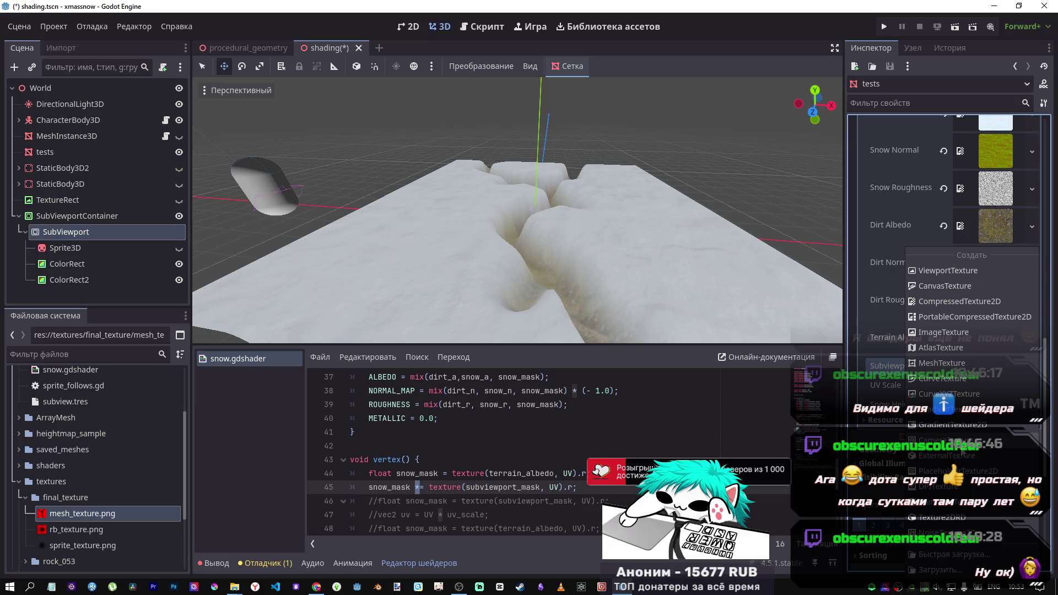
click(962, 456)
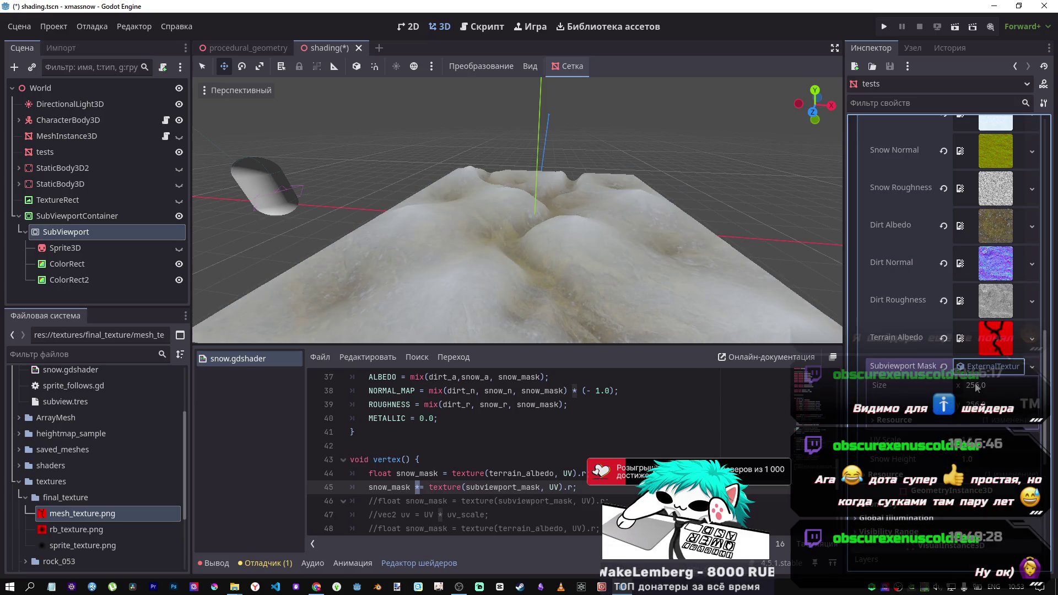
drag(975, 385, 977, 385)
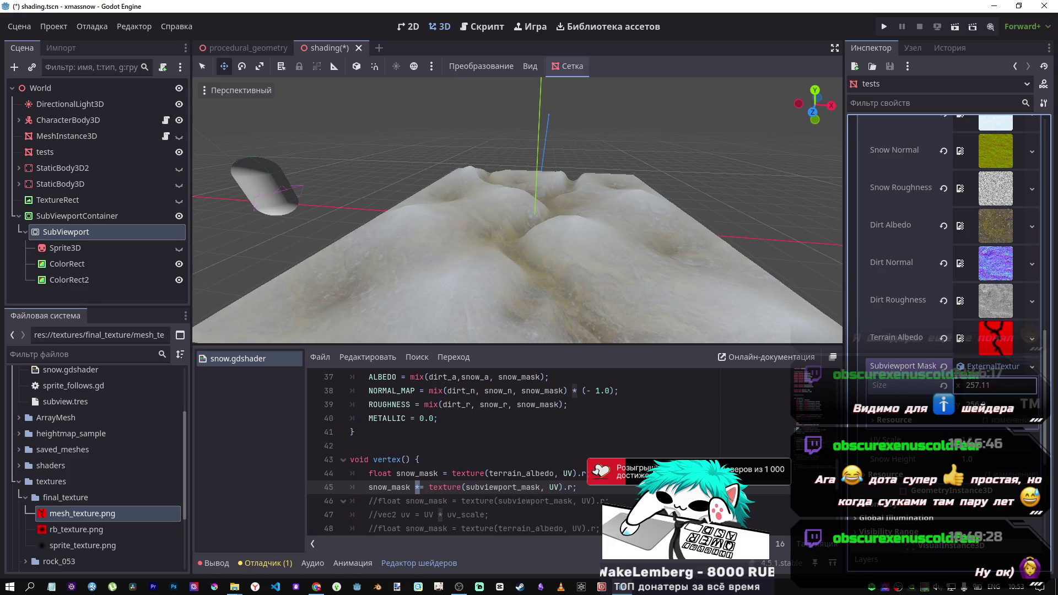
click(975, 387)
text(100)
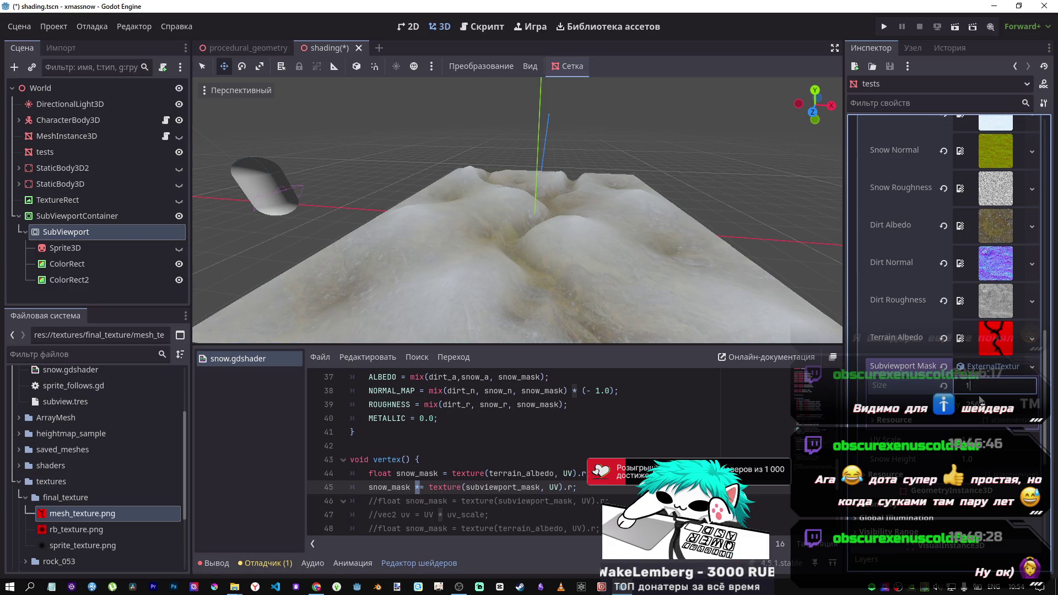
key(Return)
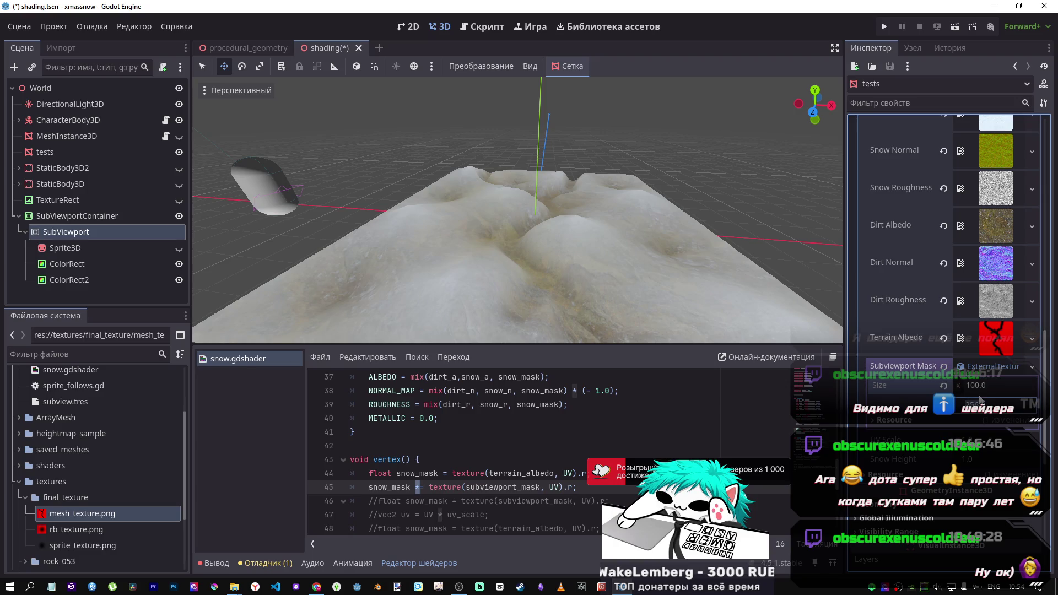
click(981, 401)
text(100.0)
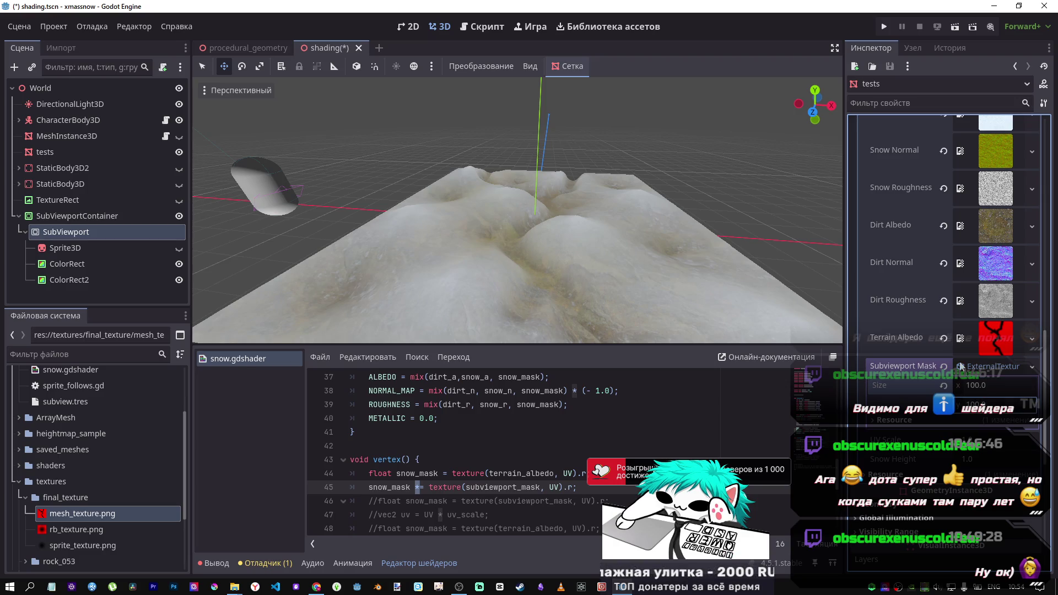
Replace the ExternalTexture with a New NoiseTexture2D on Subviewport Mask
click(943, 366)
click(987, 367)
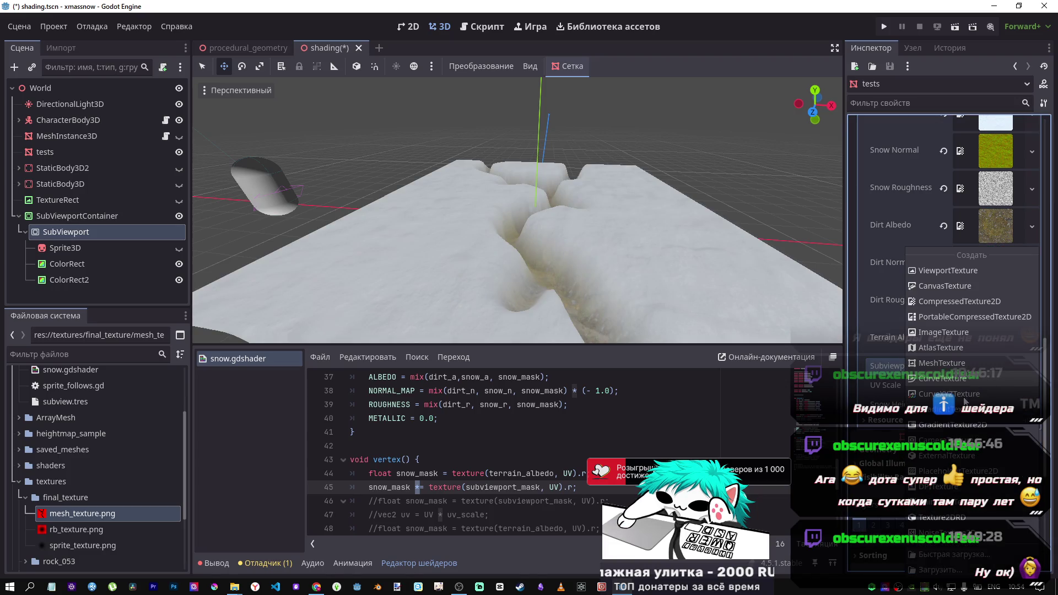
click(940, 533)
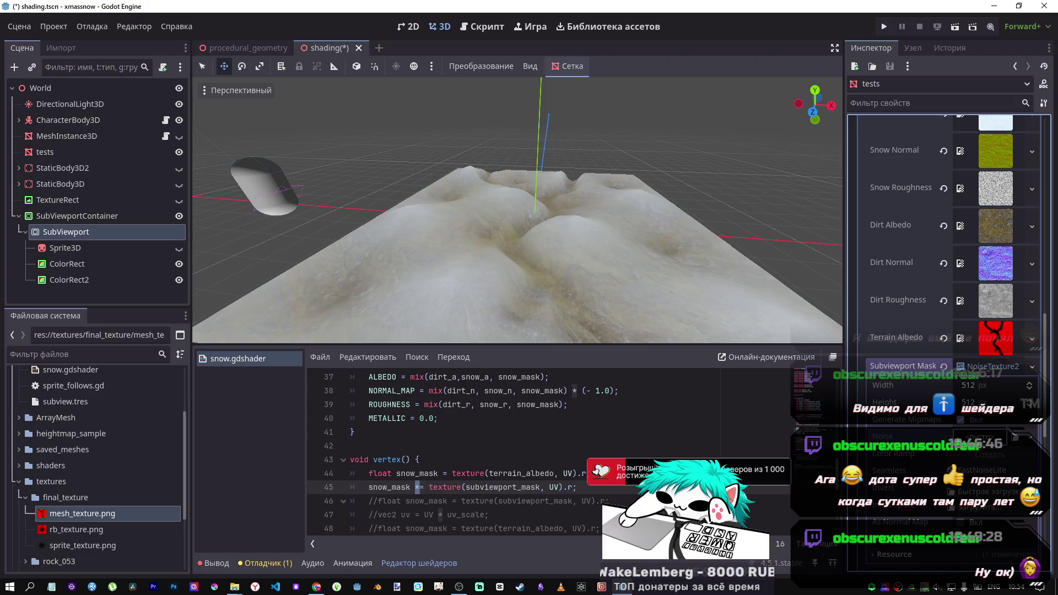
Test a NoiseTexture2D on the Subviewport Mask, then clear it and assign a different texture
click(944, 366)
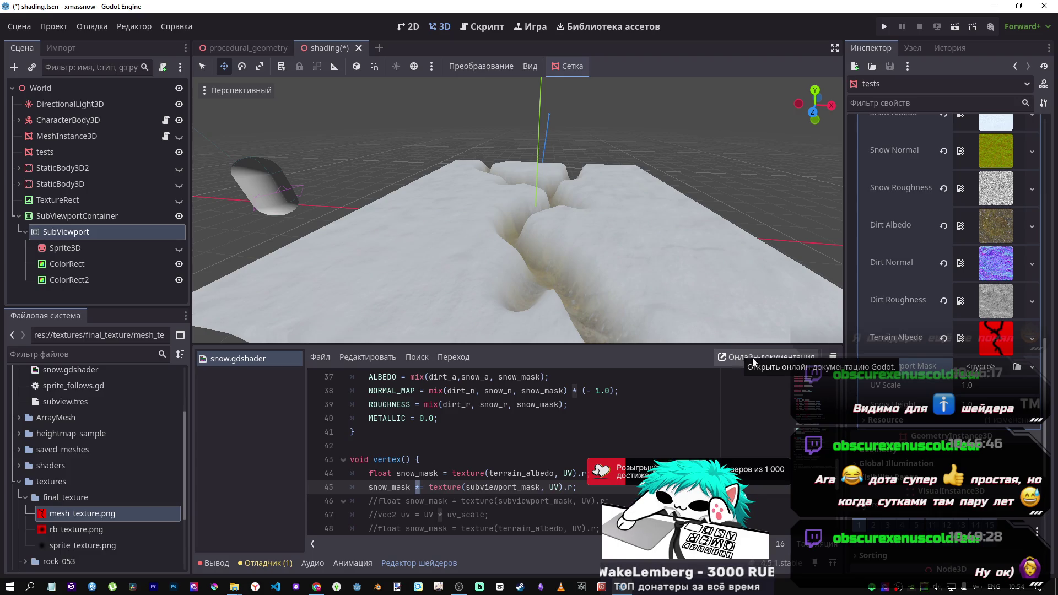
click(1000, 369)
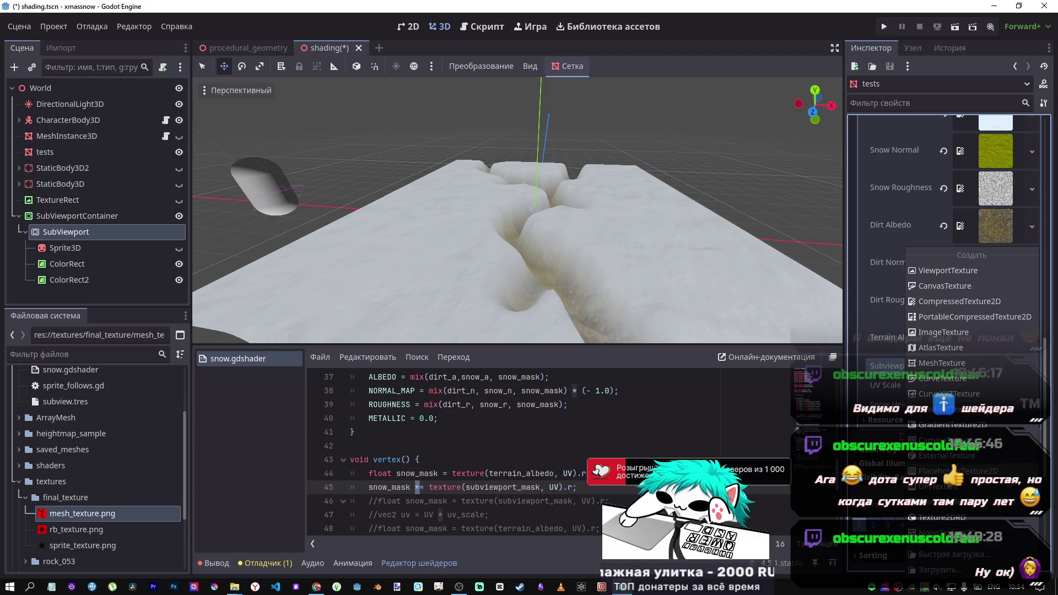
click(959, 533)
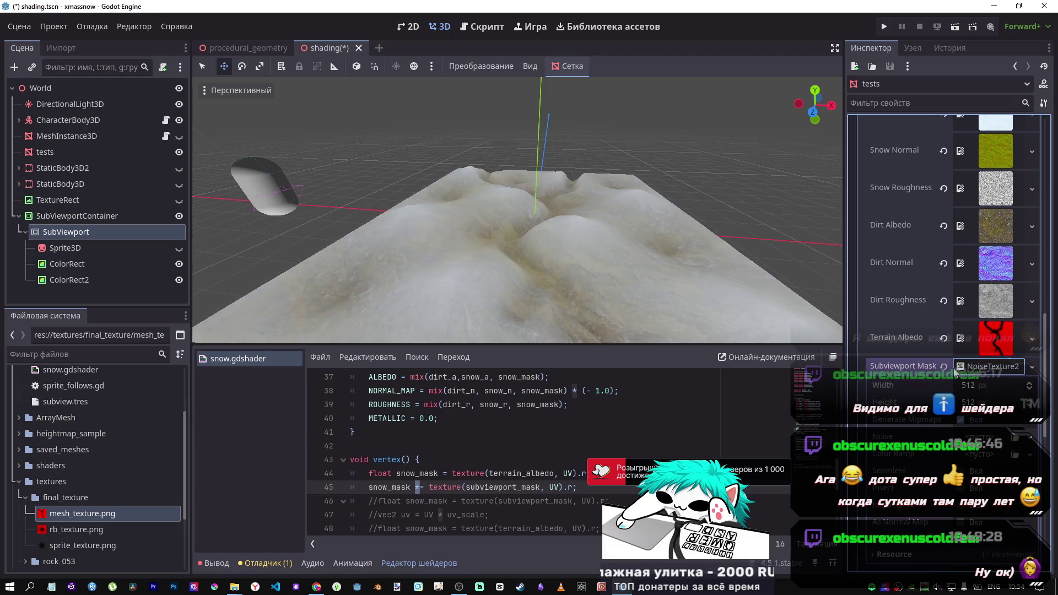
click(944, 367)
click(965, 368)
click(932, 519)
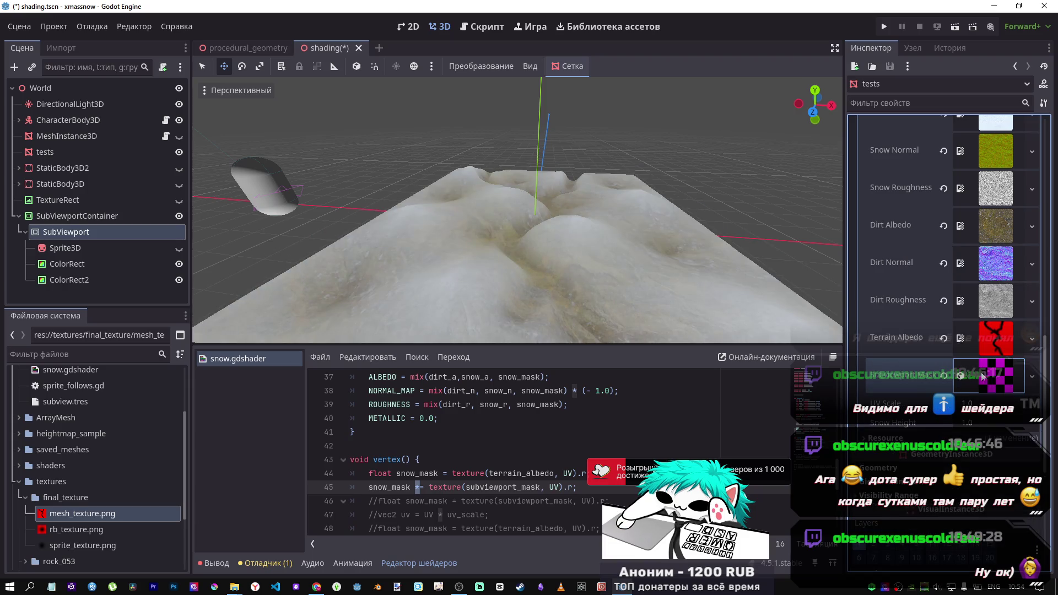
Orbit in close over the terrain, then clear the Subviewport Mask and list available texture types
scroll(628, 305, up, 5)
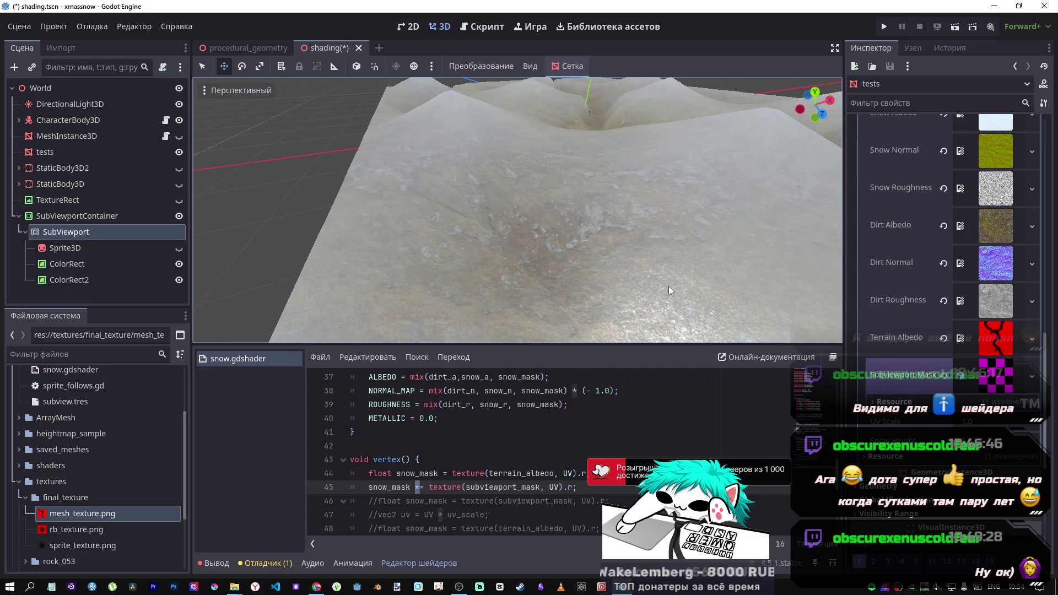
mouse_move(571, 262)
mouse_down()
mouse_move(497, 248)
mouse_move(584, 235)
mouse_up()
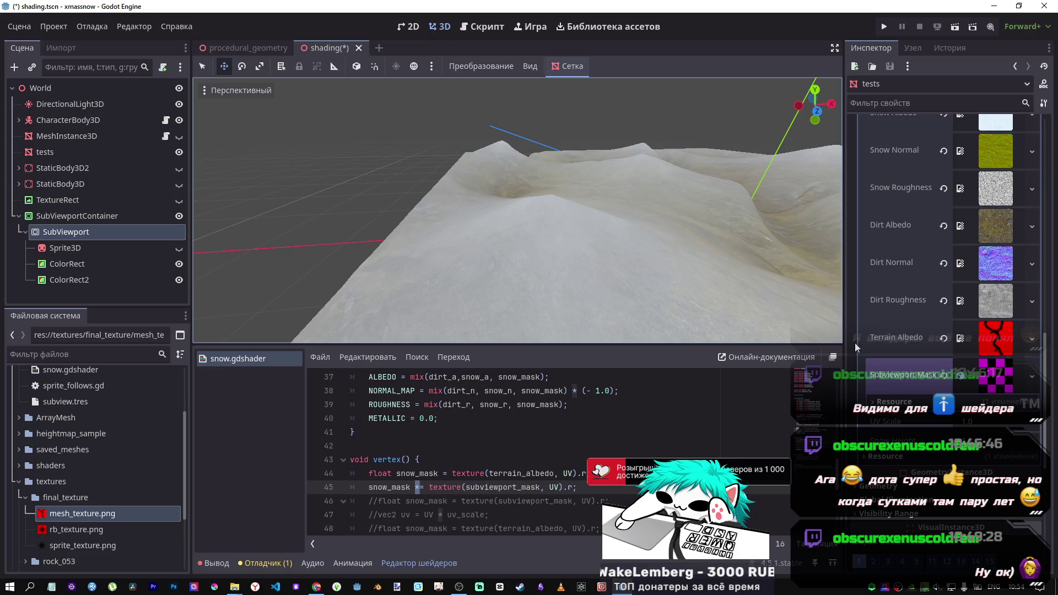
mouse_move(518, 220)
mouse_down()
mouse_move(656, 197)
mouse_move(736, 292)
mouse_up()
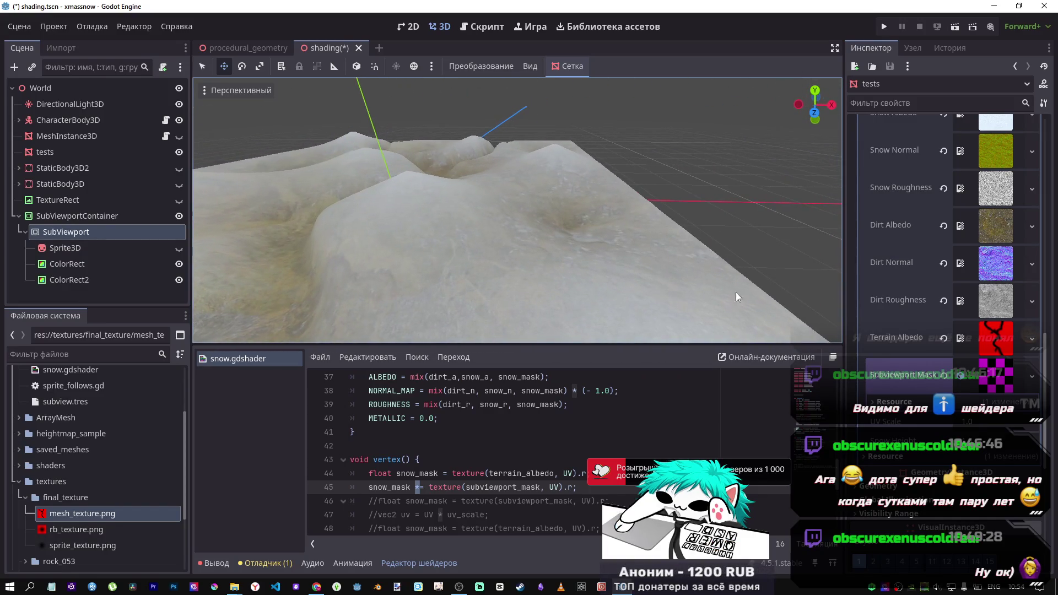
click(1004, 382)
click(995, 381)
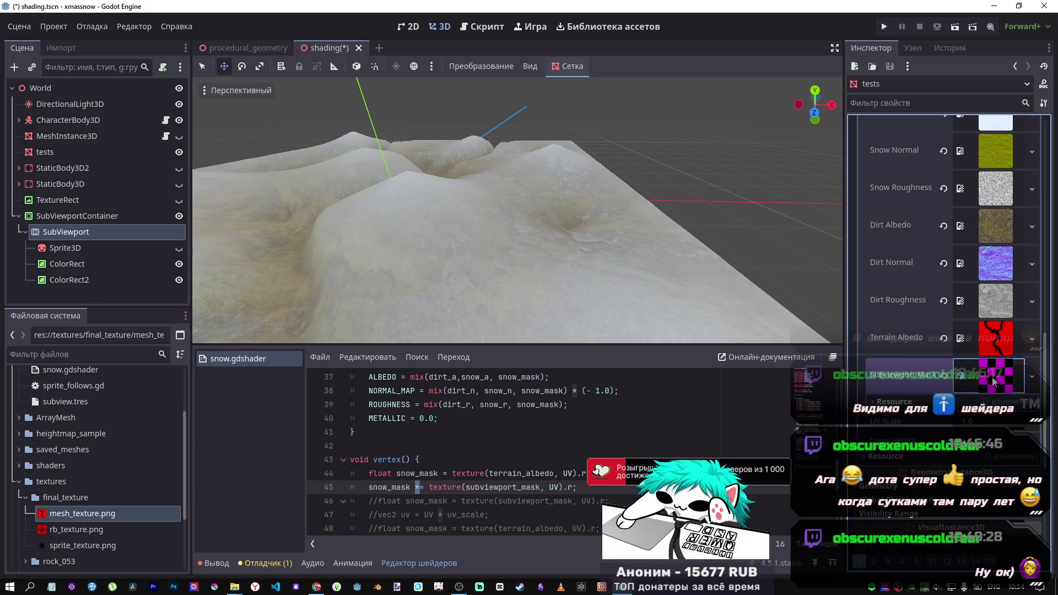
click(944, 375)
click(987, 376)
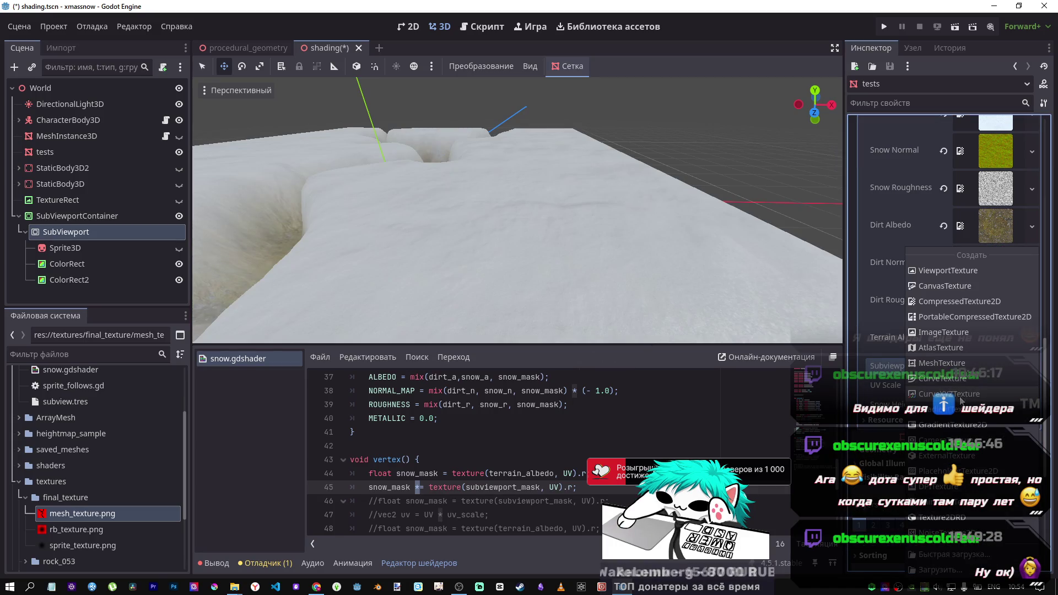
Try a PlaceholderTexture on the Subviewport Mask, then replace it with a new AnimatedTexture
click(972, 472)
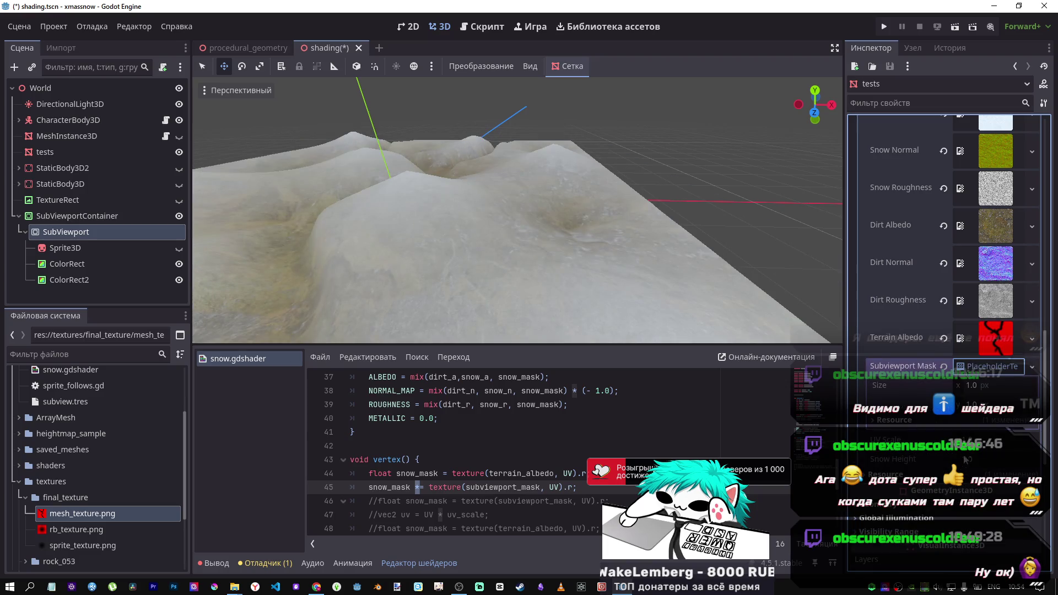
click(944, 366)
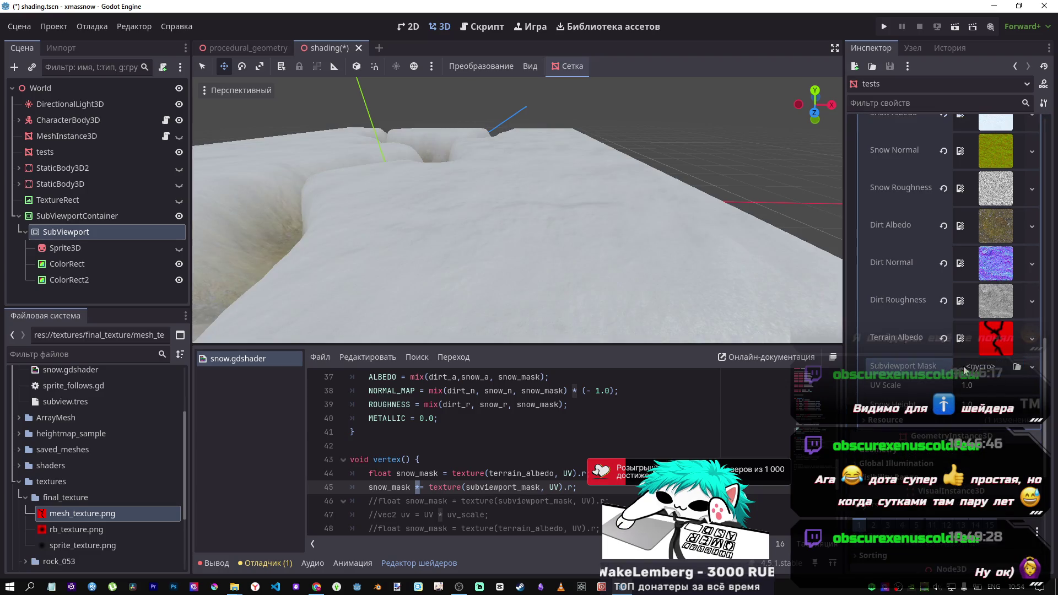
click(987, 367)
key(Escape)
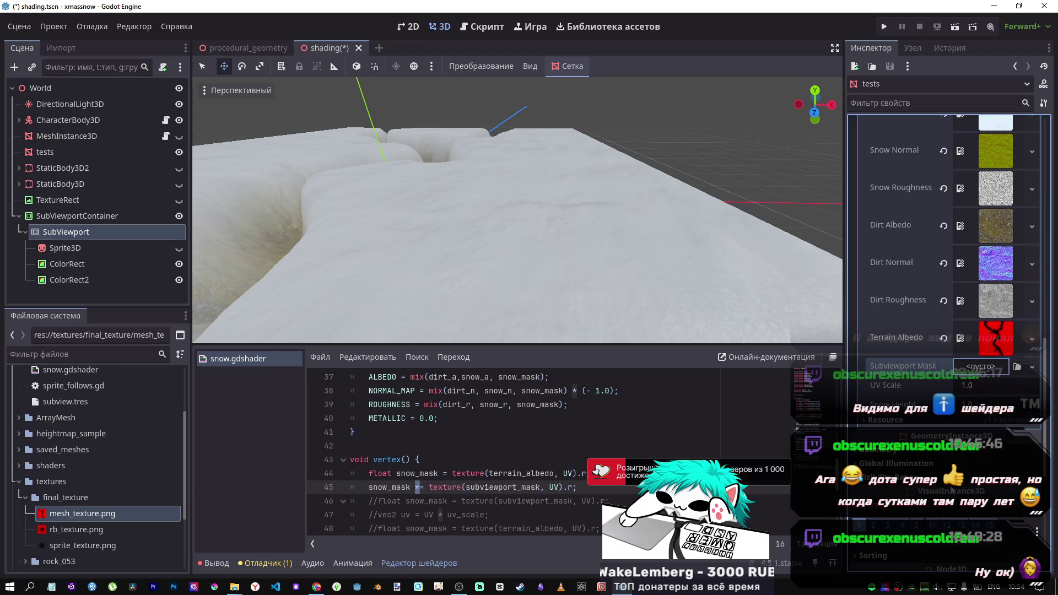
click(984, 369)
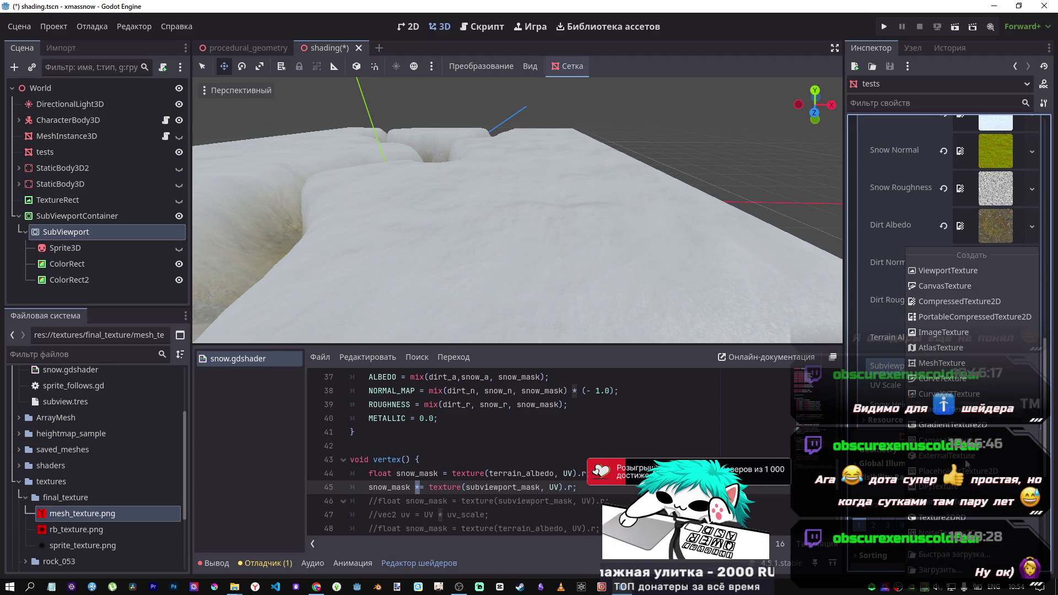
click(948, 517)
Leave another shader parameter's texture unchanged and set Camera Feed ID to 1
scroll(518, 220, down, 5)
scroll(912, 334, up, 2)
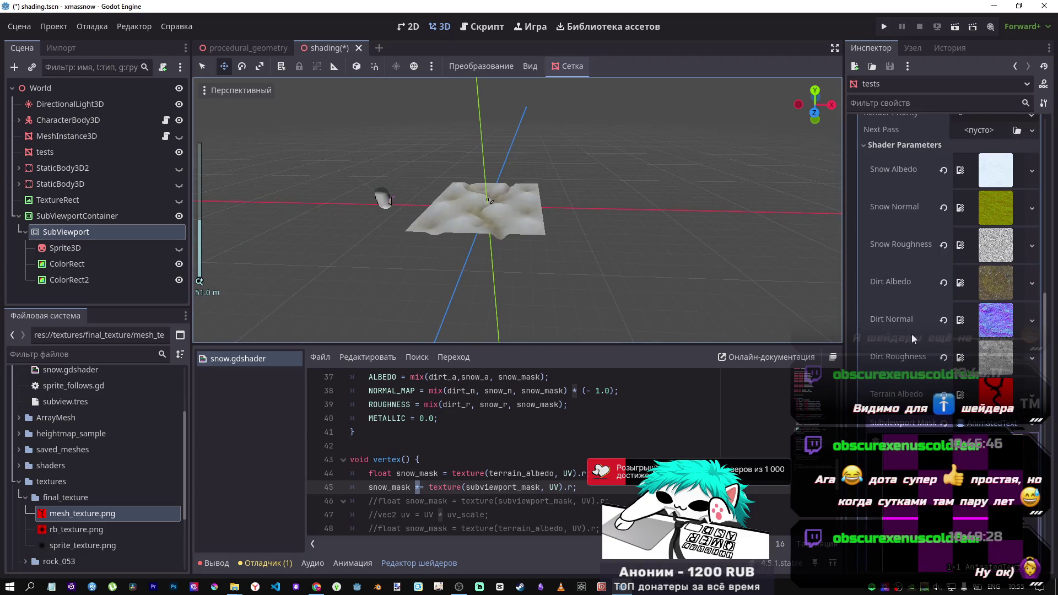
click(1032, 423)
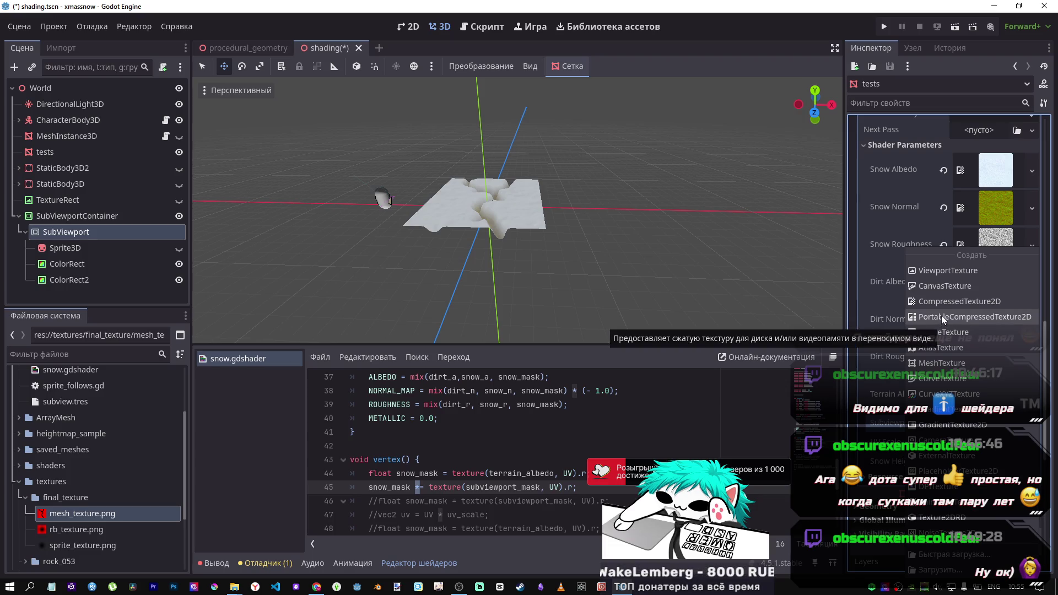
click(619, 261)
scroll(619, 262, up, 5)
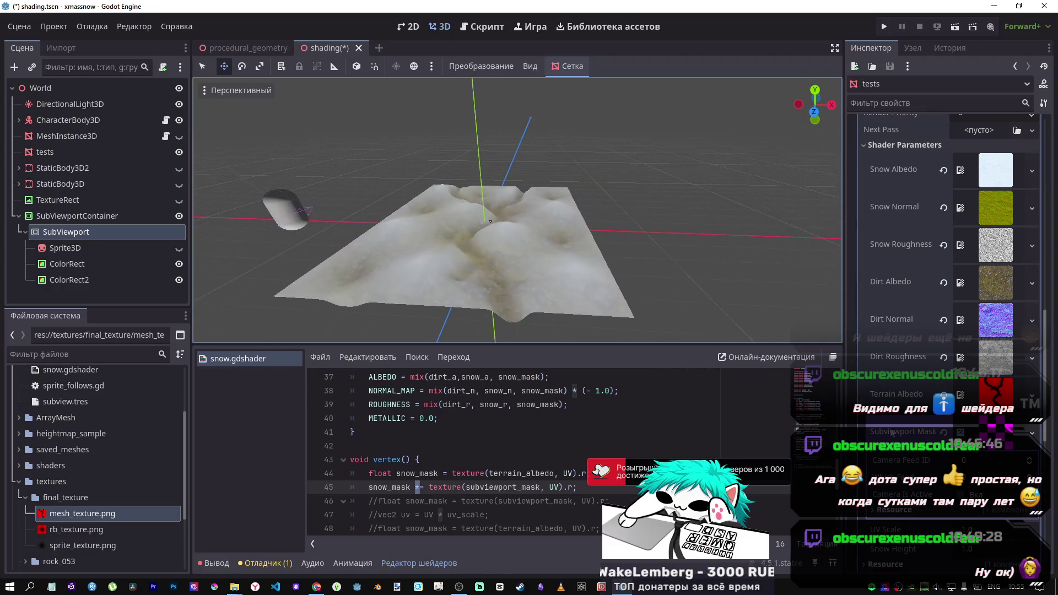
click(1030, 458)
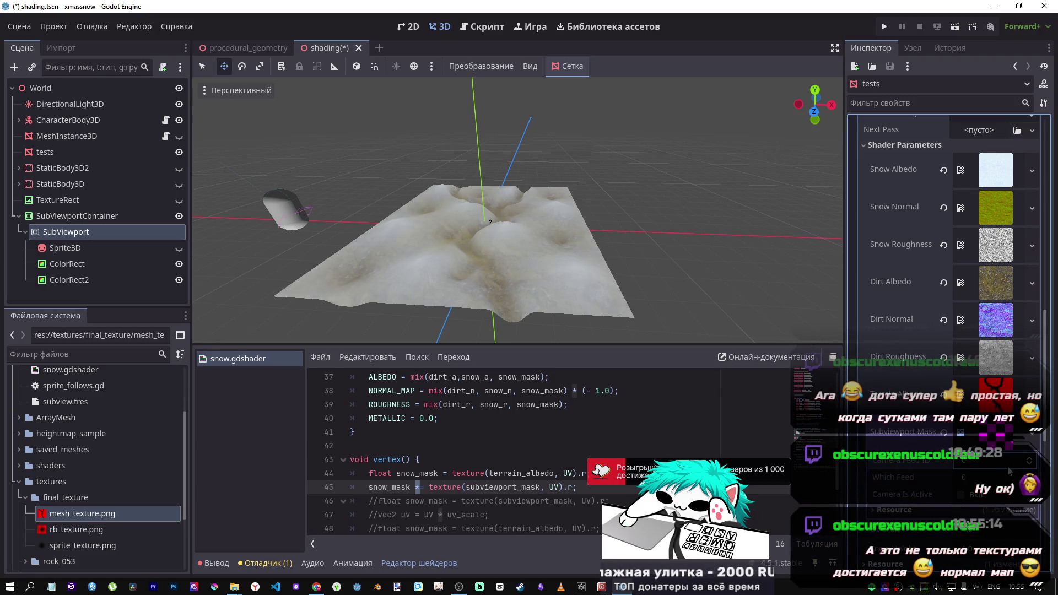
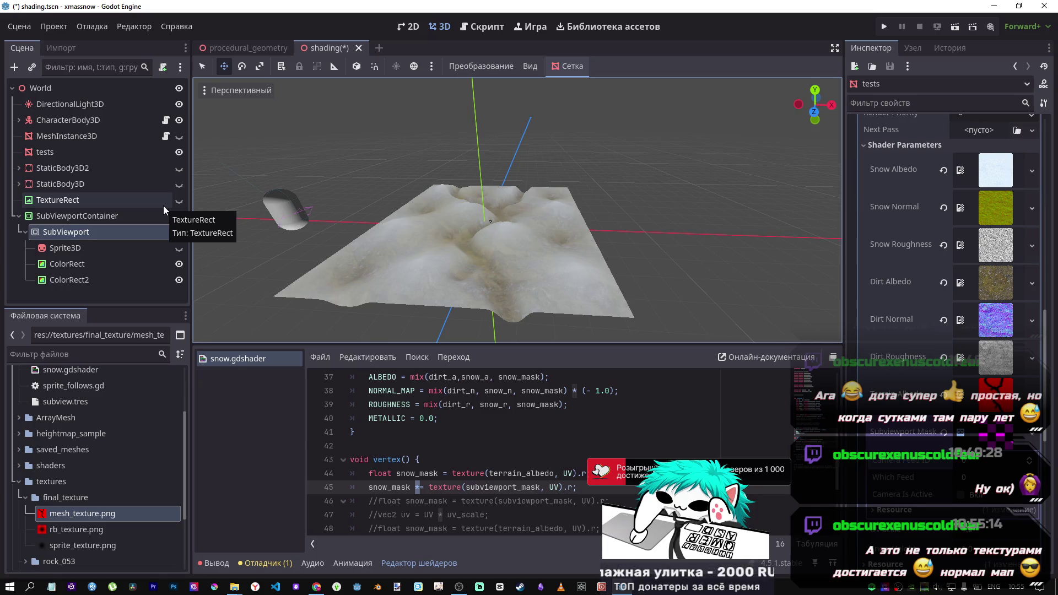
Browse the Subviewport Mask's texture type choices without picking one, and expand its NormalMap section
click(945, 435)
click(995, 433)
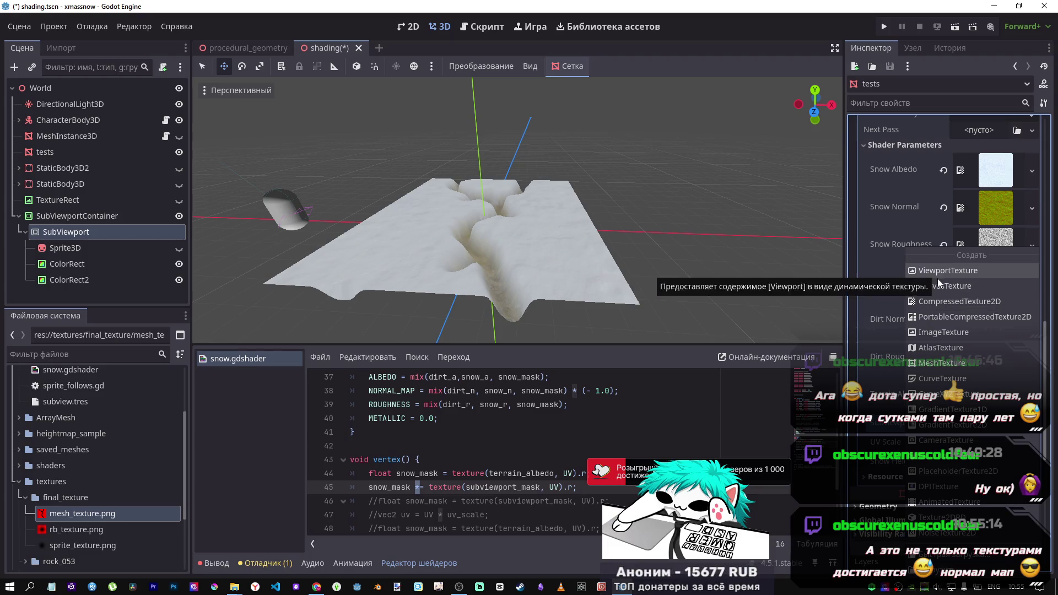
key(Escape)
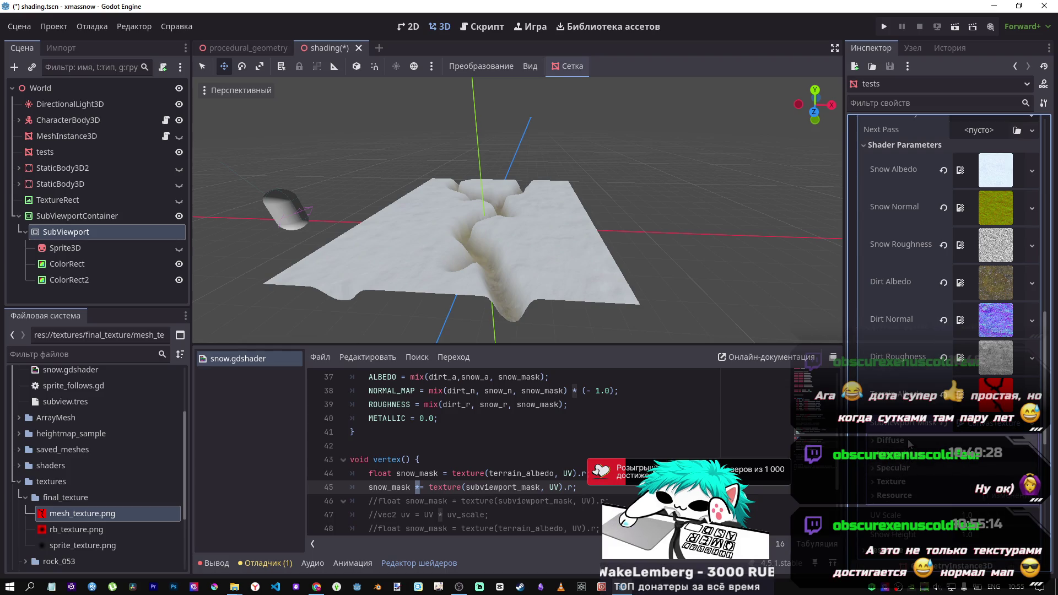
click(911, 473)
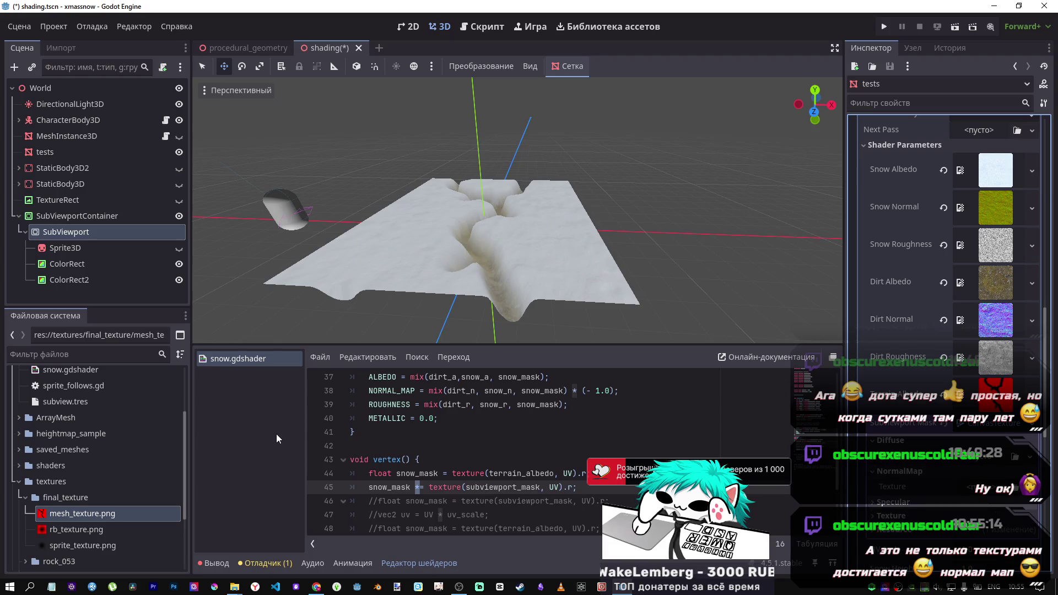
Review the albedo and normal mix lines in snow.gdshader, selecting the mask and dirt_n arguments
click(406, 229)
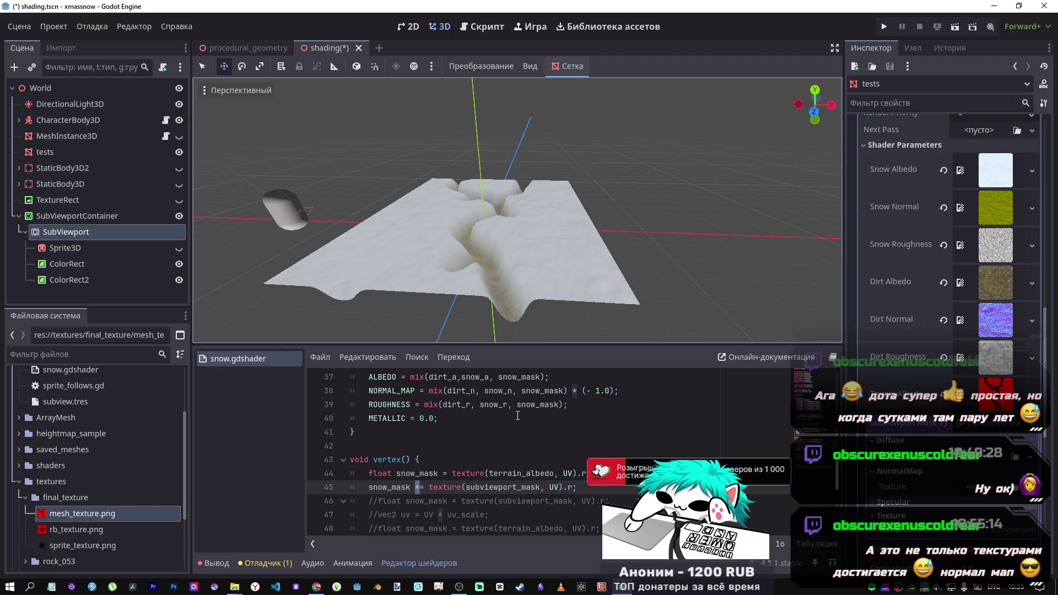
scroll(515, 414, up, 2)
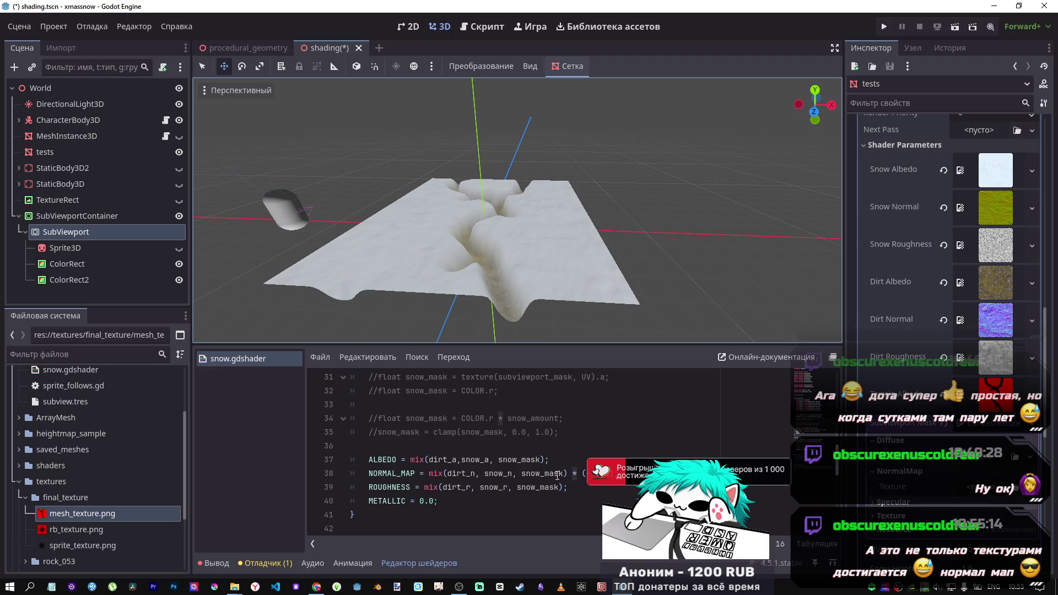
drag(560, 474, 455, 463)
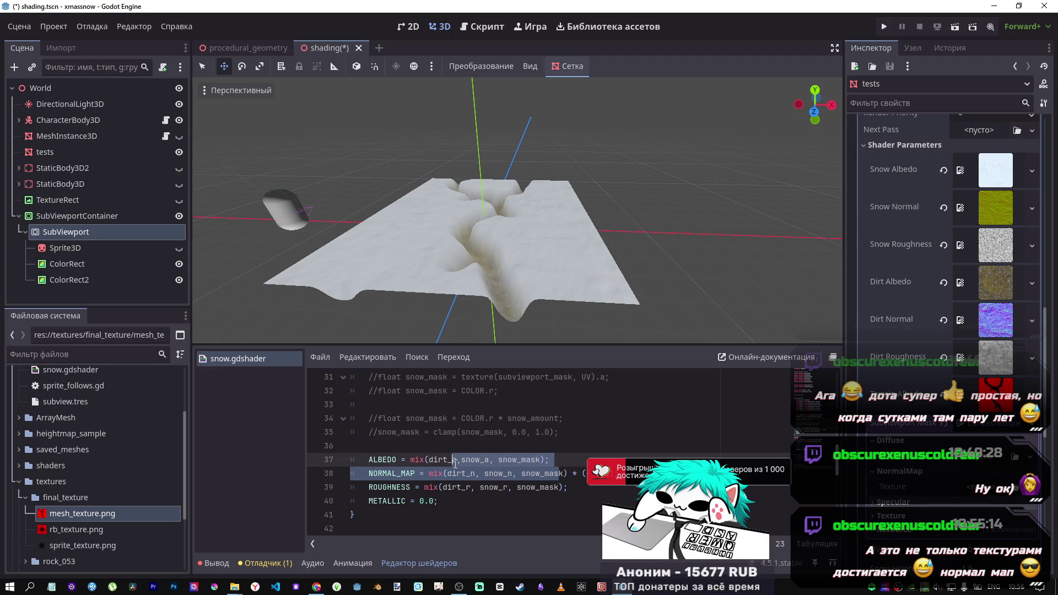
mouse_move(567, 473)
mouse_down()
mouse_move(512, 473)
mouse_move(553, 474)
mouse_up()
scroll(557, 475, down, 4)
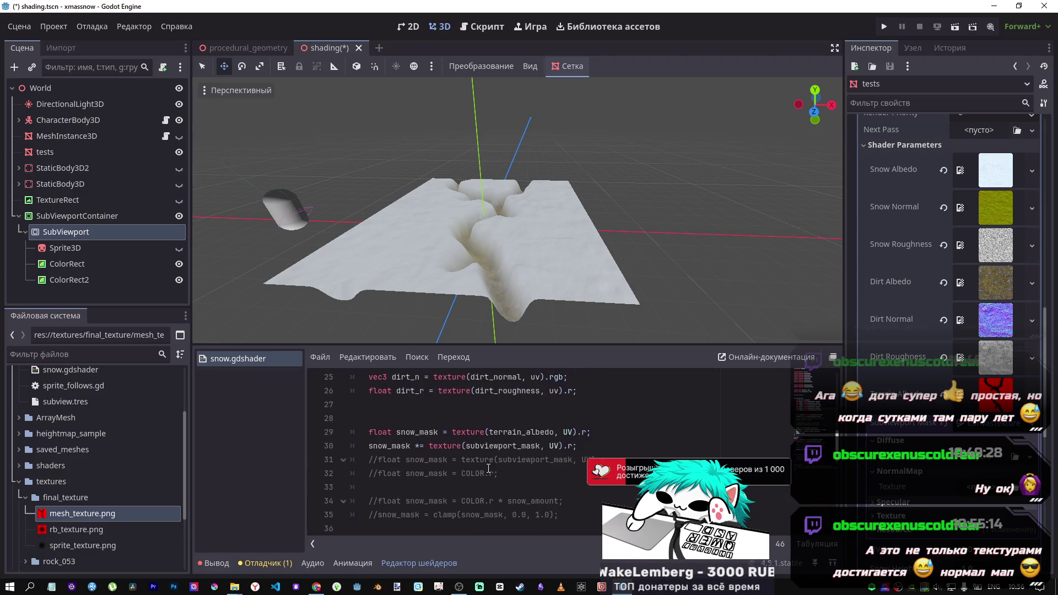
scroll(496, 452, up, 4)
scroll(469, 441, down, 1)
click(455, 433)
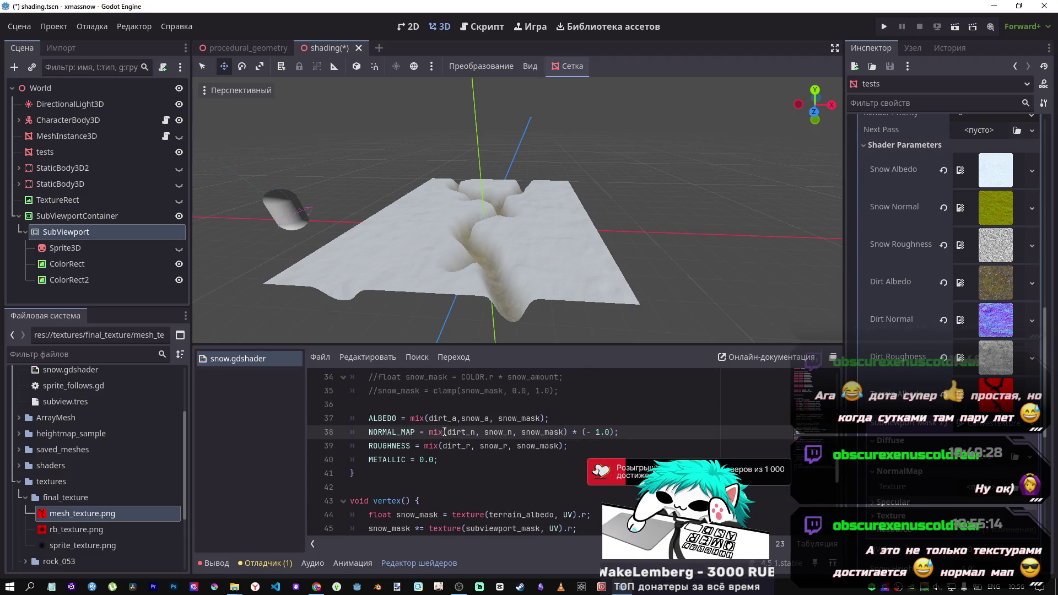
drag(444, 433, 509, 433)
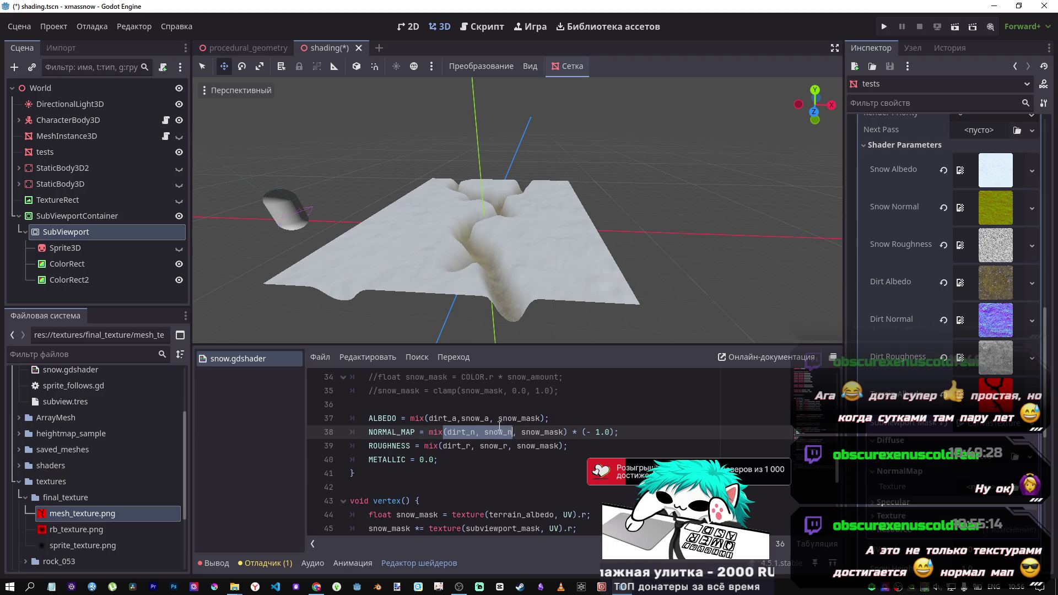
mouse_move(447, 433)
mouse_down()
mouse_move(457, 419)
mouse_move(483, 435)
mouse_move(451, 434)
mouse_up()
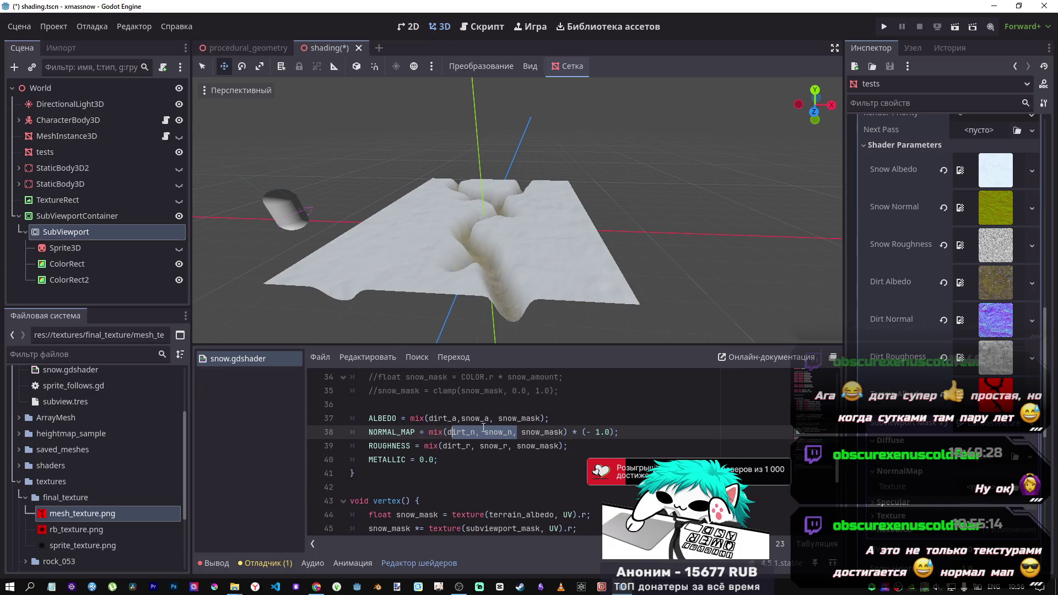
Review the dirt_a/snow_a albedo arguments and the roughness mix arguments on line 39
scroll(481, 424, up, 2)
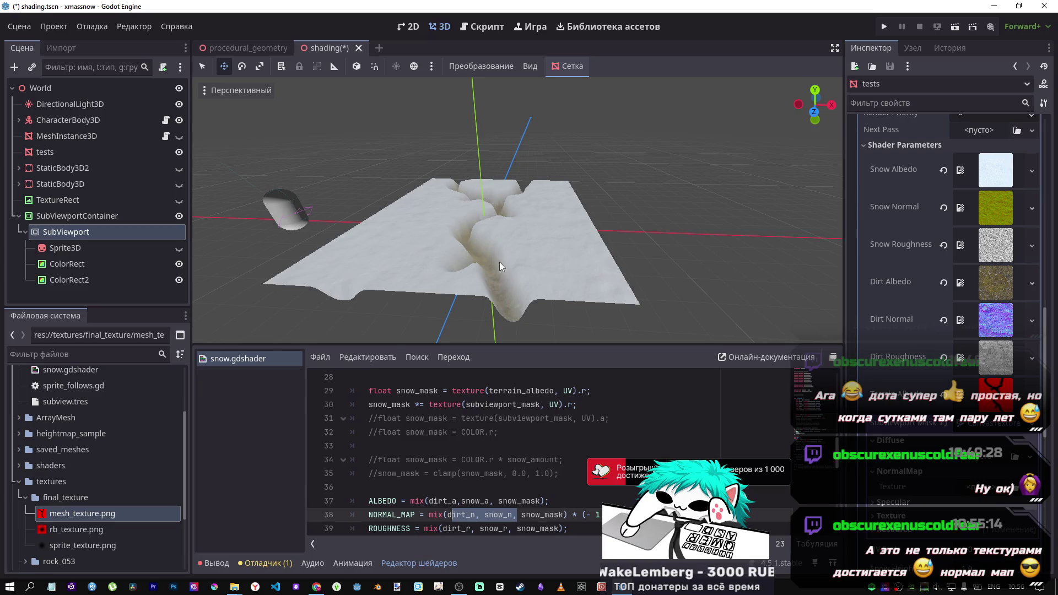
scroll(483, 489, up, 5)
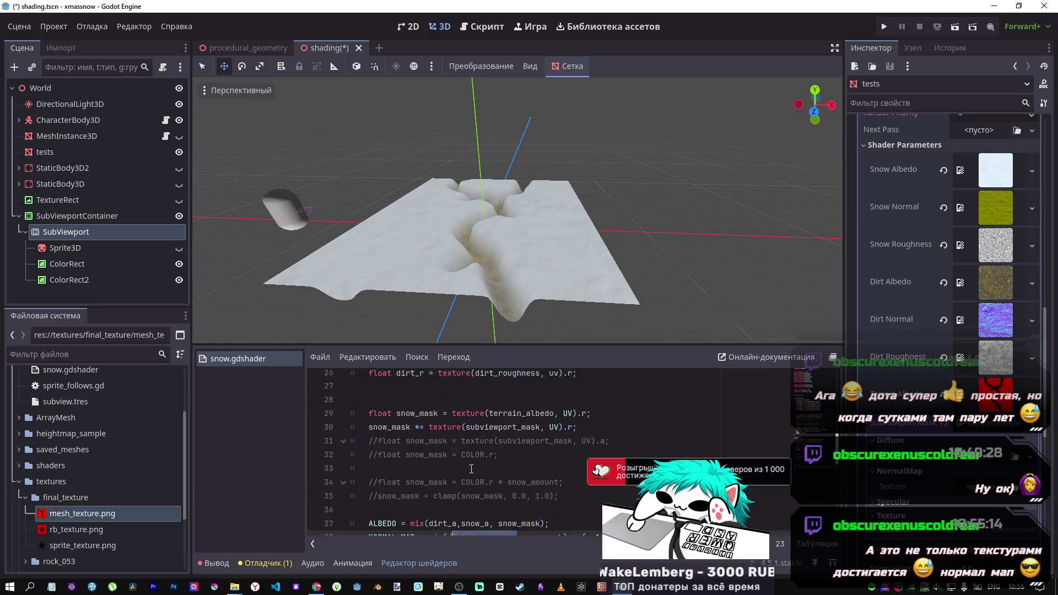
scroll(467, 463, down, 5)
scroll(467, 463, down, 2)
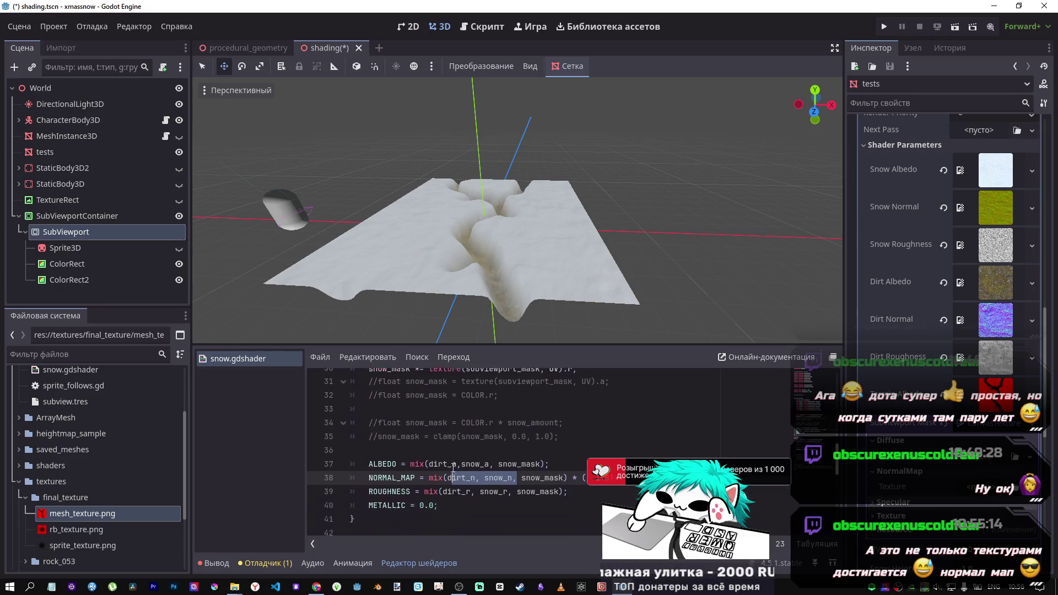
drag(411, 418, 544, 417)
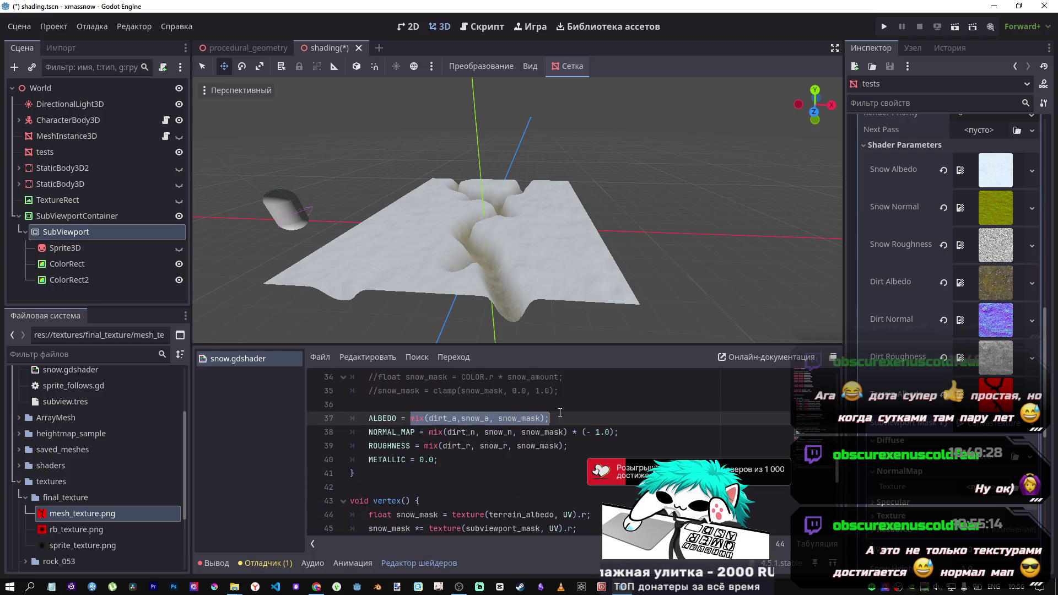
mouse_move(430, 418)
mouse_down()
mouse_move(494, 417)
mouse_move(518, 432)
mouse_up()
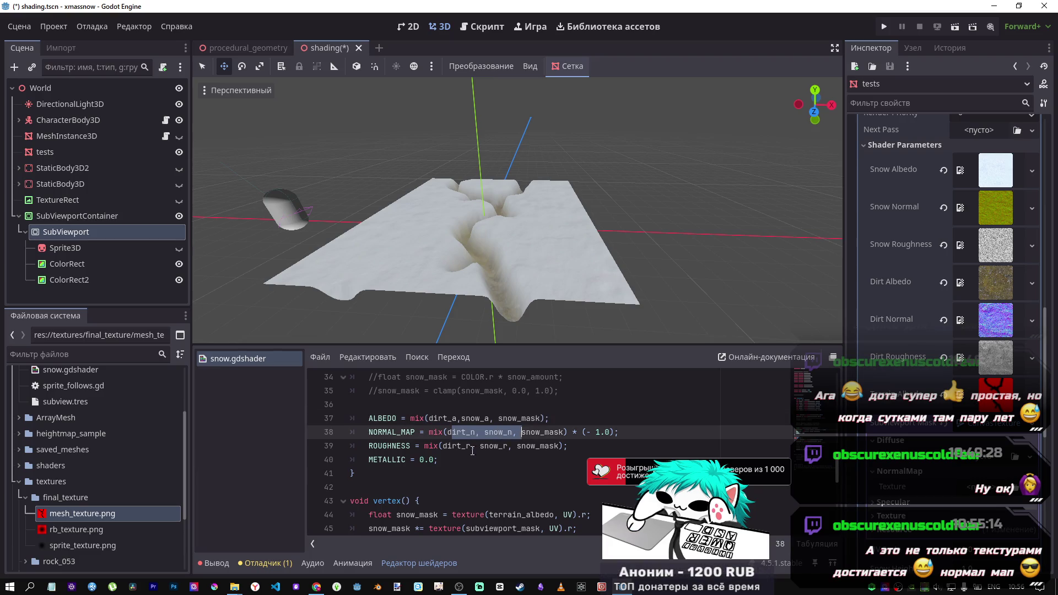
drag(456, 446, 499, 446)
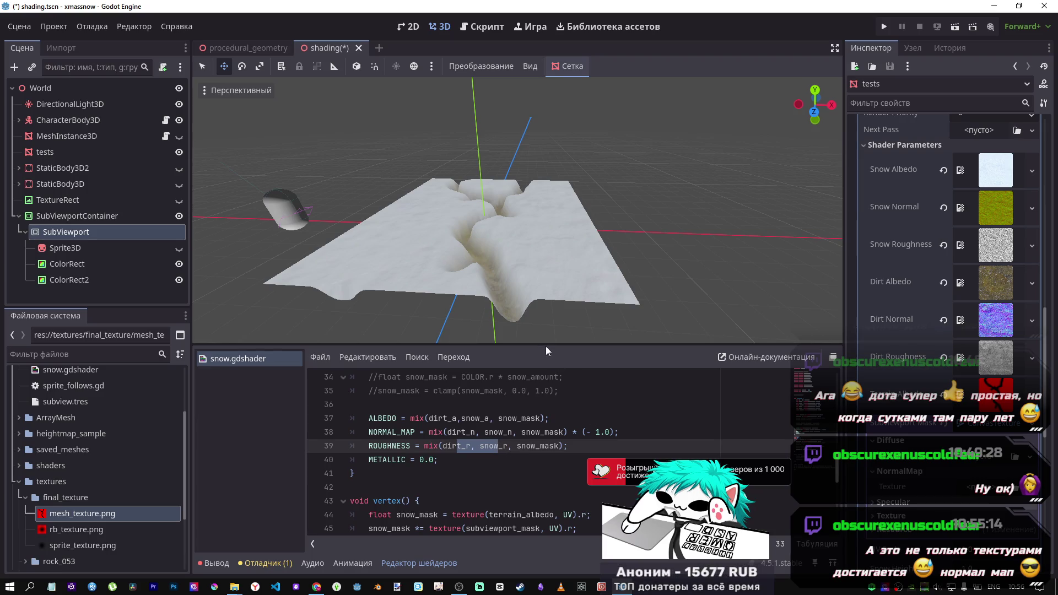
scroll(485, 407, up, 4)
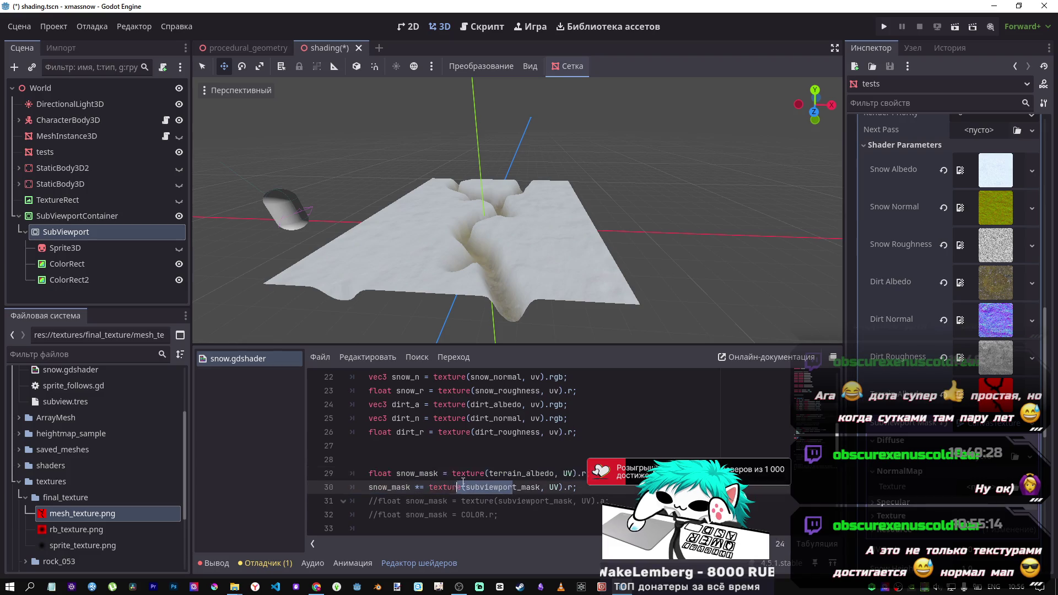
Comment out the subviewport mask multiplication on line 30 with Ctrl+K and save, then restore it and save again
drag(513, 488, 431, 473)
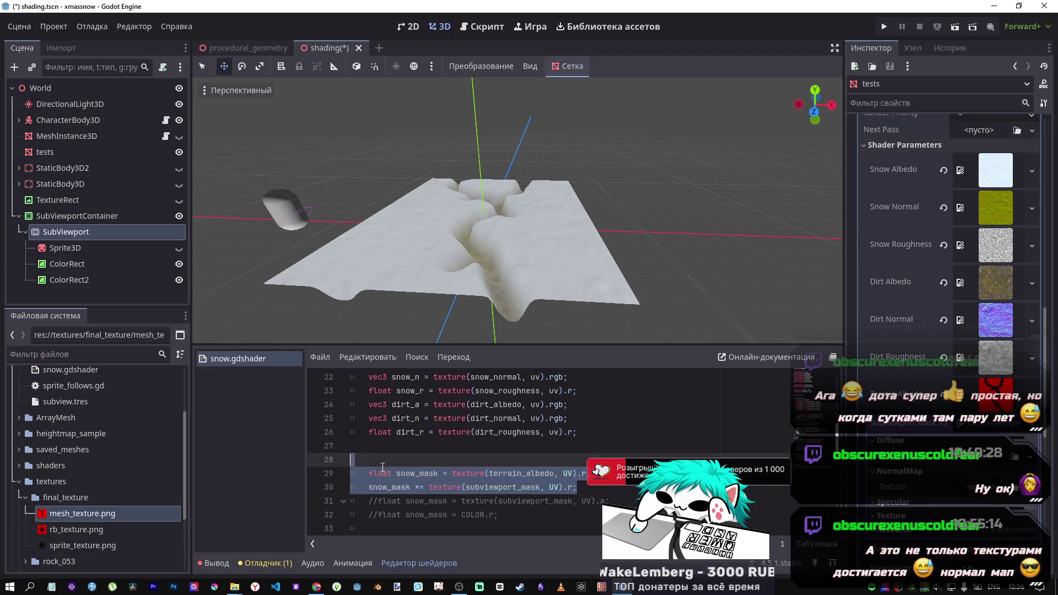
click(509, 474)
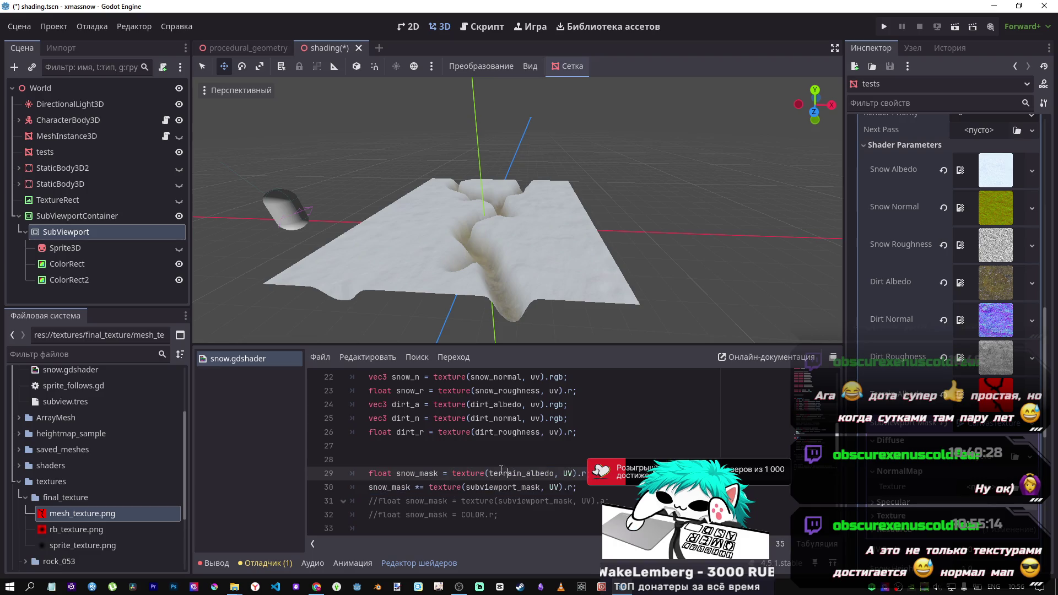
click(507, 488)
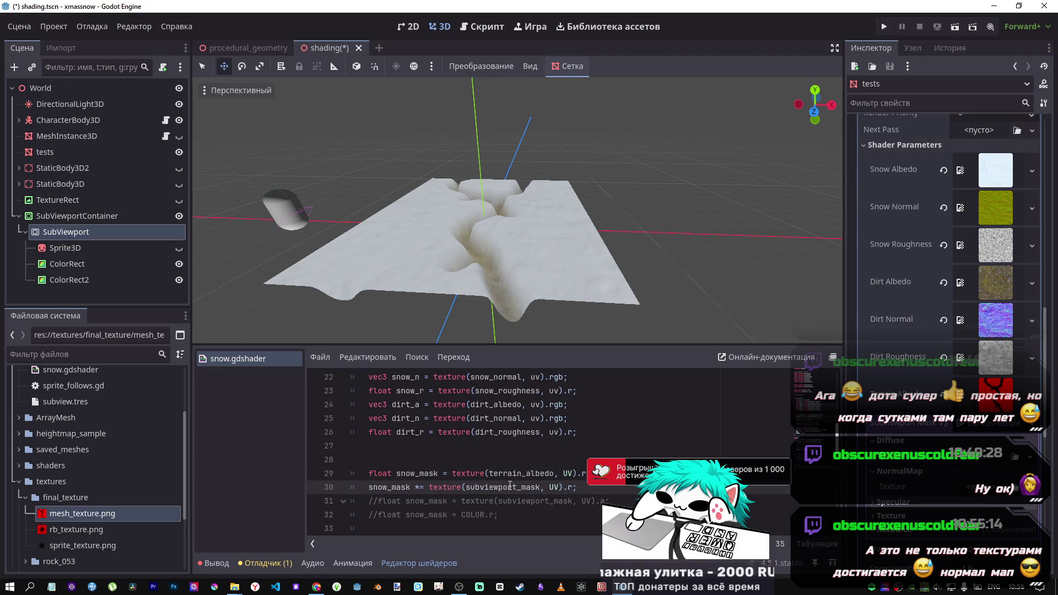
key(ctrl+k)
key(ctrl+s)
key(ctrl+k)
key(ctrl+s)
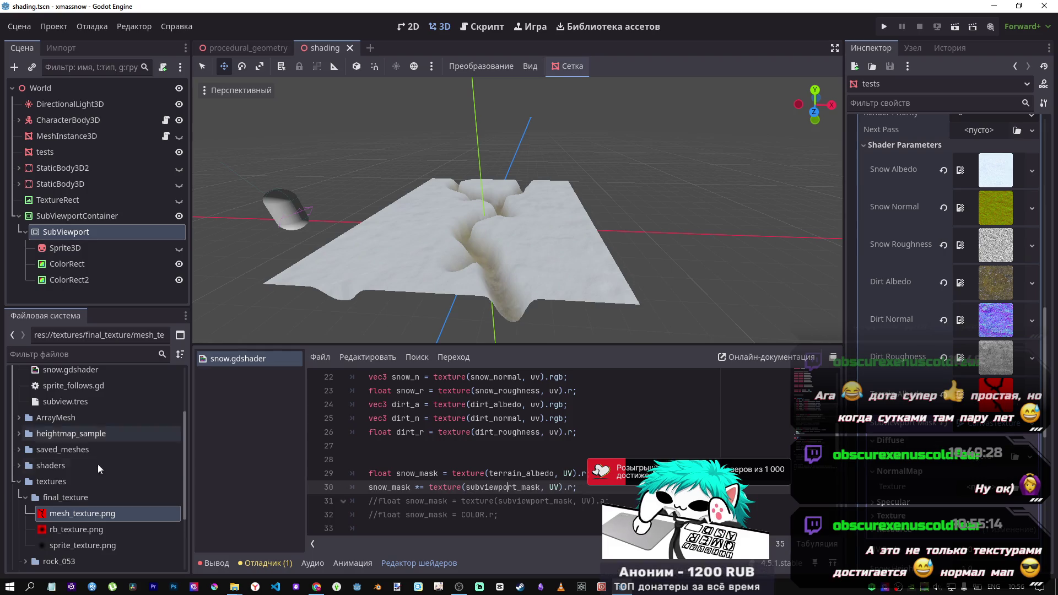
Drag rb_texture.png from the FileSystem into the mask CanvasTexture's Specular texture
click(69, 531)
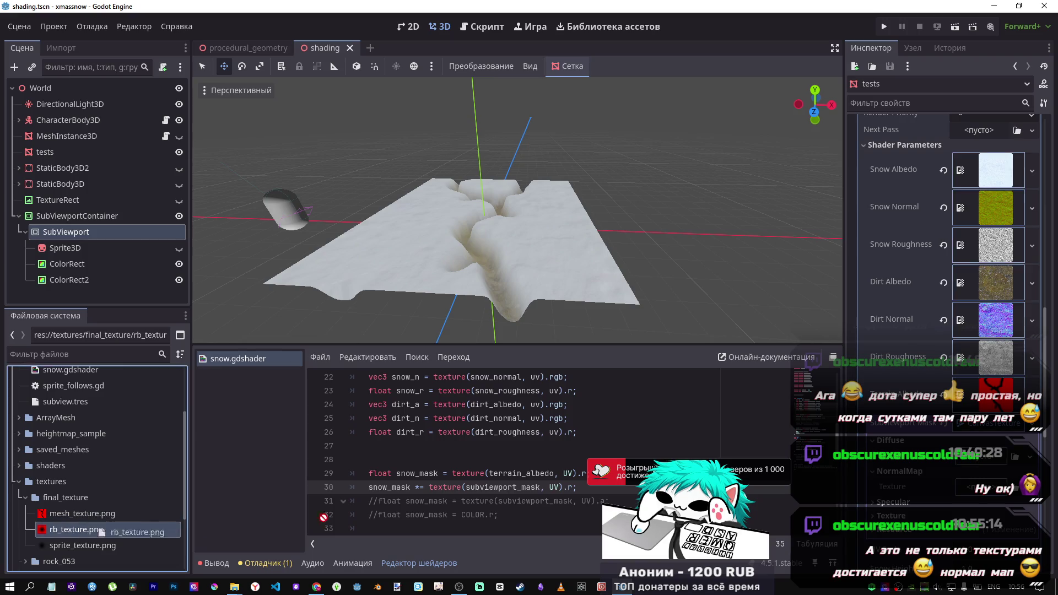
drag(992, 460, 989, 461)
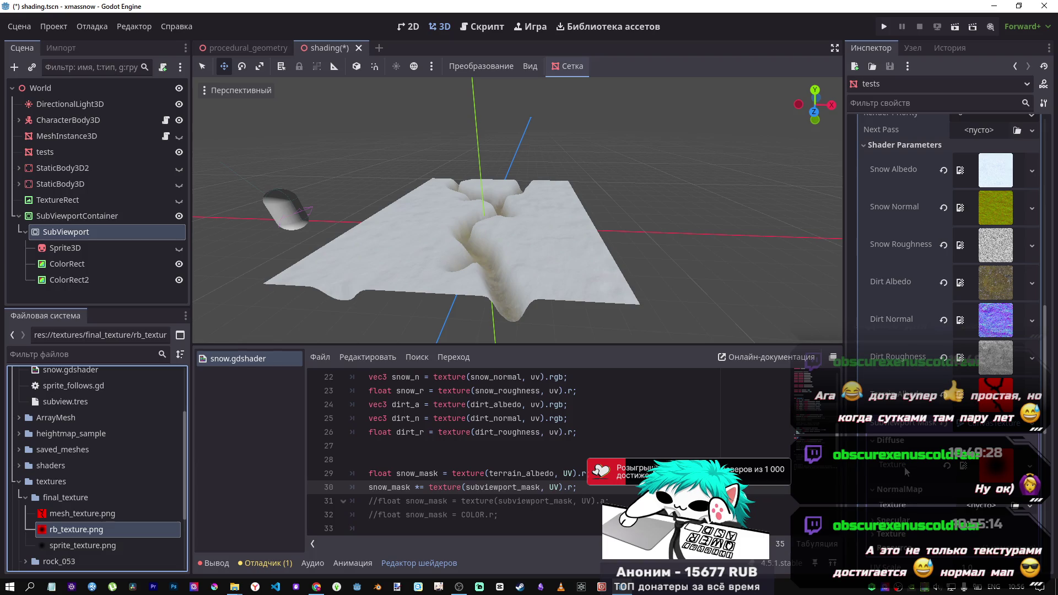
scroll(512, 251, up, 5)
scroll(512, 251, down, 5)
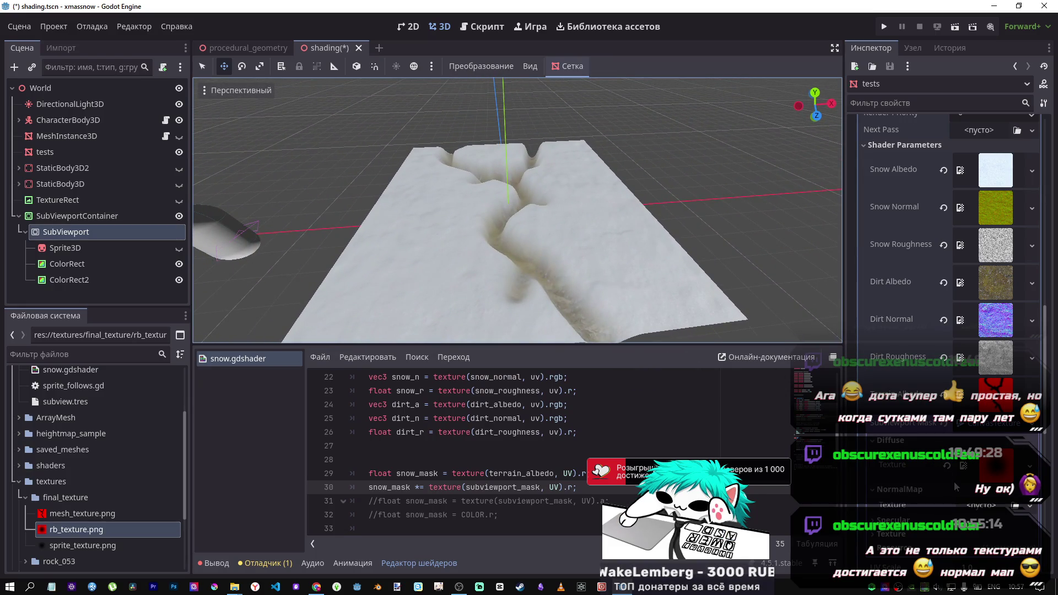
mouse_move(76, 529)
mouse_down()
mouse_move(386, 497)
mouse_move(980, 506)
mouse_up()
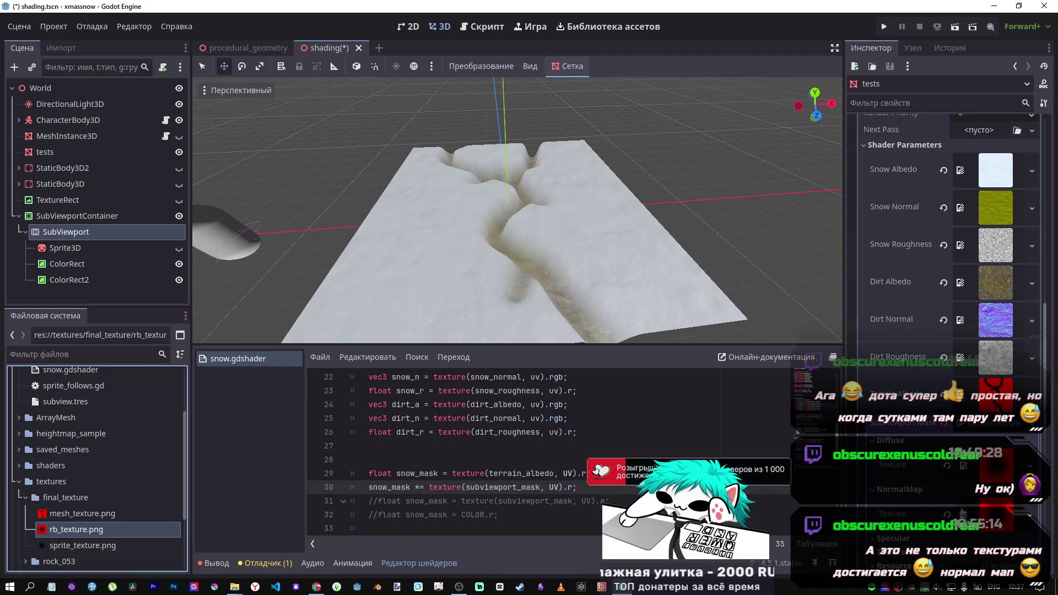
scroll(965, 496, down, 2)
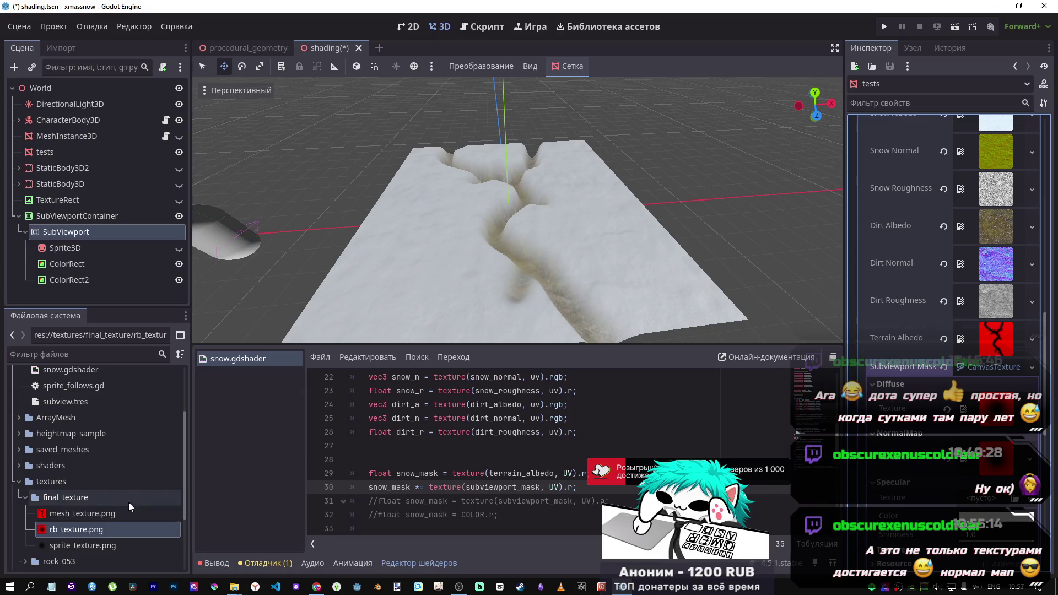
mouse_move(68, 531)
mouse_down()
mouse_move(941, 514)
mouse_move(972, 503)
mouse_up()
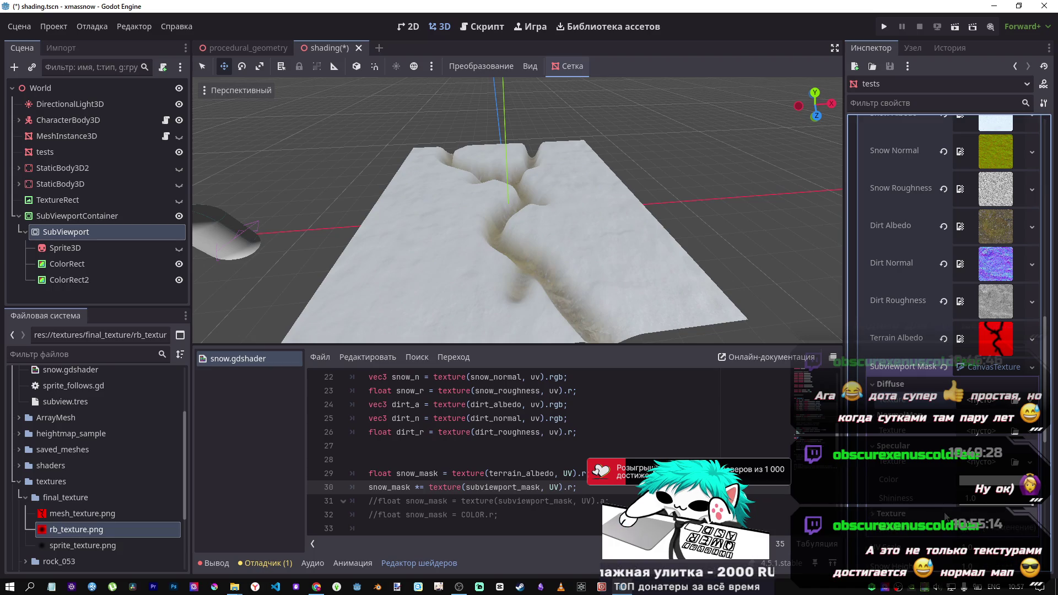
Expand the mask texture's Resource settings and tick Local to Scene
mouse_move(83, 514)
mouse_down()
mouse_move(962, 439)
mouse_move(976, 406)
mouse_up()
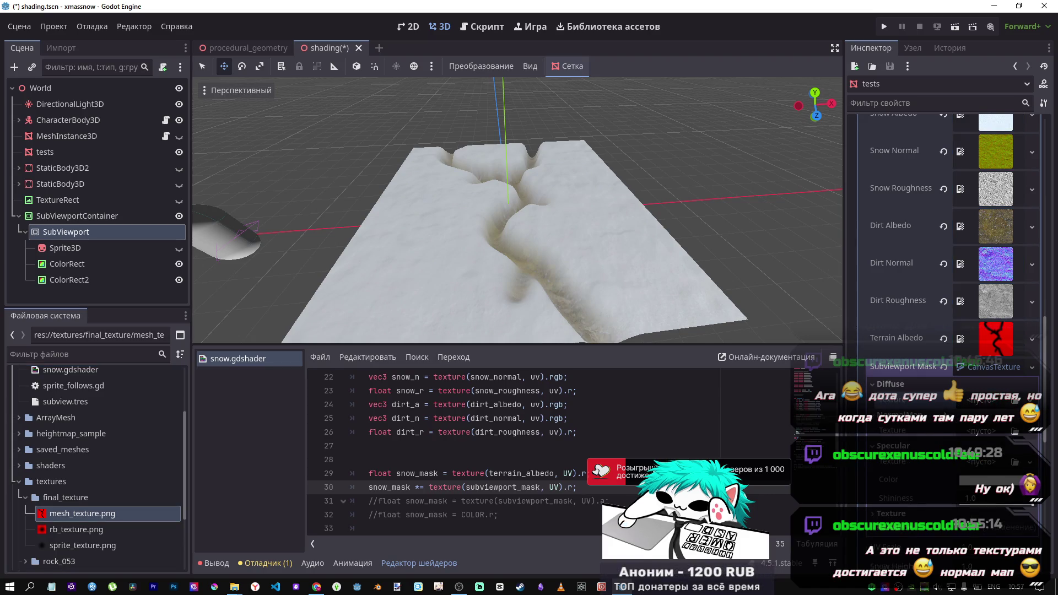
click(983, 368)
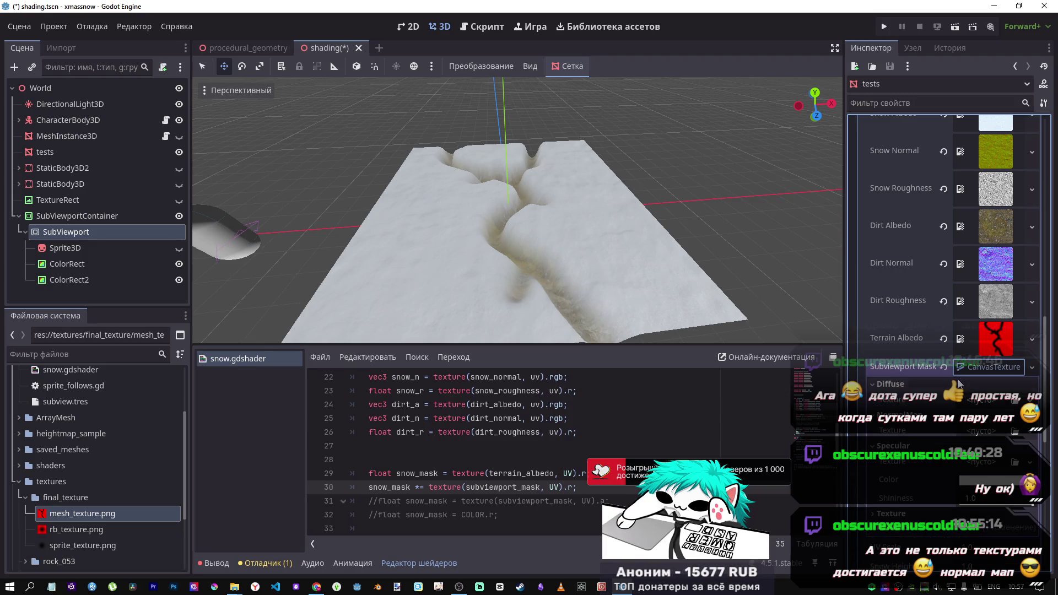
click(965, 370)
click(908, 472)
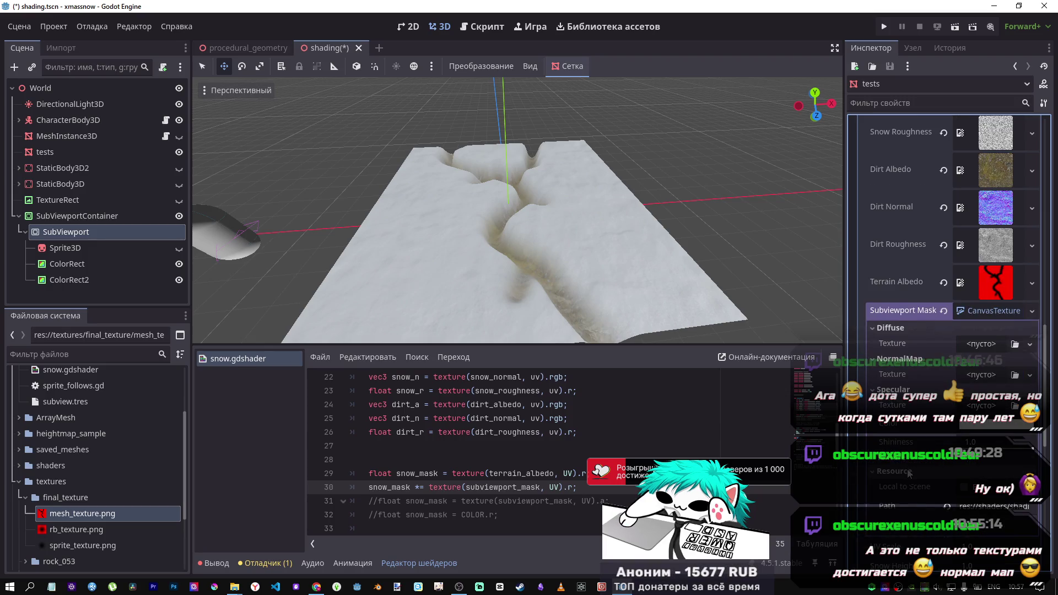
click(964, 489)
scroll(965, 482, down, 2)
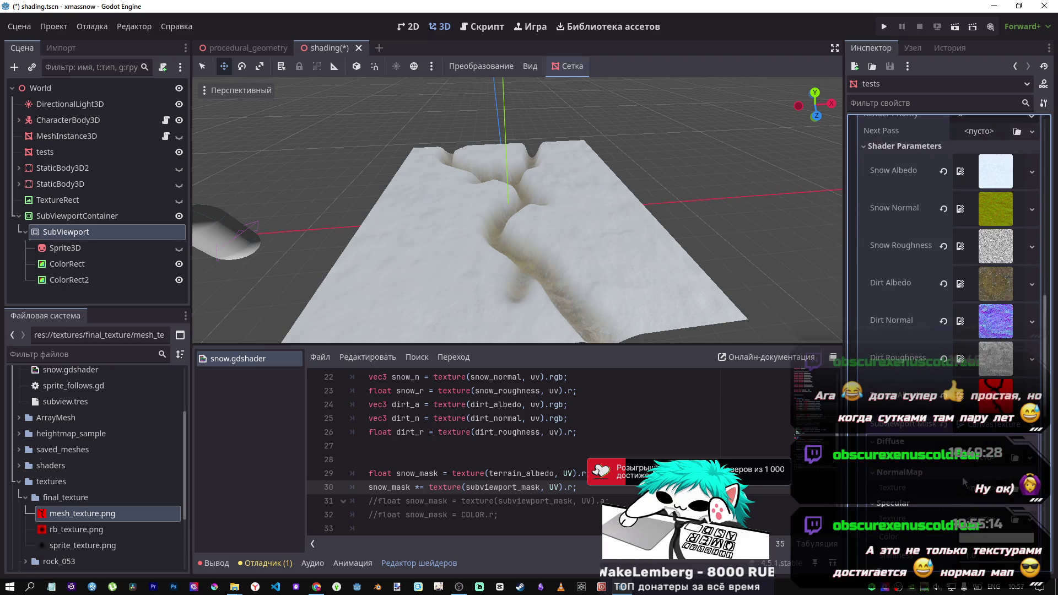
Give the Subviewport Mask a texture type and clear its CanvasTexture's Specular and Diffuse textures
click(976, 465)
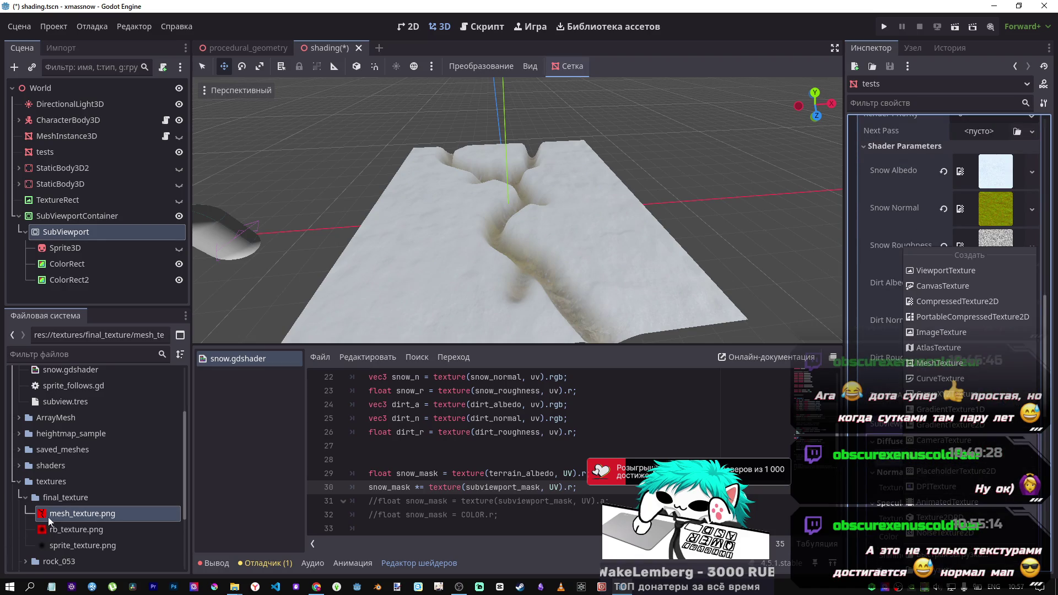
click(944, 285)
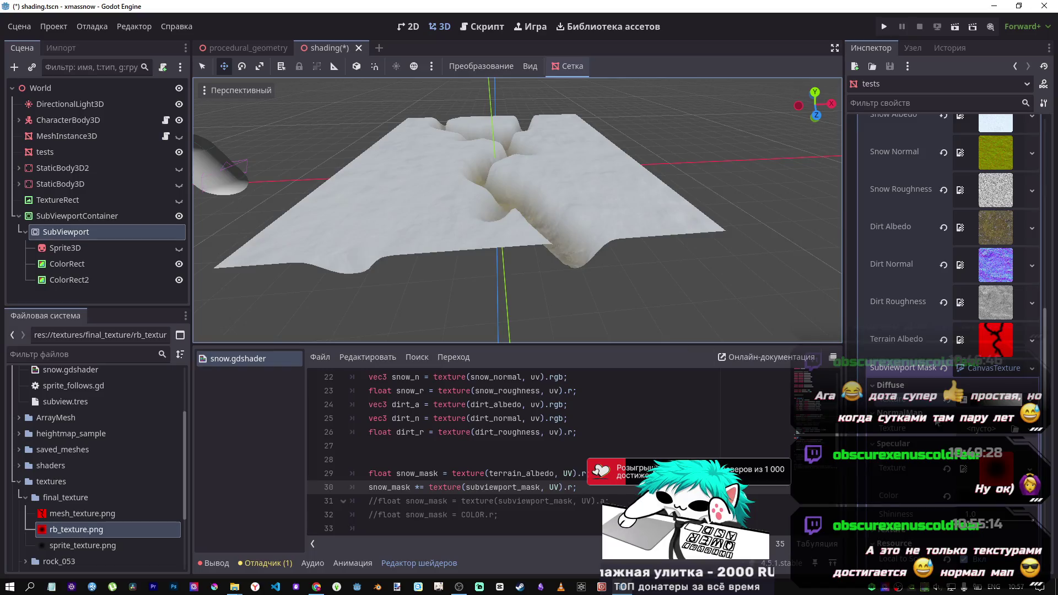
click(947, 469)
click(948, 407)
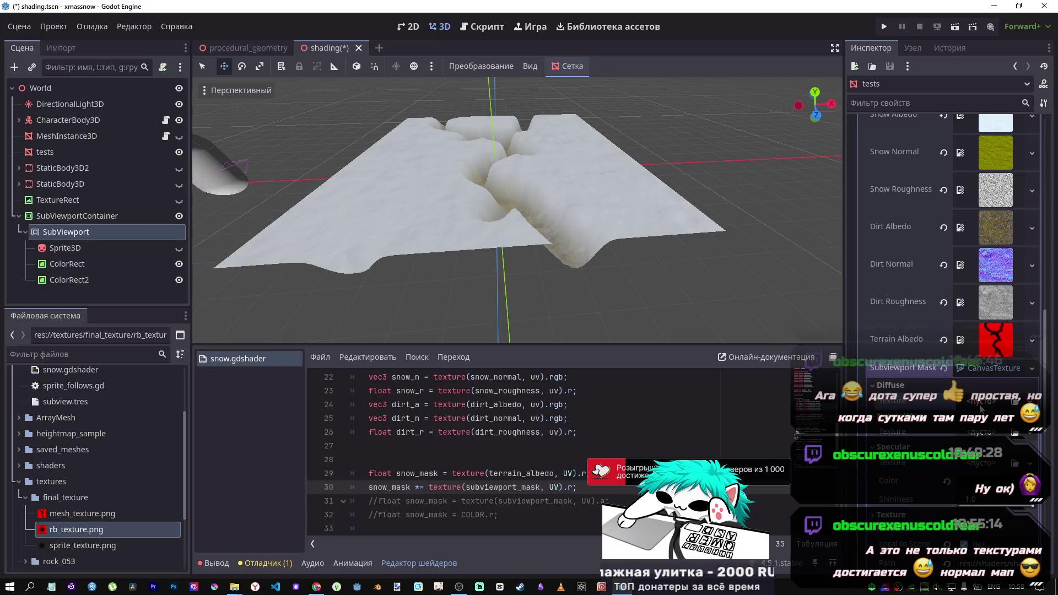
click(948, 368)
Try a New ViewportTexture for the mask, dismiss the warning, and fall back to a new CanvasTexture
right_click(977, 370)
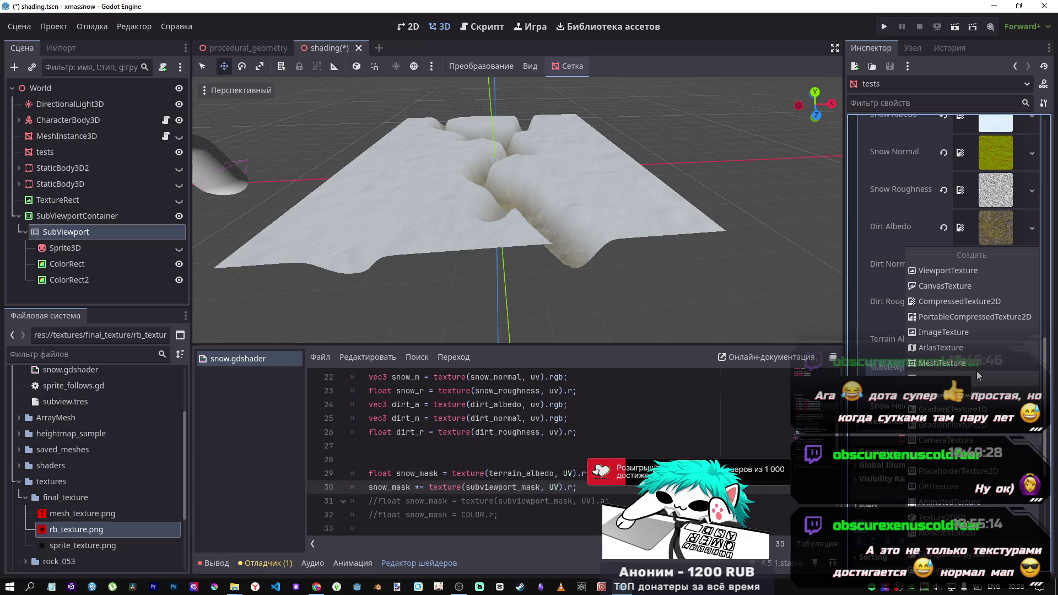
click(957, 271)
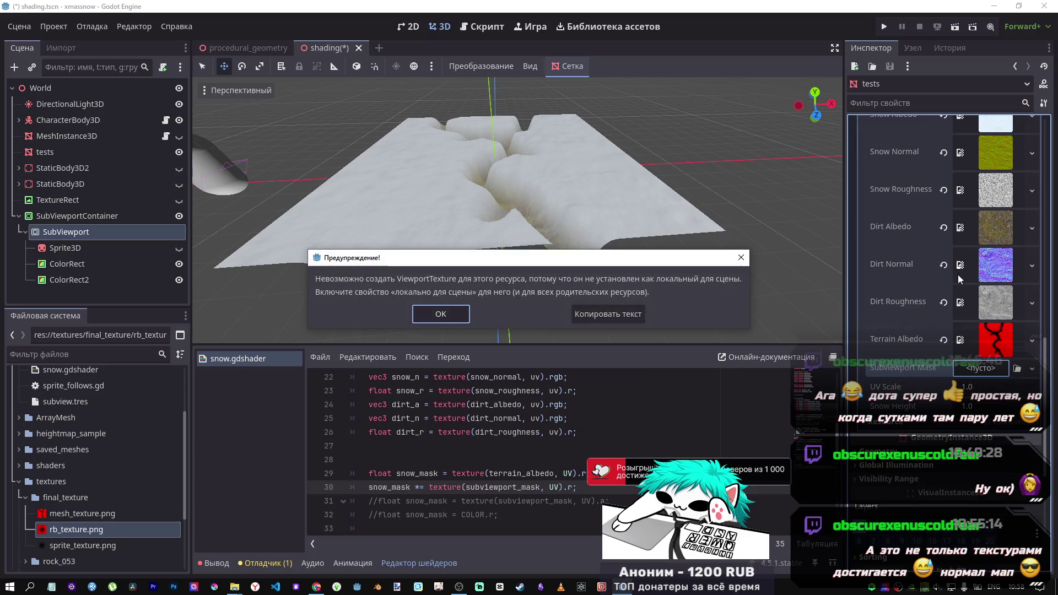
click(441, 314)
click(987, 369)
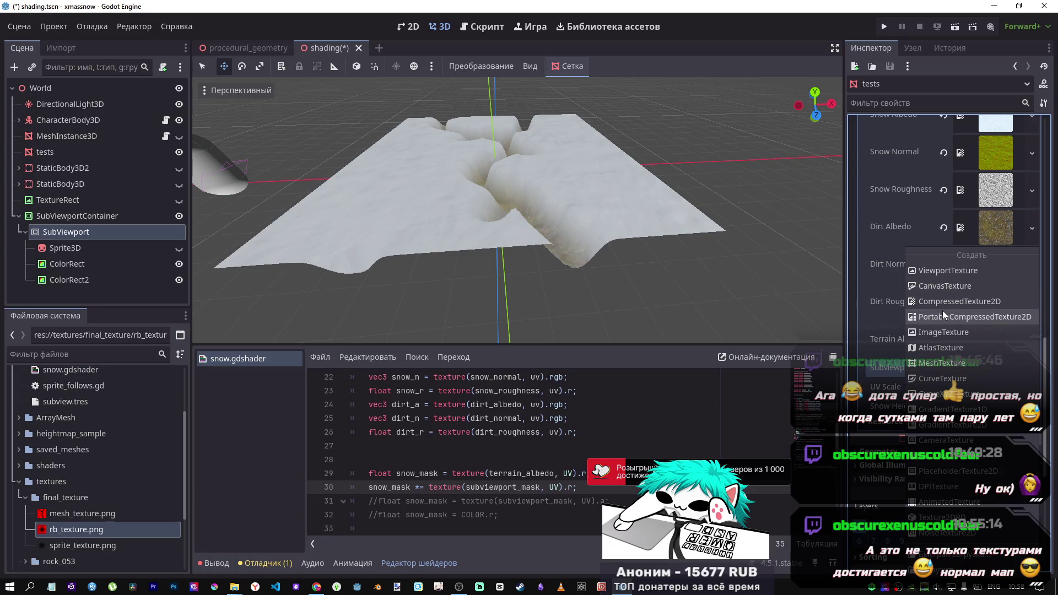
click(941, 286)
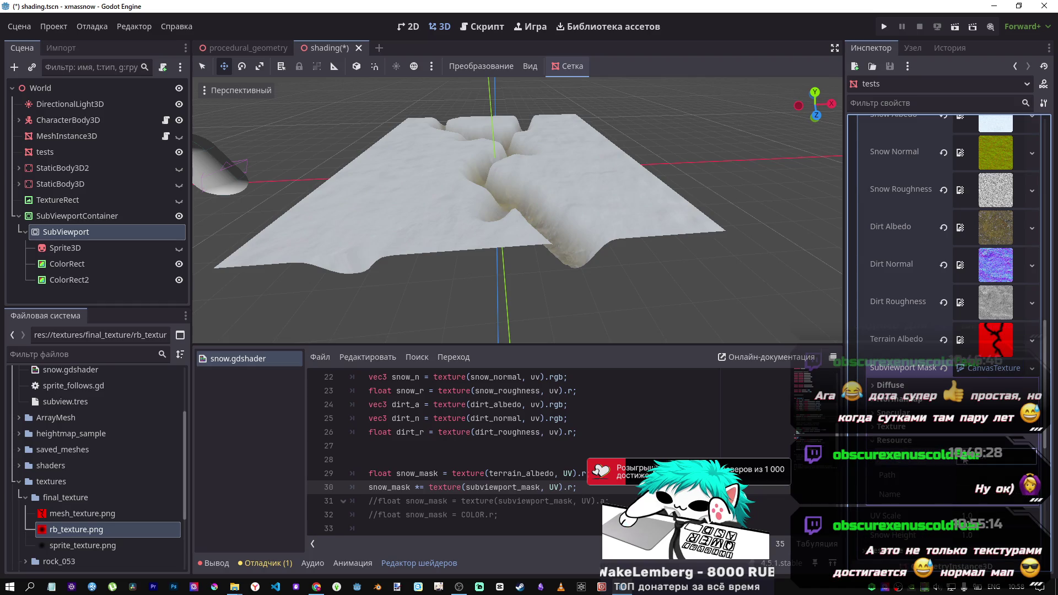
Drag the SubViewport node onto the mask slot, retry New ViewportTexture, dismiss the warning, and add a new texture
mouse_move(74, 532)
mouse_down()
mouse_move(110, 442)
mouse_move(629, 268)
mouse_up()
mouse_move(61, 232)
mouse_down()
mouse_move(733, 280)
mouse_move(980, 366)
mouse_up()
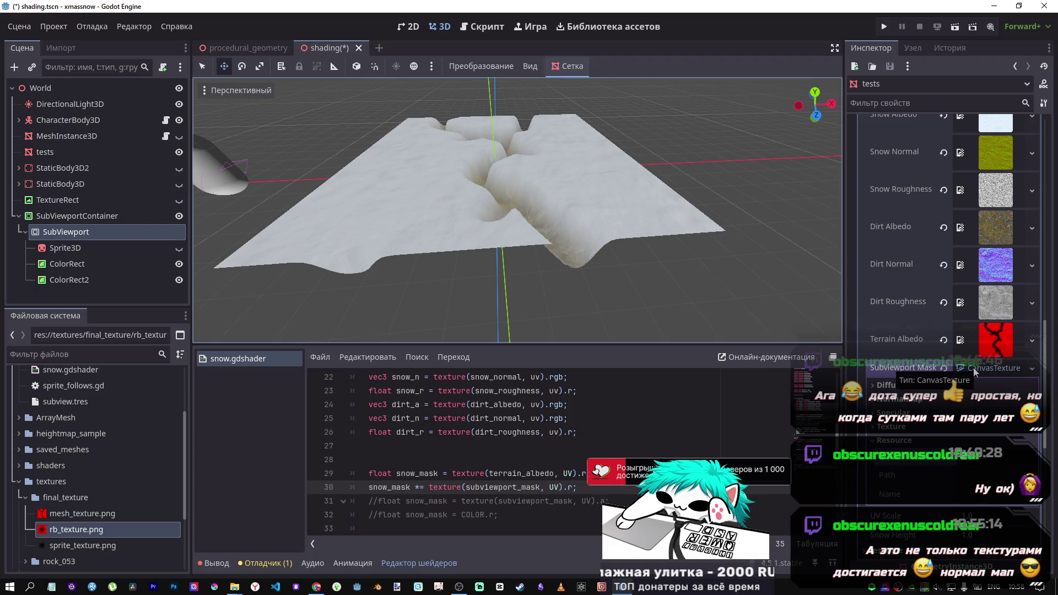
right_click(974, 370)
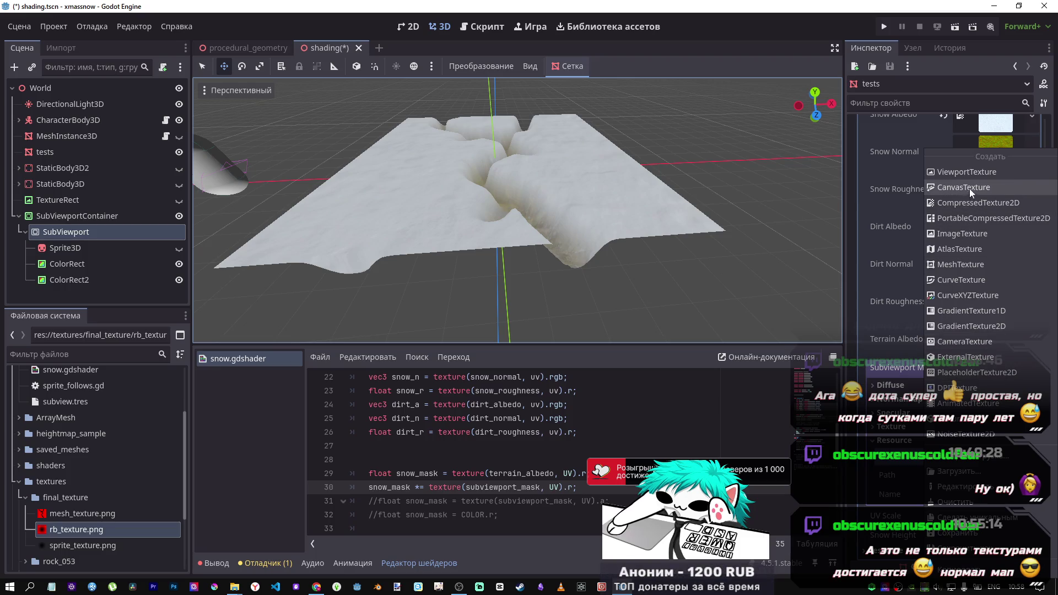
click(967, 172)
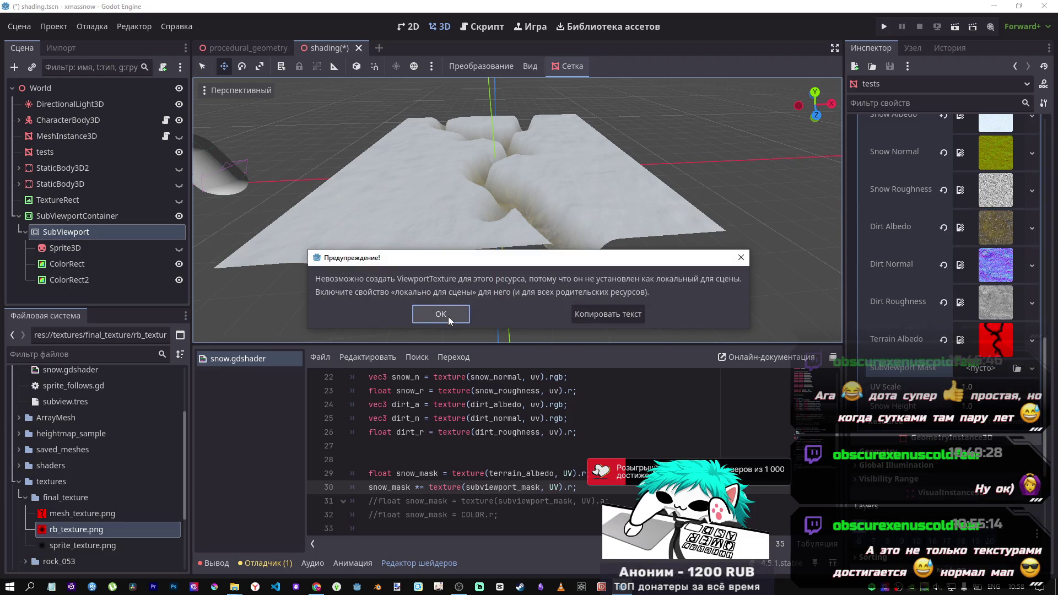
click(456, 316)
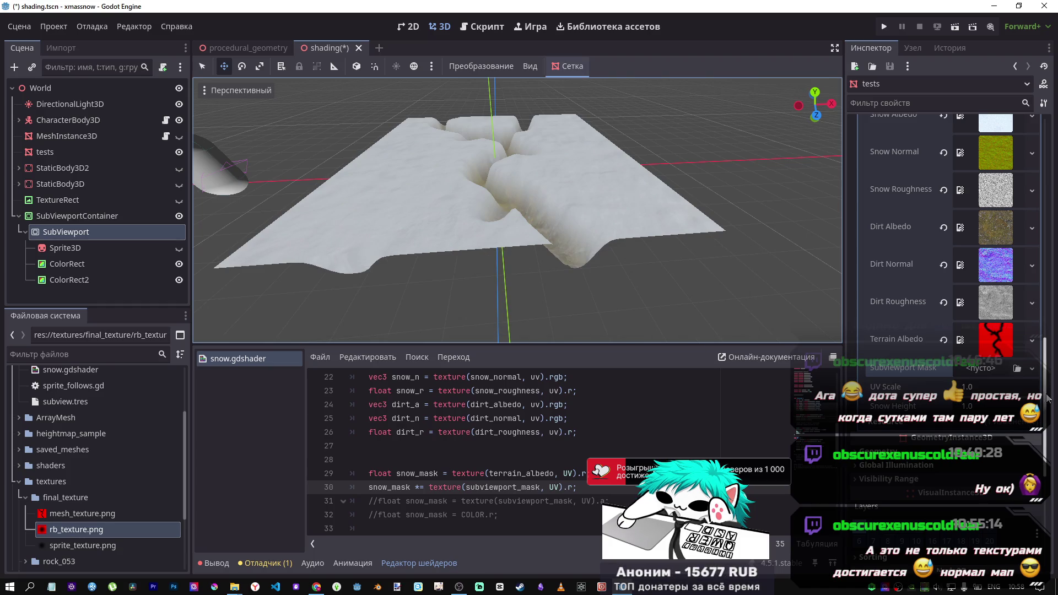
click(993, 368)
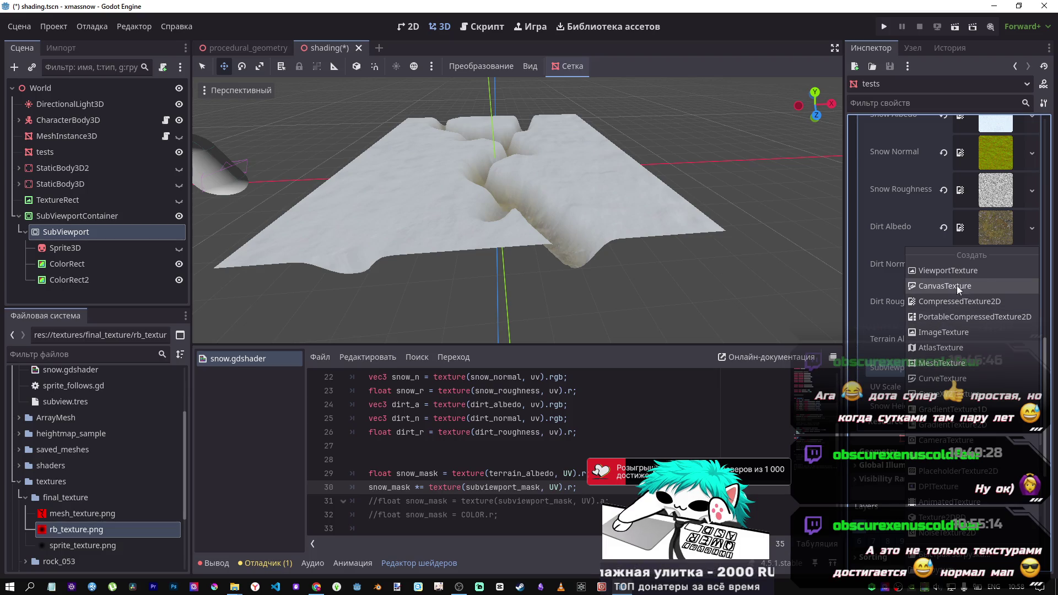
click(957, 305)
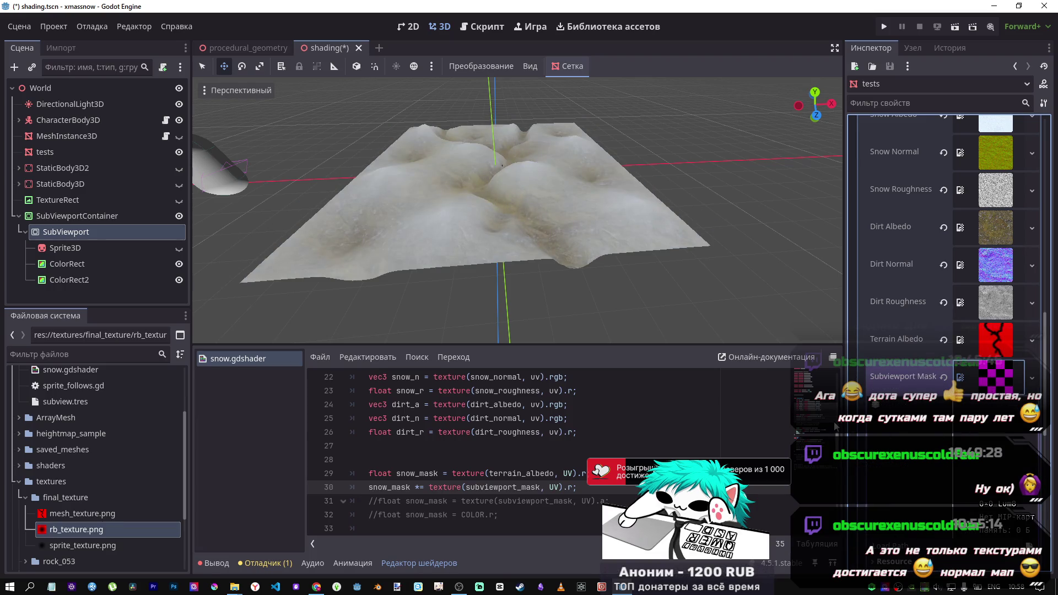
Clear the Subviewport Mask, retry a ViewportTexture, dismiss the refusal, and close the type list
click(995, 377)
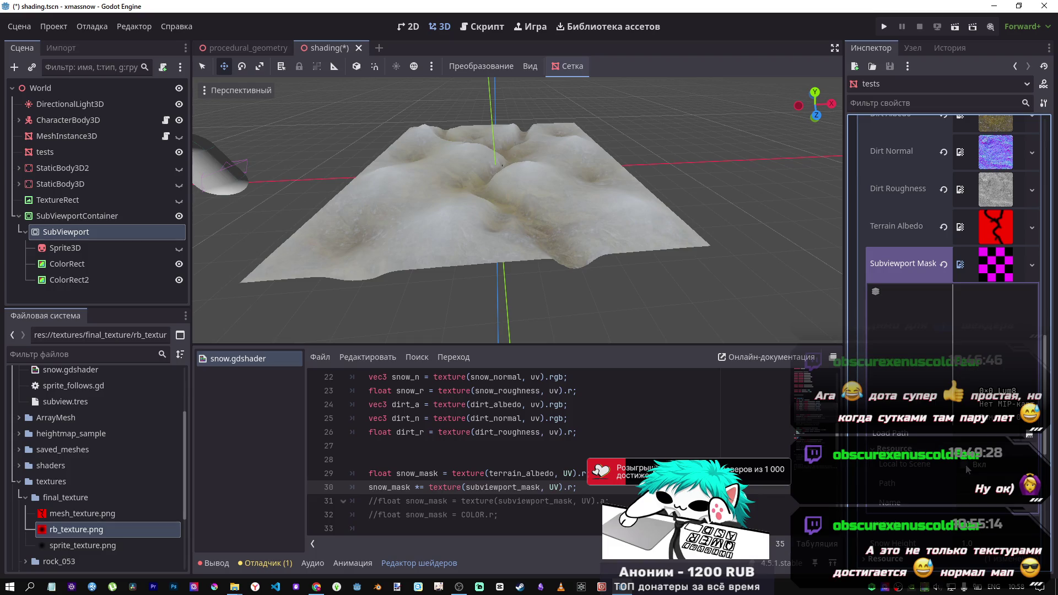
click(994, 269)
click(944, 263)
click(985, 264)
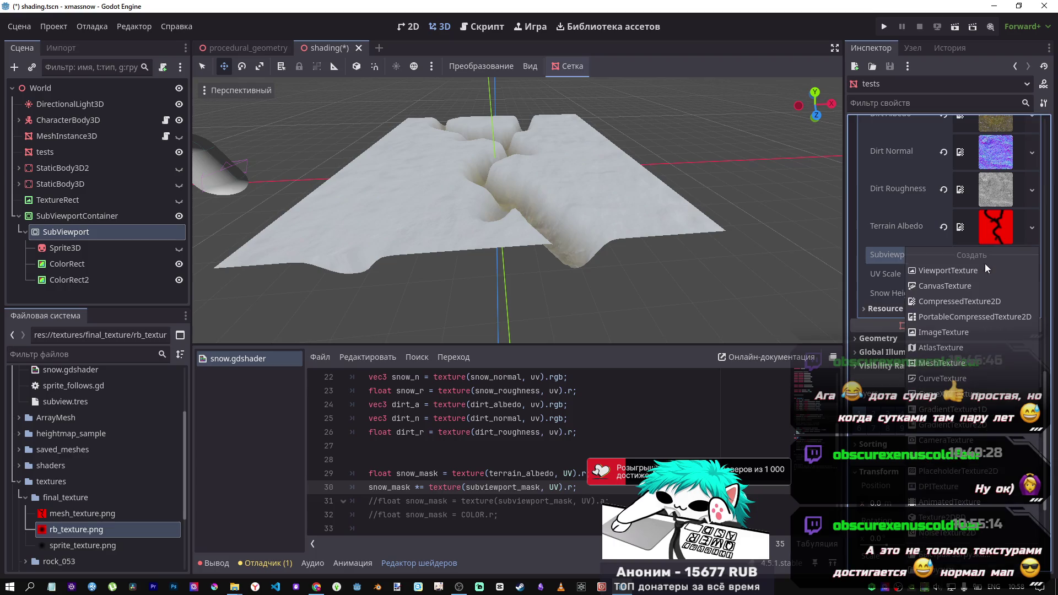
click(985, 271)
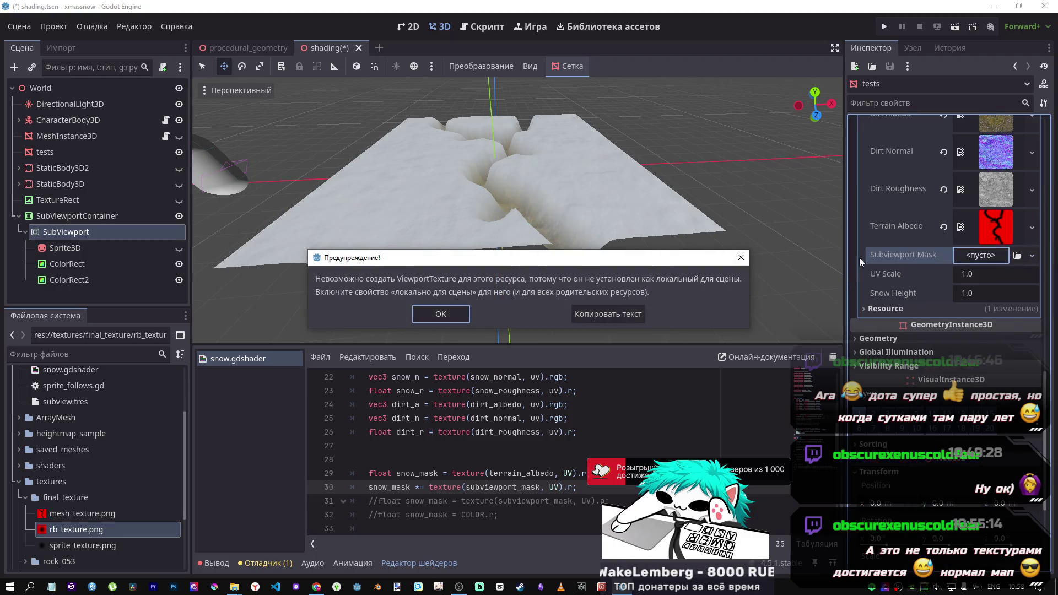
click(439, 315)
click(985, 257)
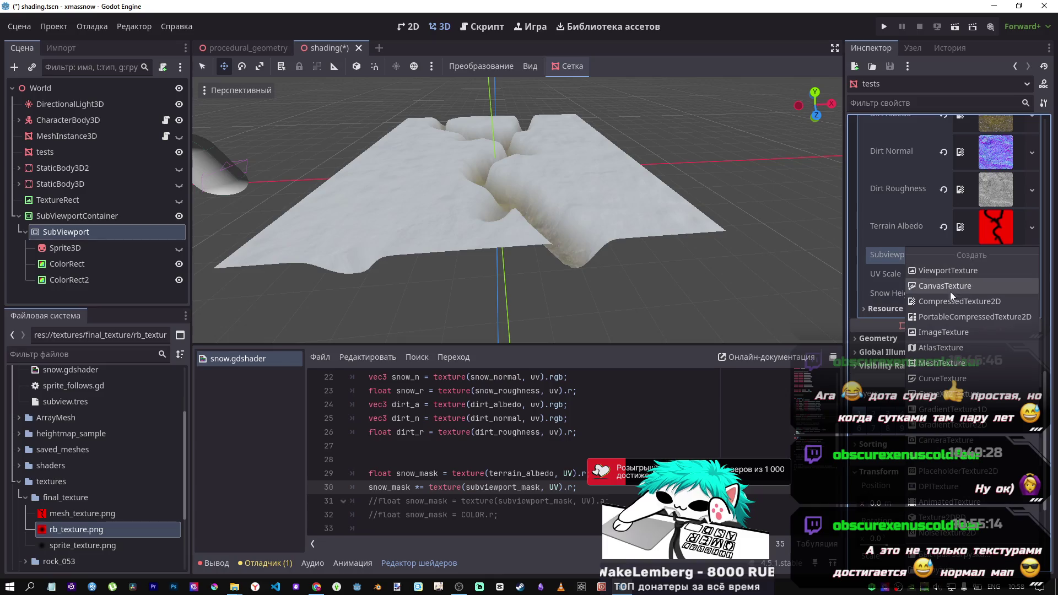
key(Escape)
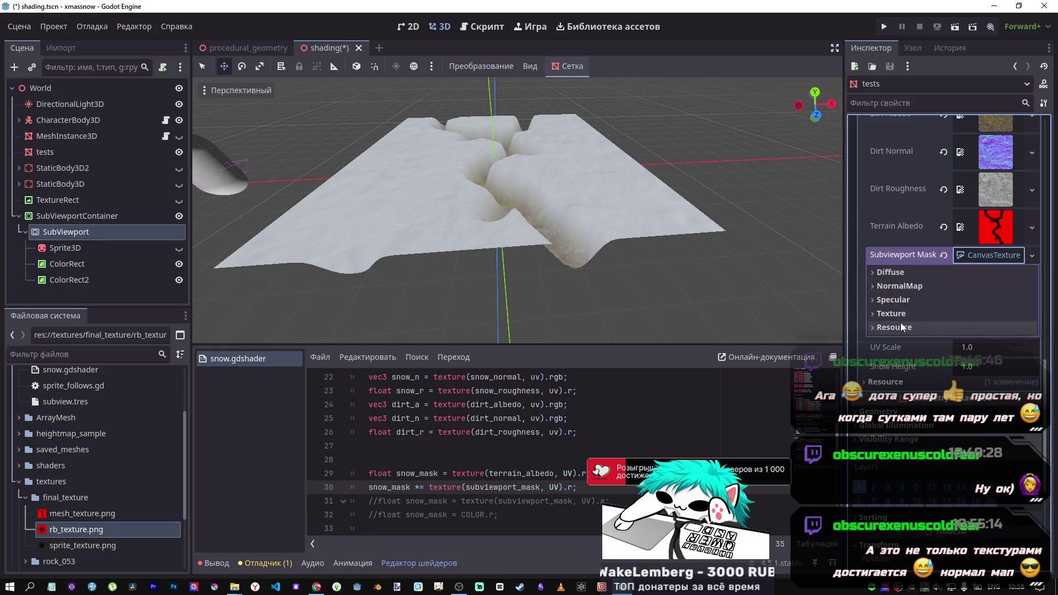
Assign a CanvasTexture to the mask, keep Filter and Repeat on Inherit, and expand its Diffuse section
click(901, 313)
click(985, 329)
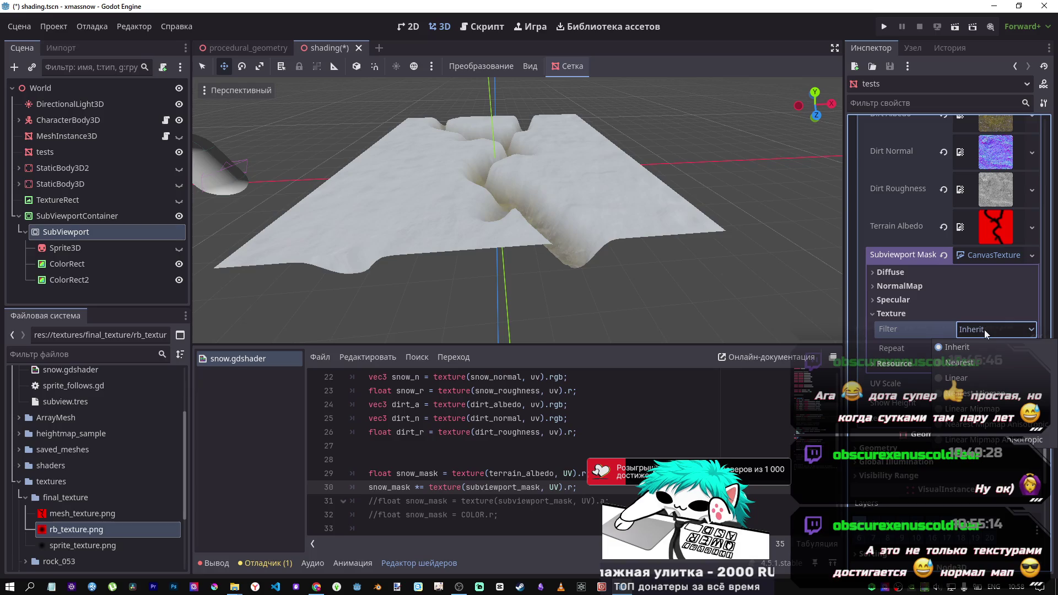
click(984, 330)
click(983, 349)
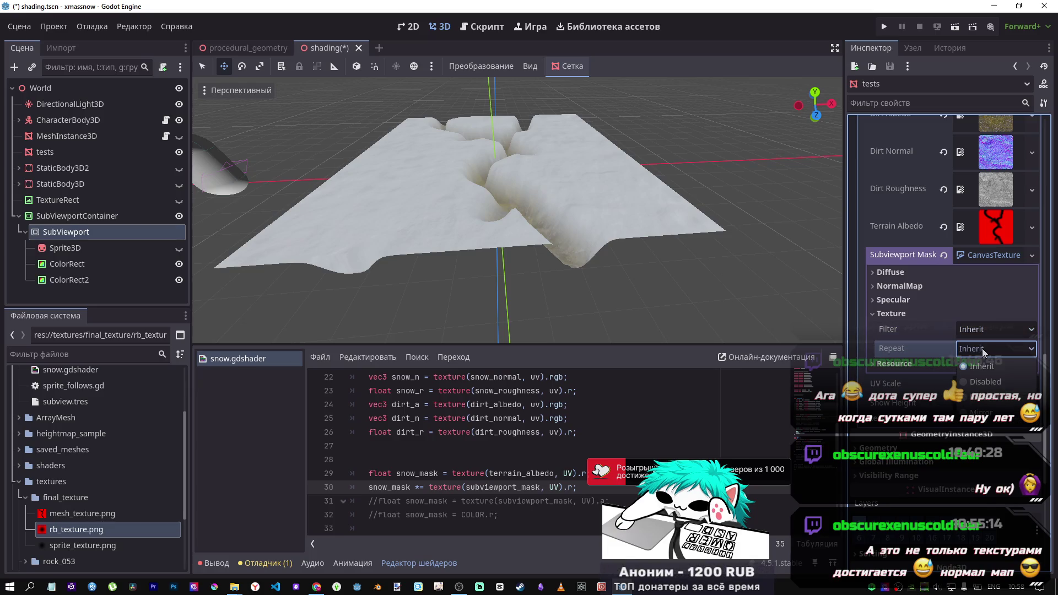
click(981, 348)
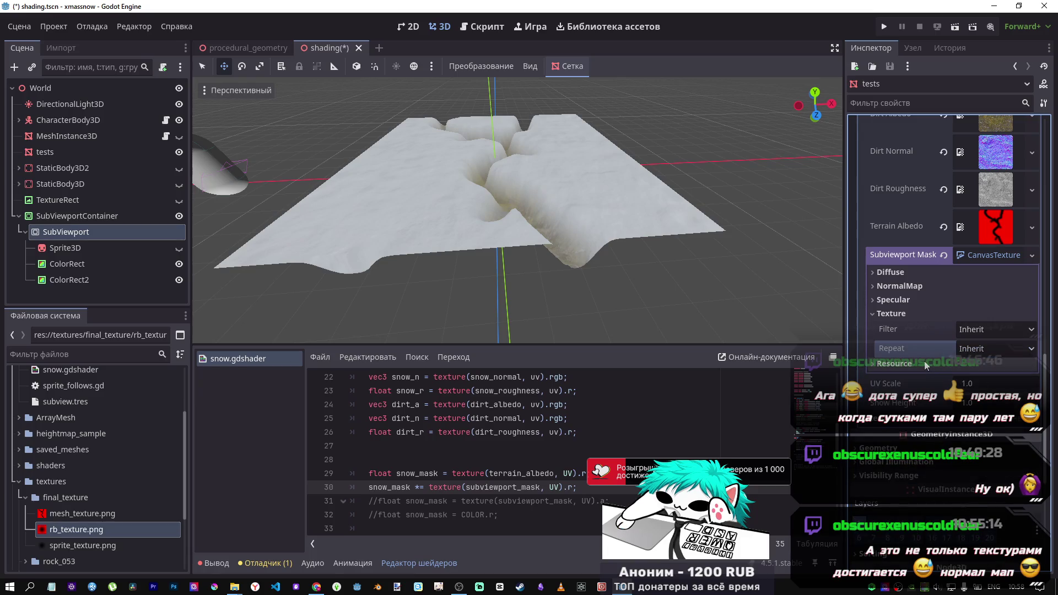
click(921, 301)
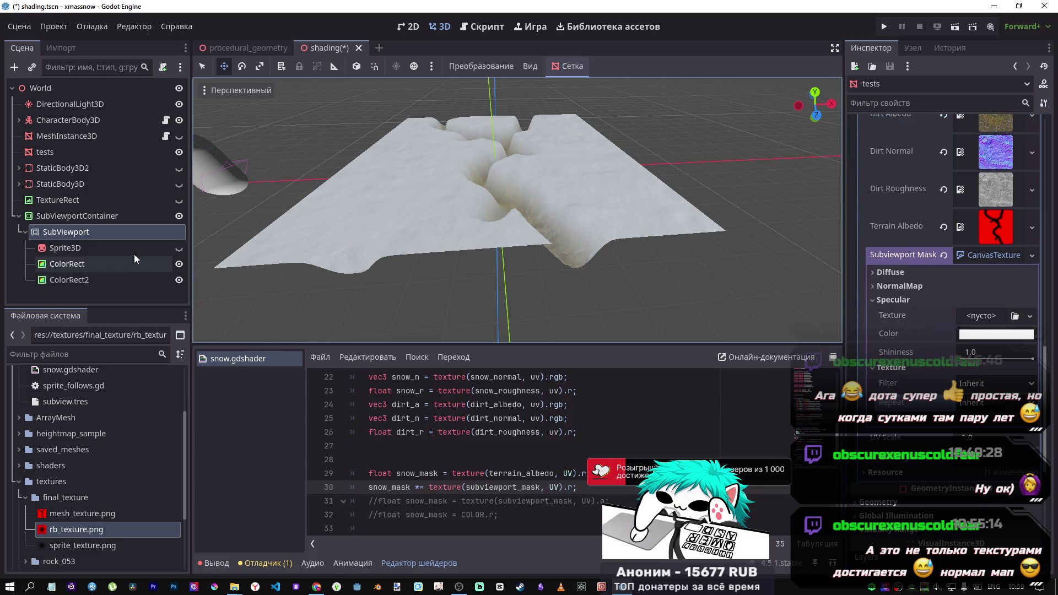
click(884, 304)
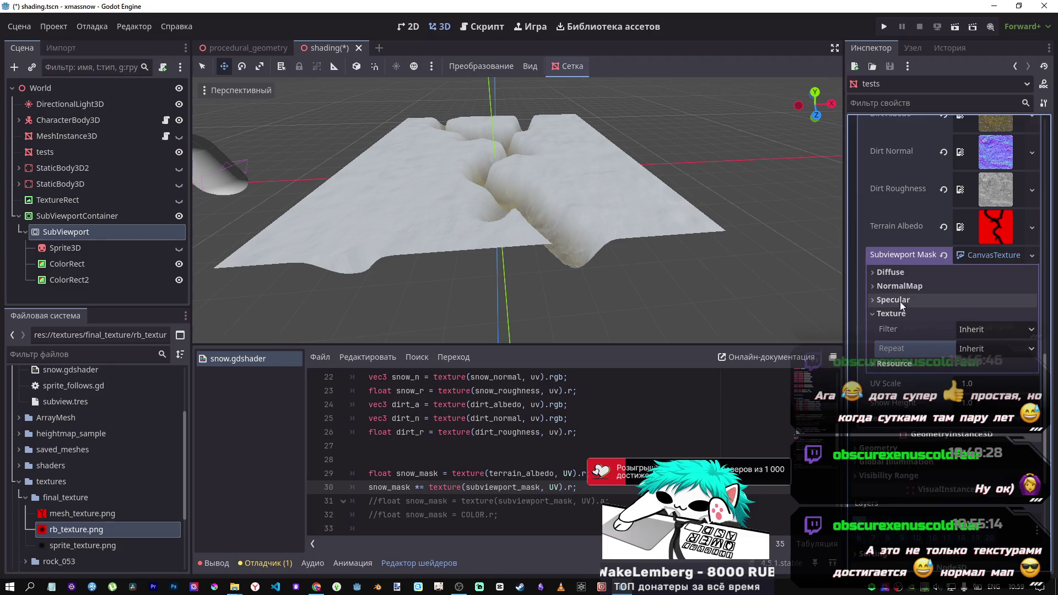
click(895, 274)
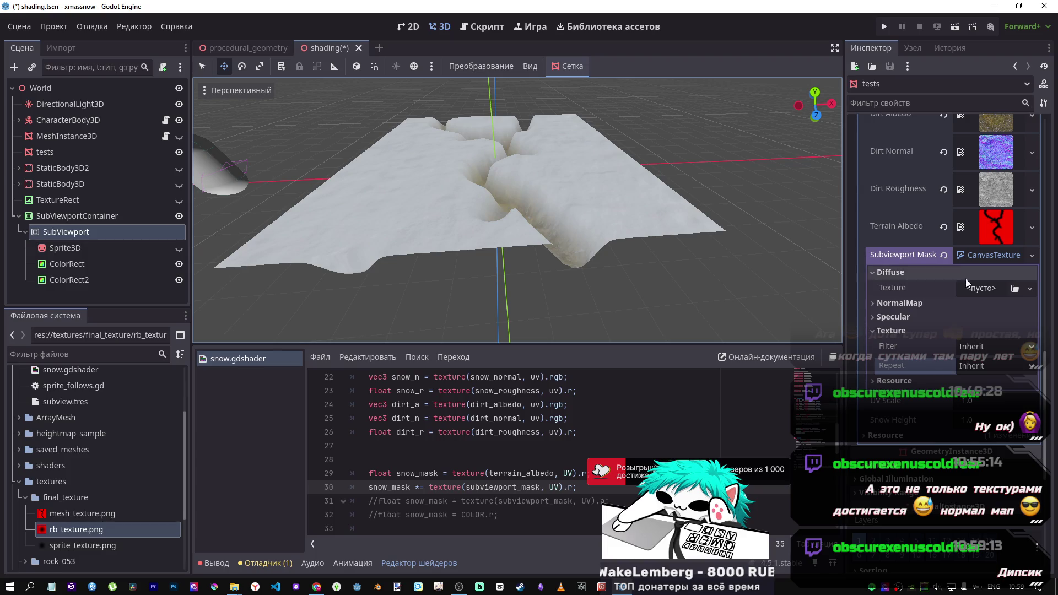
Glance at the tutorial video and DeepSeek chat in Chrome, then select SubViewport in Godot
click(317, 586)
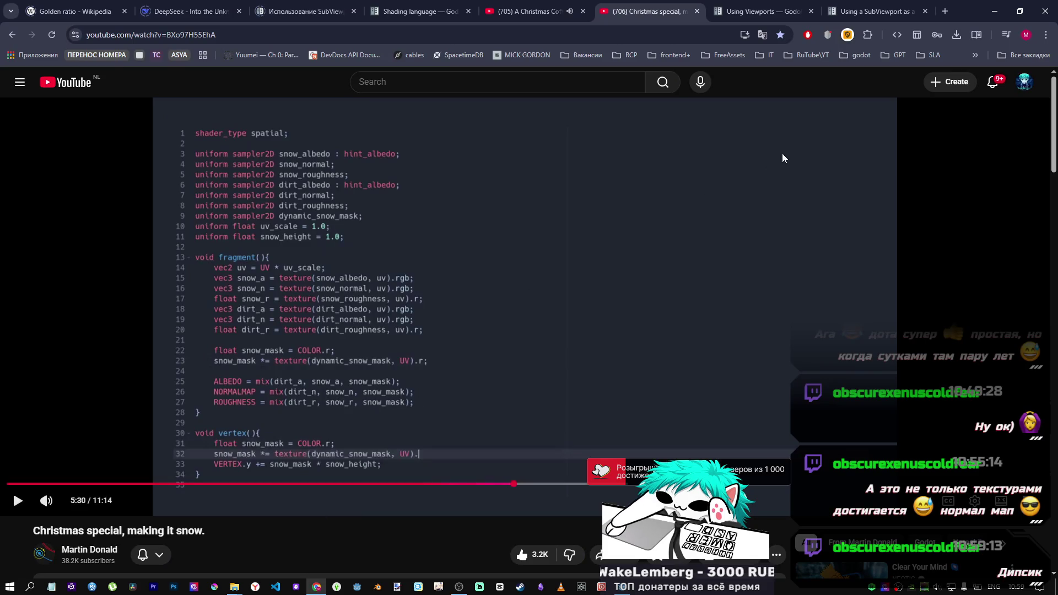
click(190, 11)
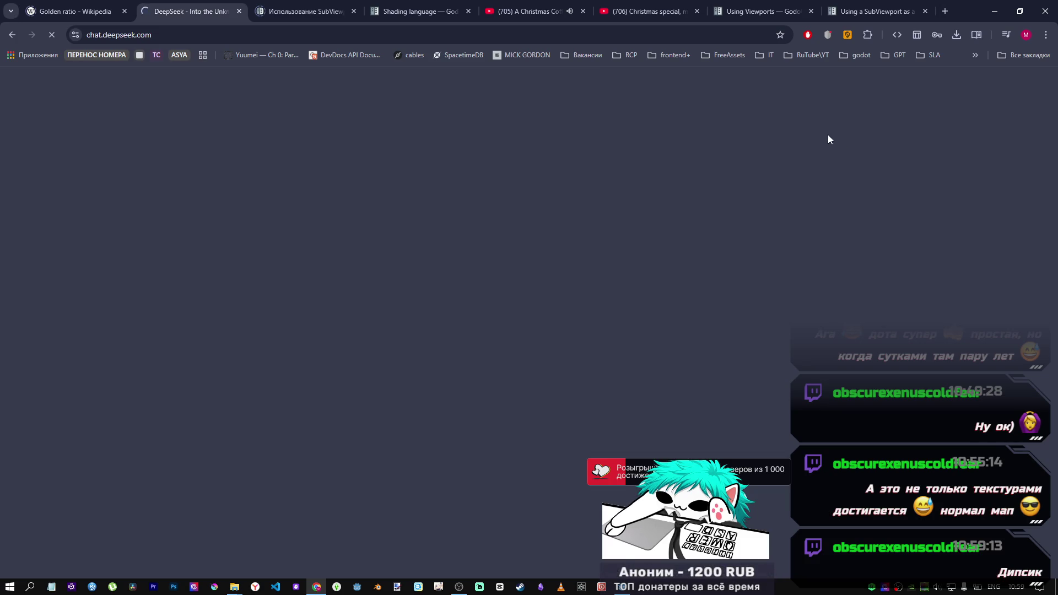
click(625, 584)
click(81, 232)
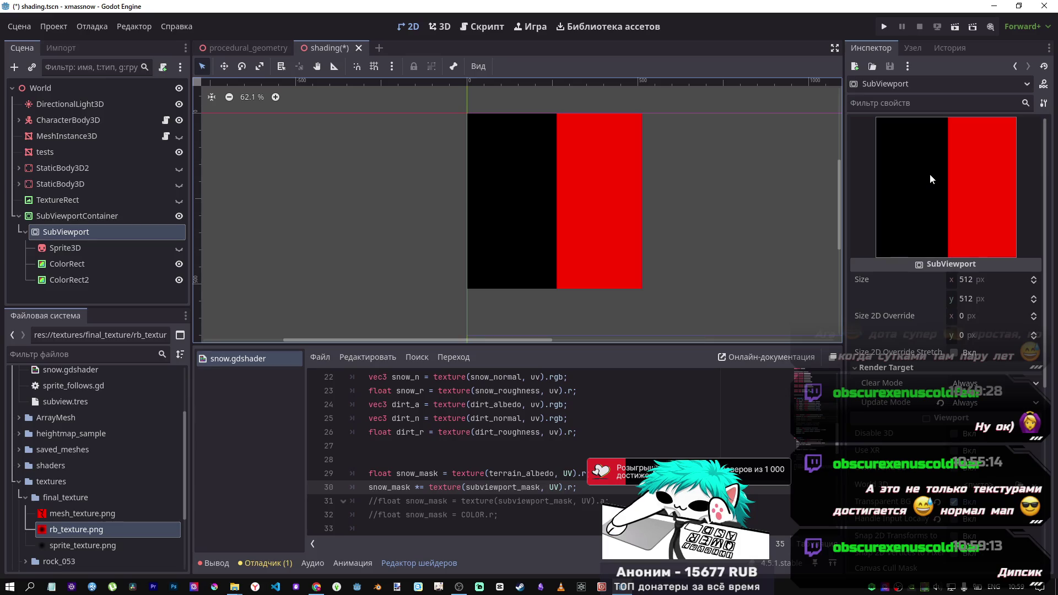
Set the SubViewport's Render Target Clear Mode to Next Frame and save the shading scene
scroll(900, 359, down, 5)
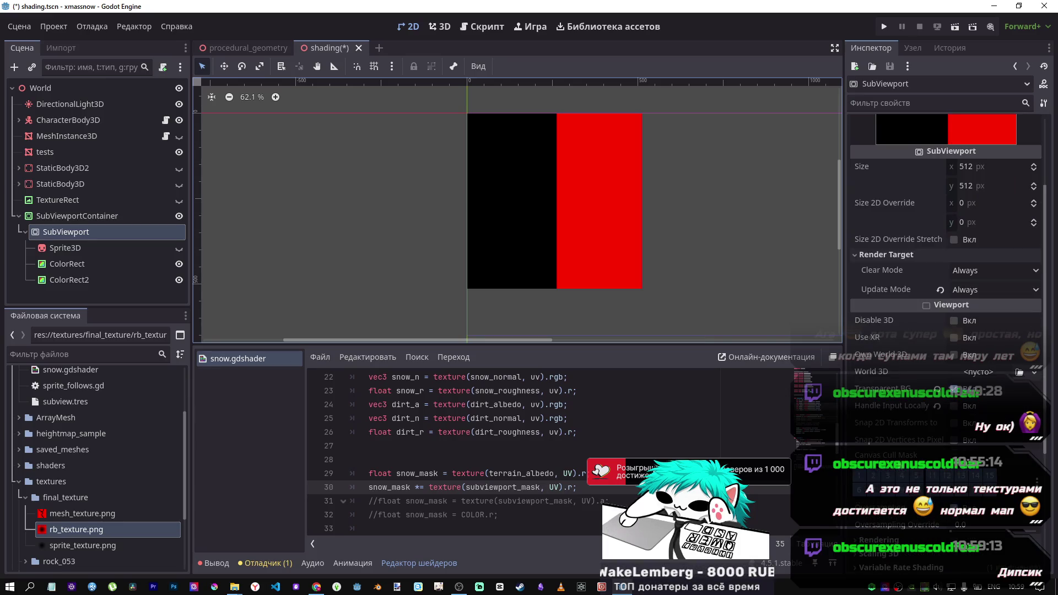
click(900, 456)
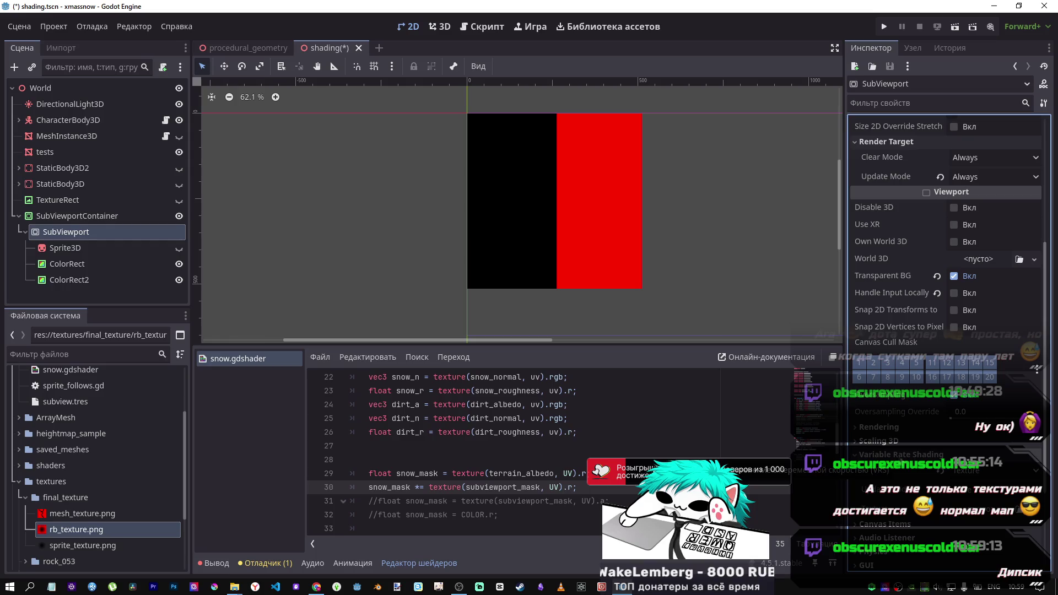
scroll(888, 474, up, 5)
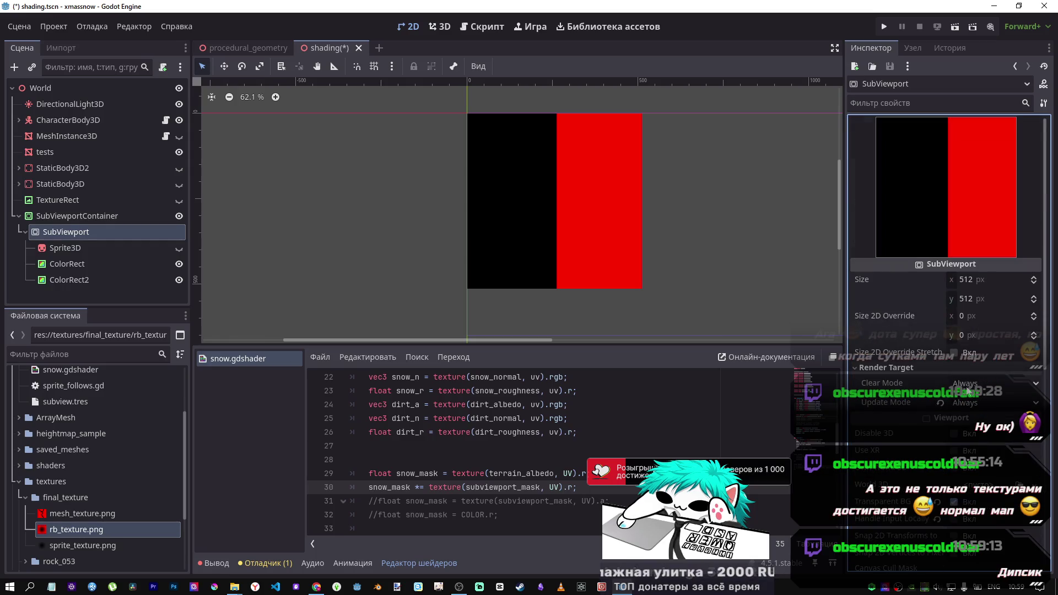
click(970, 383)
click(978, 435)
key(ctrl+s)
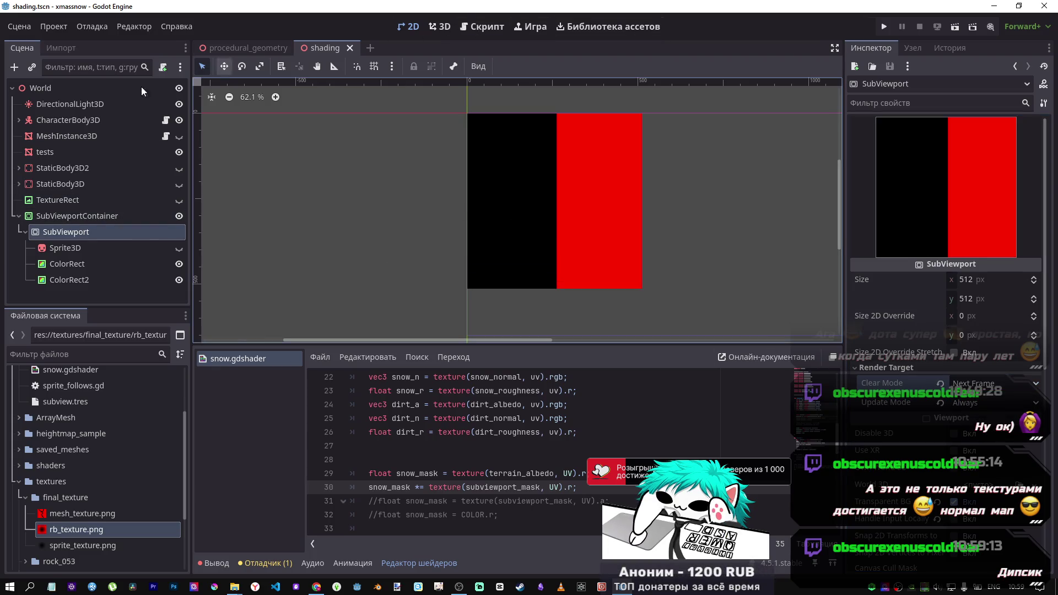
click(75, 154)
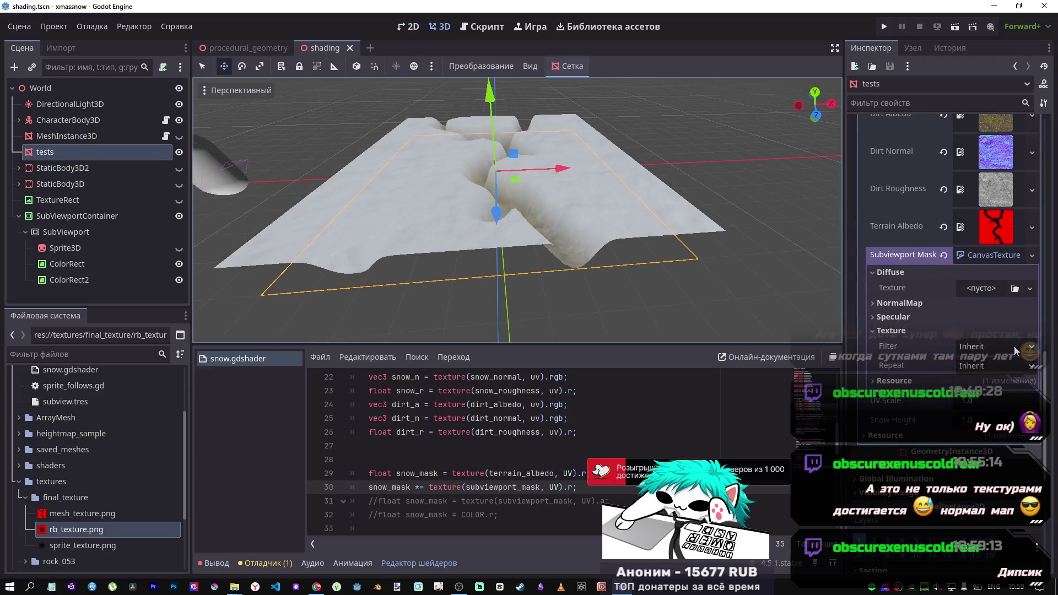
Create a ViewportTexture in the mask's Diffuse slot and point it at SubViewport, checking DeepSeek meanwhile
click(989, 288)
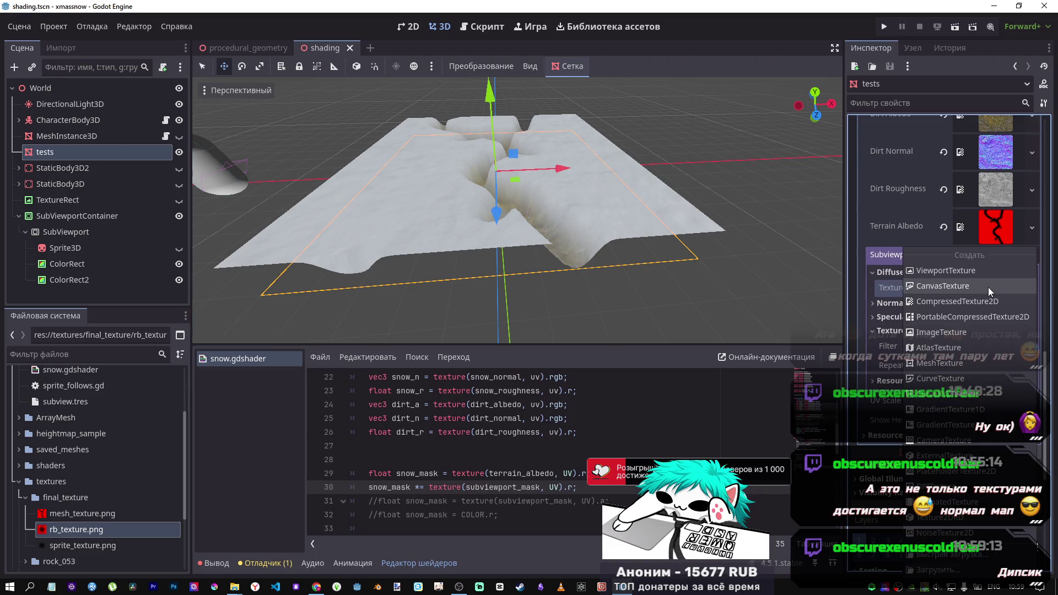
click(958, 274)
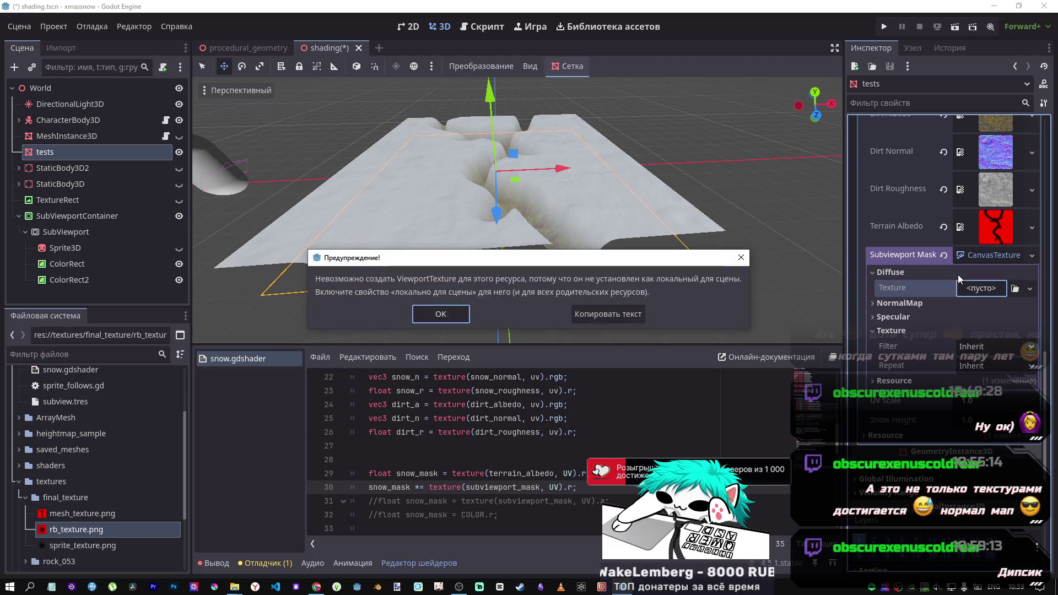
click(432, 316)
click(895, 381)
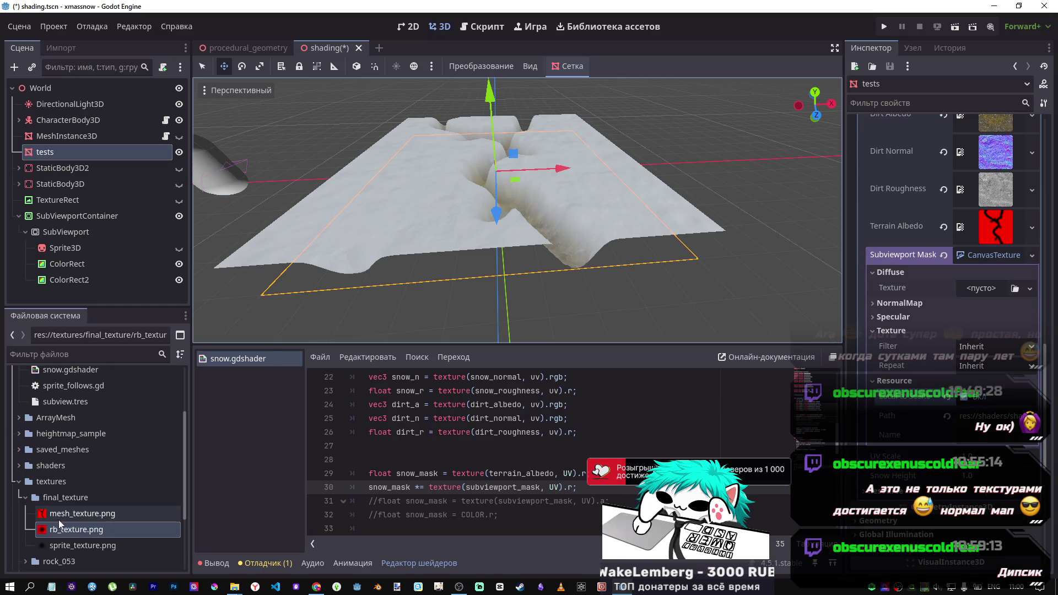
mouse_move(64, 529)
mouse_down()
mouse_move(642, 532)
mouse_move(975, 291)
mouse_up()
click(975, 288)
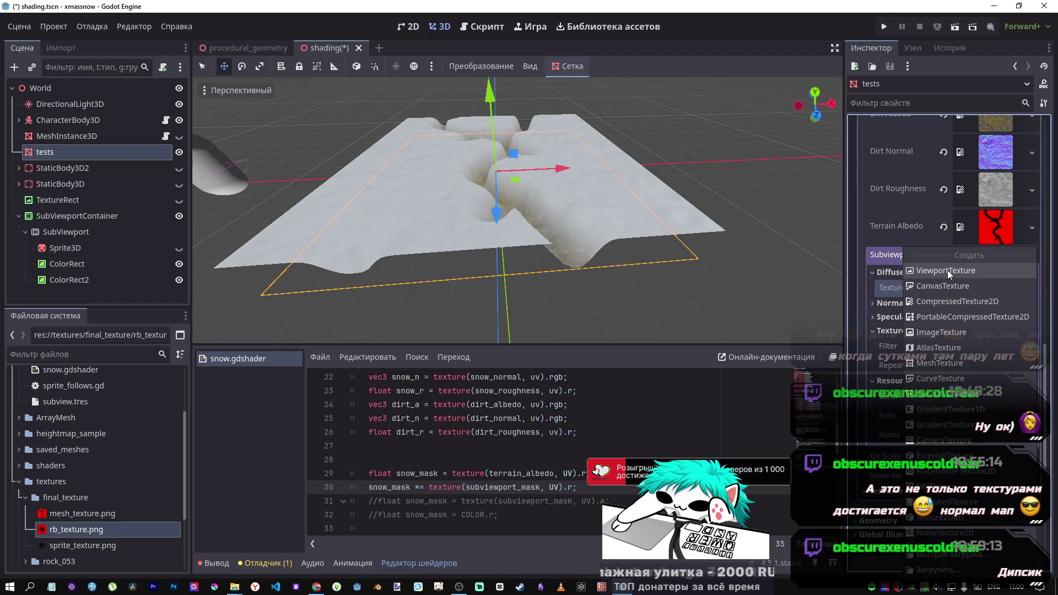
click(970, 274)
click(497, 189)
click(488, 476)
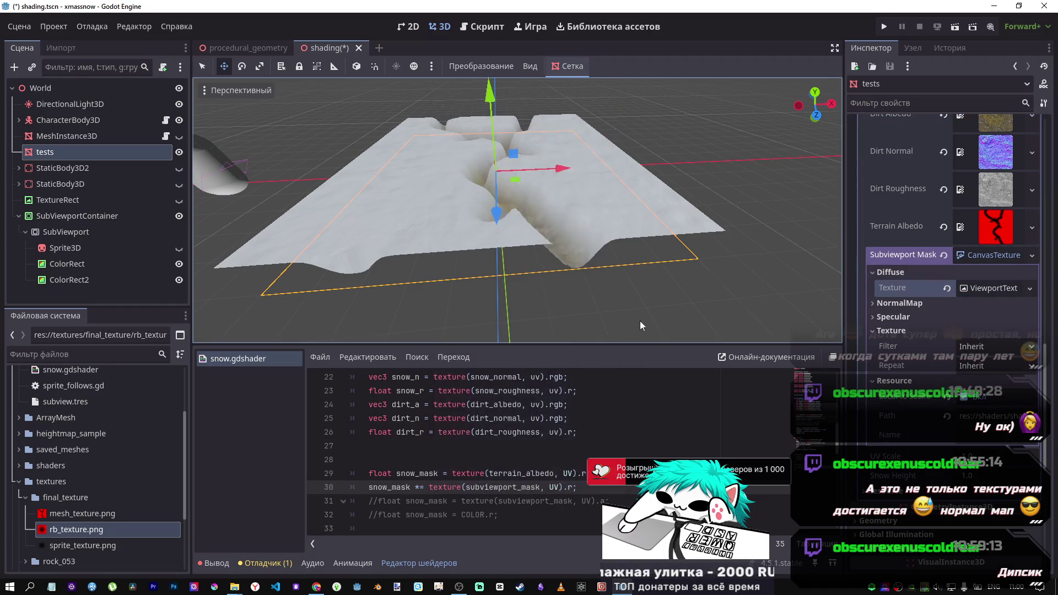
click(316, 587)
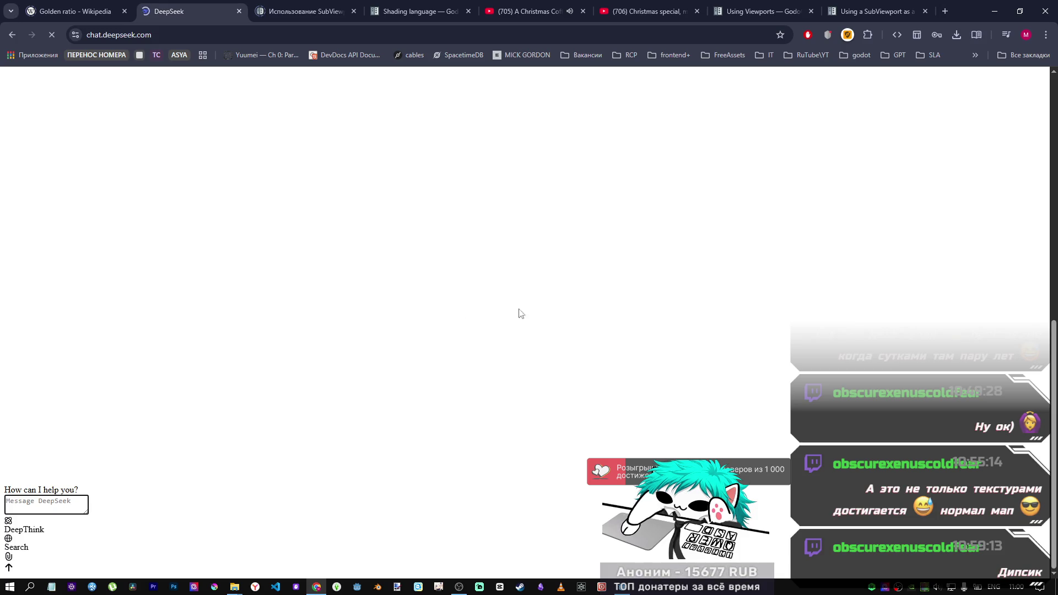
click(622, 587)
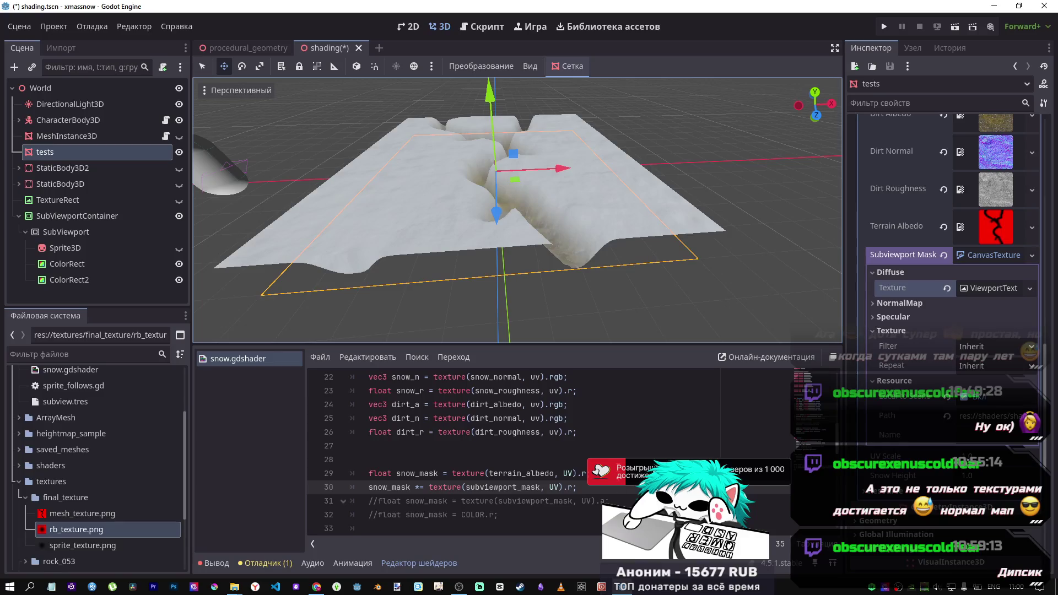
Set the ViewportTexture's Viewport Path to SubViewport and confirm Local to Scene is enabled
click(986, 289)
click(982, 308)
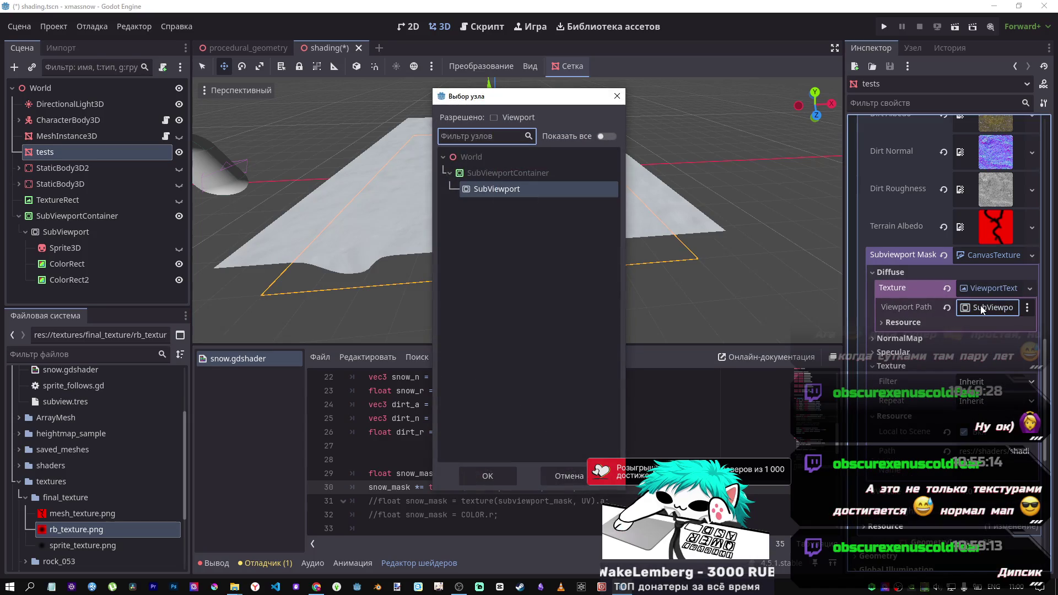
click(490, 189)
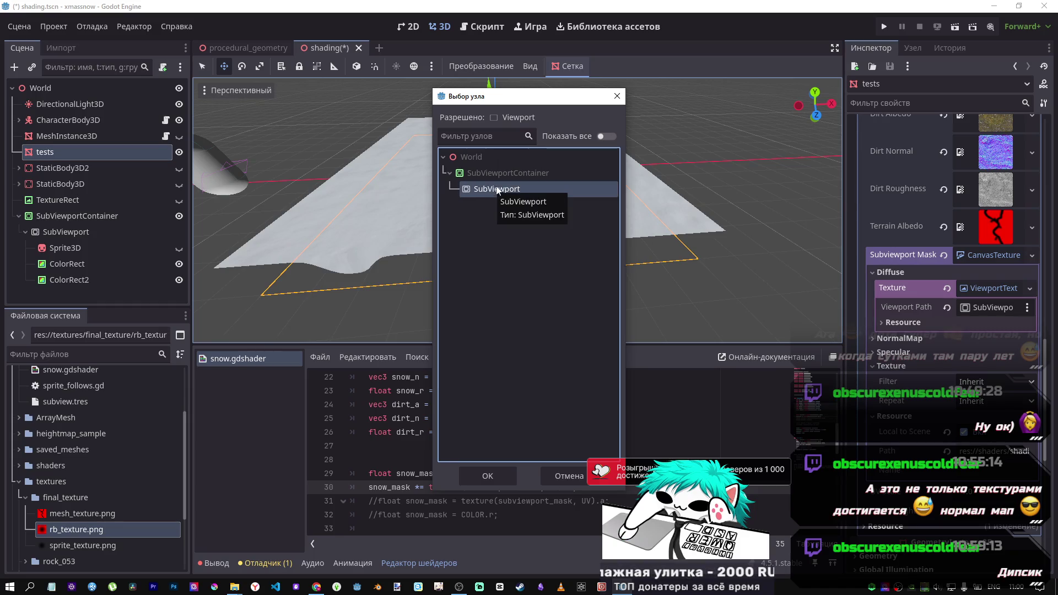
click(488, 475)
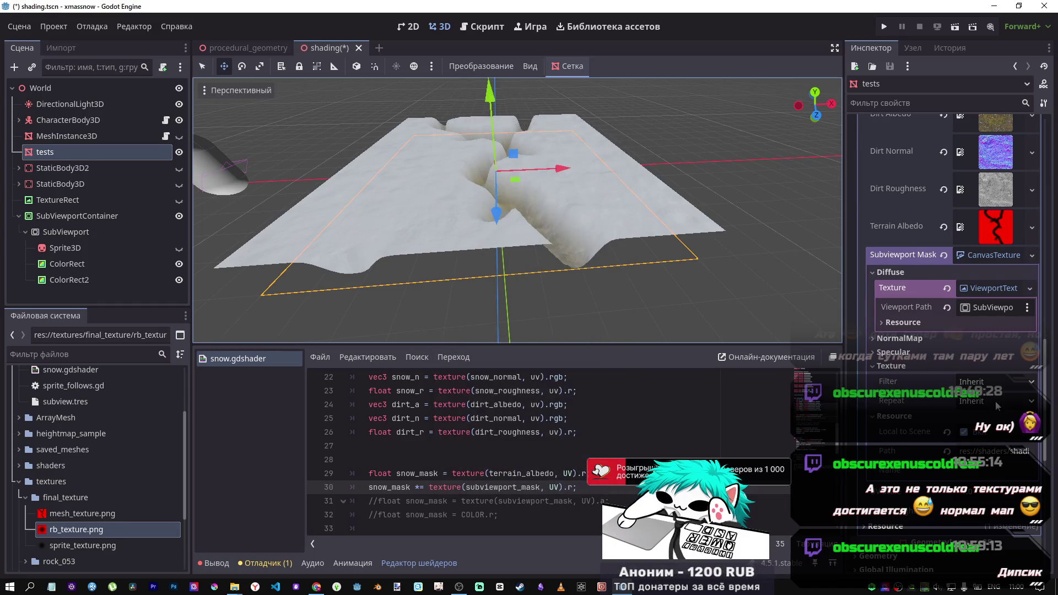
click(937, 324)
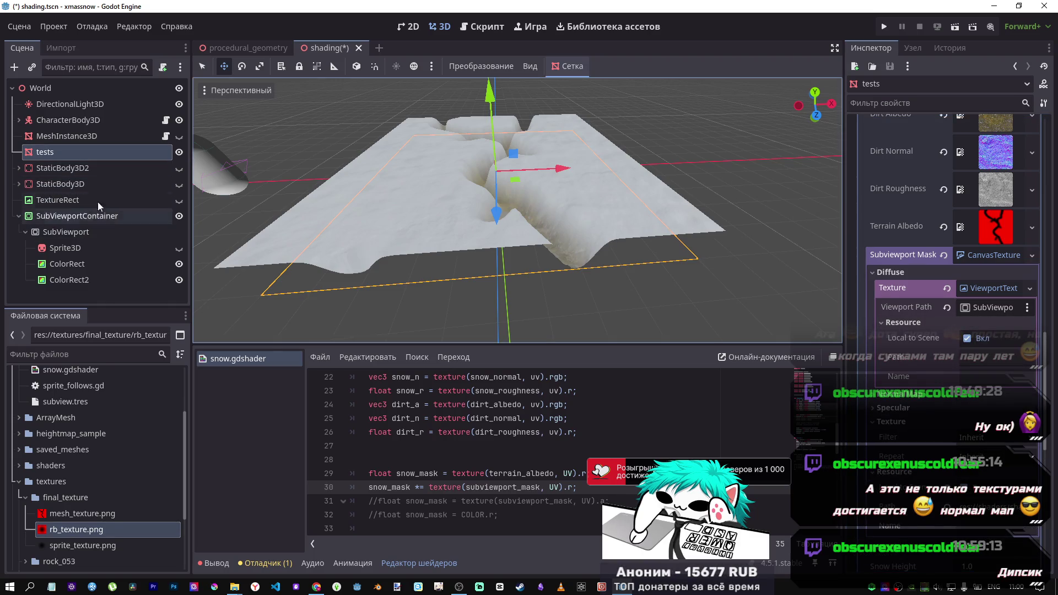
click(409, 27)
Save and run the project with F5 to test the mask, then stop it and select SubViewport
scroll(588, 232, down, 3)
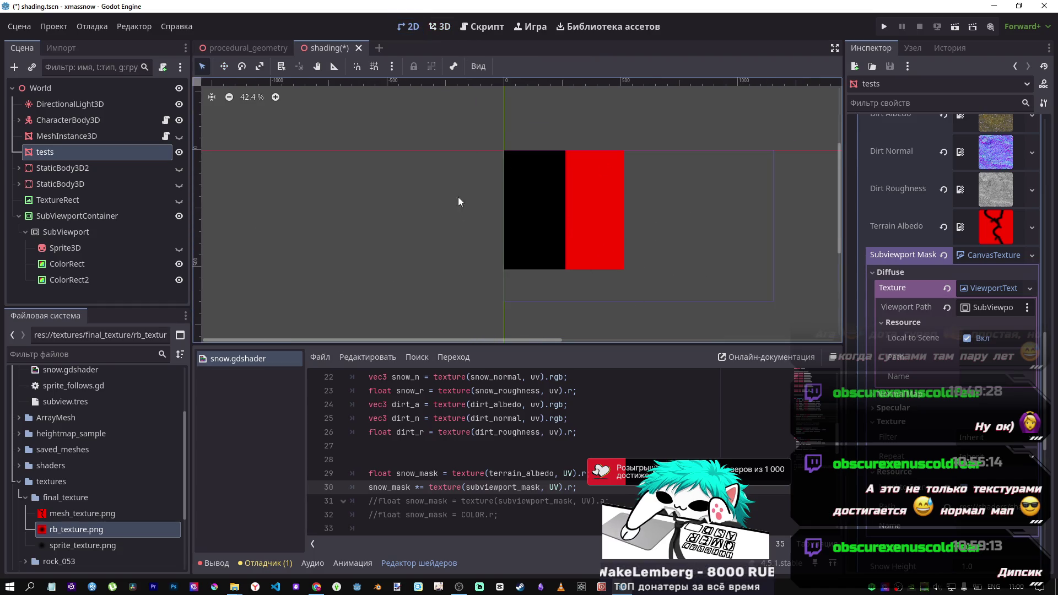
key(F5)
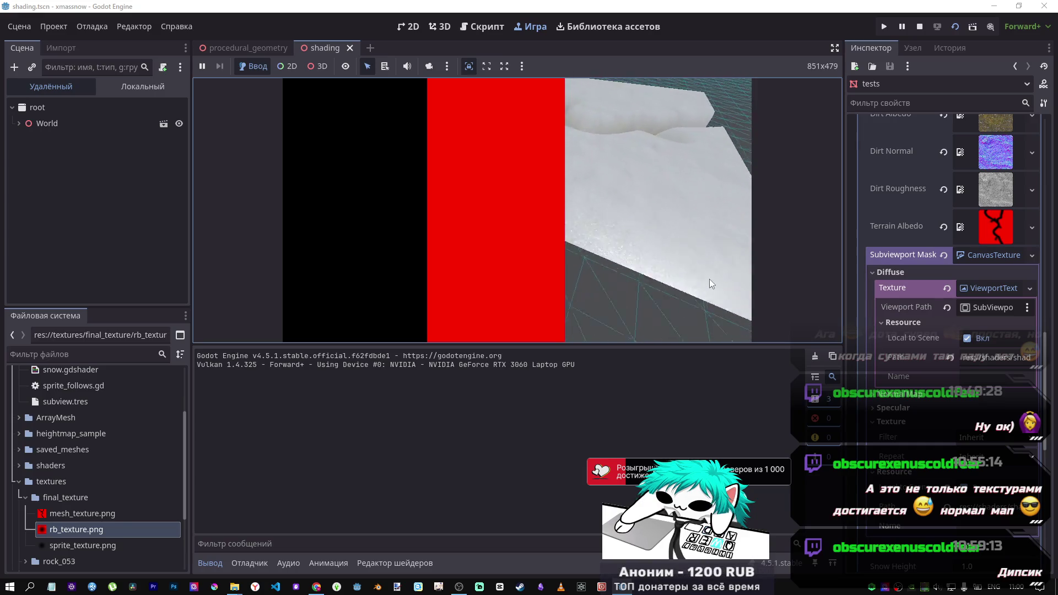
click(920, 26)
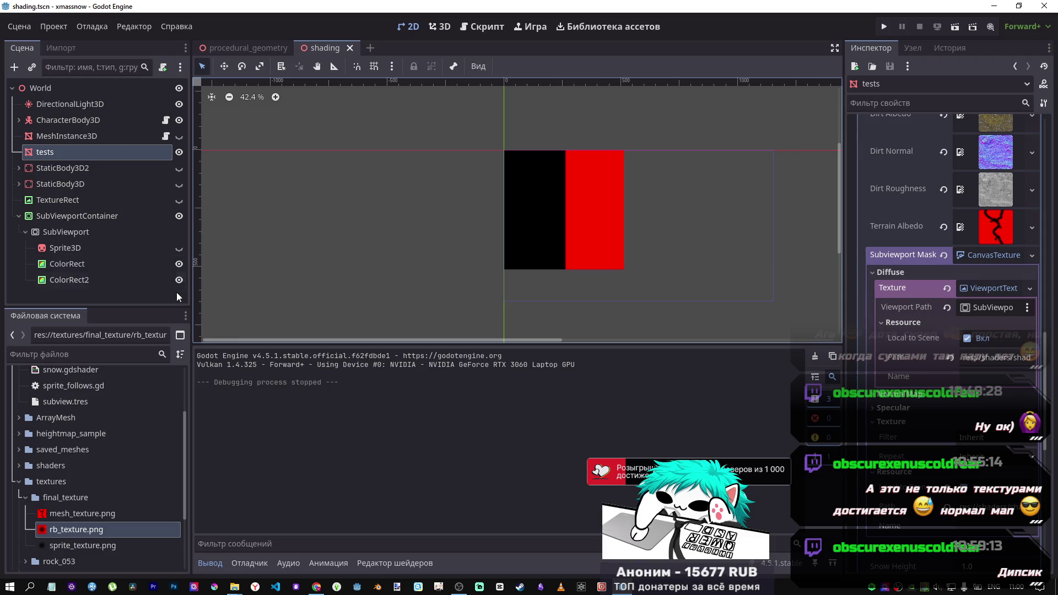
click(84, 234)
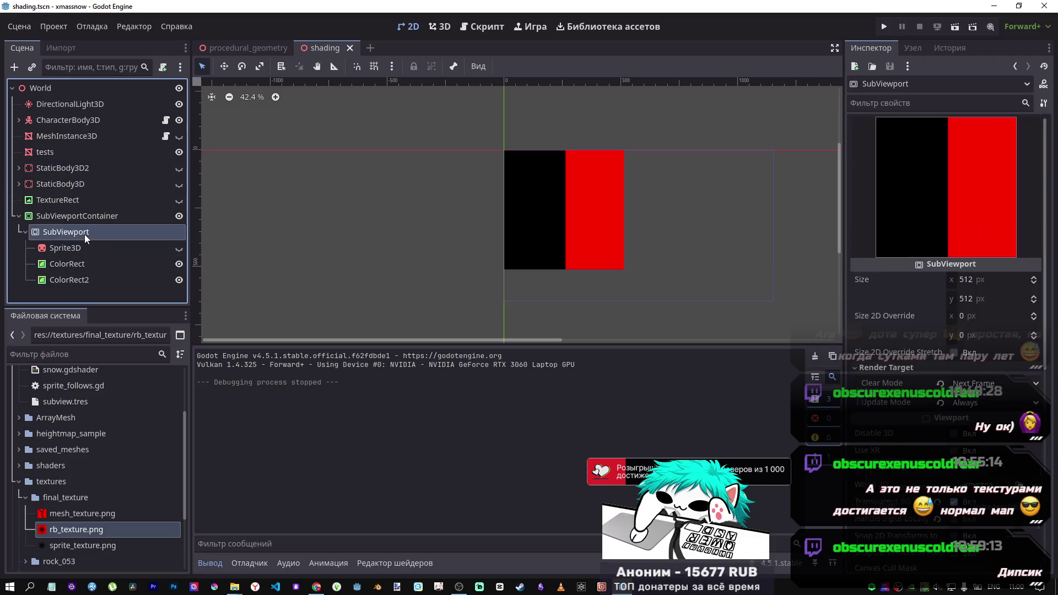
Inspect TextureRect, the tests node's Subviewport Mask preview and SubViewport, then switch to the DeepSeek window
click(65, 201)
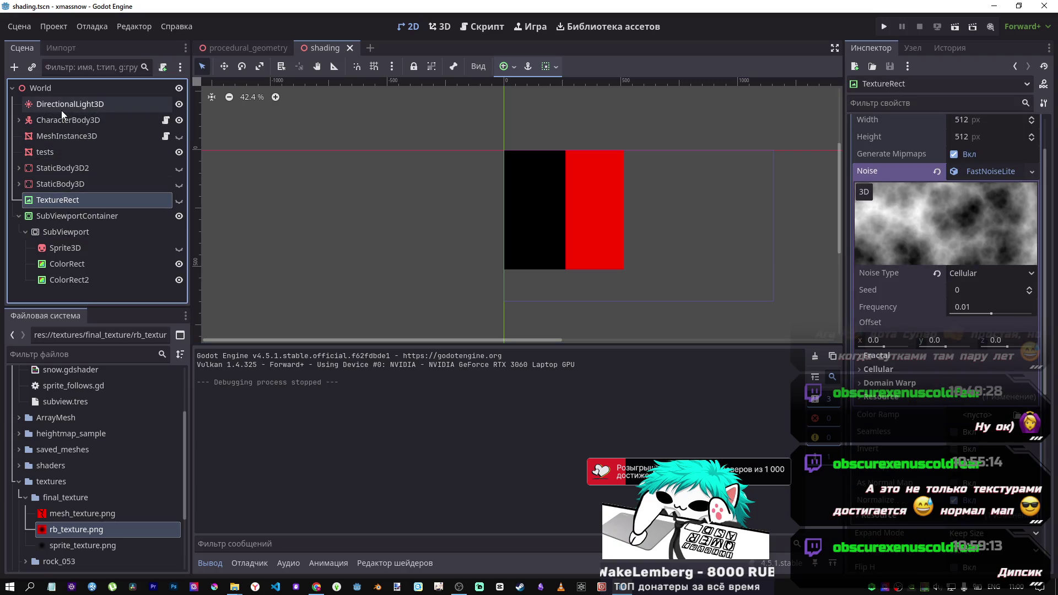
click(54, 153)
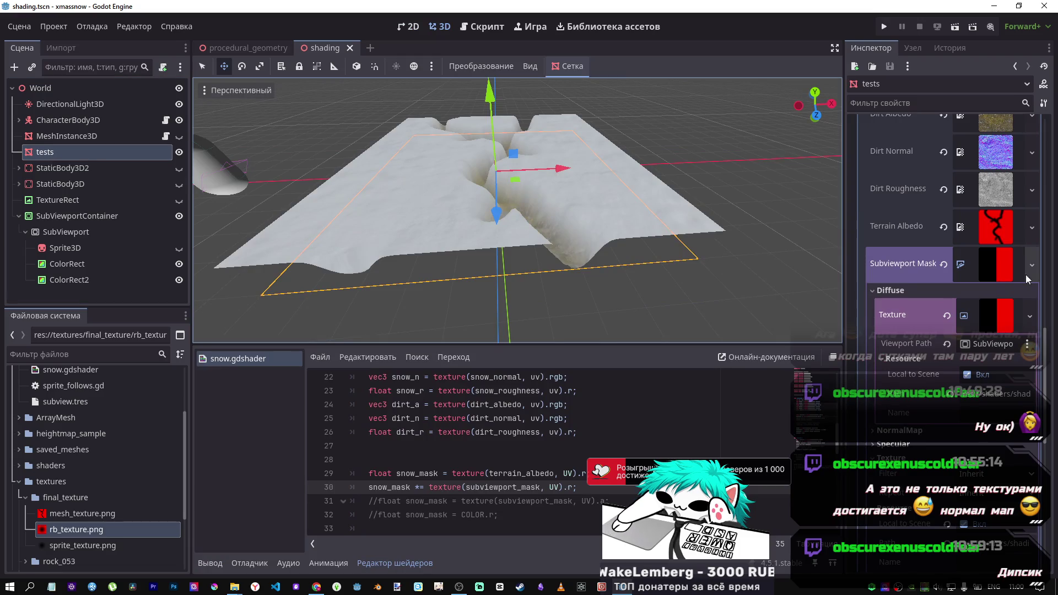
click(999, 277)
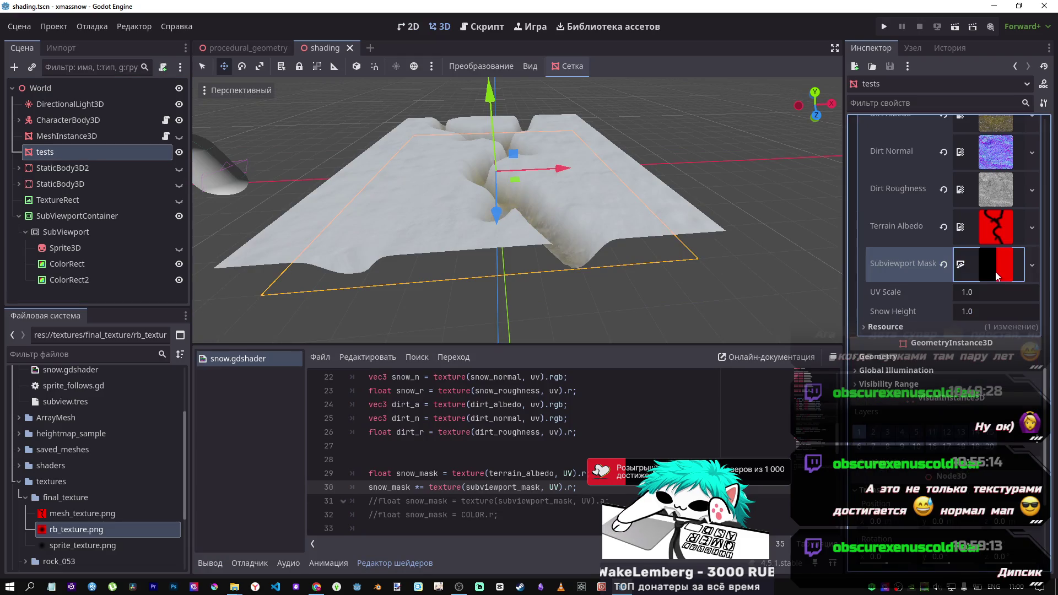
click(997, 276)
click(998, 276)
click(1004, 275)
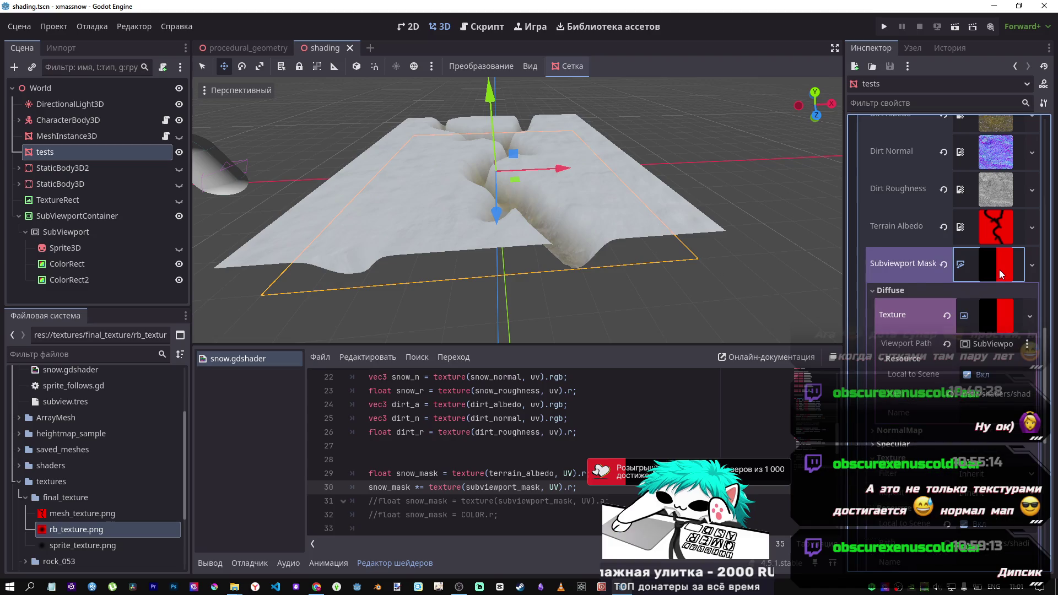
click(77, 216)
click(84, 234)
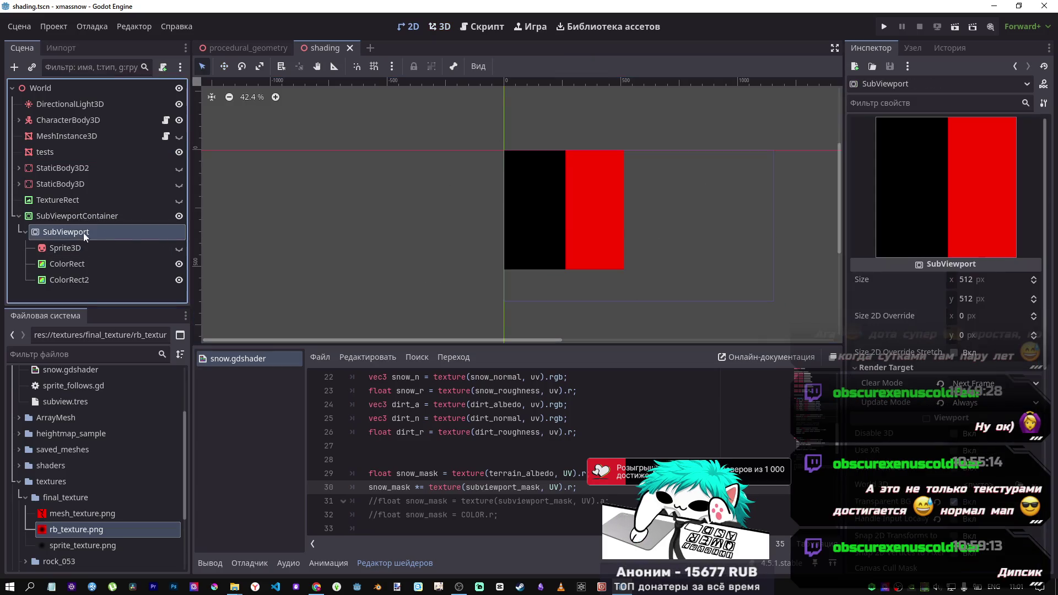
key(alt+Tab)
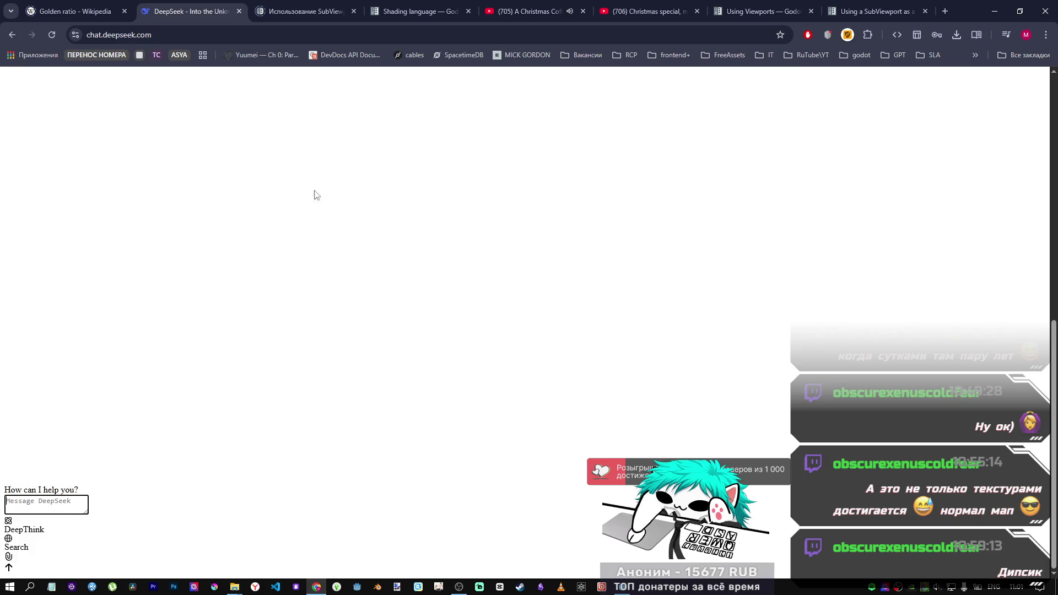
Reload chat.deepseek.com in Chrome, then switch back to the Godot editor
click(52, 36)
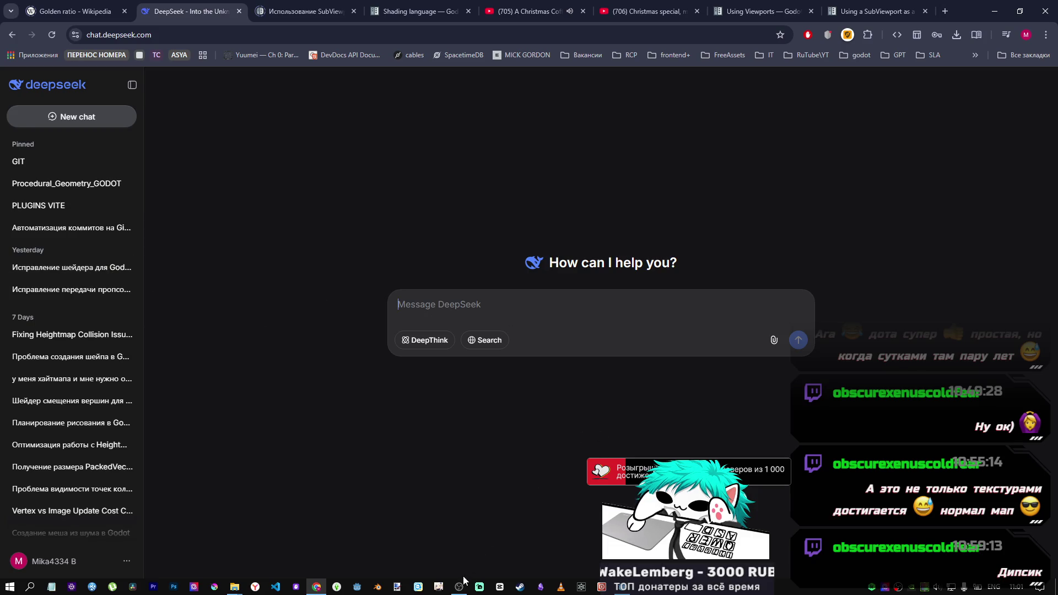
mouse_move(459, 587)
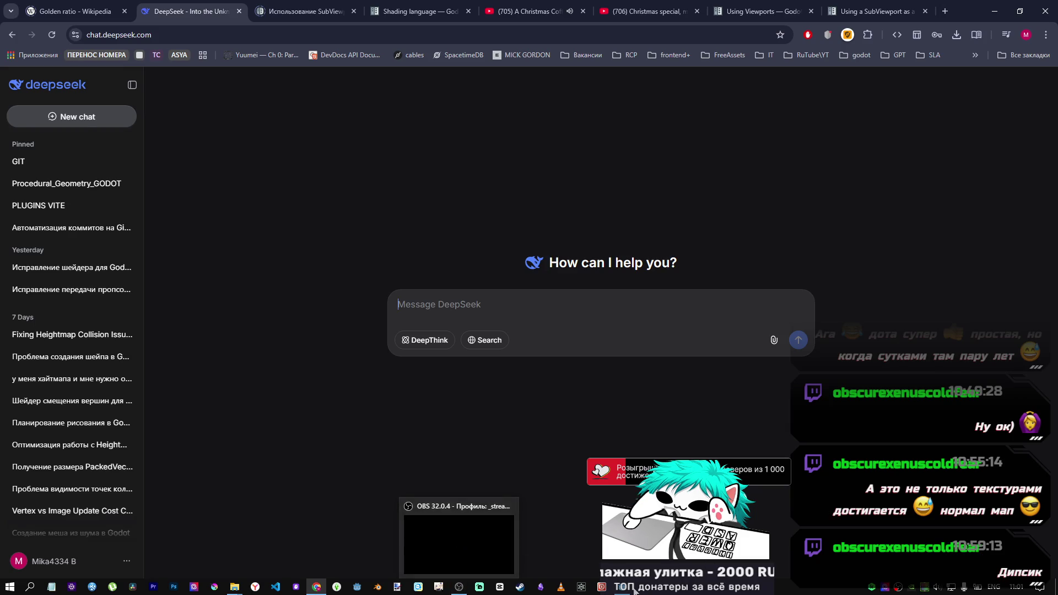
key(alt+Tab)
scroll(812, 439, down, 5)
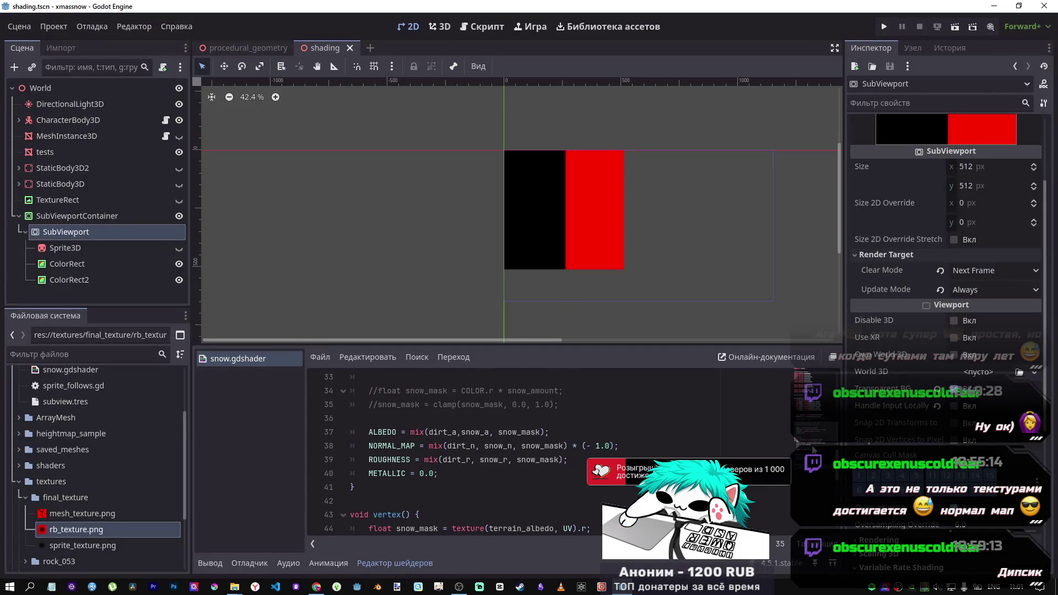
Select and copy the whole snow.gdshader code from line 1 to line 51, then switch to DeepSeek
scroll(811, 448, up, 10)
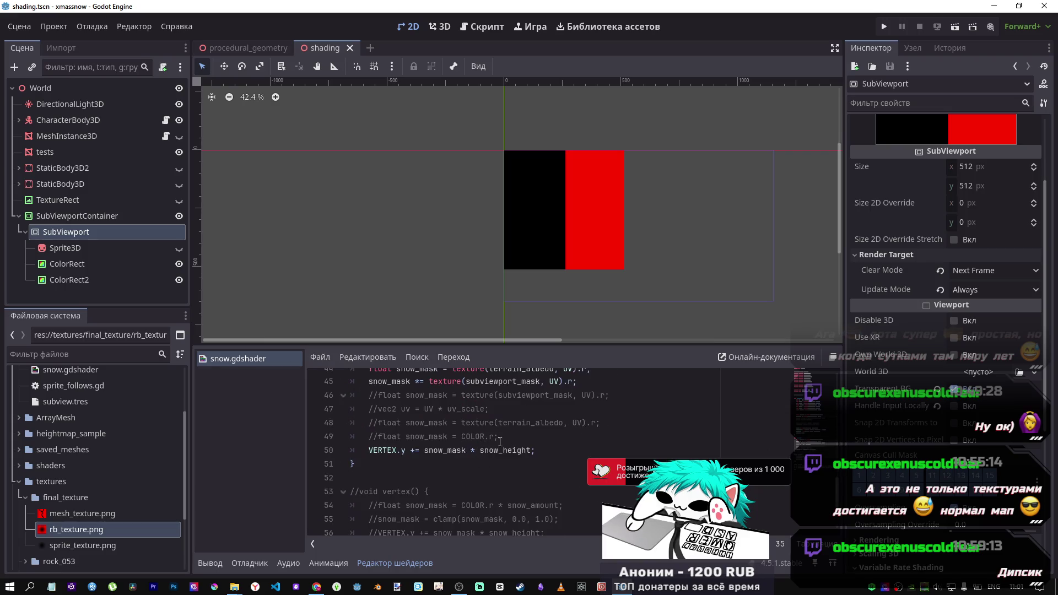
key(ctrl+a)
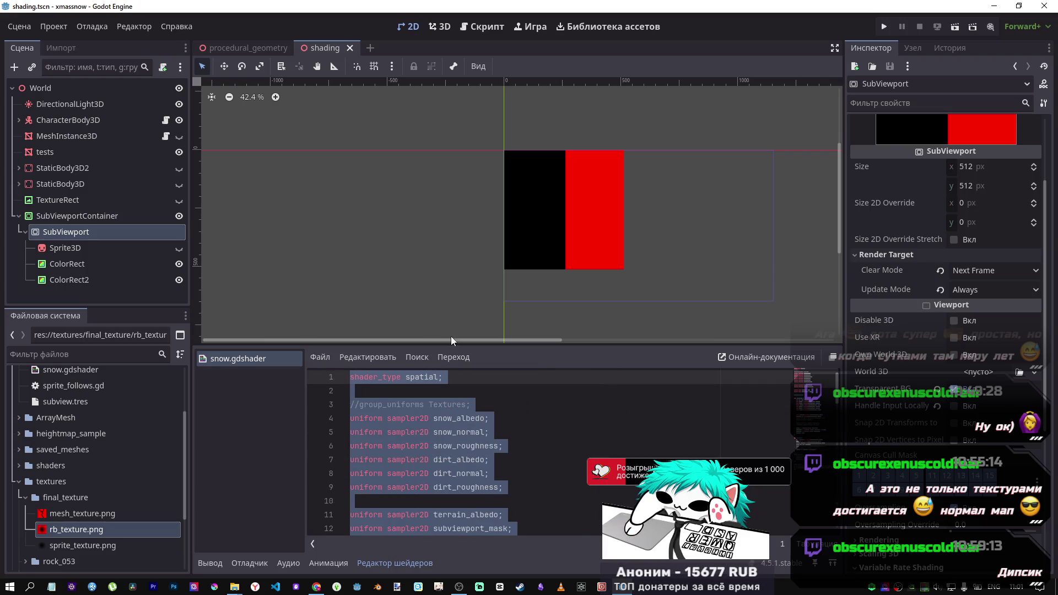
scroll(588, 451, down, 10)
scroll(587, 451, down, 4)
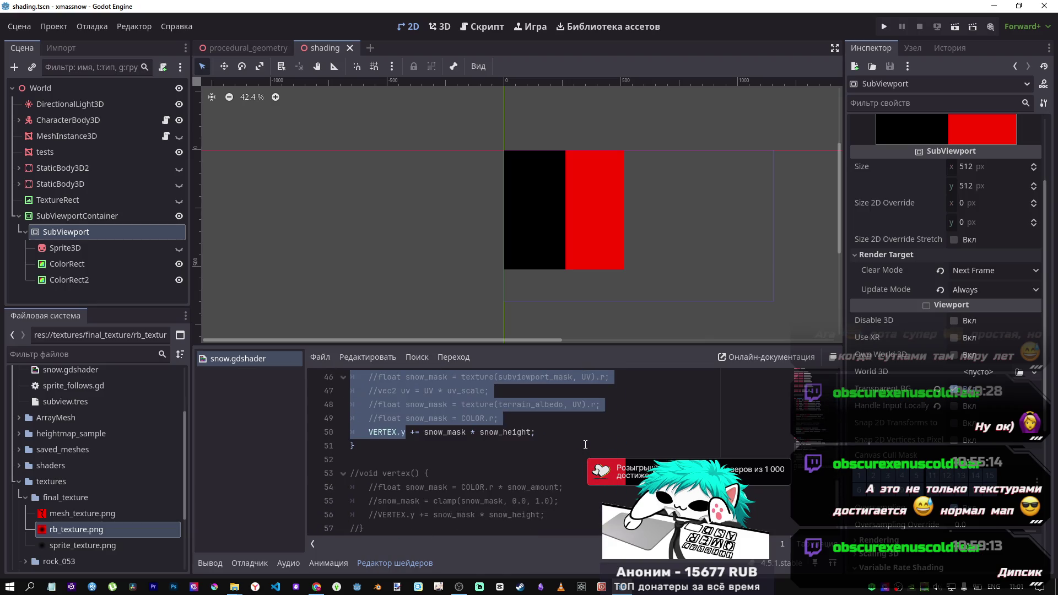
mouse_move(585, 445)
mouse_down()
mouse_move(497, 397)
mouse_move(295, 246)
mouse_up()
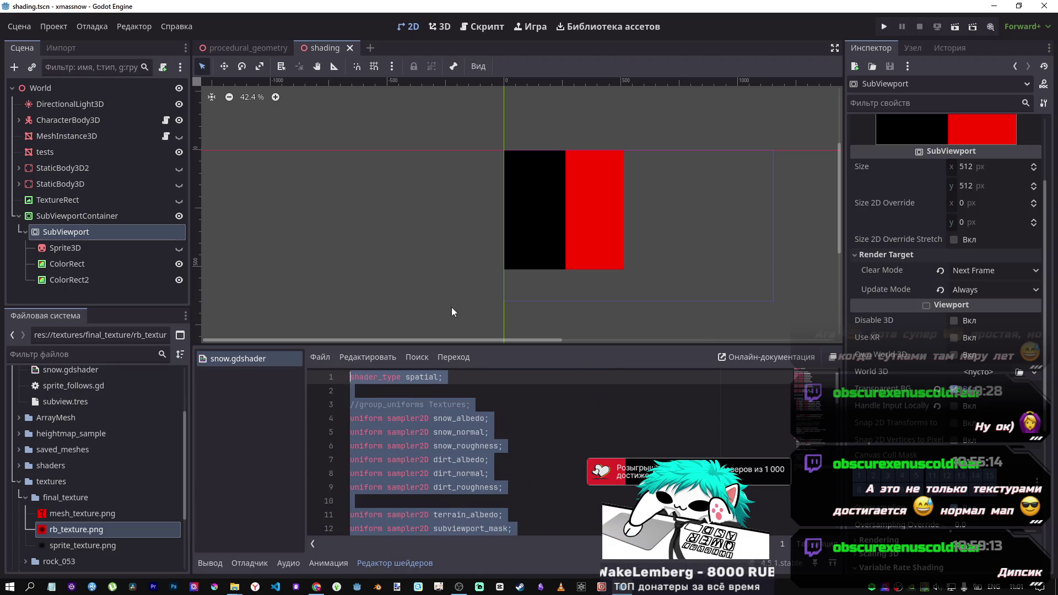
key(alt+Tab)
Begin the DeepSeek message in Russian, saying we have a shader that must work in…
text(e)
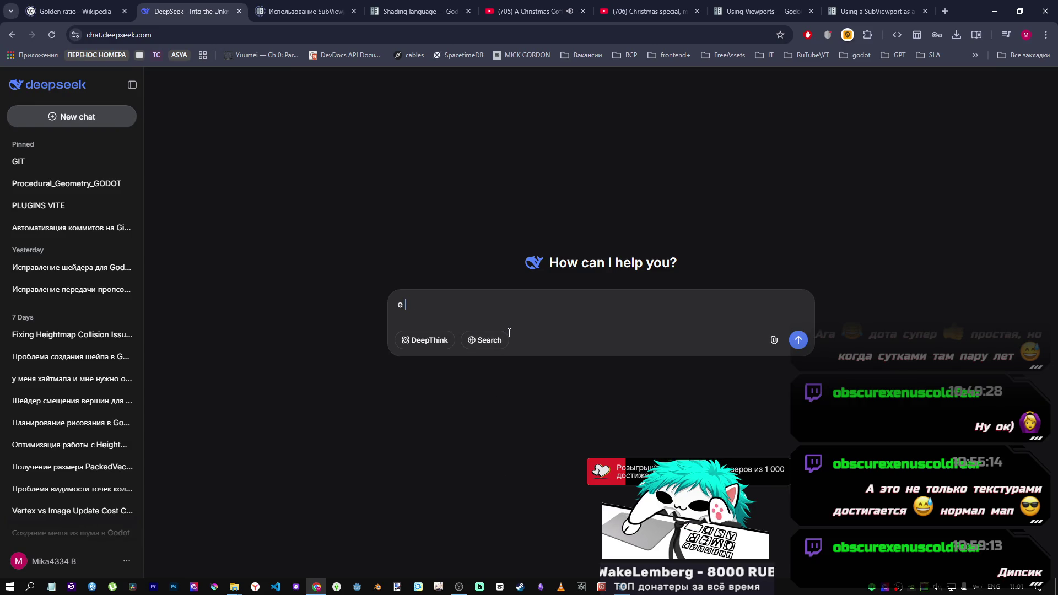
key(BackSpace)
key(alt+shift)
text(У на)
text(с есть шейд)
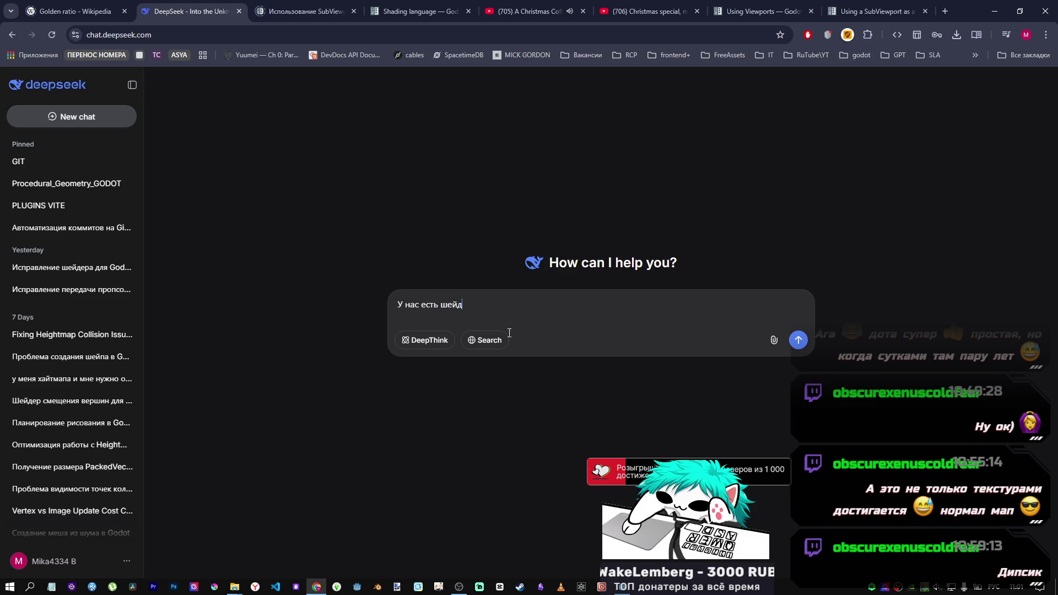
text(ер который )
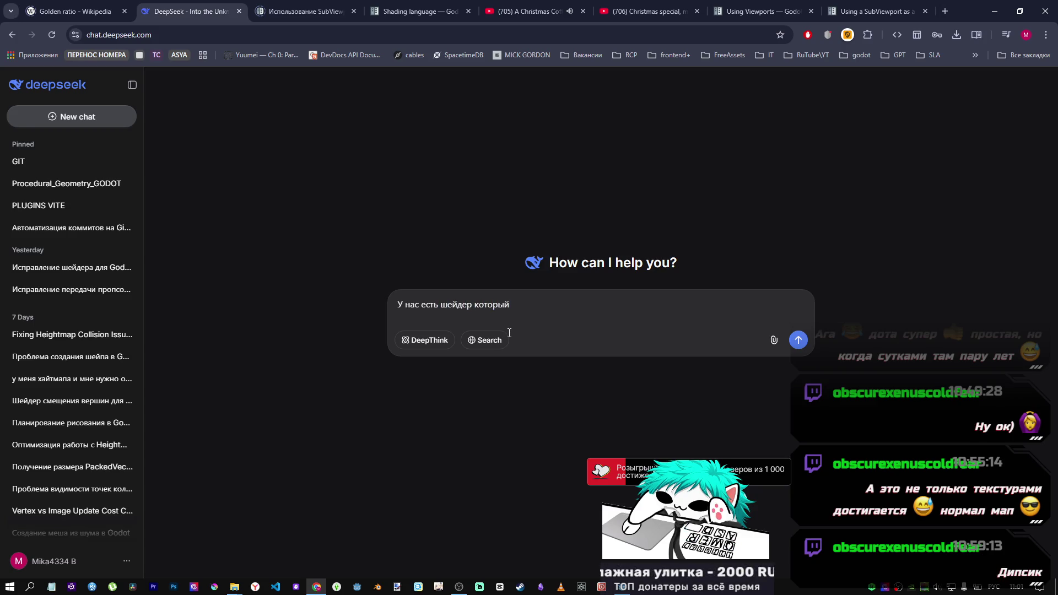
text(р)
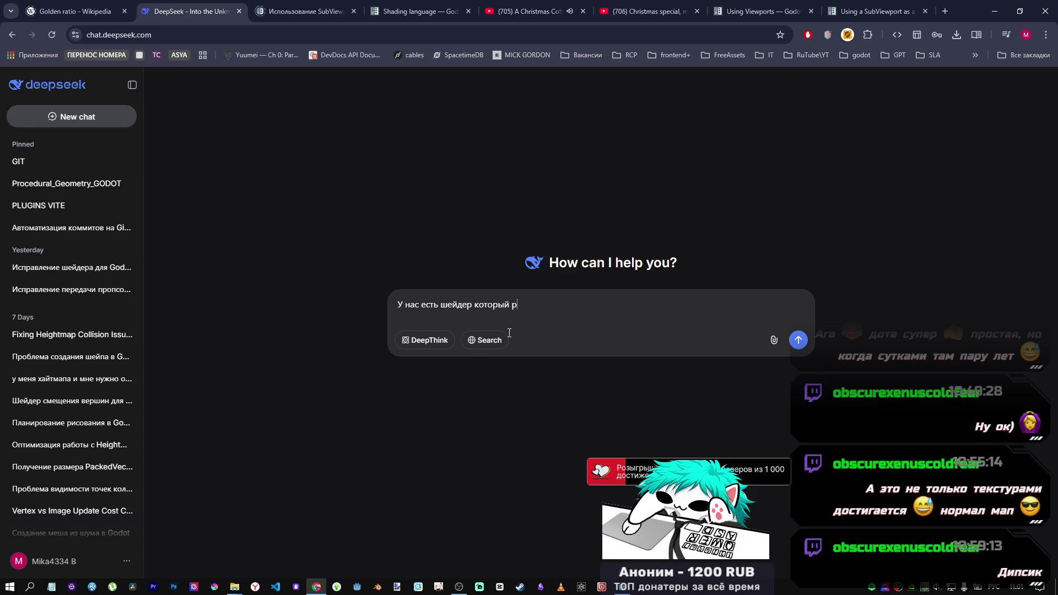
text(аботает в)
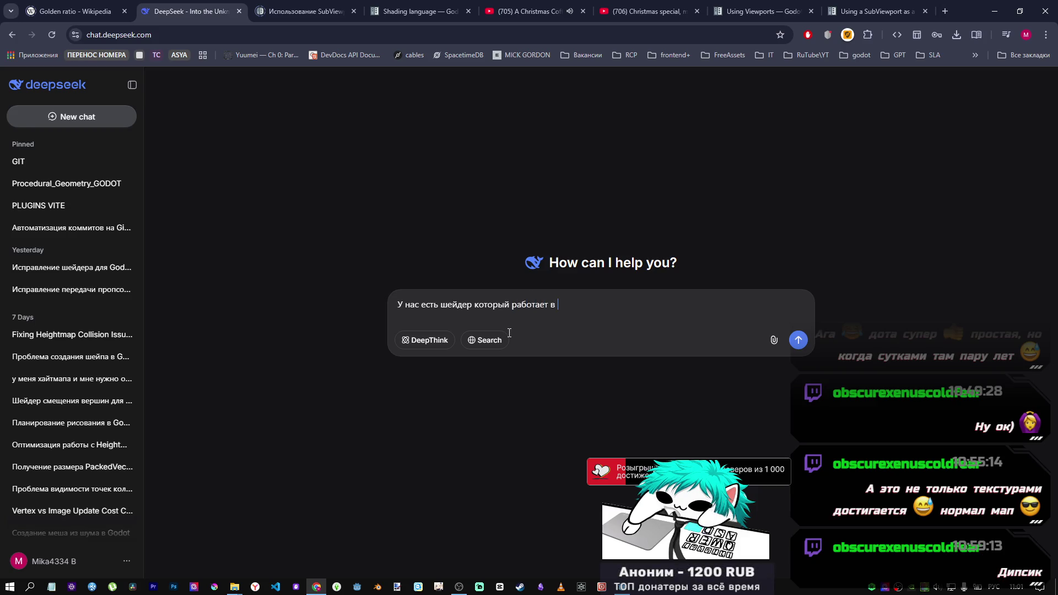
key(BackSpace)
text(должен)
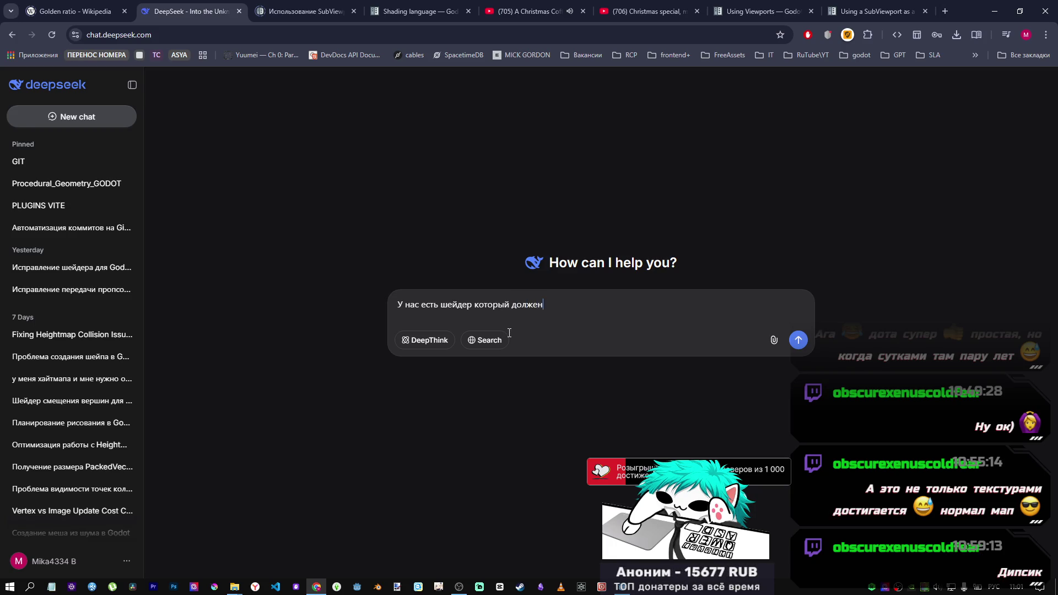
text(отать в)
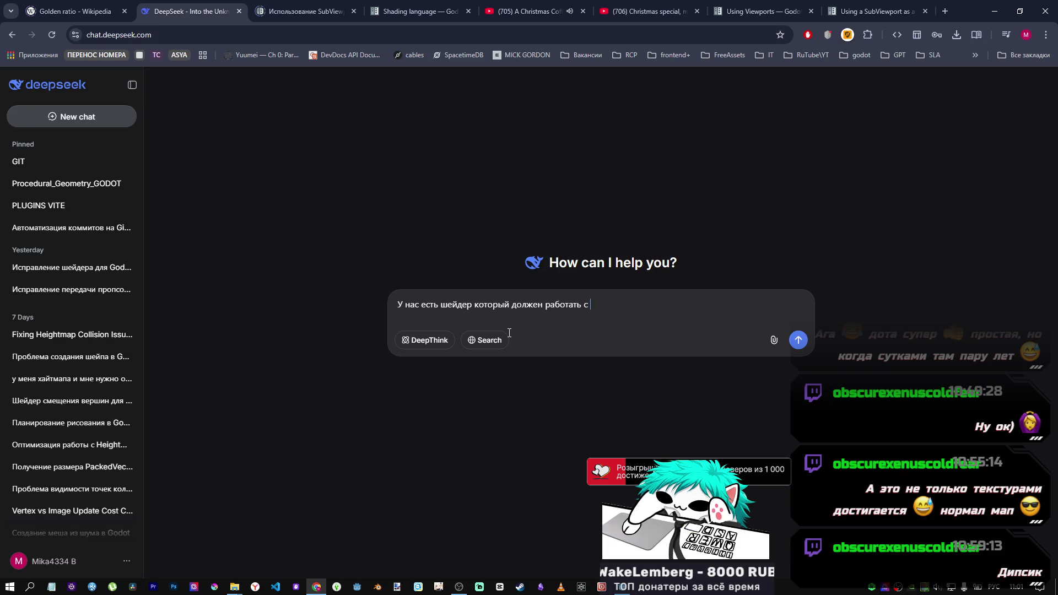
text(ew)
text(ort)
Paste the shader code and fix the note to read 'subviewport' and 'в годот 4'
key(ctrl+v)
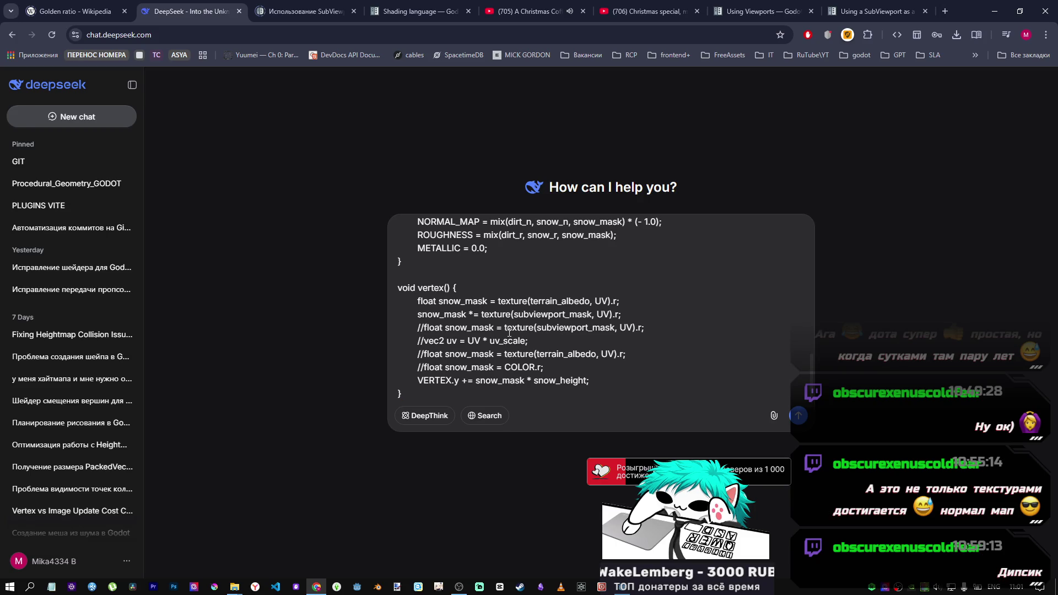
scroll(645, 298, up, 15)
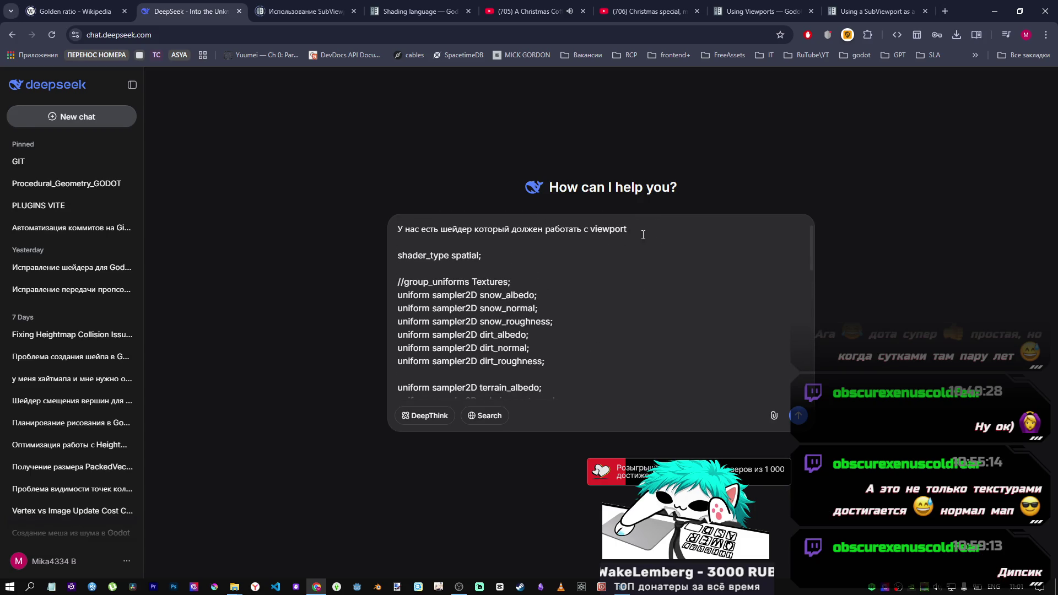
click(588, 228)
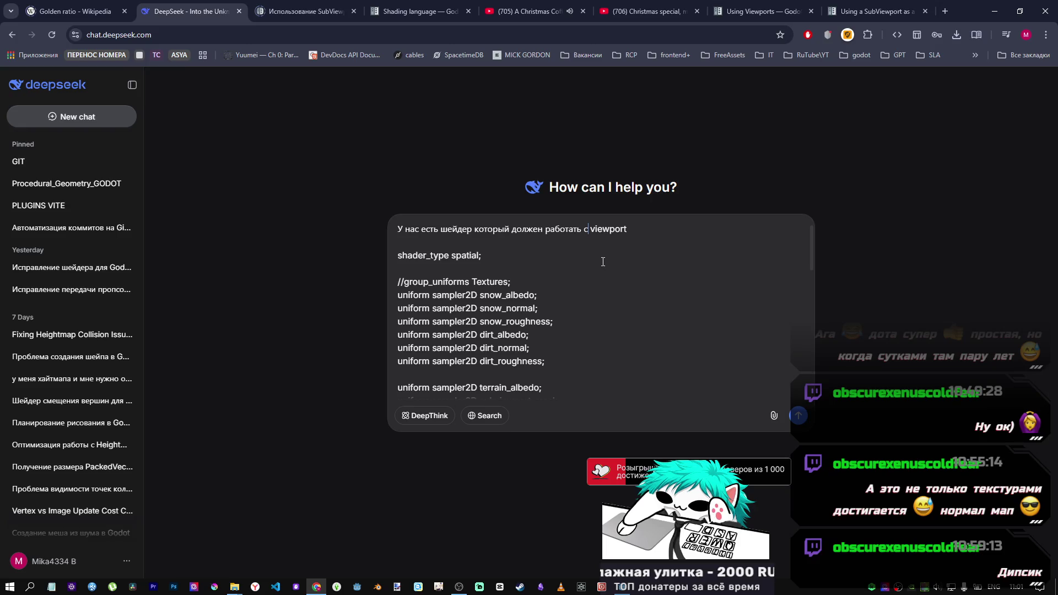
text(sub)
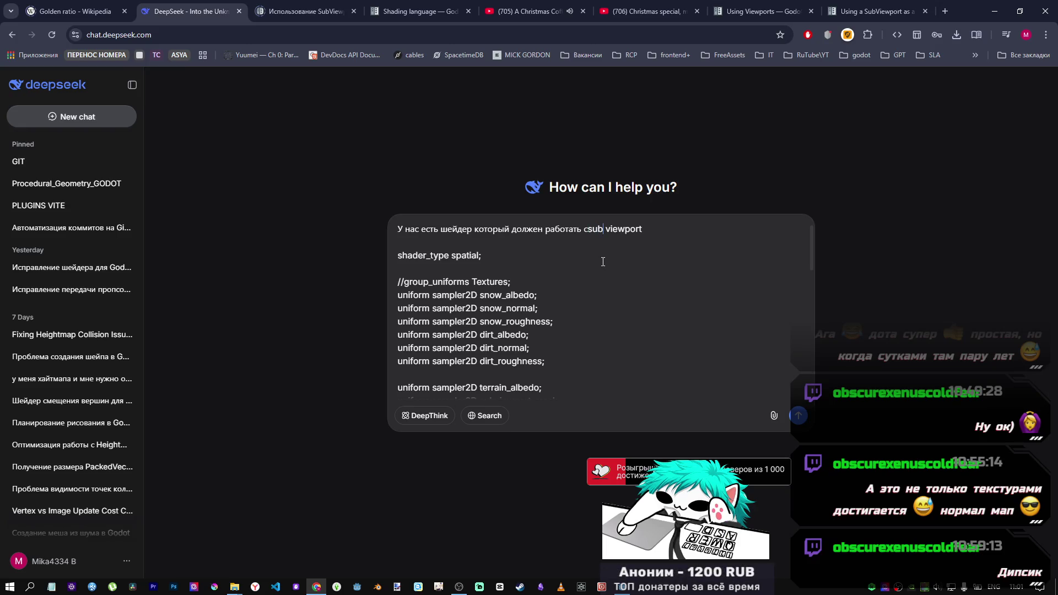
key(BackSpace)
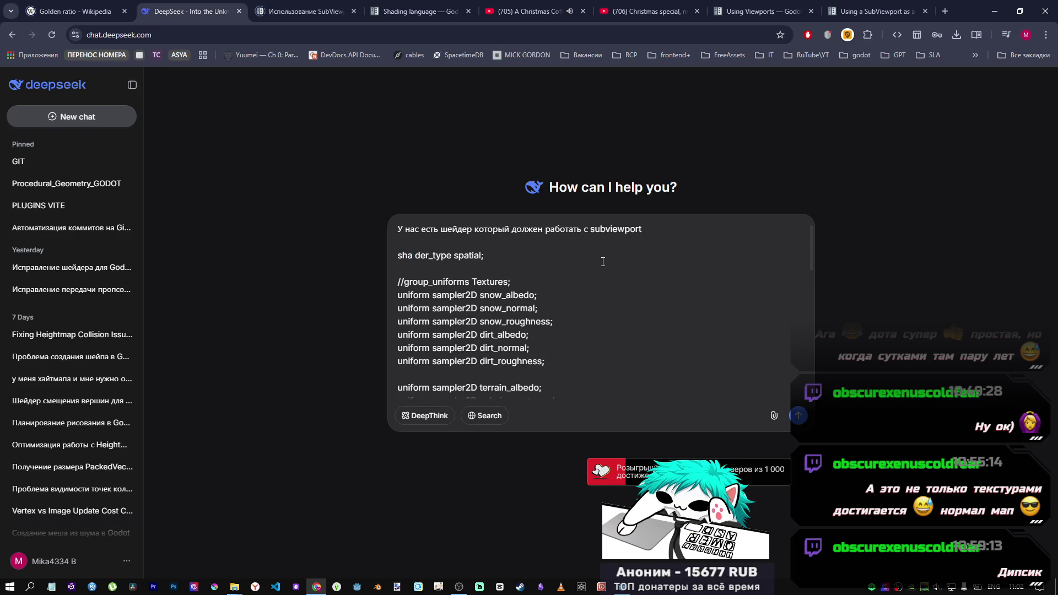
key(BackSpace)
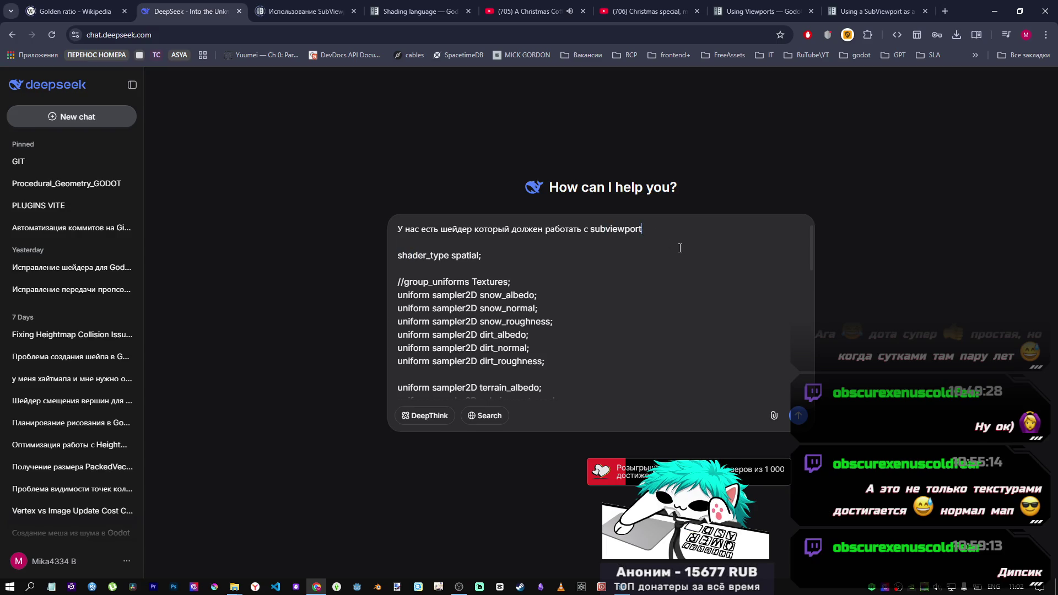
text( в годот)
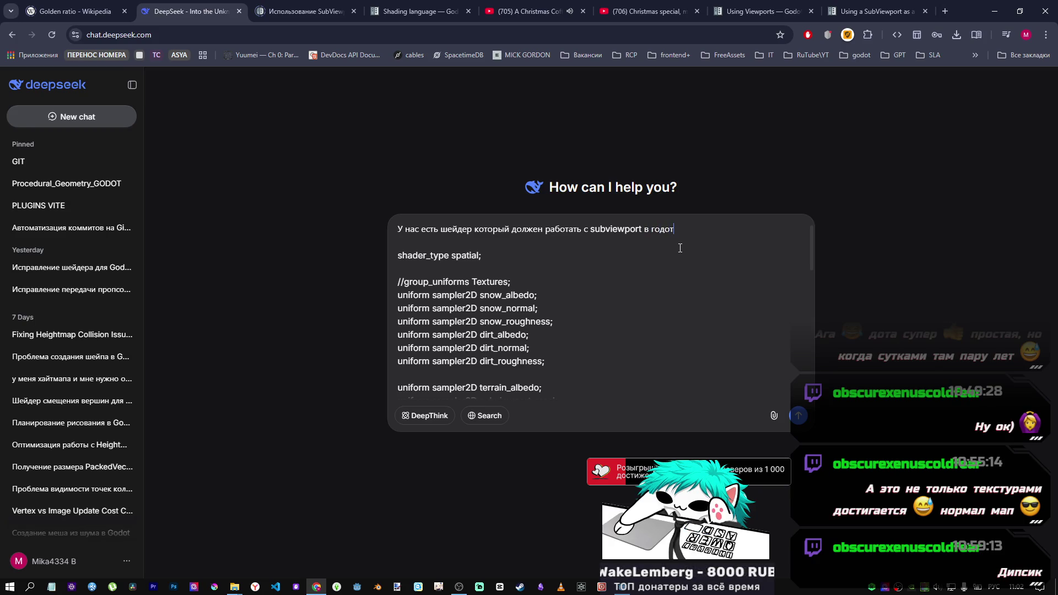
text( 4.5)
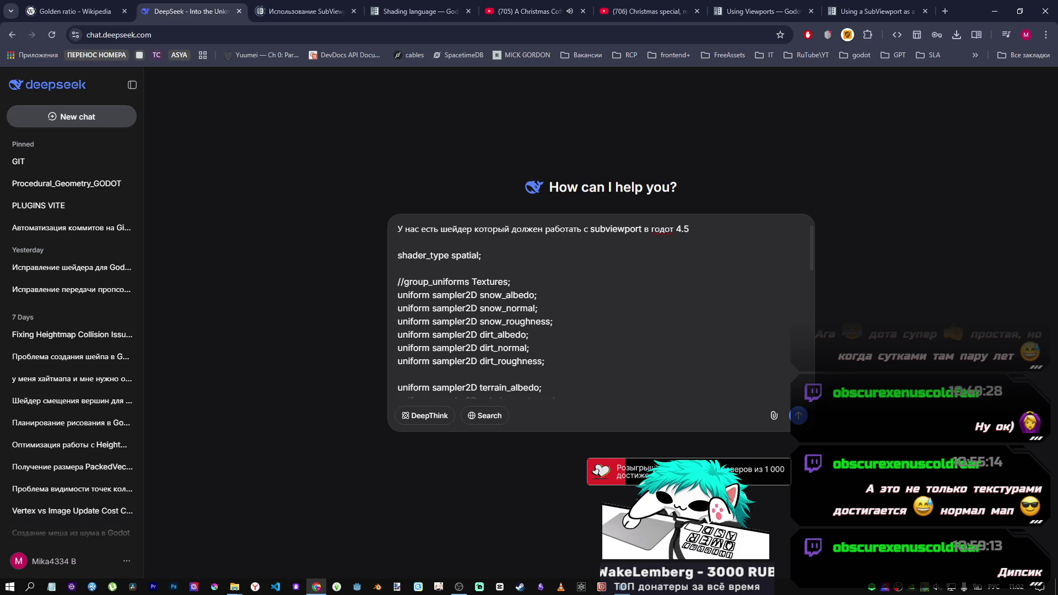
click(625, 588)
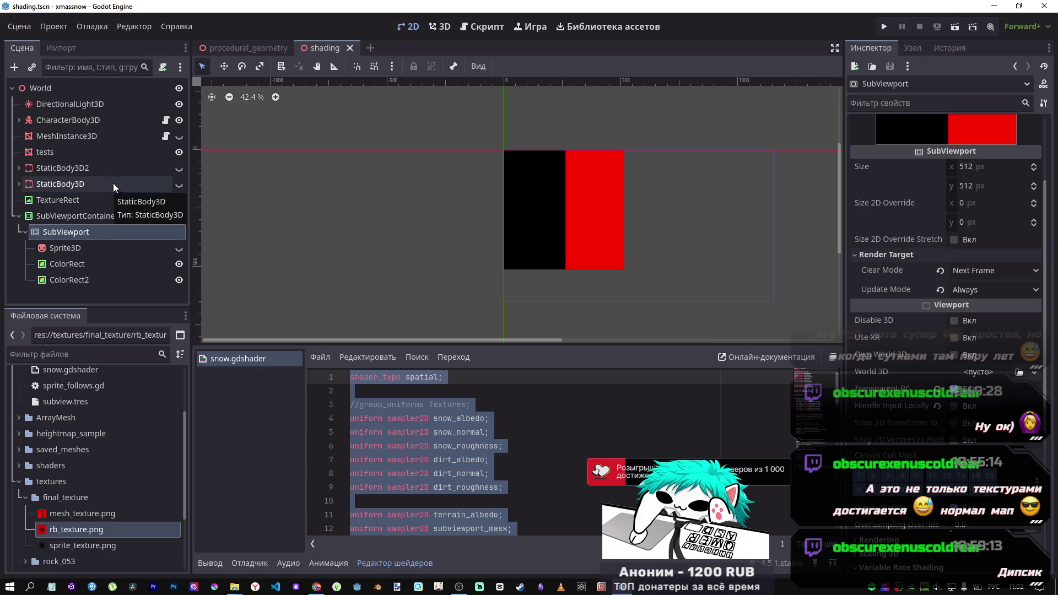
Set the SubViewport's Clear Mode to Always and inspect the terrain's Subviewport Mask texture
click(941, 271)
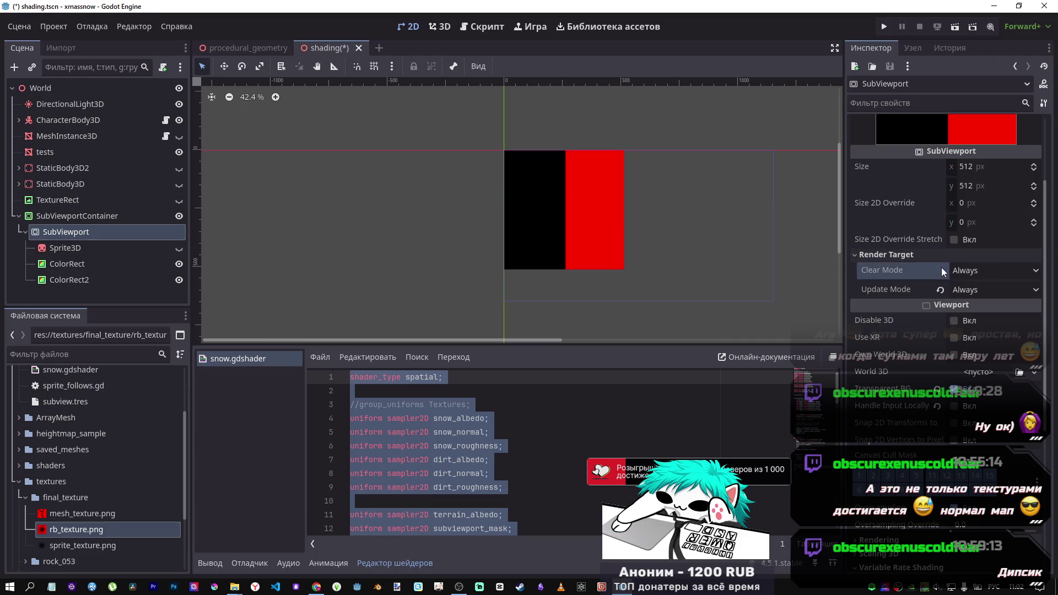
click(436, 28)
click(43, 155)
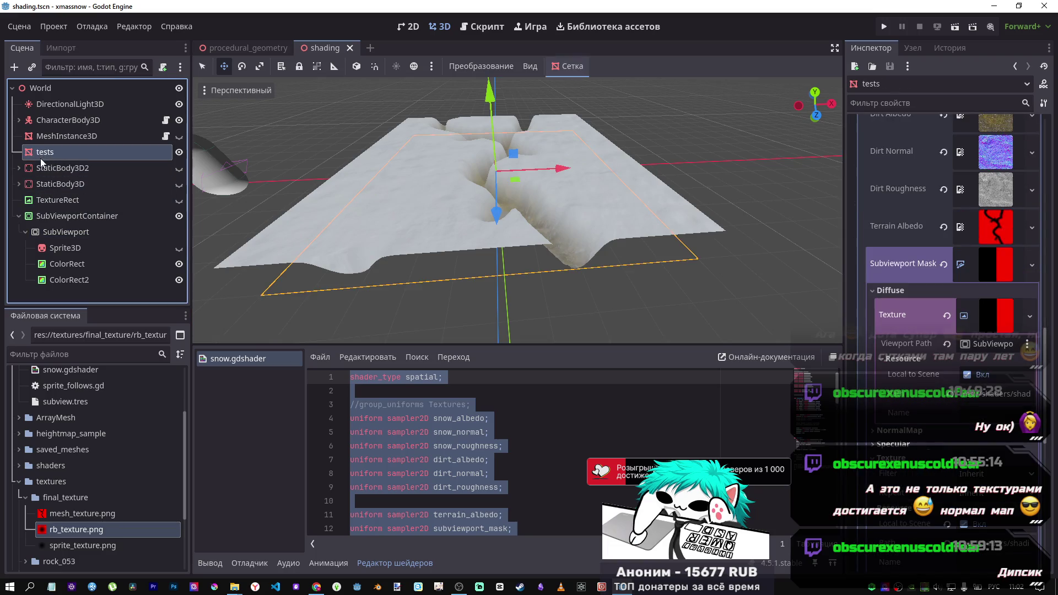
click(44, 139)
click(44, 153)
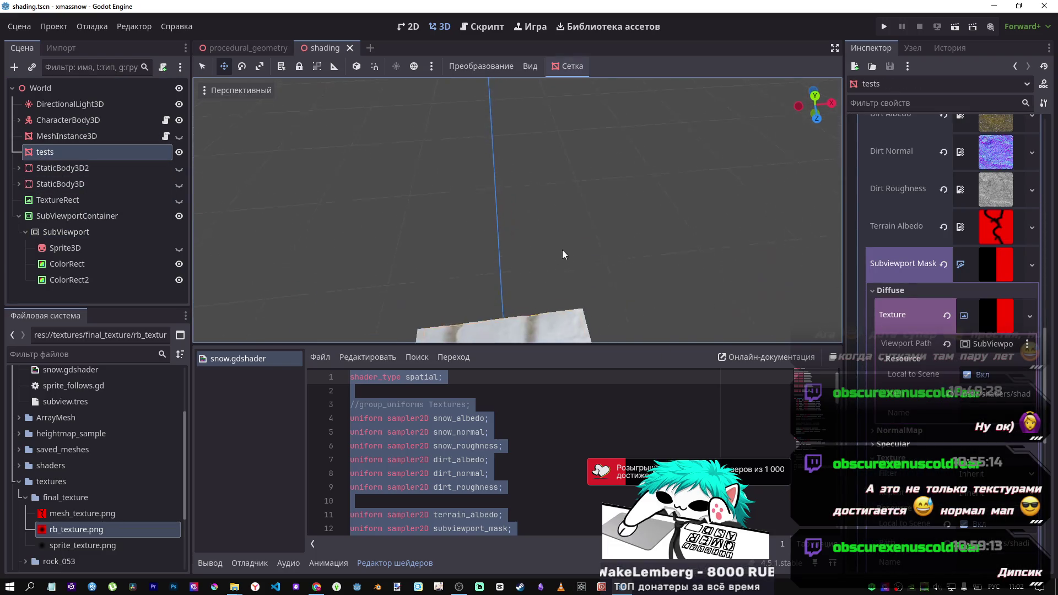
click(991, 280)
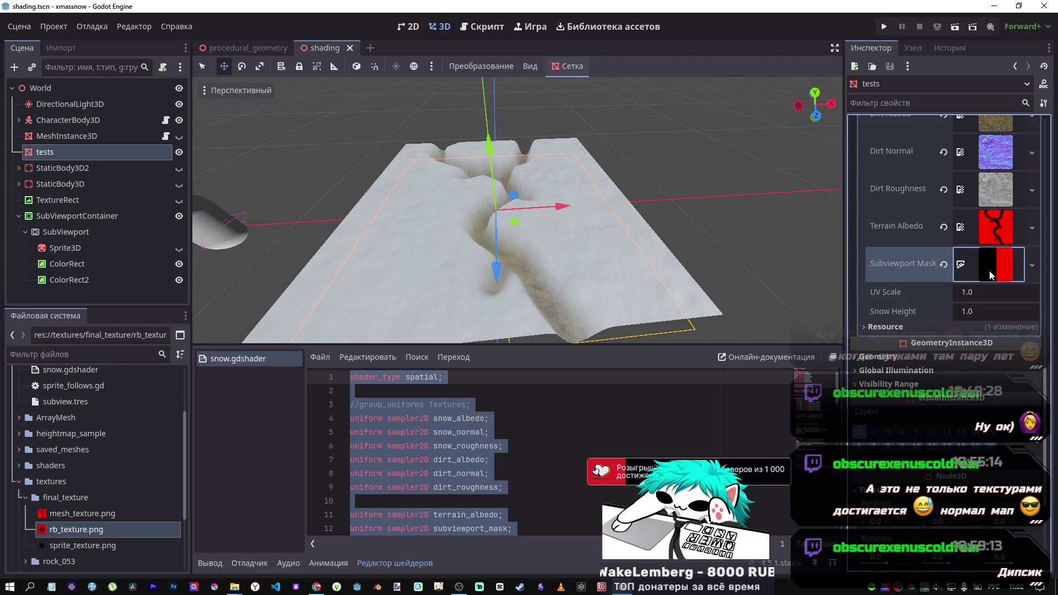
click(993, 269)
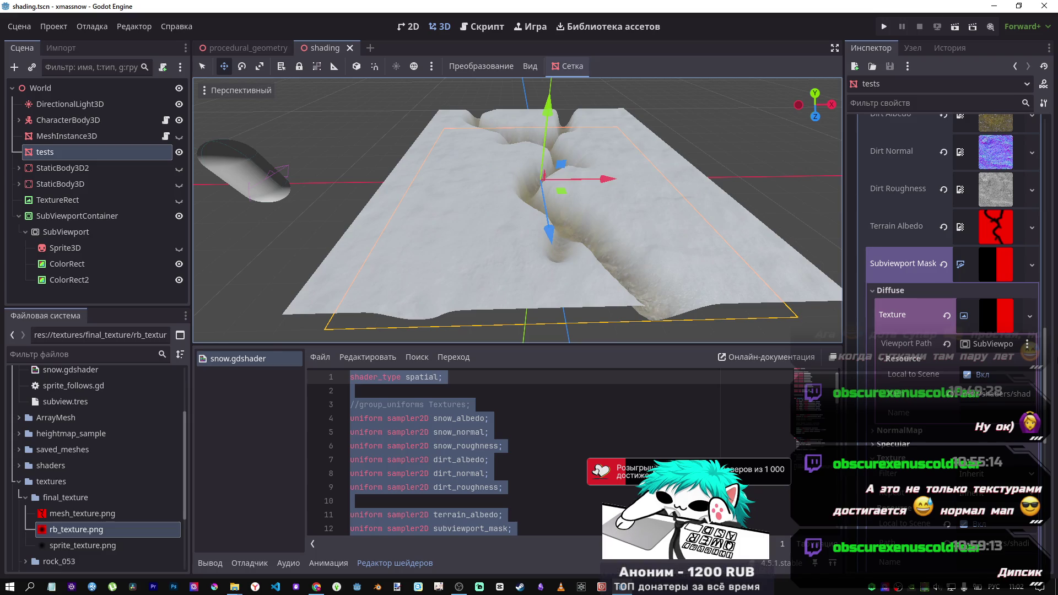
click(988, 318)
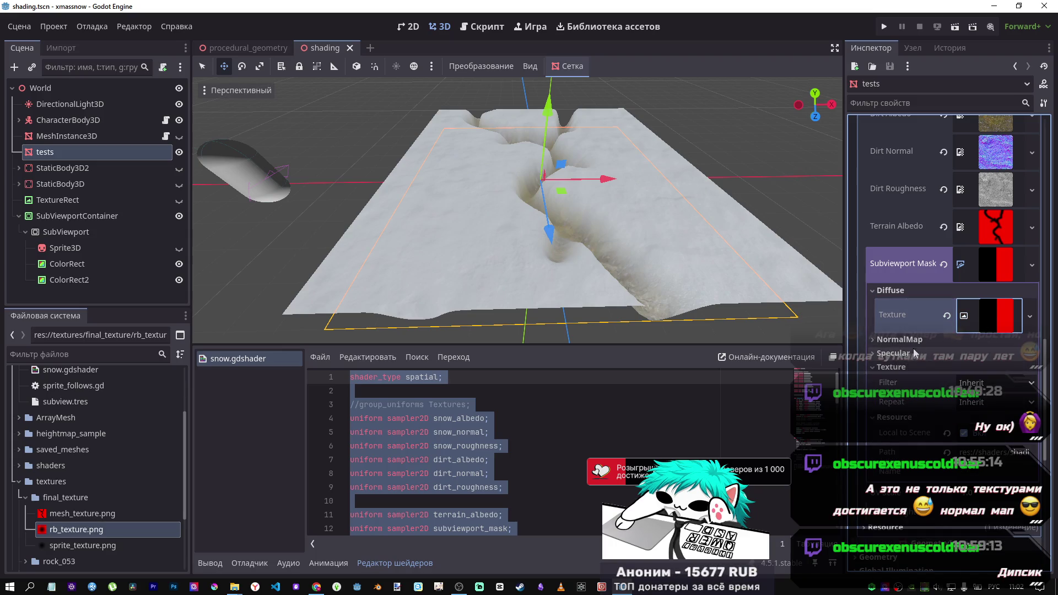
Try Nearest filter and Disabled/Enabled repeat on the mask texture, leaving both at Inherit
click(915, 352)
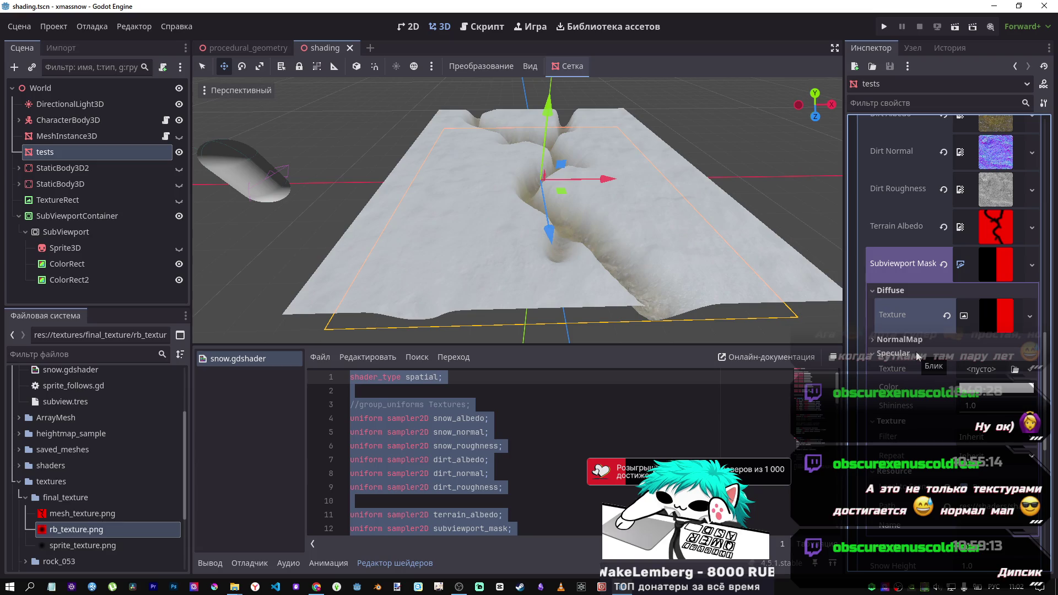
click(918, 355)
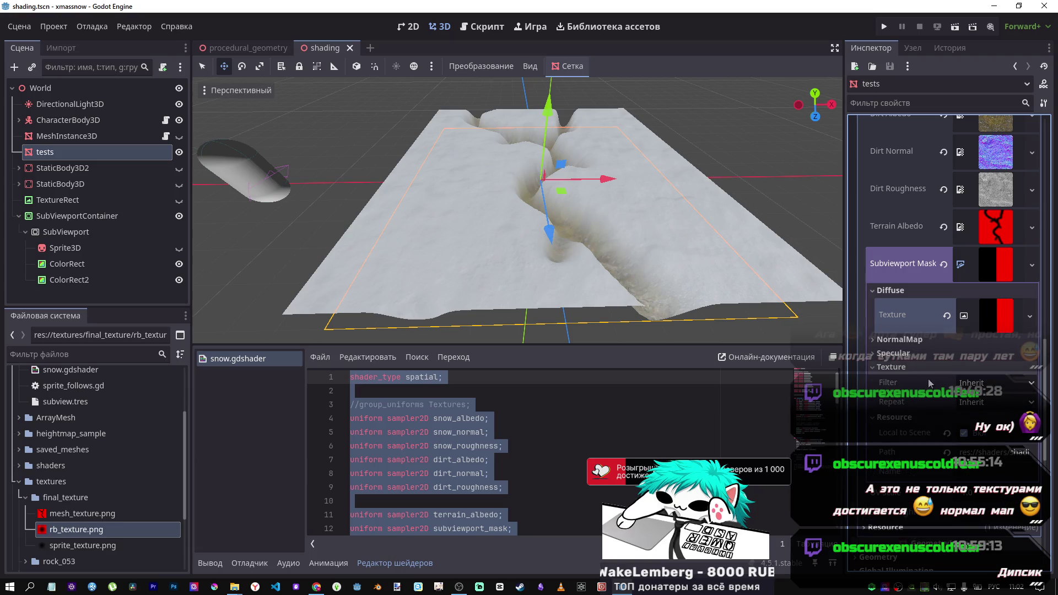
click(996, 385)
click(970, 417)
click(983, 386)
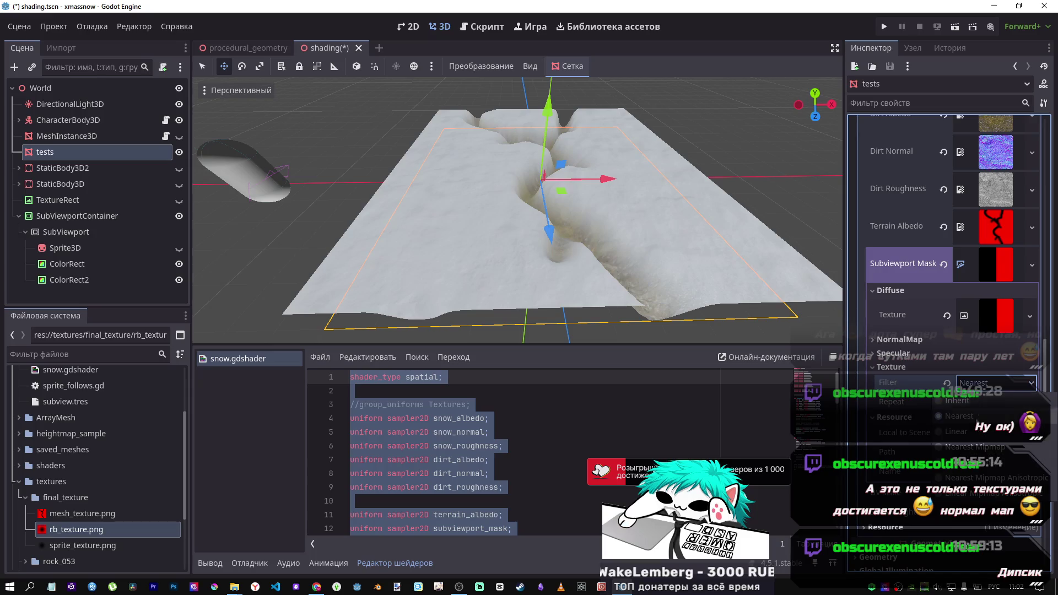
click(970, 400)
click(971, 403)
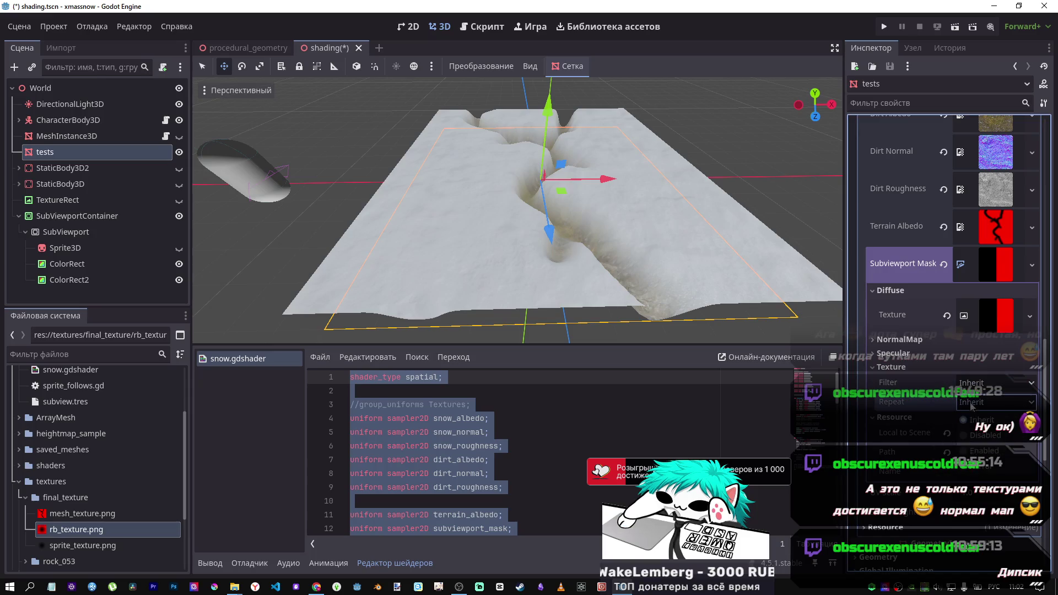
click(981, 436)
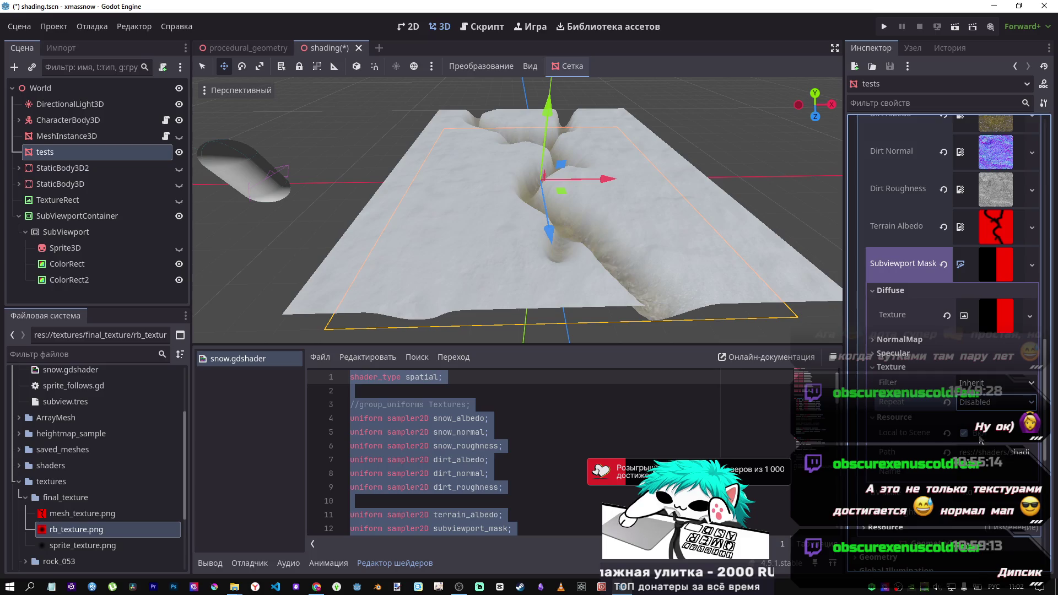
click(974, 403)
click(981, 448)
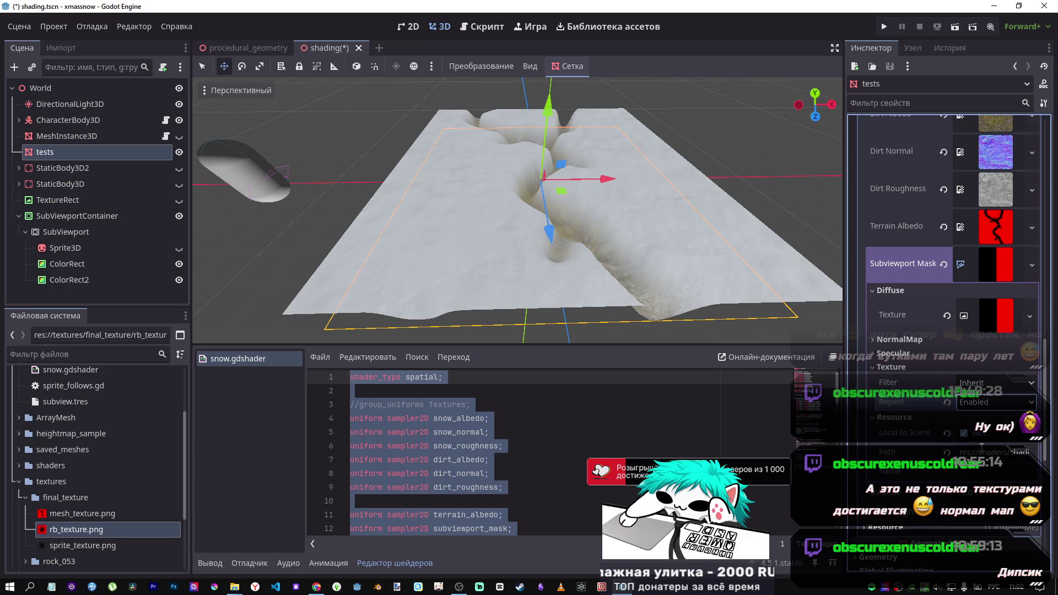
click(948, 403)
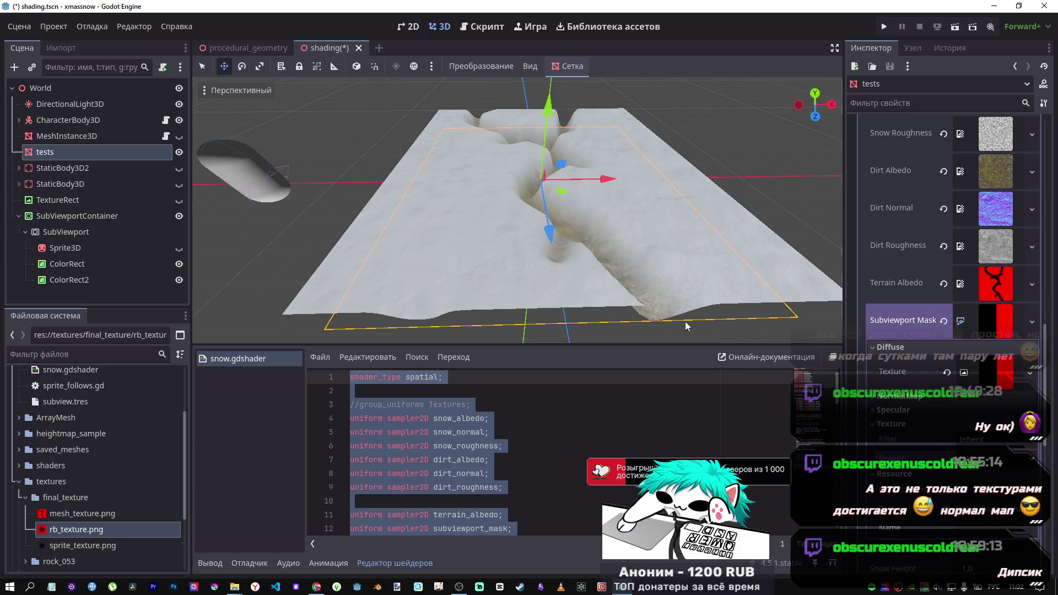
key(alt+Tab)
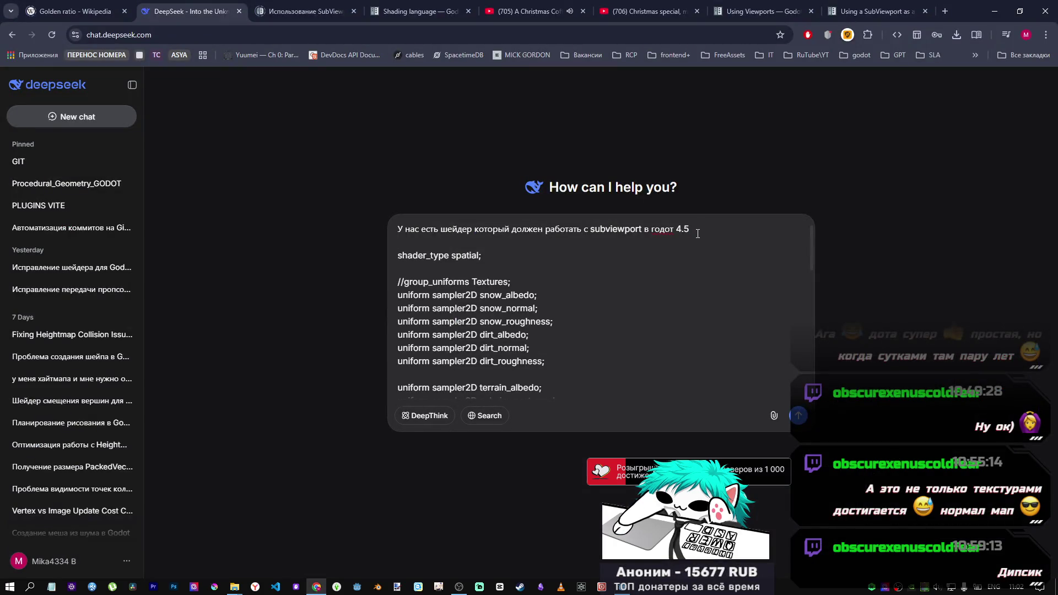
Replace the '?' with ', при добавлении Subviewport в shaderparameters' in the DeepSeek question
key(BackSpace)
key(alt+shift)
text(,)
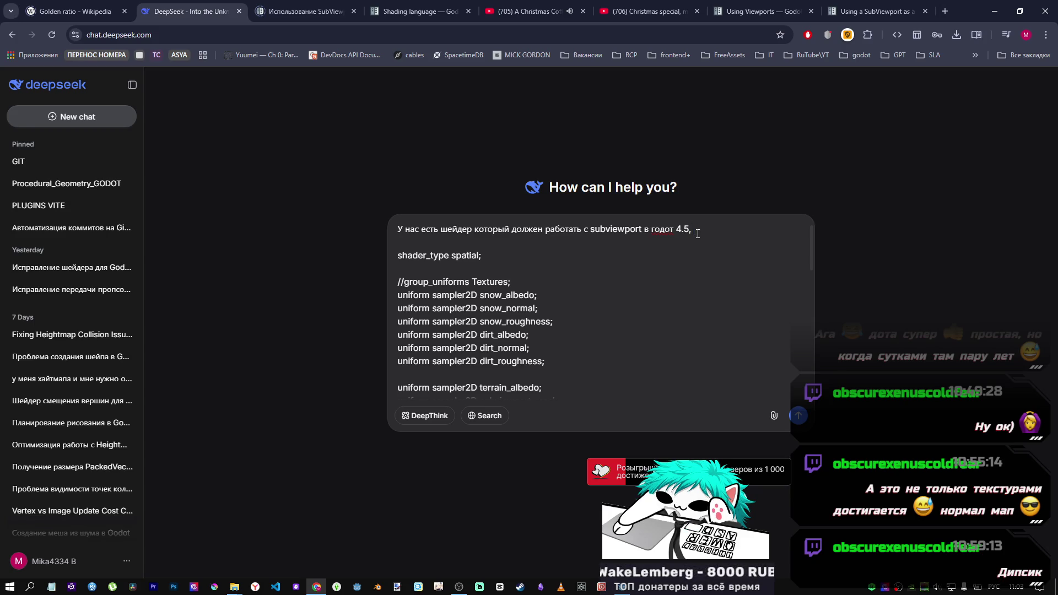
text( при добавлении)
key(alt+shift)
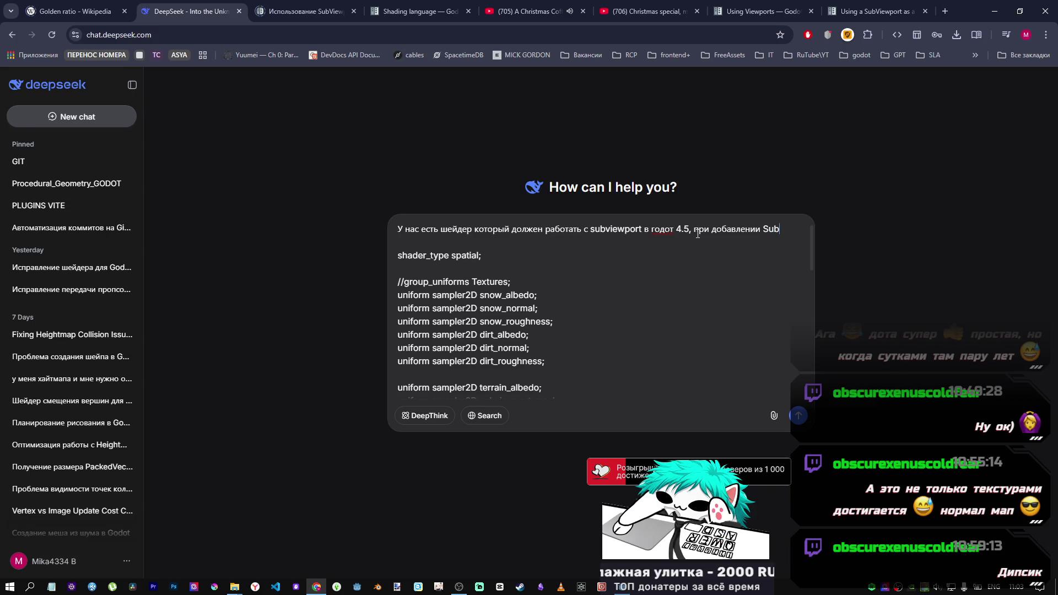
text(iewp)
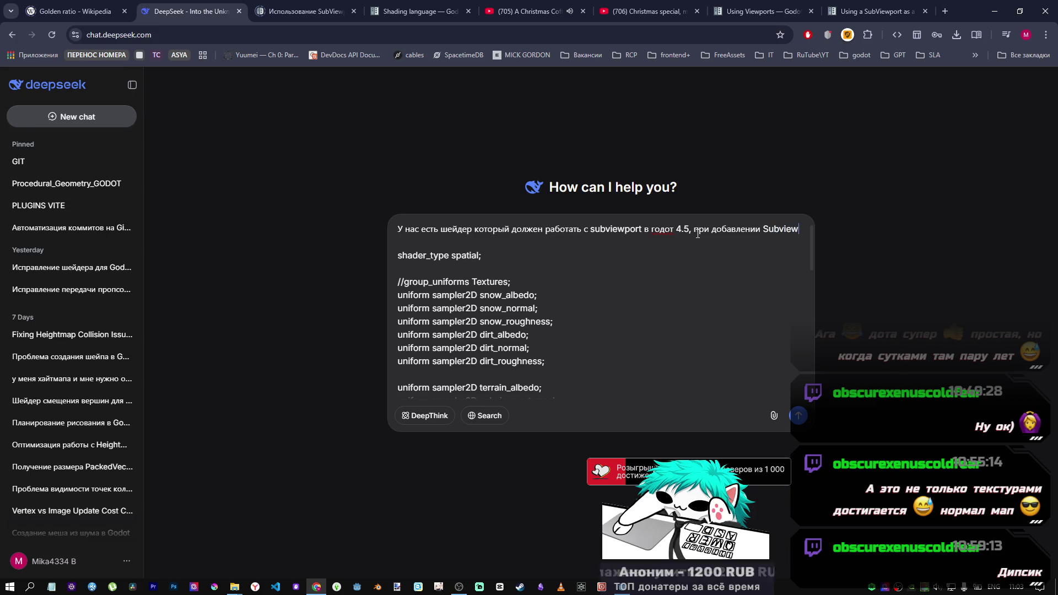
text(ort)
key(alt+shift)
text( в)
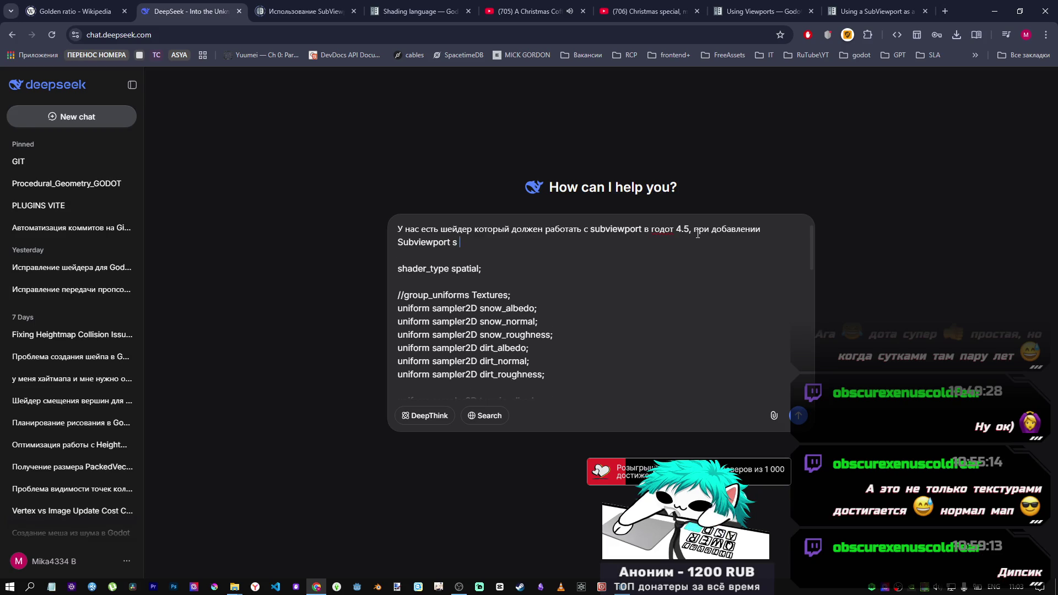
key(alt+shift)
text(sha)
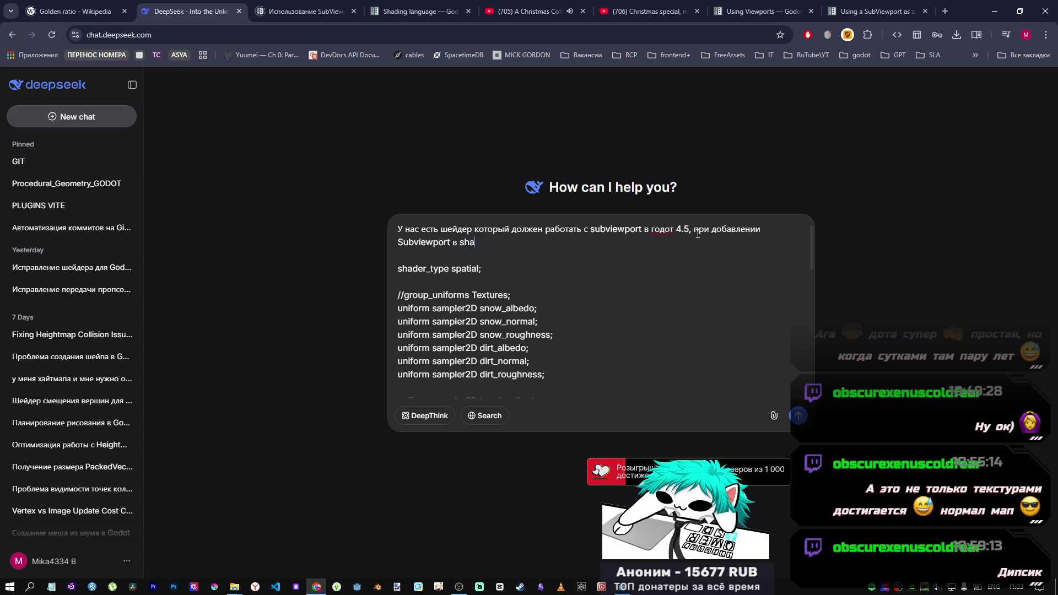
text(derpa)
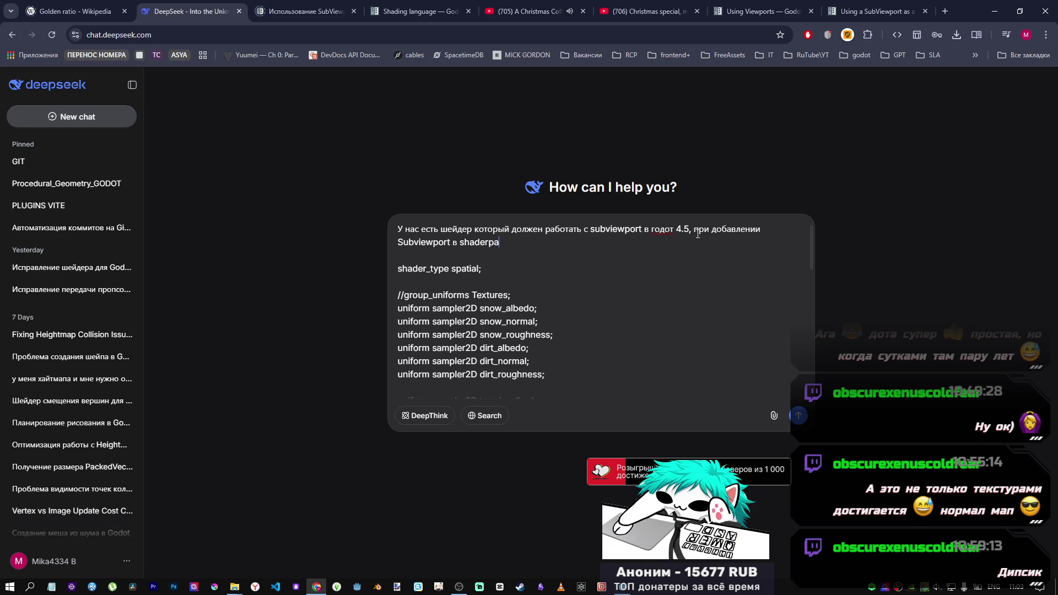
text(rametres)
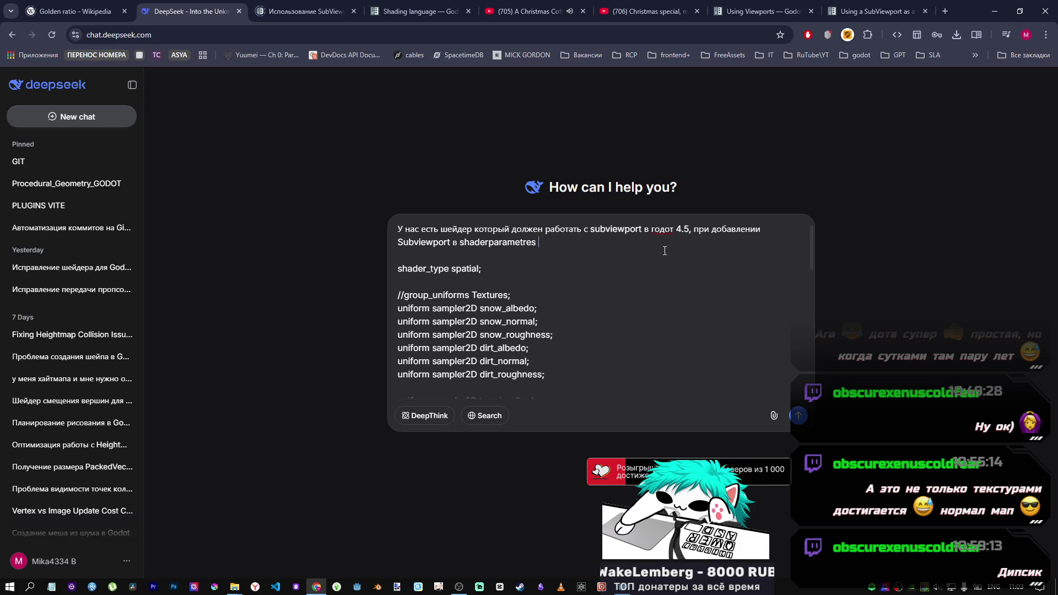
key(alt+Tab)
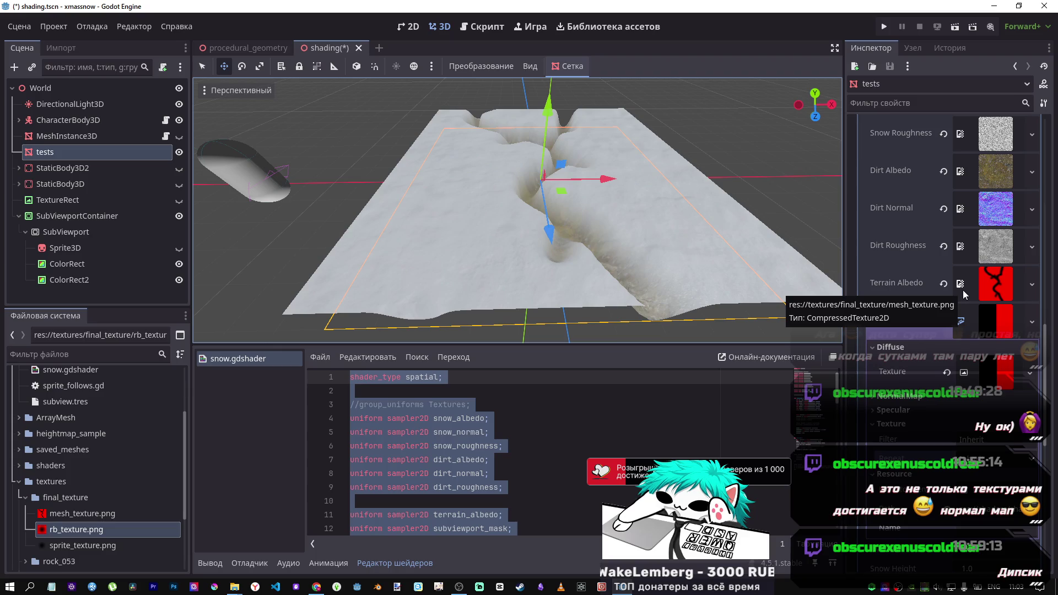
Scroll the Inspector's Shader Parameters down to Subviewport Mask while switching between Godot and DeepSeek
scroll(964, 290, up, 5)
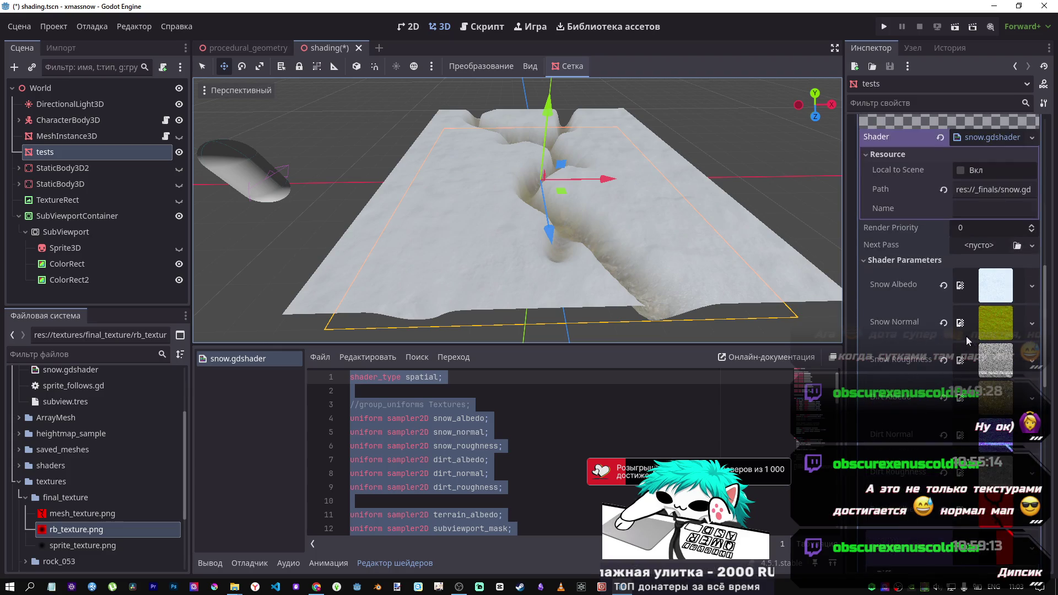
scroll(918, 278, down, 3)
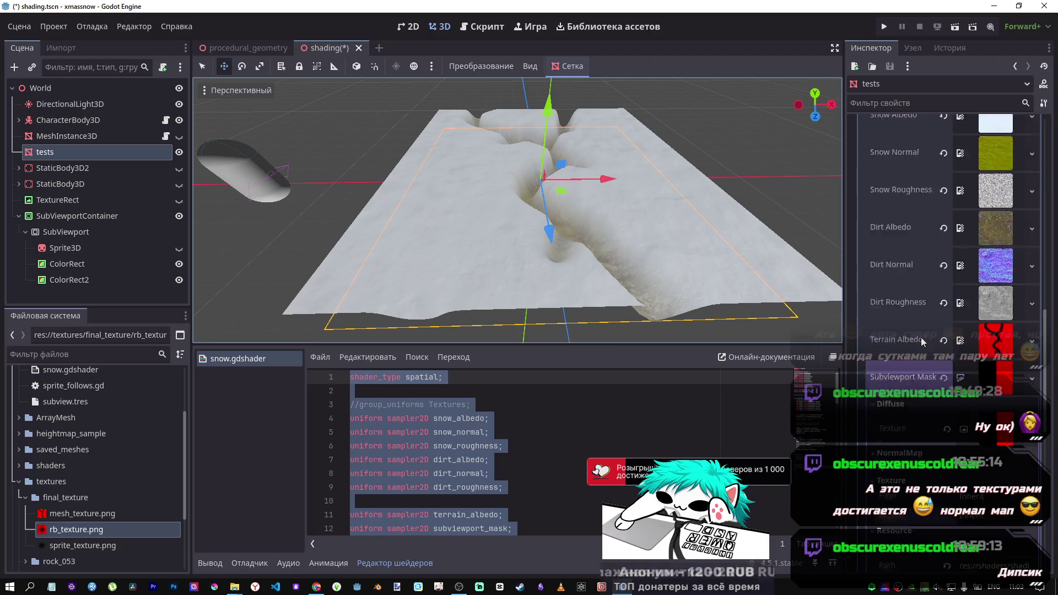
key(alt+Tab)
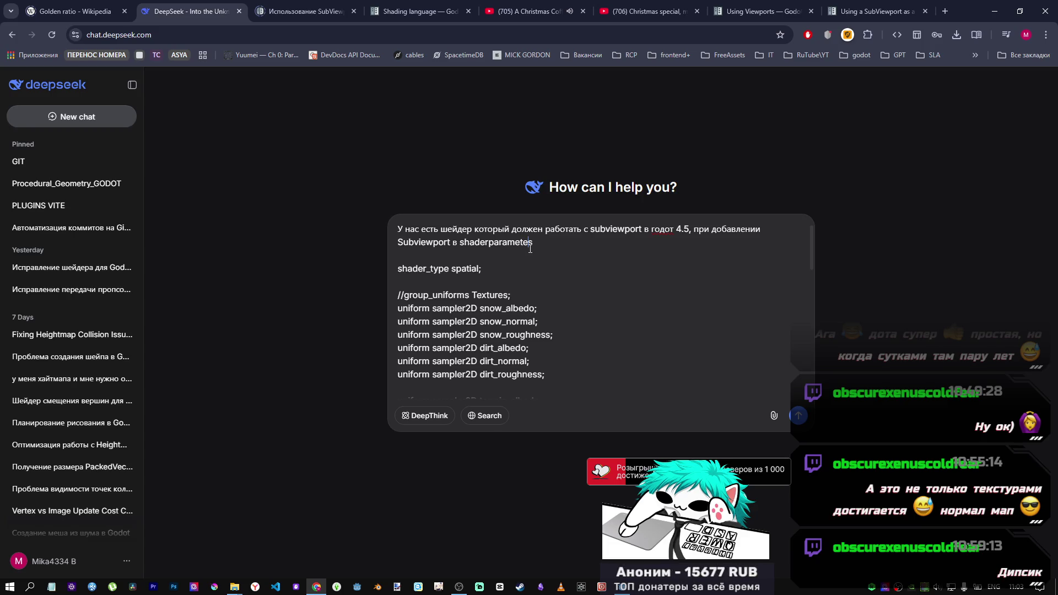
key(alt+Tab)
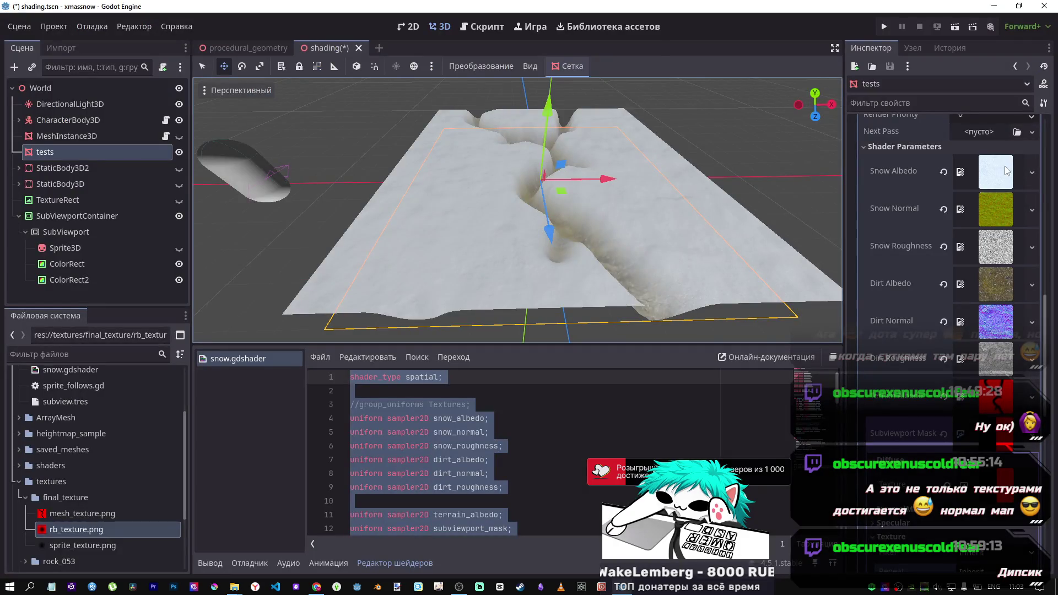
key(alt+Tab)
key(alt+Tab)
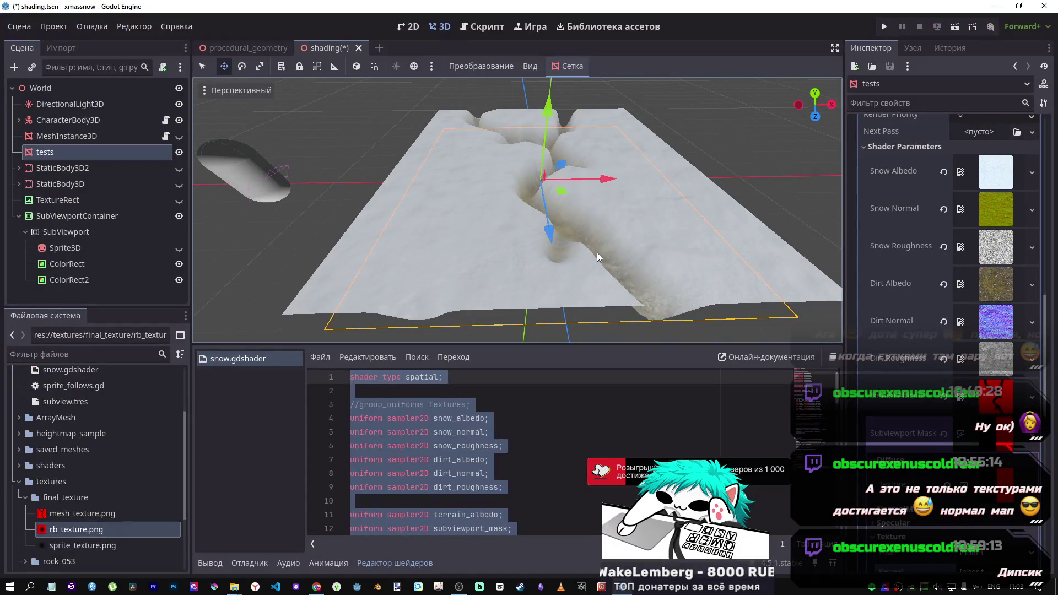
key(alt+Tab)
key(alt+Tab)
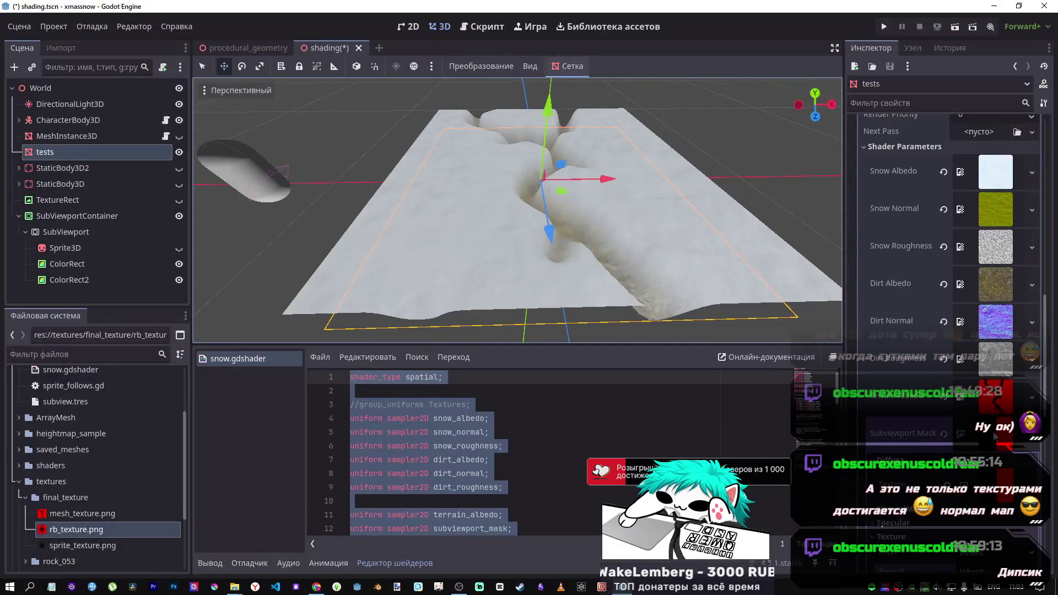
scroll(973, 447, down, 3)
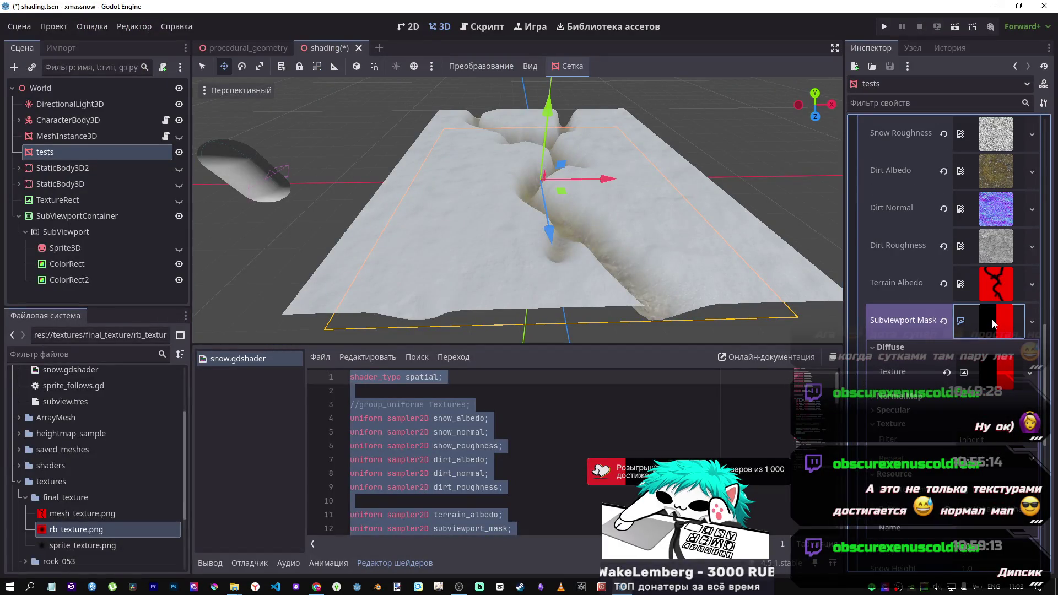
key(alt+Tab)
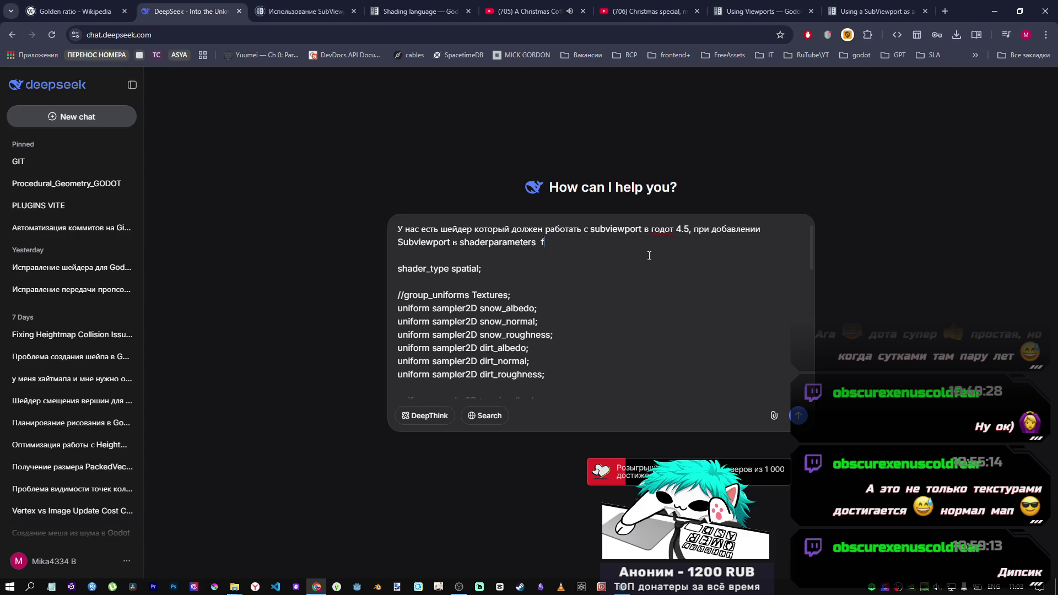
Add that, more precisely, a Canvas Item was created and our Subviewport added to it
key(alt+shift)
text(а точнее доб)
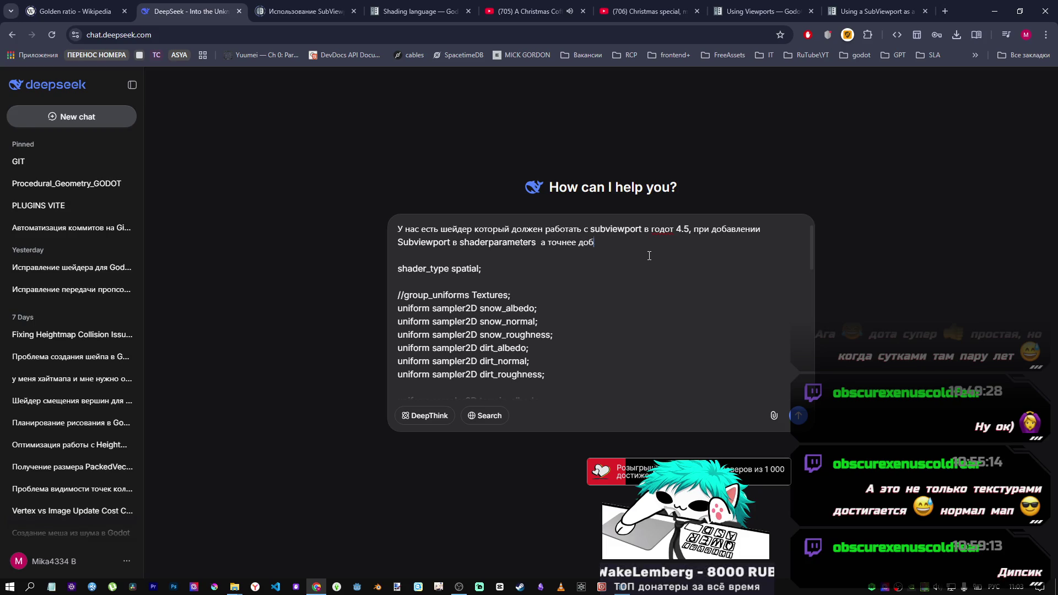
text(авили Can)
text(vas Ite)
text(m)
key(alt+shift)
text(и в не)
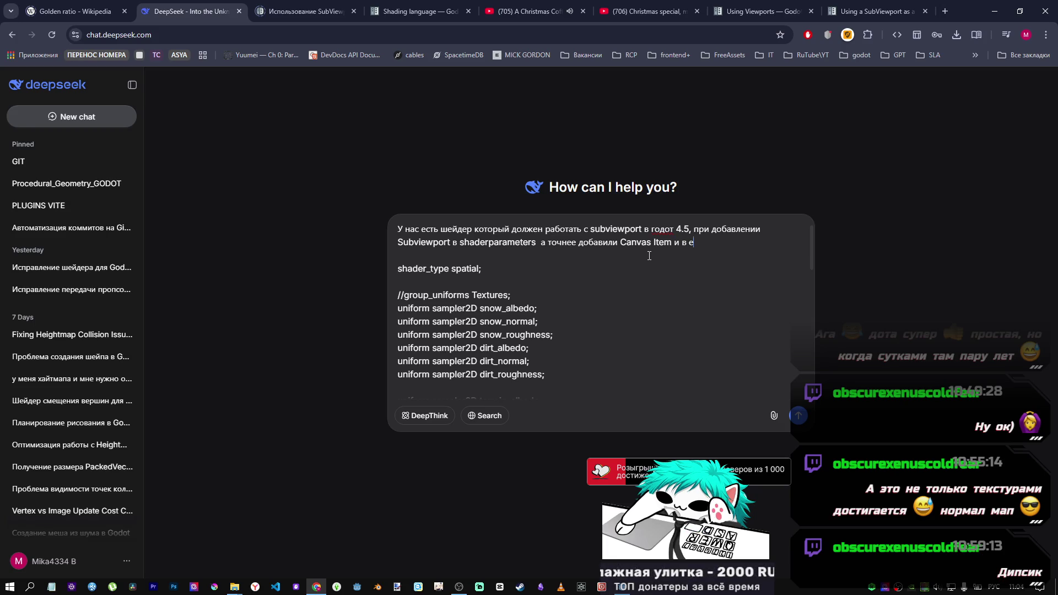
text(о добавили наш )
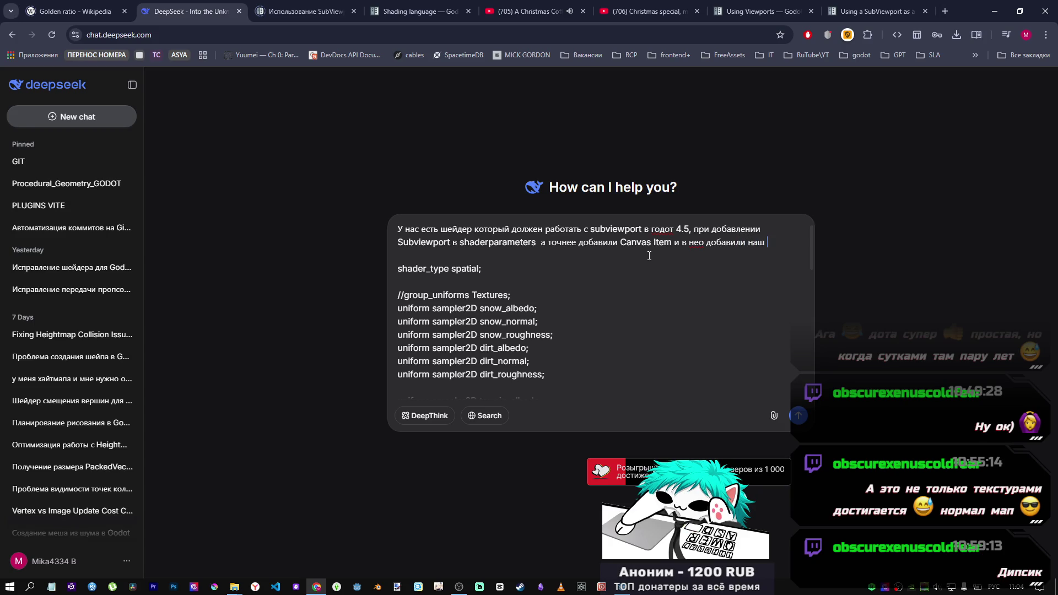
text(Subv)
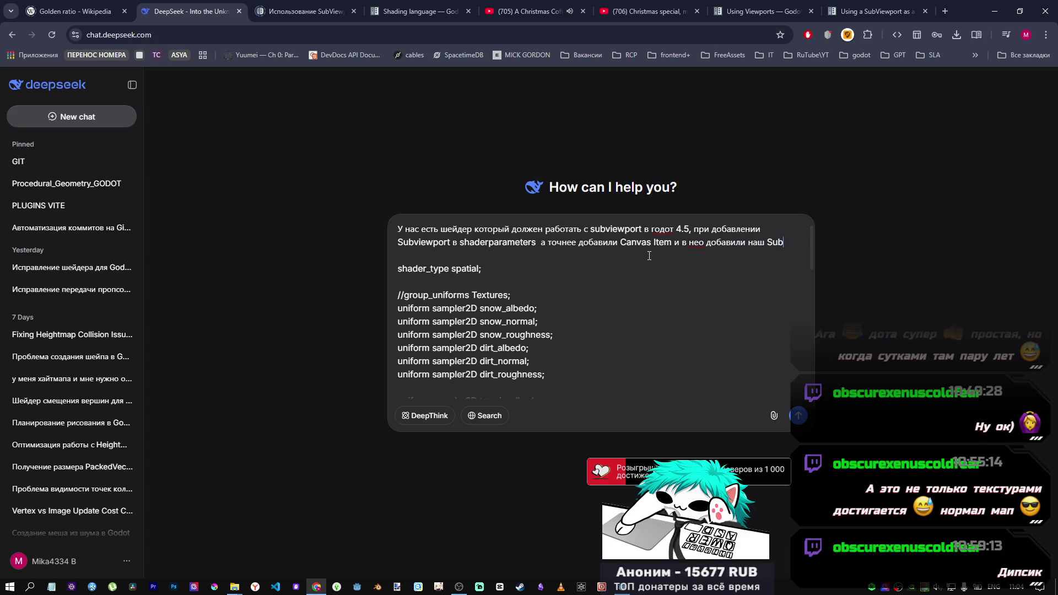
text(iewport)
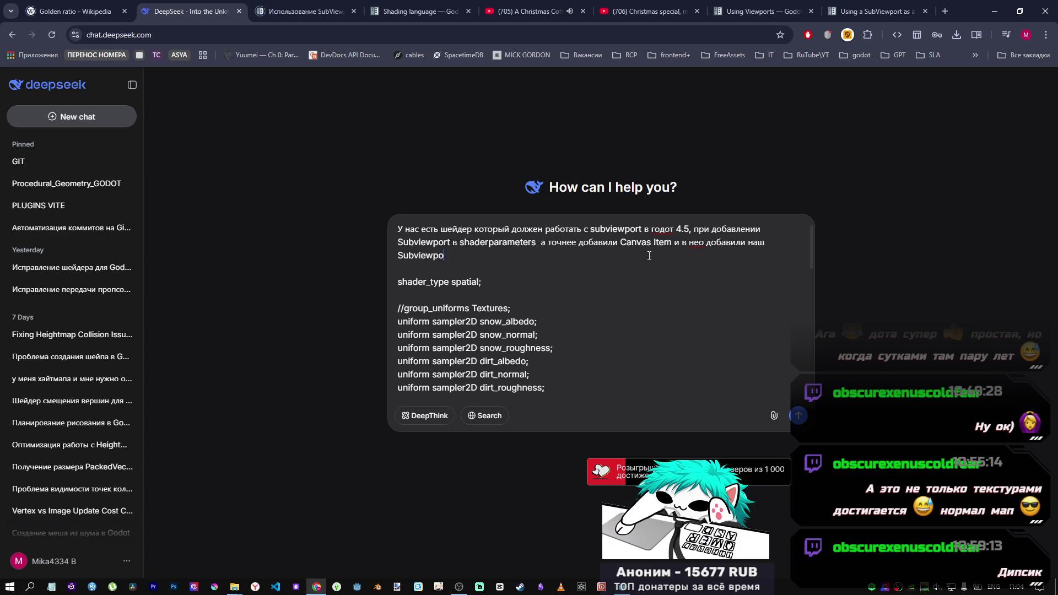
text(,)
key(alt+shift)
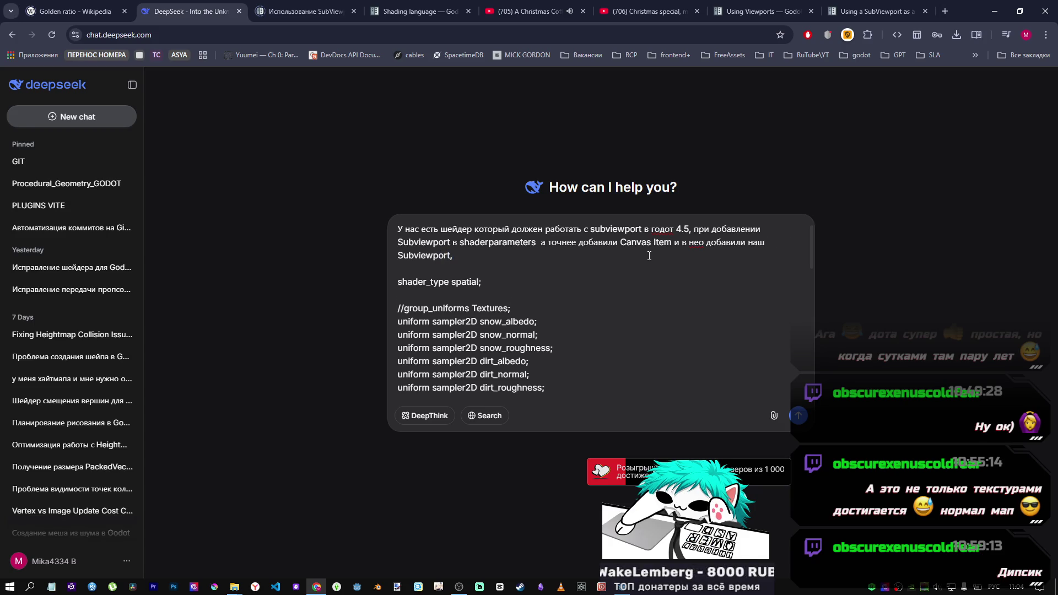
Fix the typo, add that everything works without the canvas, and send the question
click(699, 243)
text(г)
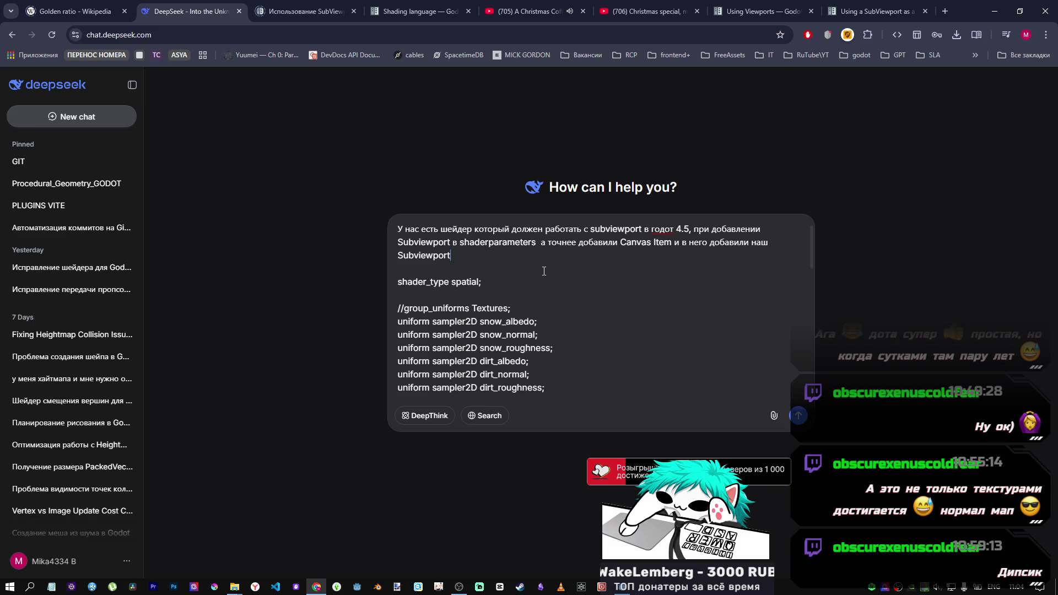
text( у)
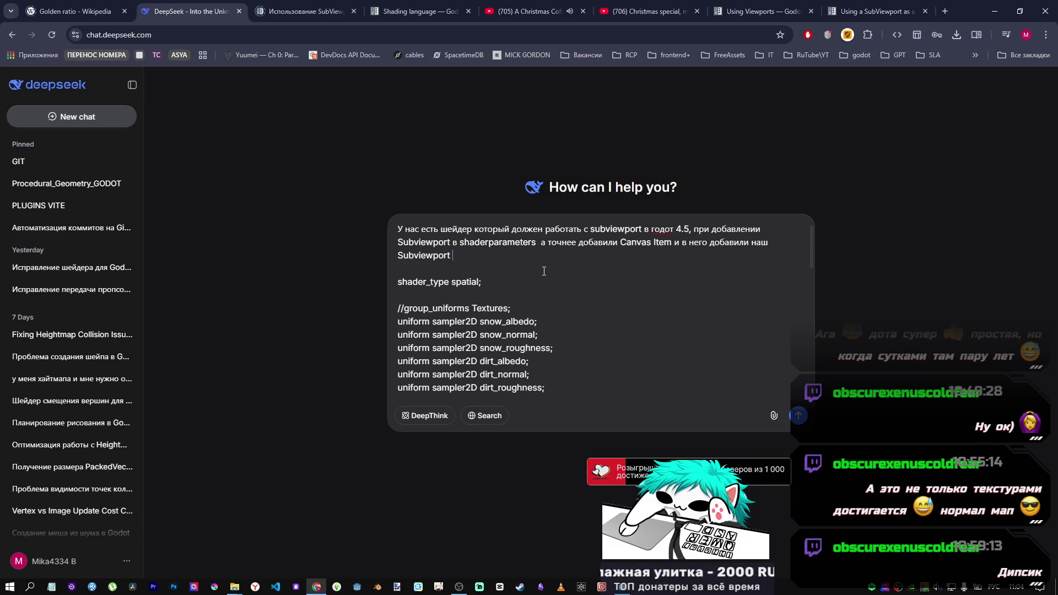
text(не рб)
text(аботает, при эт)
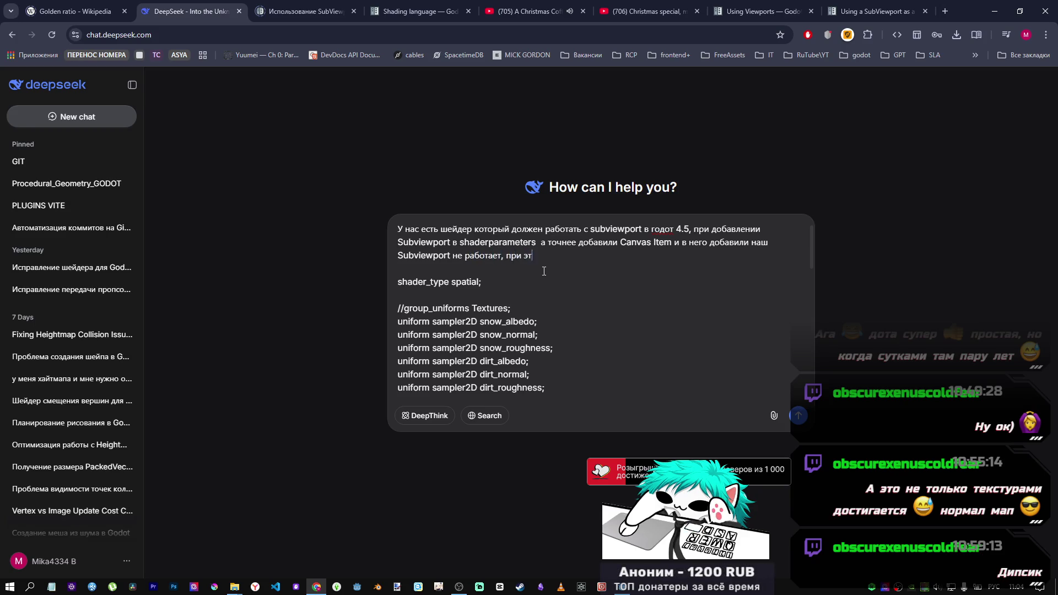
text(ом при добавле)
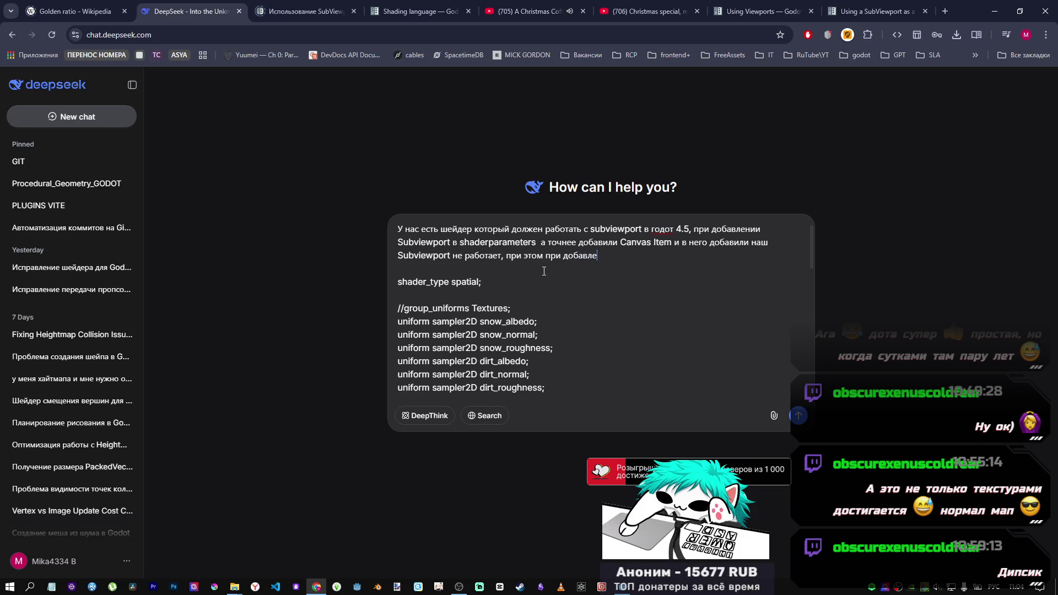
text(нии просто текст)
text(ур )
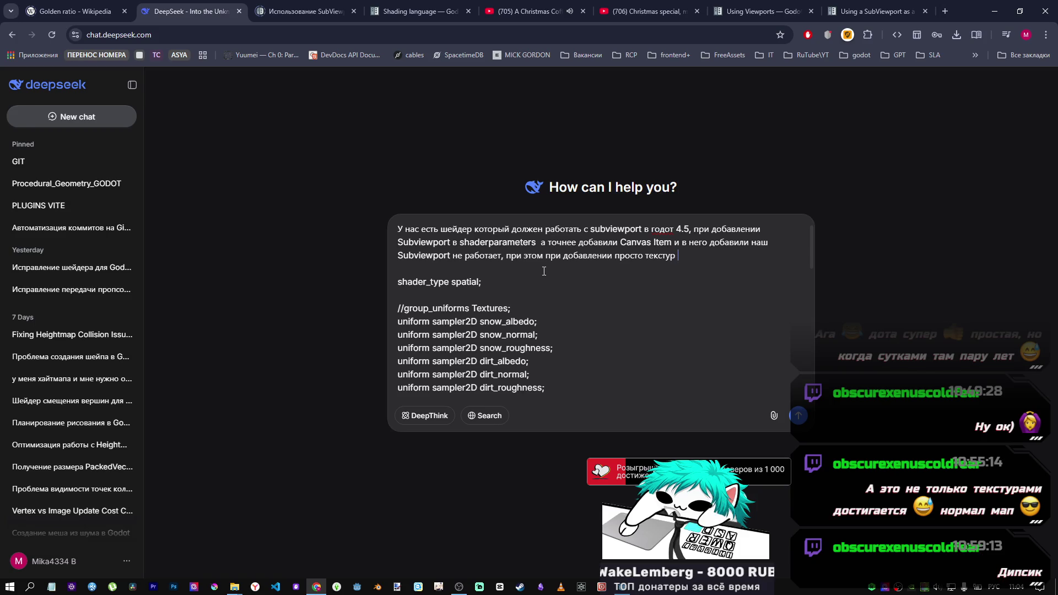
text(без испол)
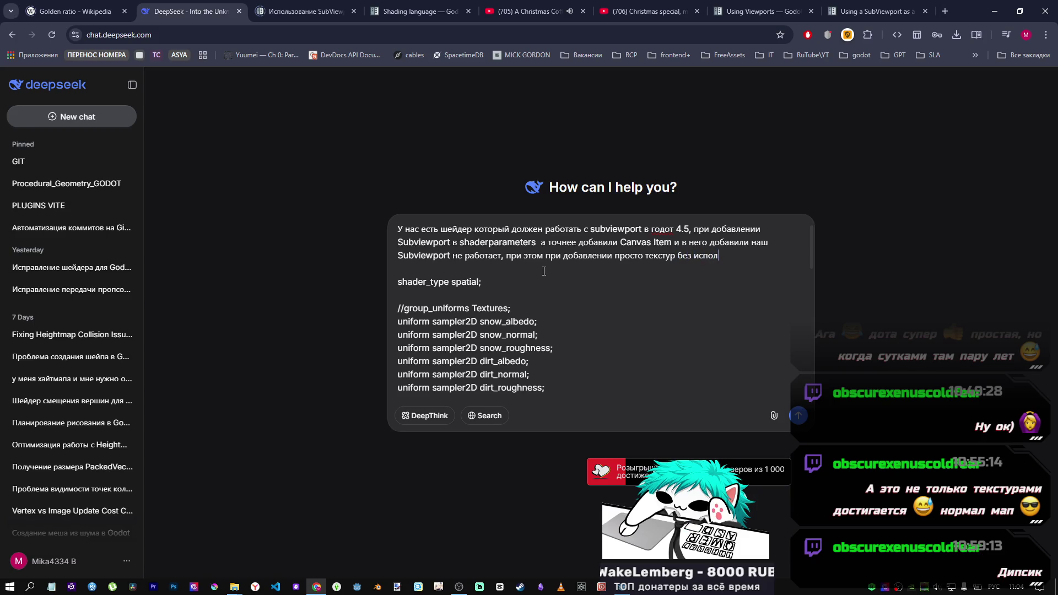
text(вания а)
key(BackSpace)
text(канваса в)
text(сё работает)
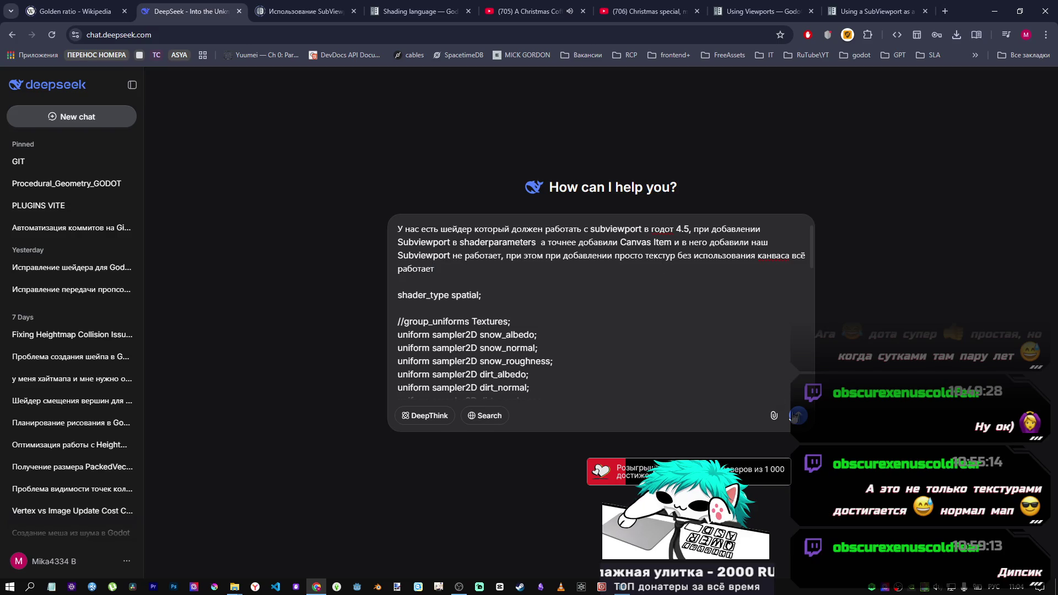
key(Return)
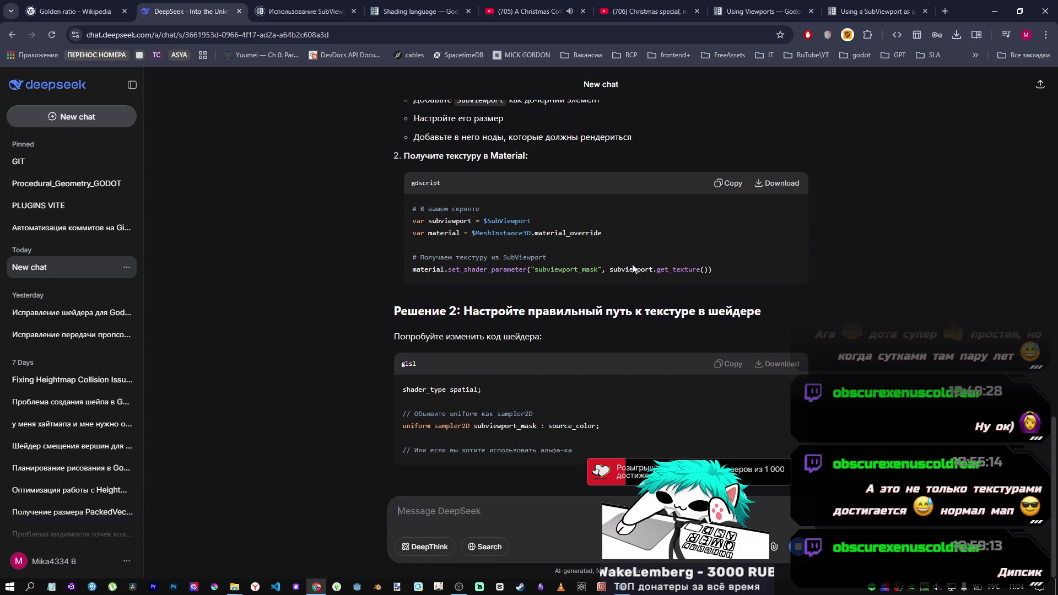
Read DeepSeek's reply and select the subviewport_mask uniform lines in its glsl code
scroll(629, 259, up, 2)
scroll(629, 259, down, 3)
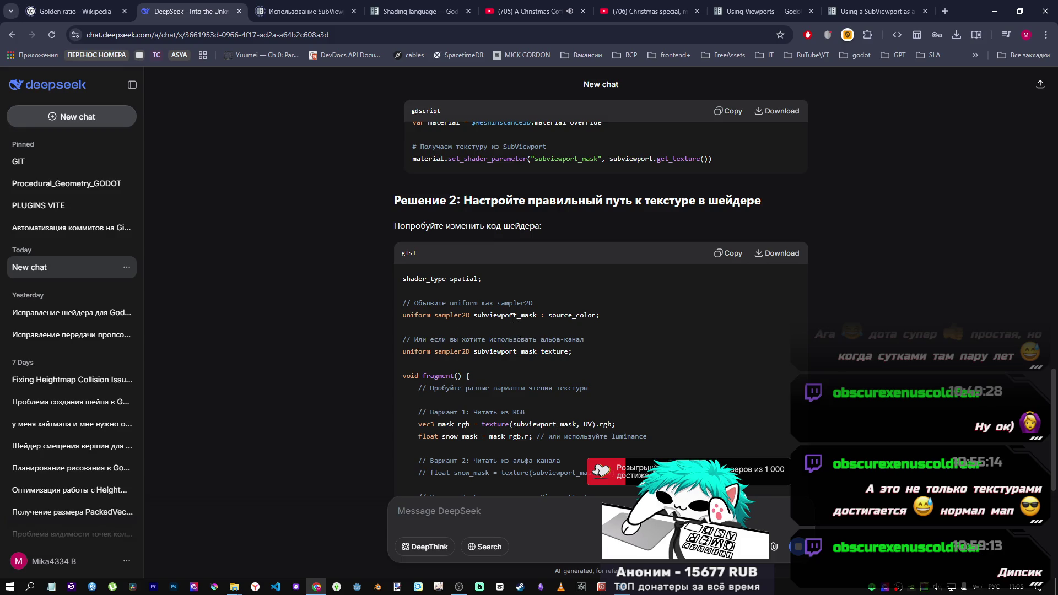
drag(602, 316, 476, 314)
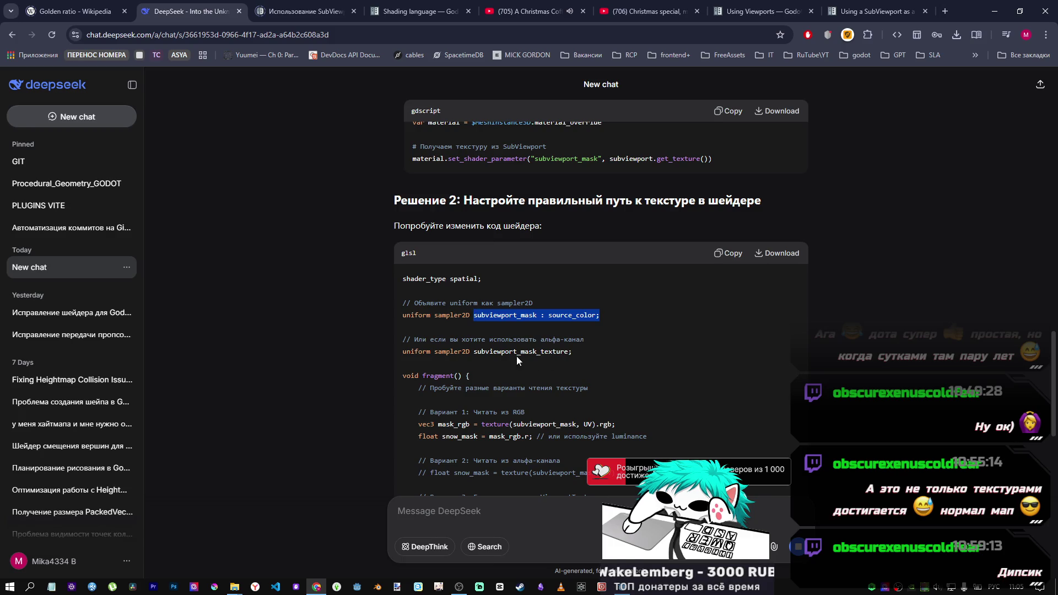
drag(574, 352, 474, 353)
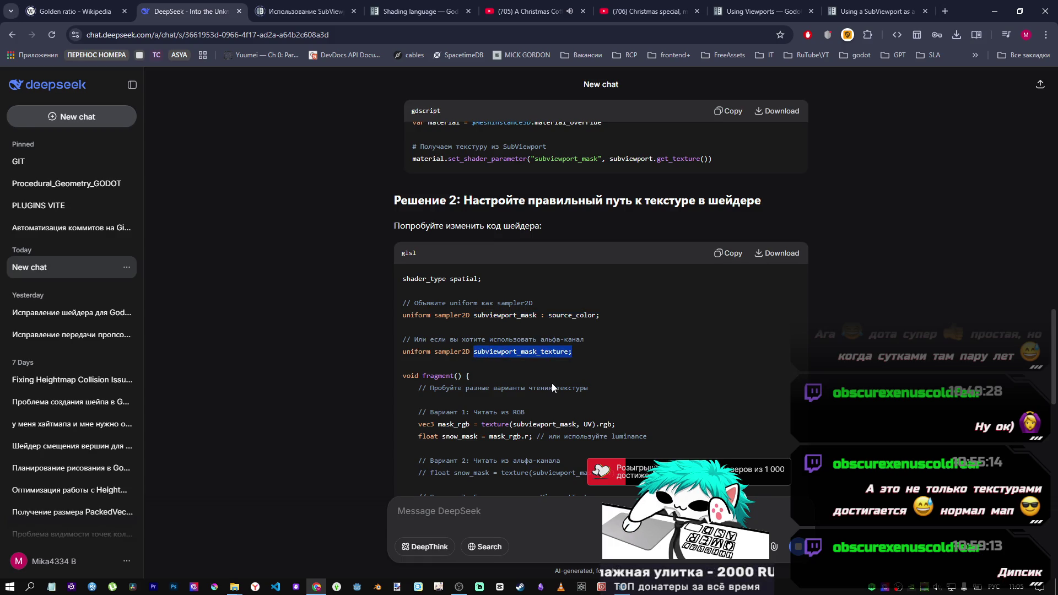
scroll(551, 376, down, 3)
scroll(551, 370, up, 1)
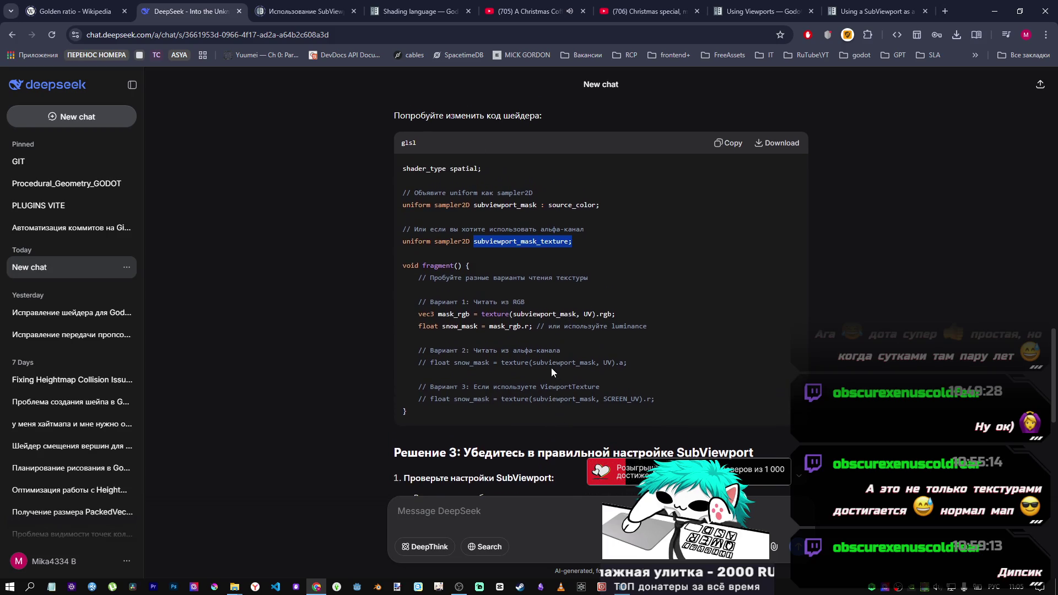
scroll(552, 369, up, 1)
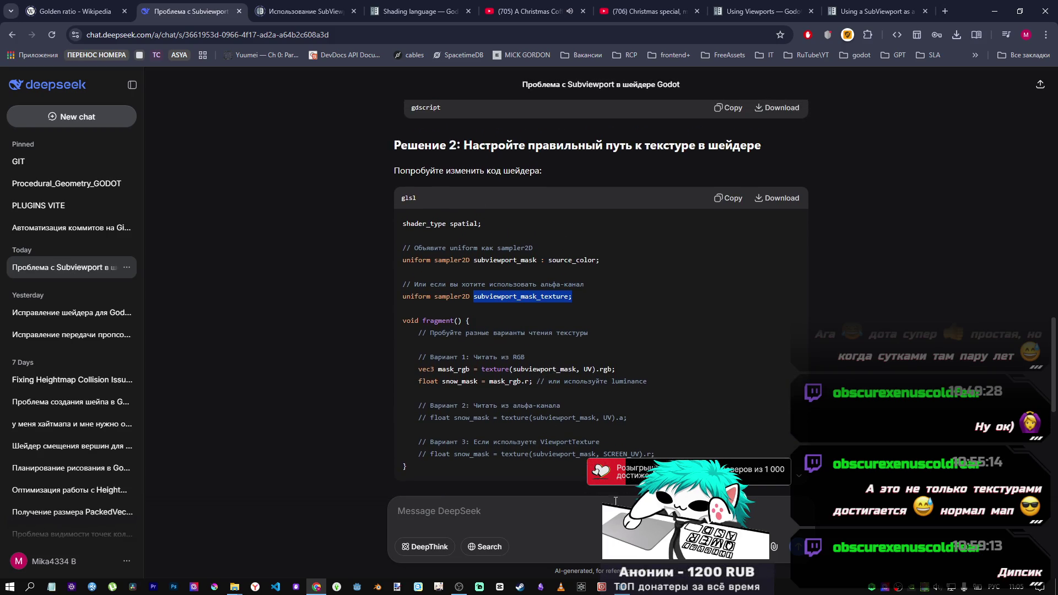
key(alt+Tab)
key(ctrl+v)
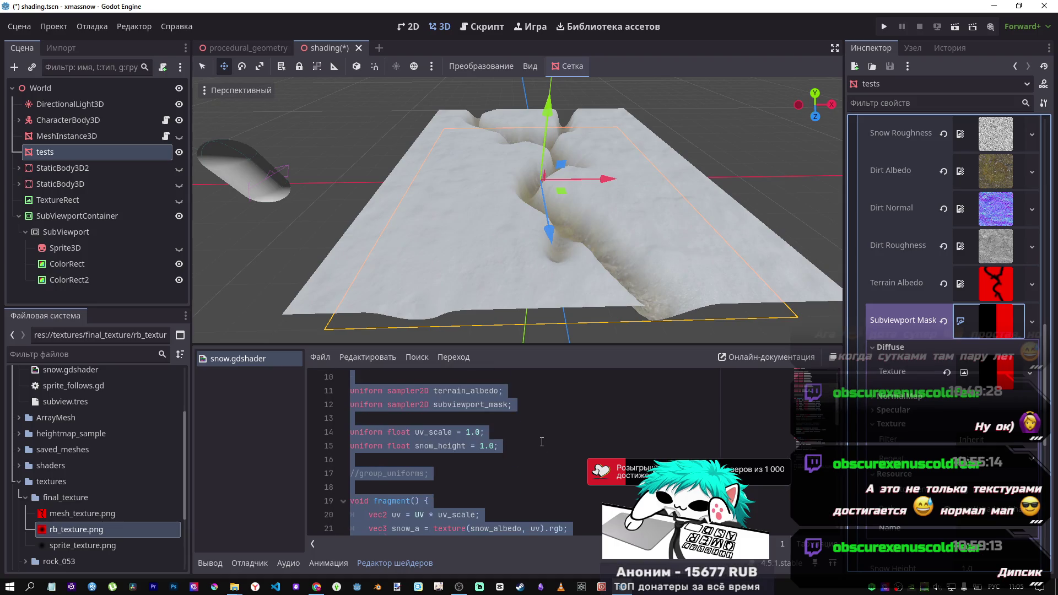
Try the g/a channels of subviewport_mask on line 30, then revert to .r
scroll(551, 448, down, 5)
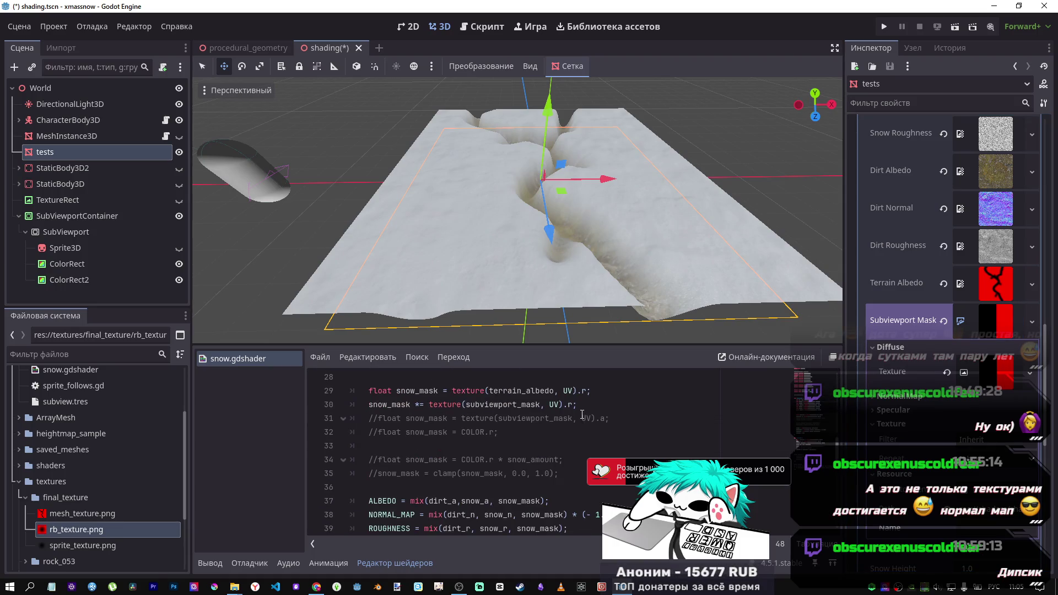
double_click(568, 403)
text(g)
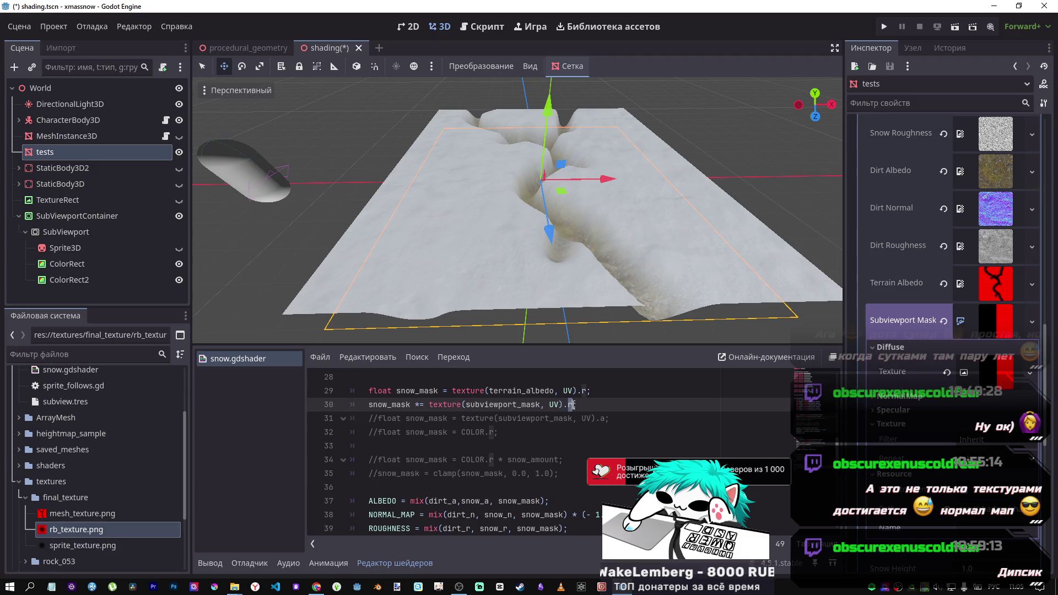
text(a)
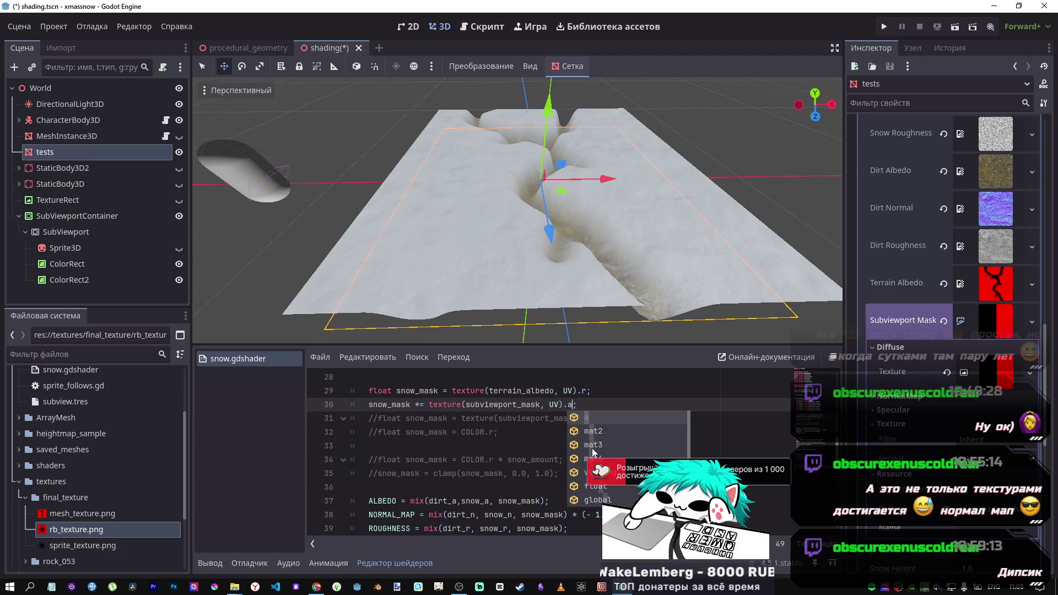
key(ctrl+s)
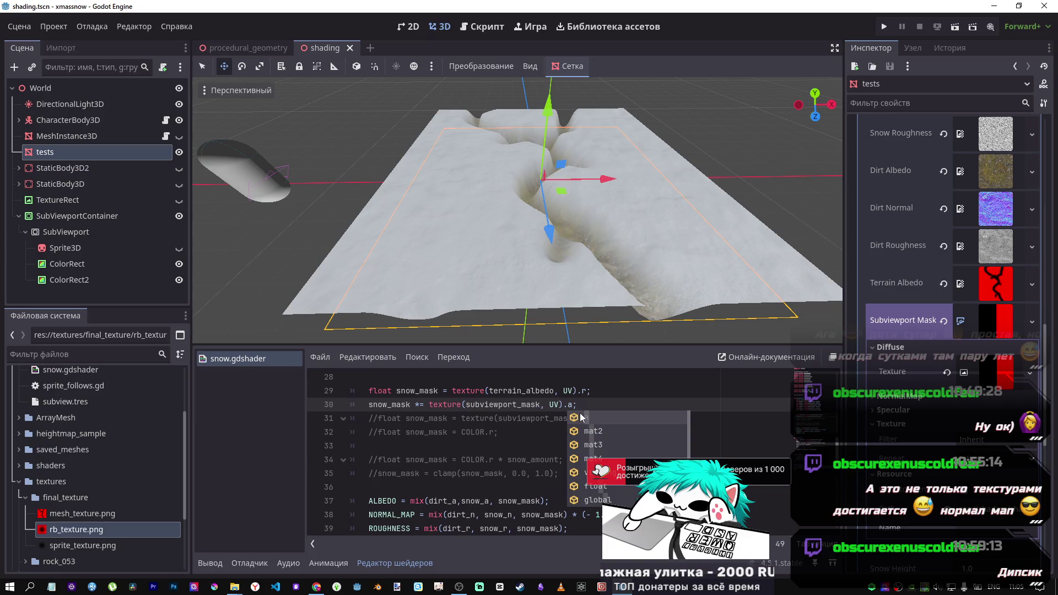
key(BackSpace)
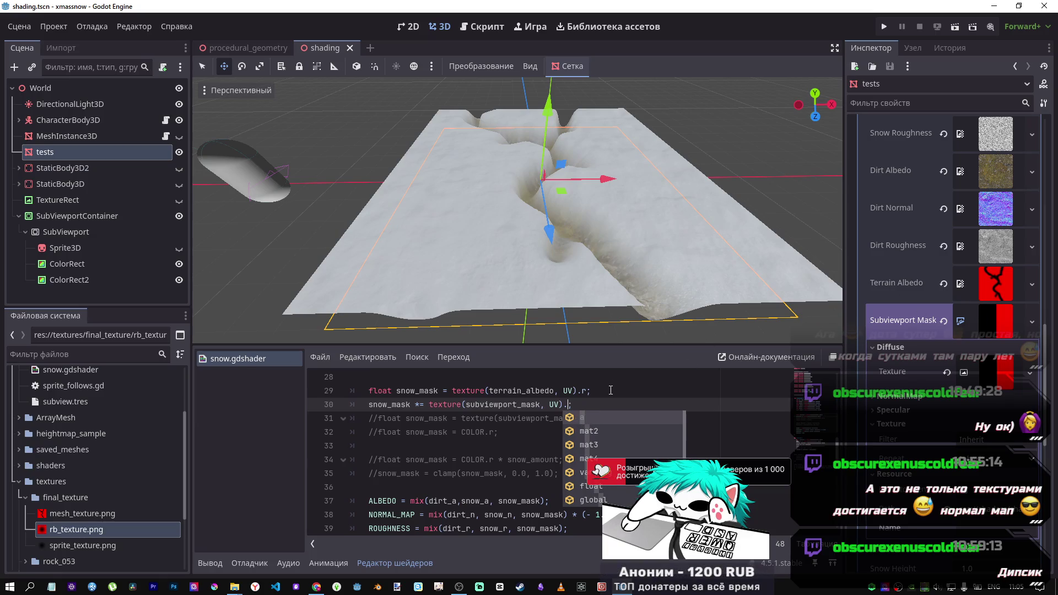
text(gr)
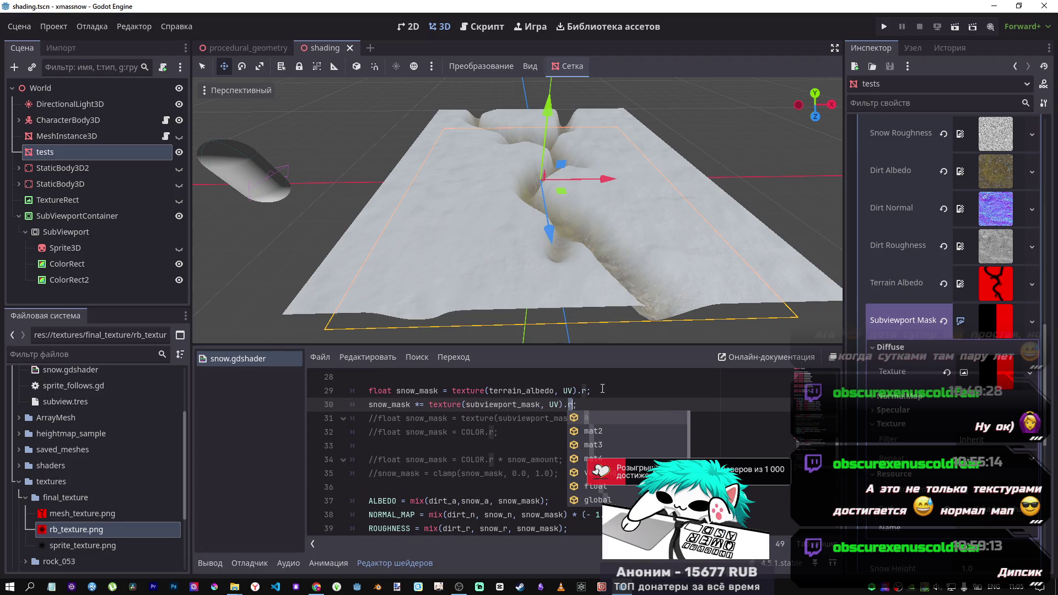
scroll(599, 391, down, 5)
Edit the channel suffix of the mask lookup on line 45 and save
key(alt+shift)
click(570, 405)
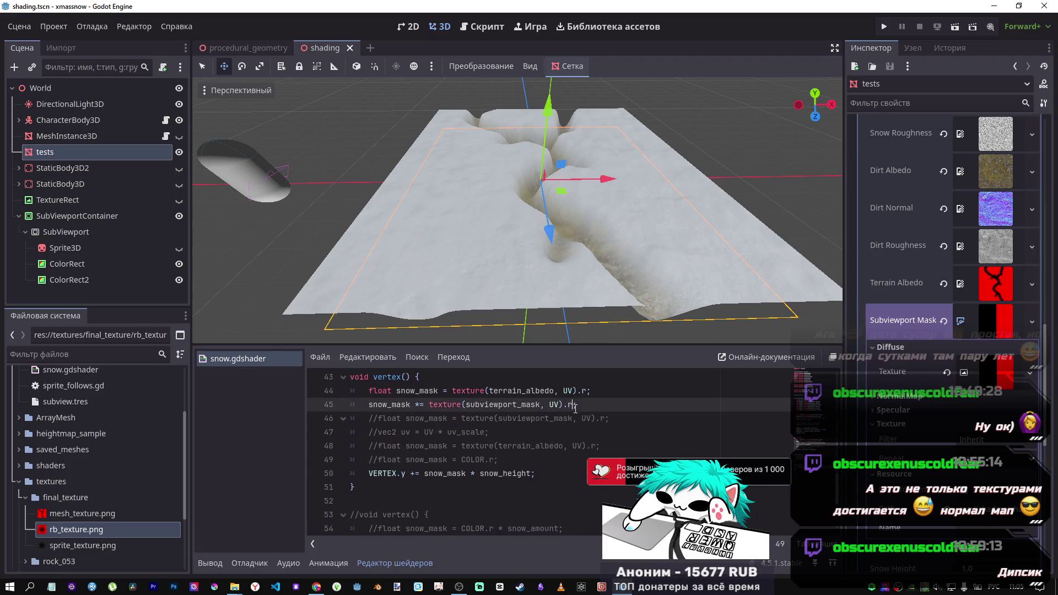
key(Delete)
key(alt+shift)
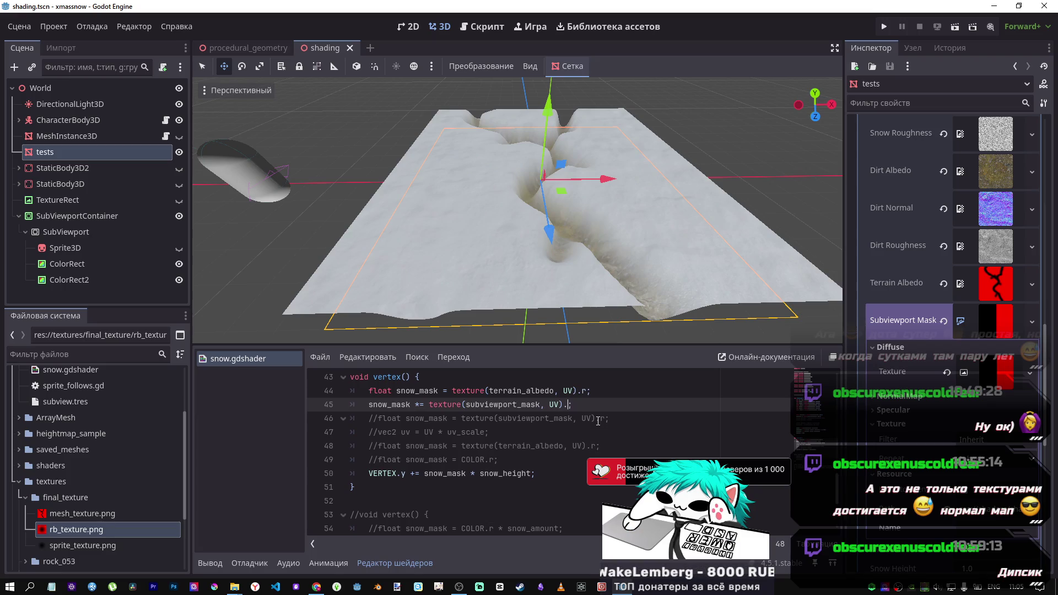
text(a)
key(ctrl+s)
text(ф)
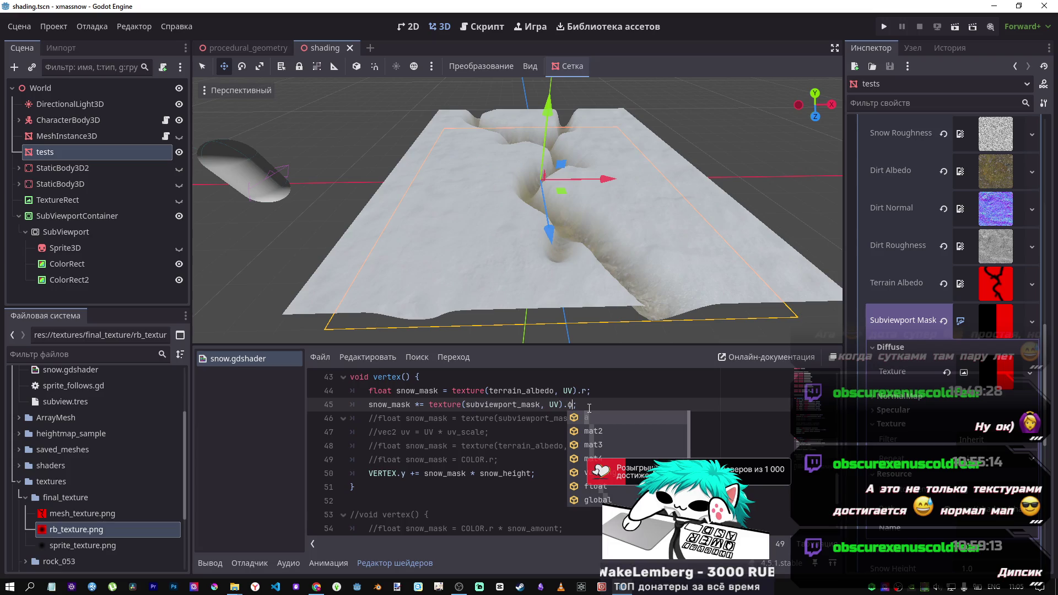
Uncomment line 30's red-channel mask addition, save the shader, and select the SubViewportContainer node
scroll(589, 409, up, 5)
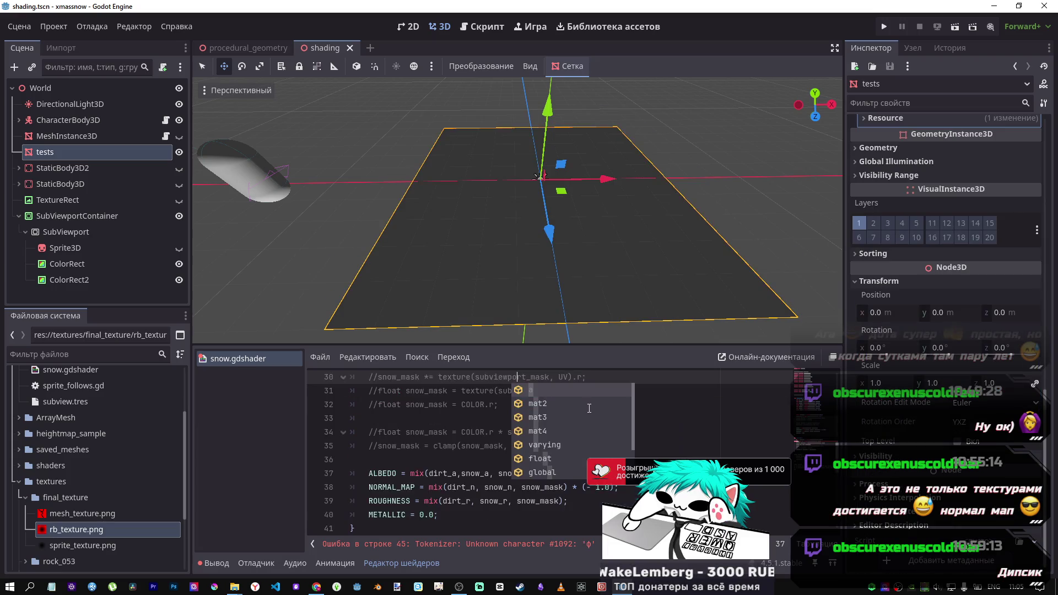
key(ctrl+k)
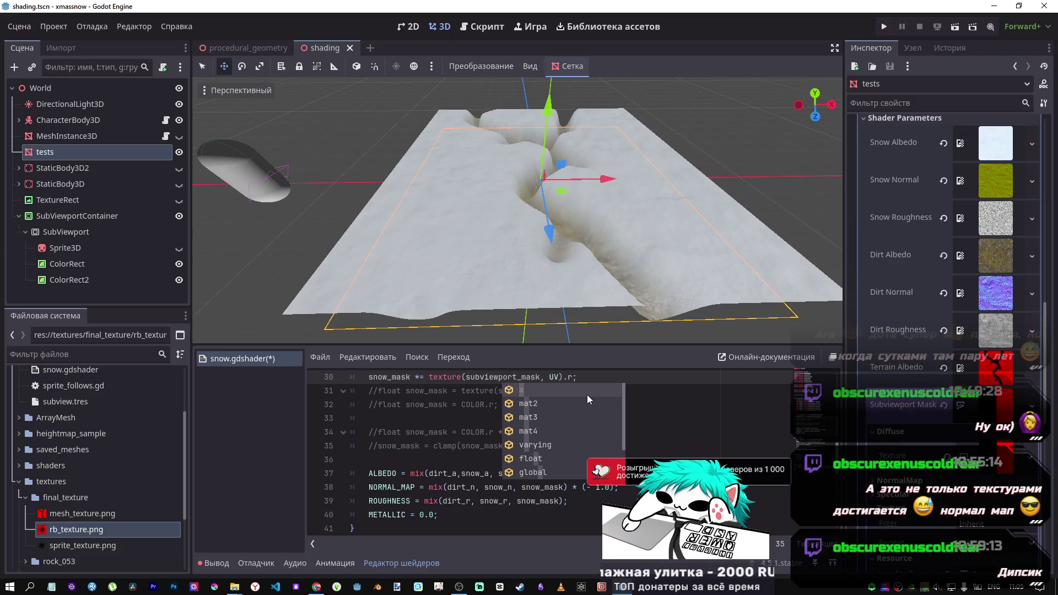
scroll(630, 383, up, 1)
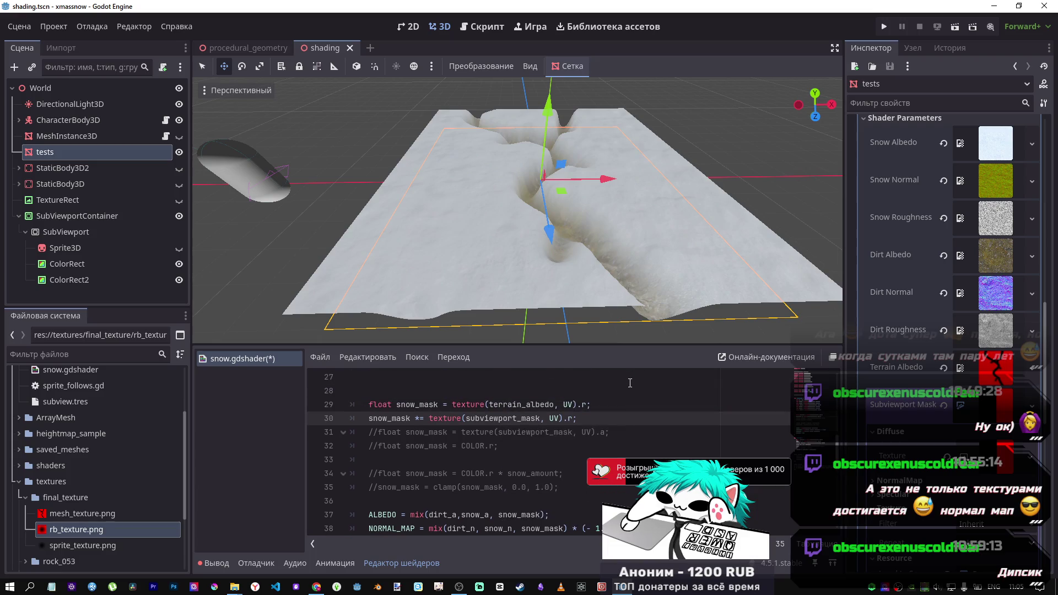
scroll(629, 384, up, 1)
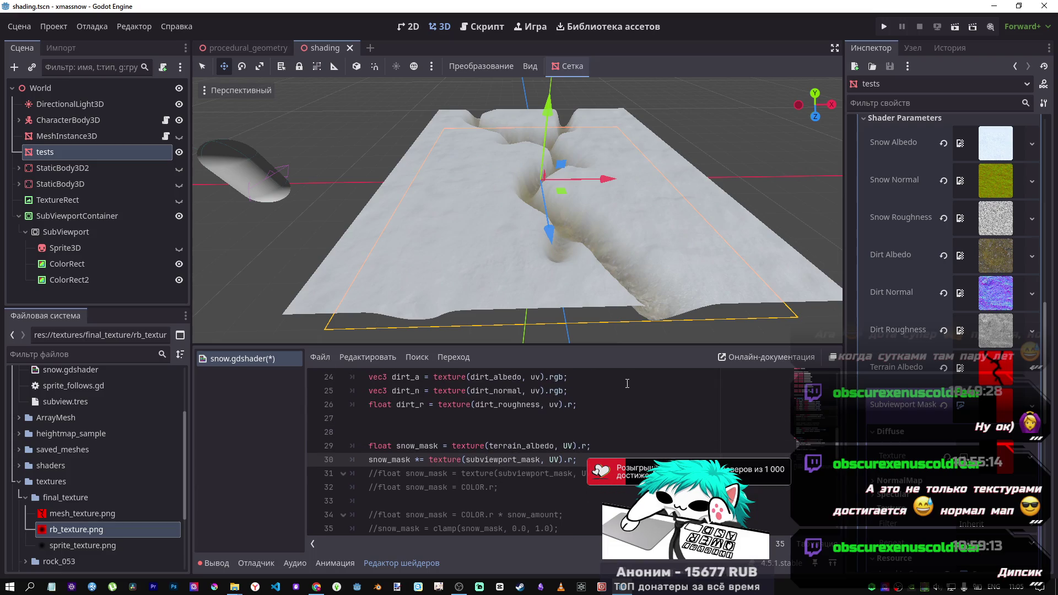
scroll(593, 424, down, 2)
key(ctrl+s)
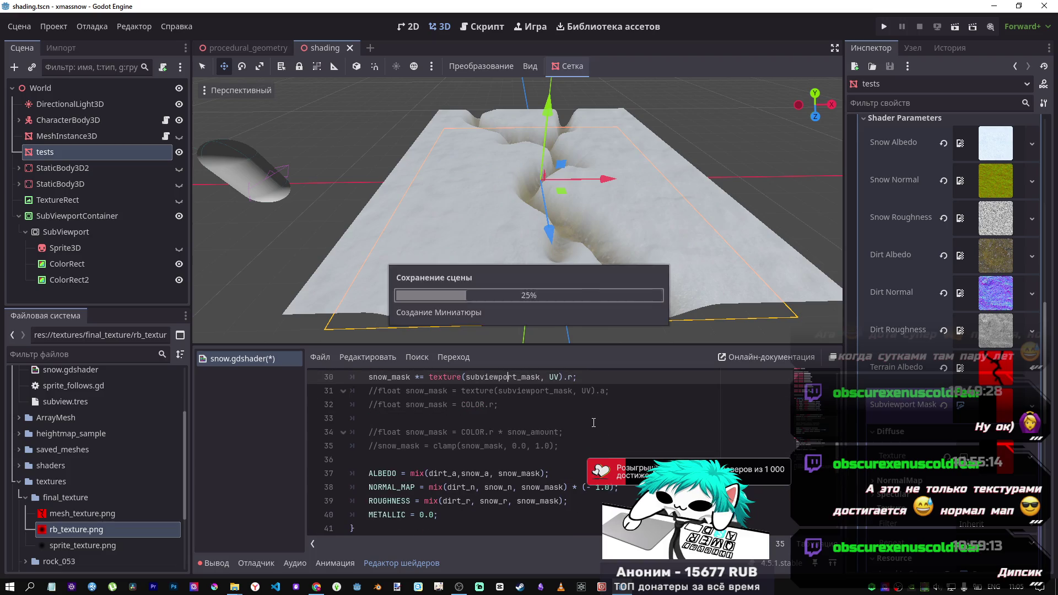
scroll(593, 424, down, 4)
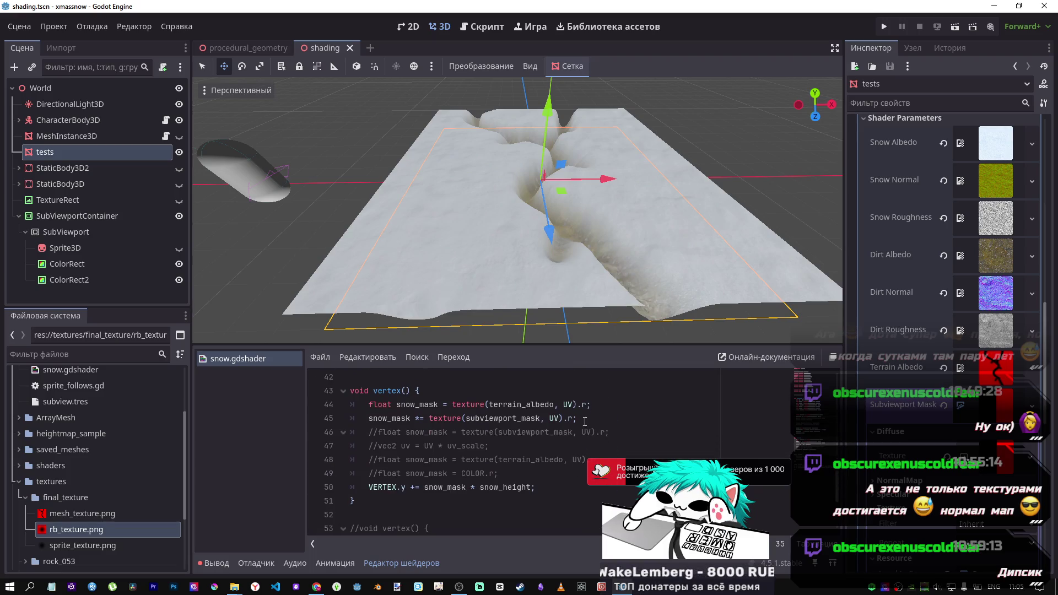
click(574, 419)
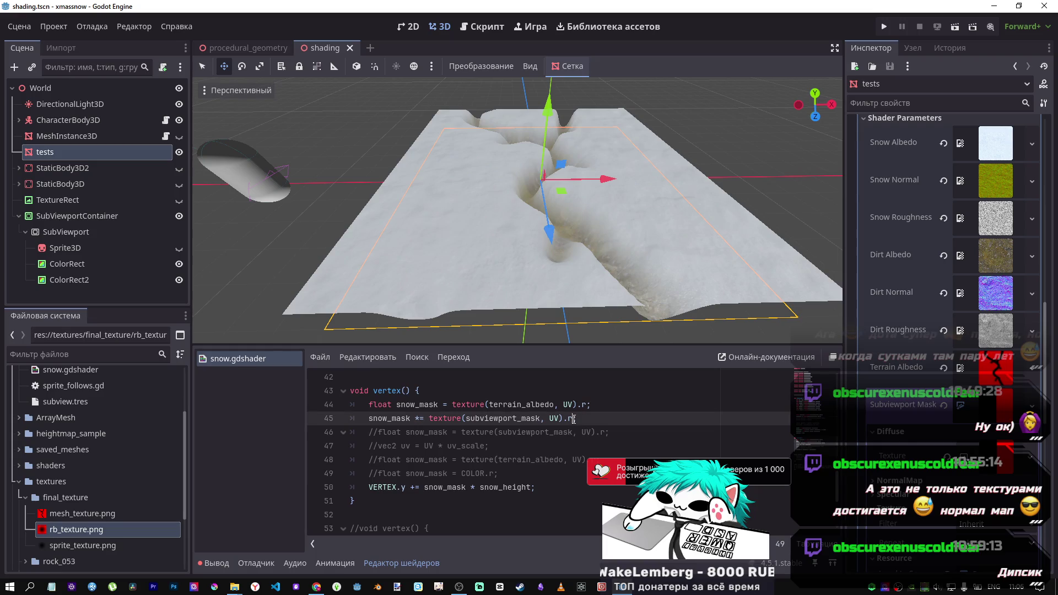
key(alt+Tab)
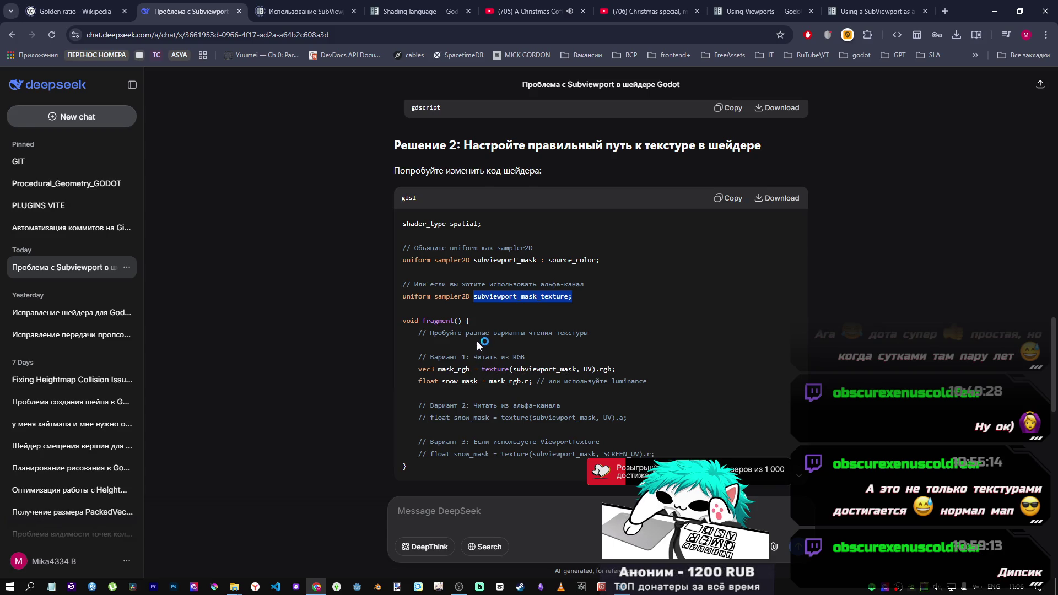
key(alt+Tab)
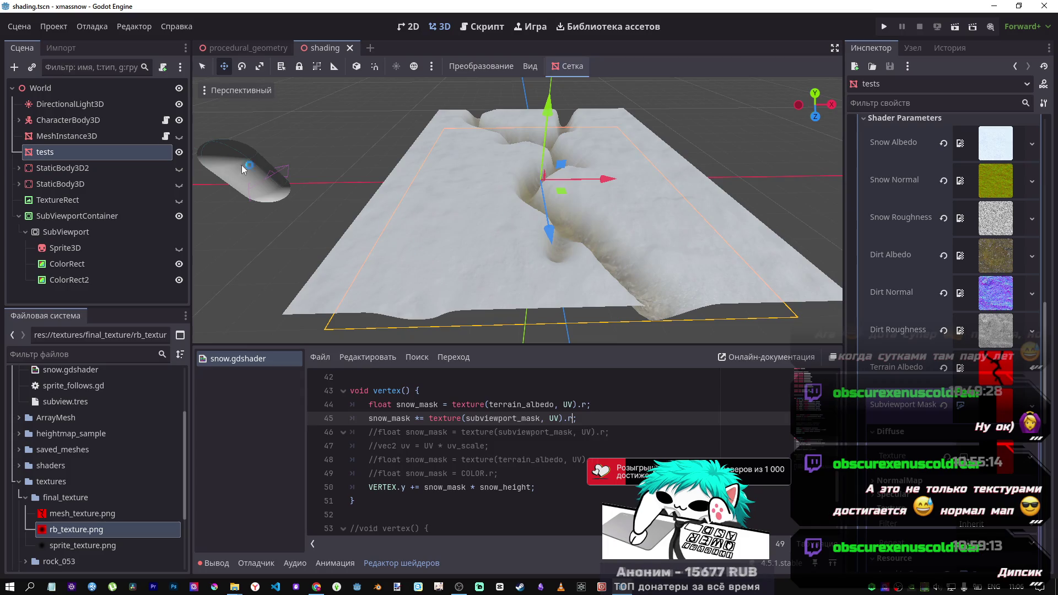
click(61, 216)
Enable Disable 3D and Own World 3D on the SubViewport, save, and select DeepSeek's source_color uniform
click(62, 235)
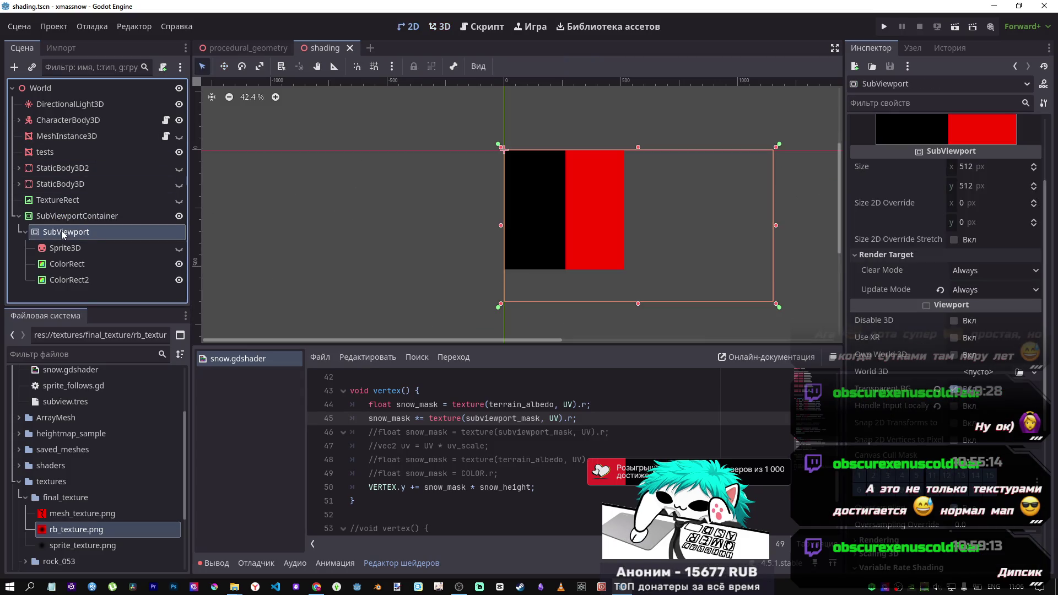
scroll(921, 233, down, 2)
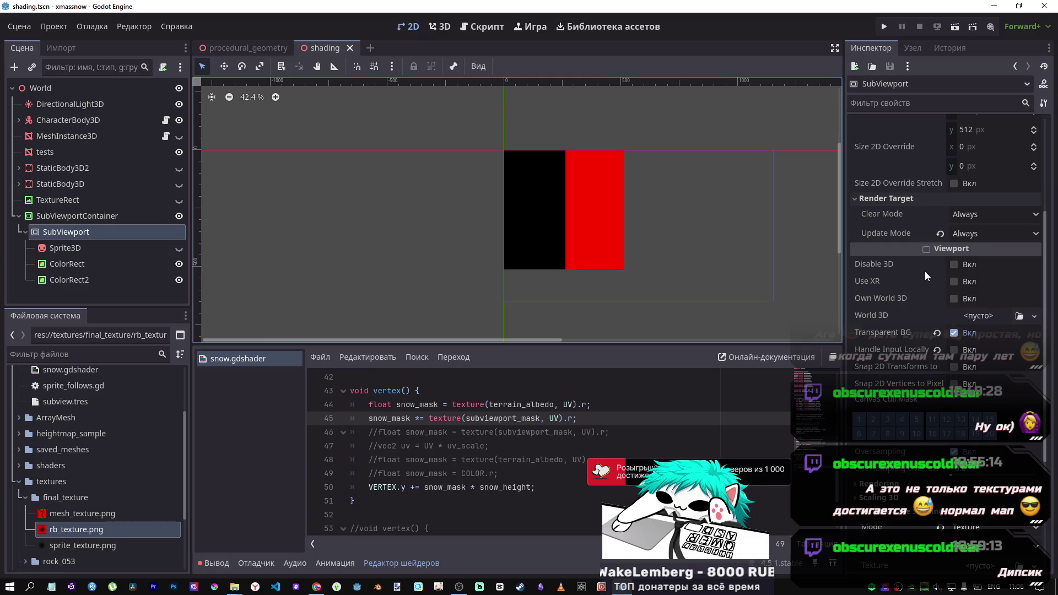
click(440, 27)
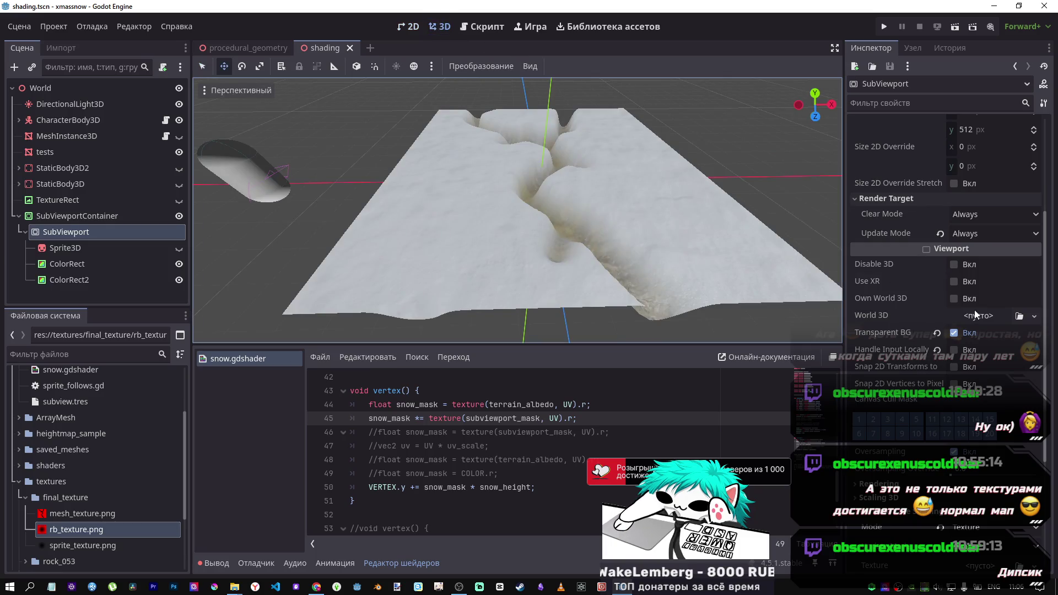
click(954, 263)
click(954, 264)
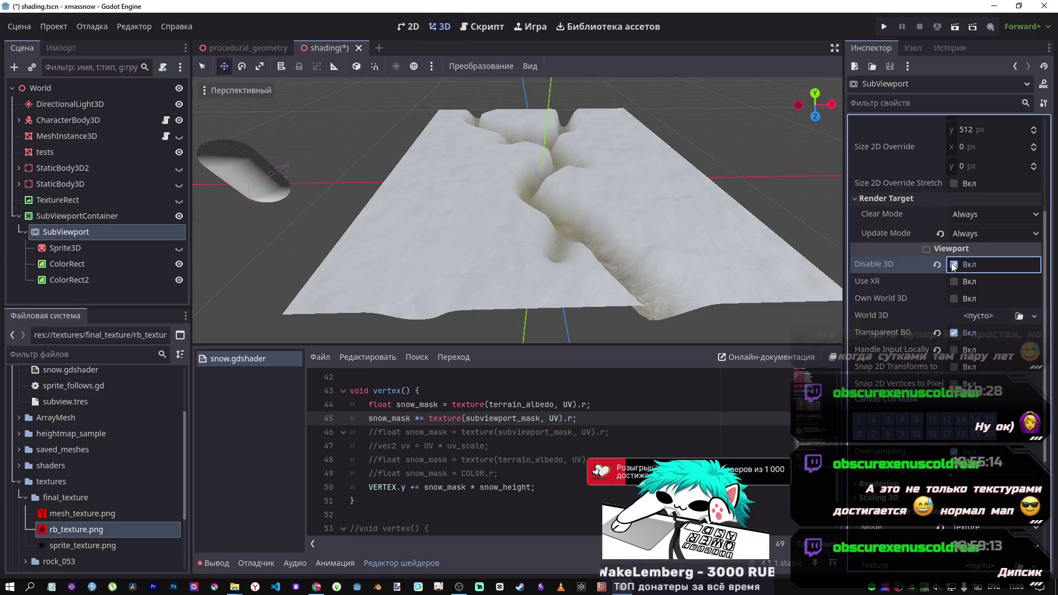
click(955, 298)
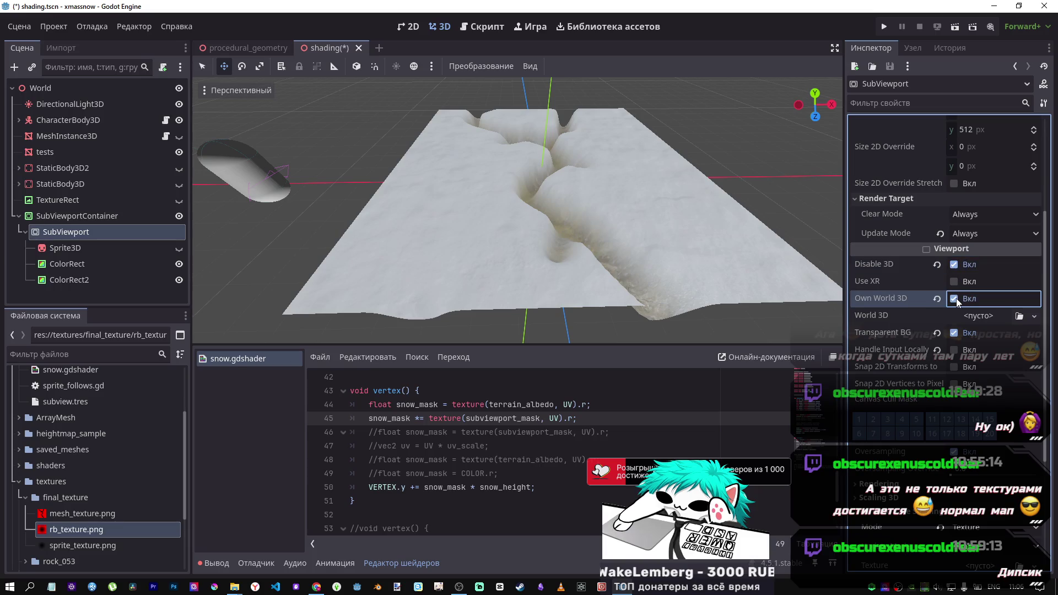
key(ctrl+s)
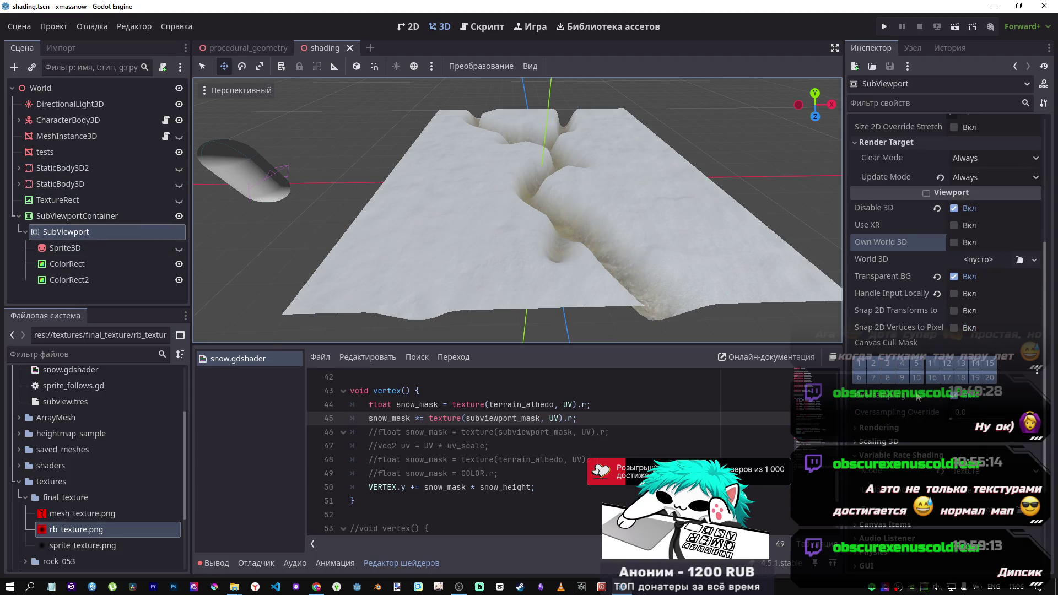
key(alt+Tab)
drag(600, 260, 427, 266)
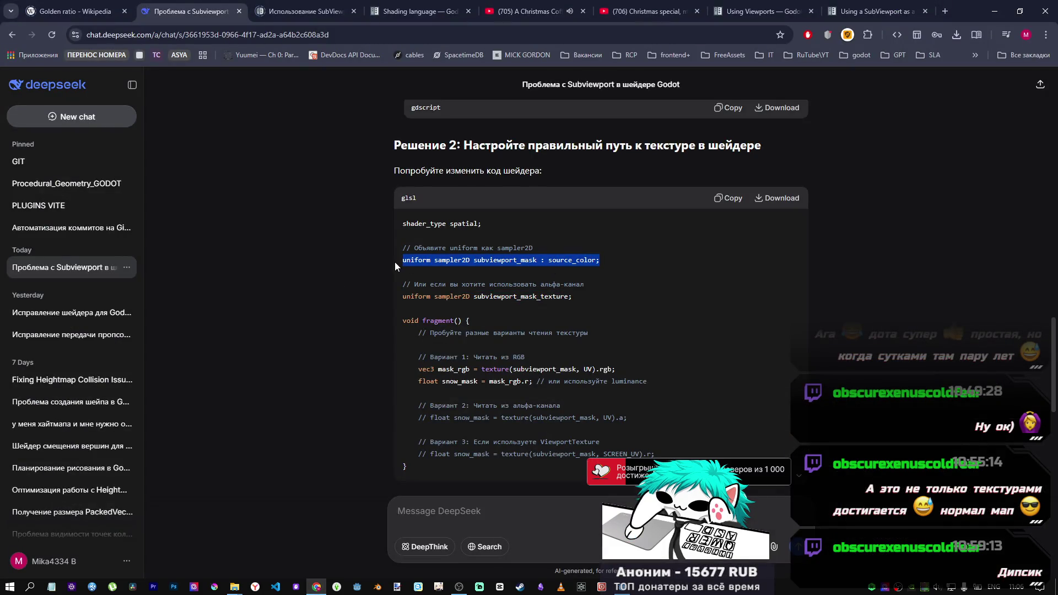
Check the Script and 2D views of the SubViewport content, then return to 3D
key(alt+Tab)
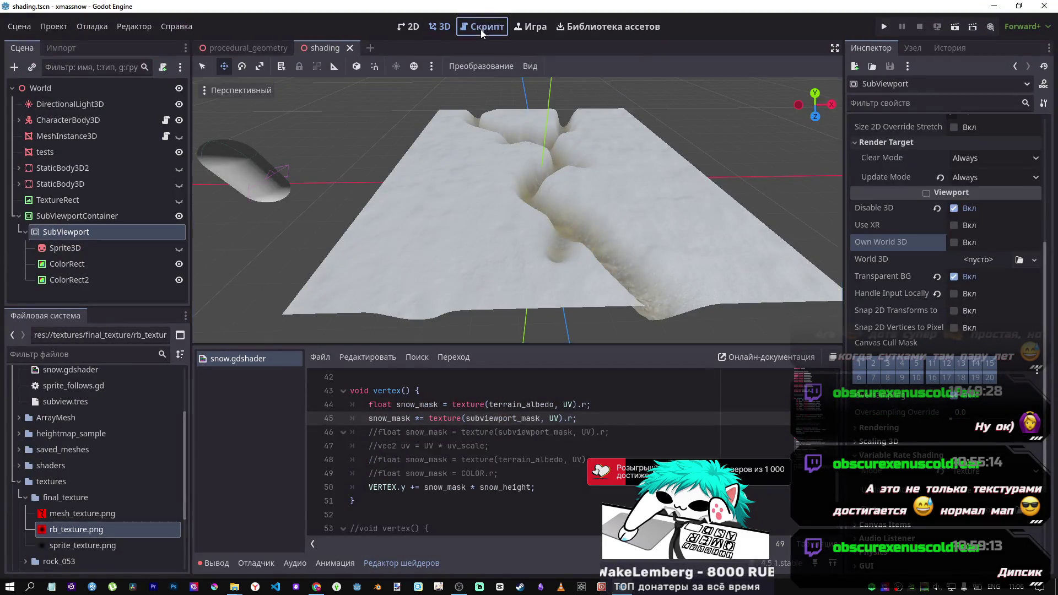
click(481, 29)
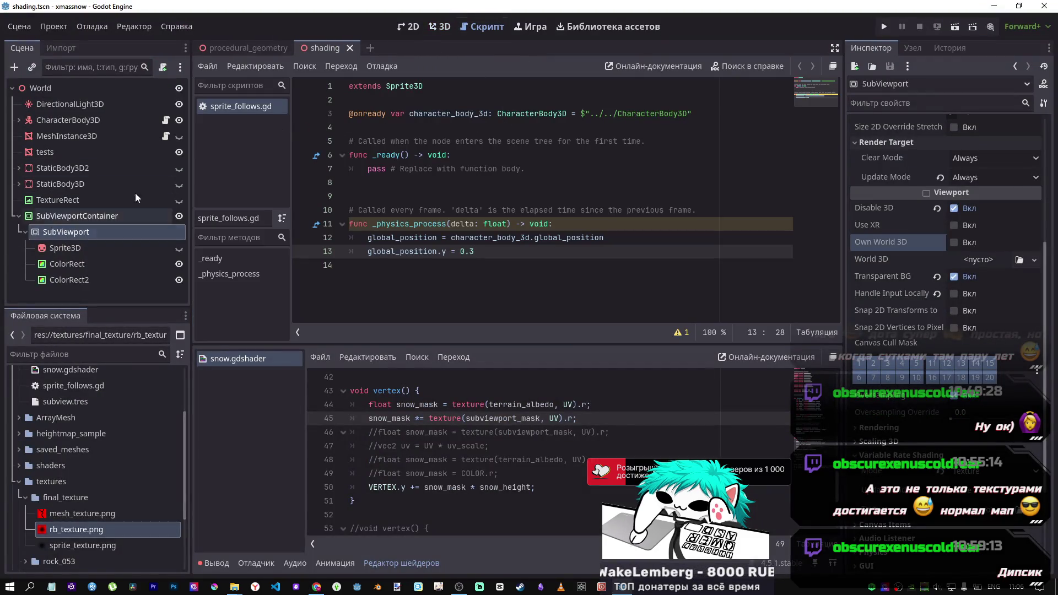
click(431, 28)
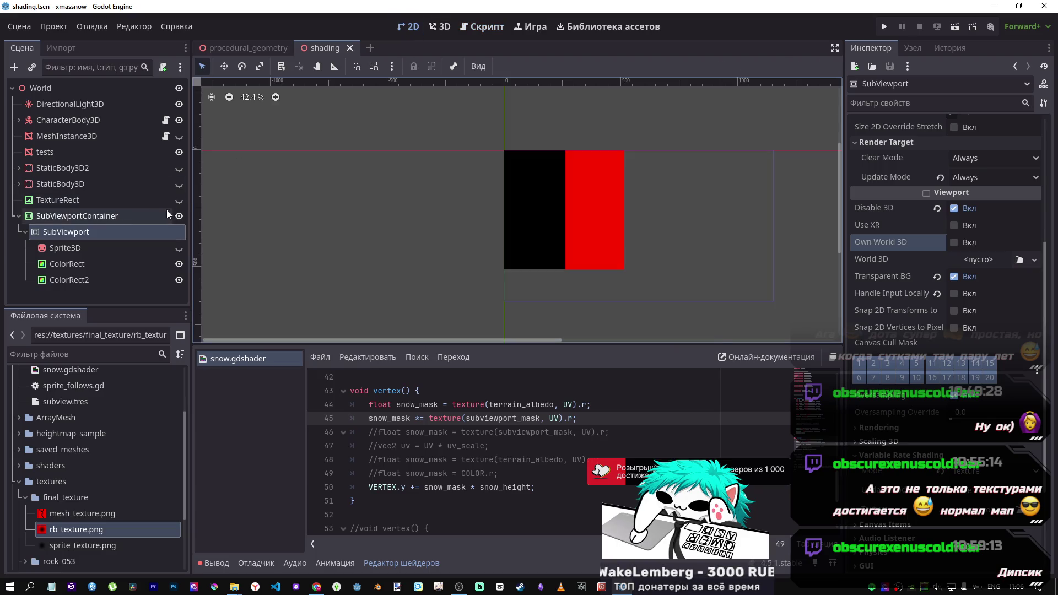
click(455, 28)
click(441, 27)
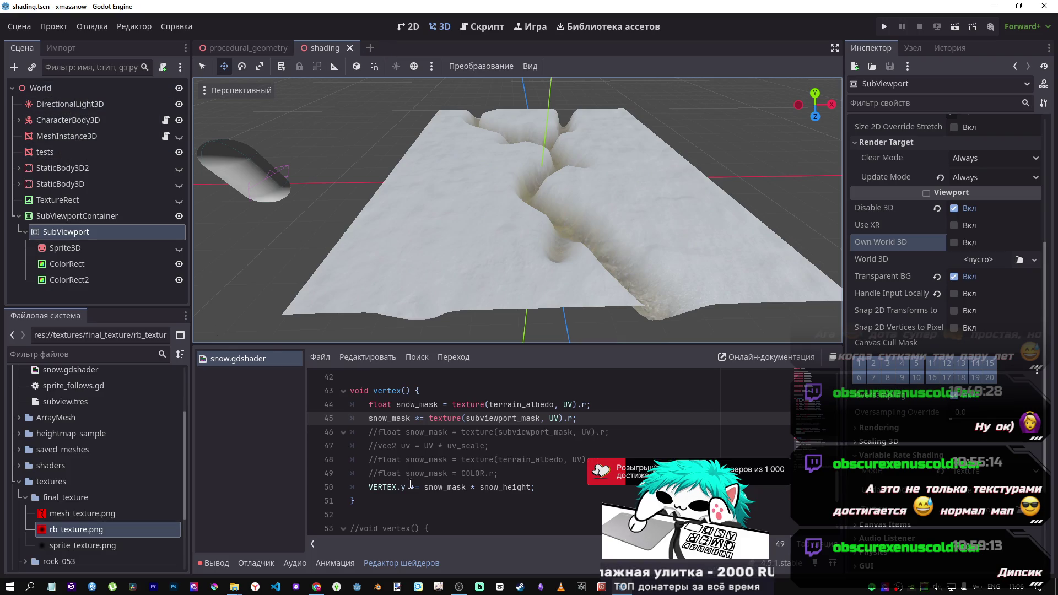
Paste the source_color subviewport_mask uniform after line 12 and comment out the old declaration
scroll(411, 484, up, 9)
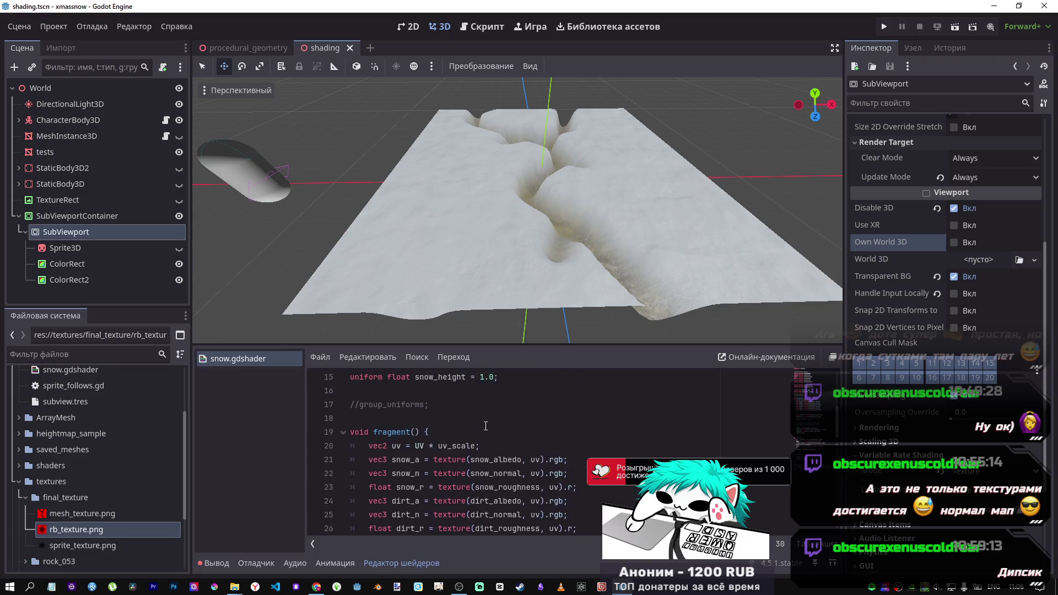
scroll(486, 425, up, 3)
click(525, 459)
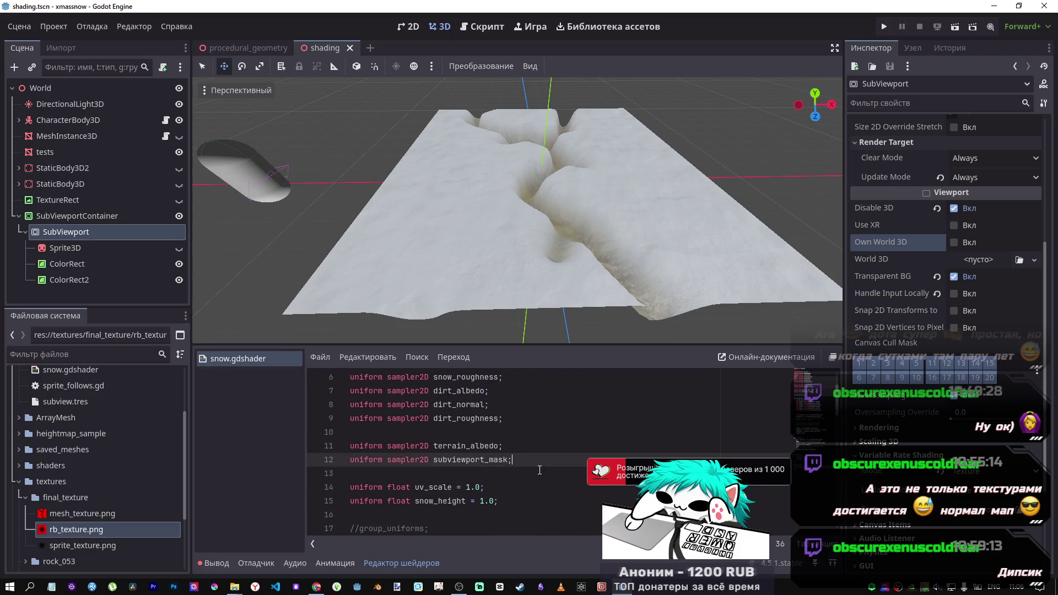
text(uniform sampler2D subviewport_mask : source_color;)
key(ctrl+k)
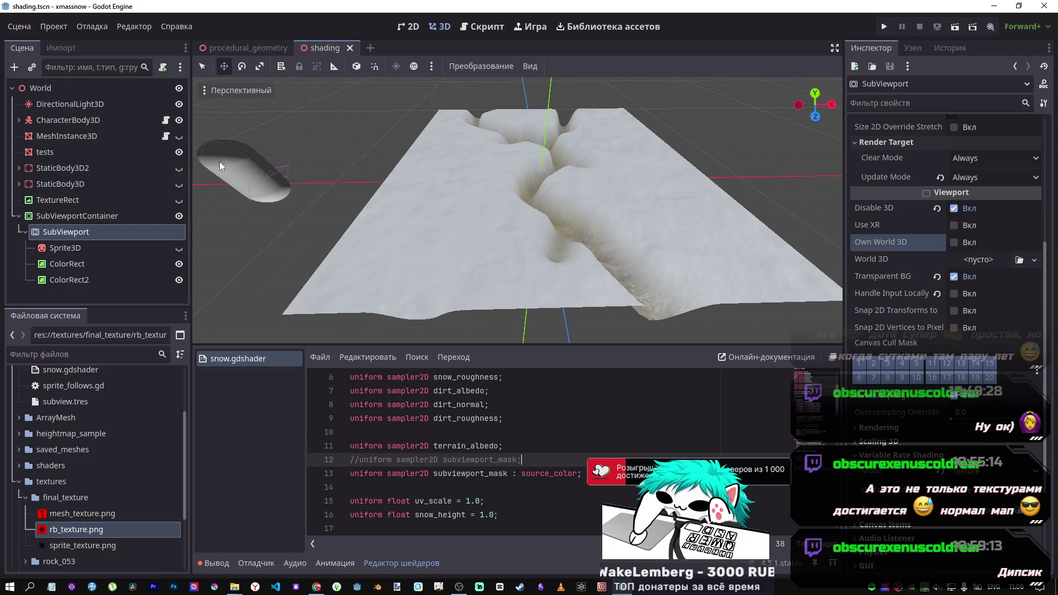
click(43, 152)
Expand the Subviewport Mask texture's settings in the Inspector and collapse its filter and repeat section
scroll(1000, 219, down, 5)
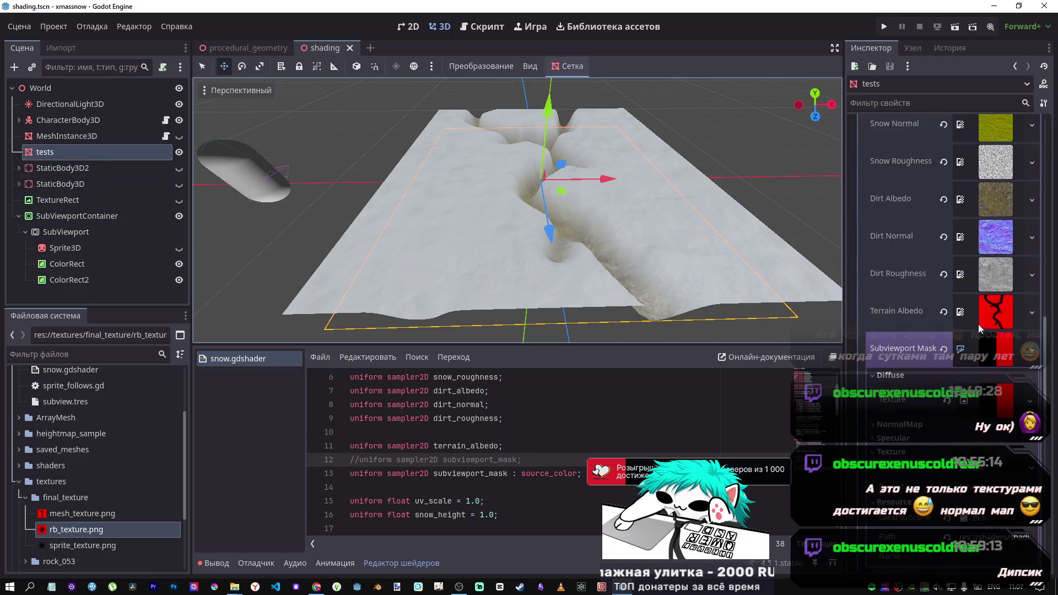
click(990, 183)
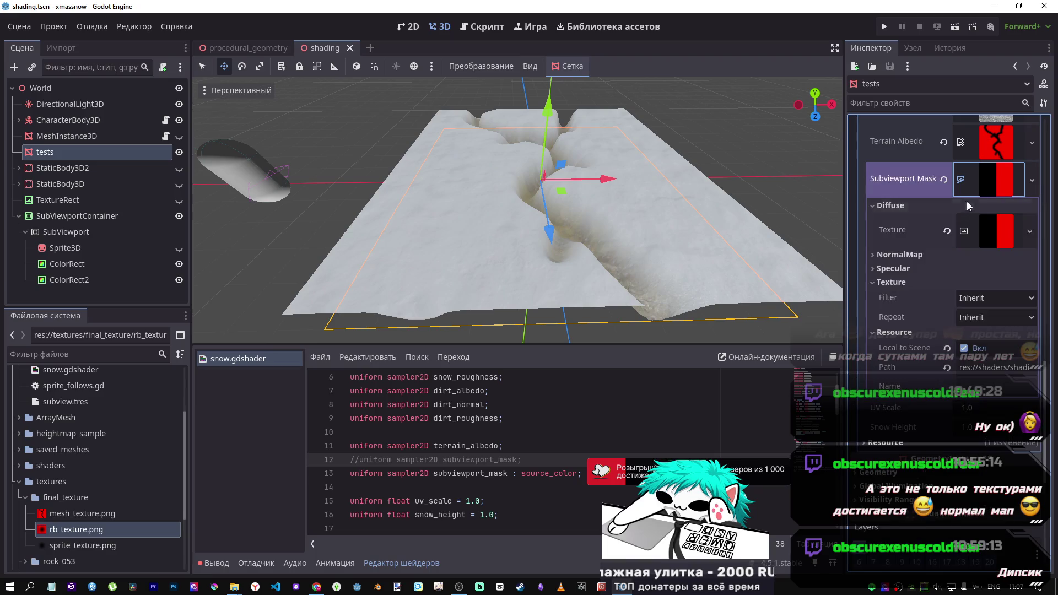
right_click(985, 177)
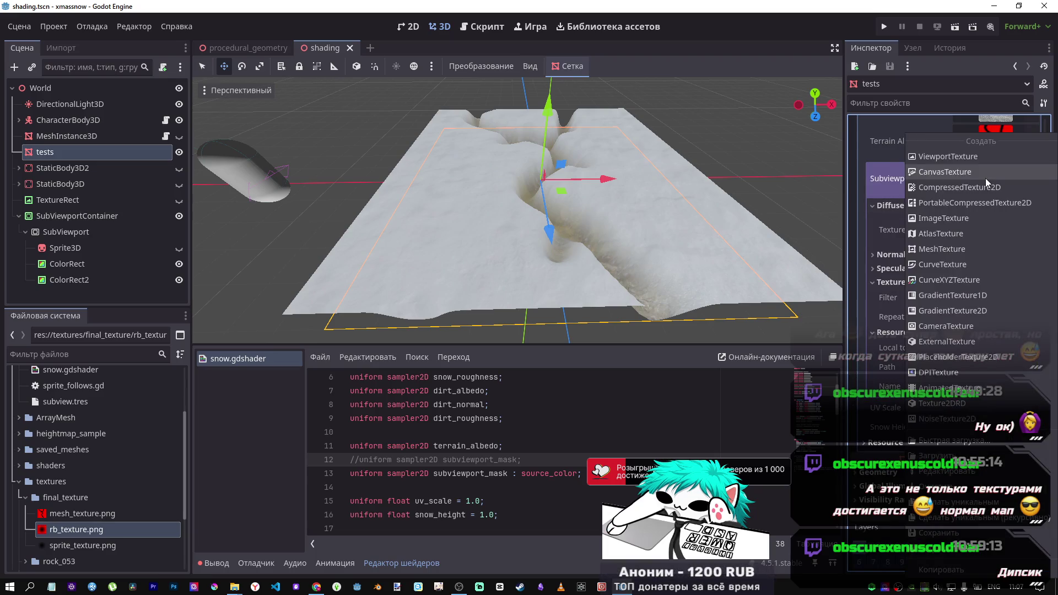
click(898, 190)
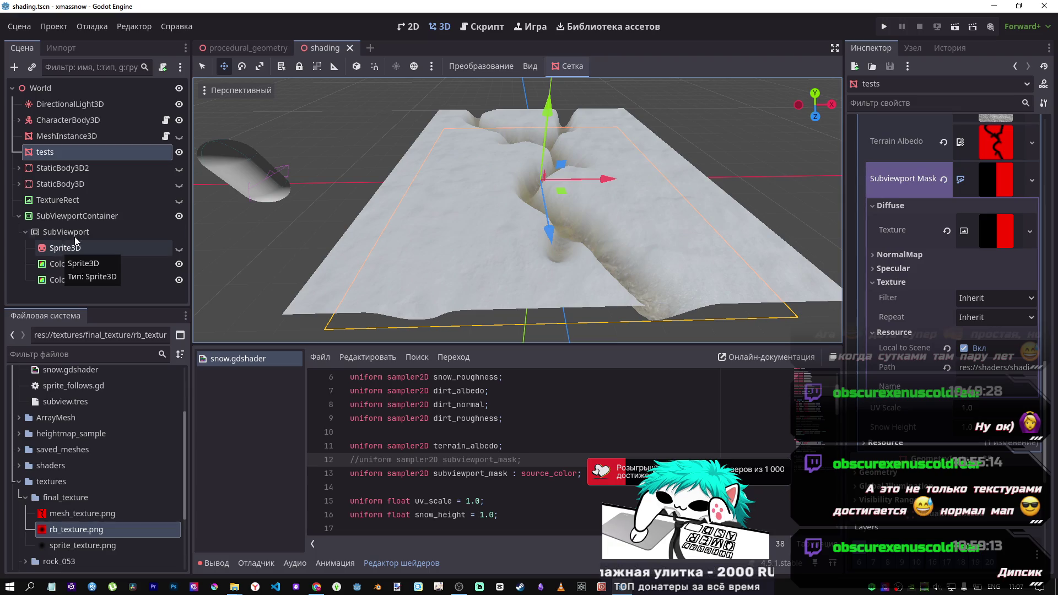
click(912, 279)
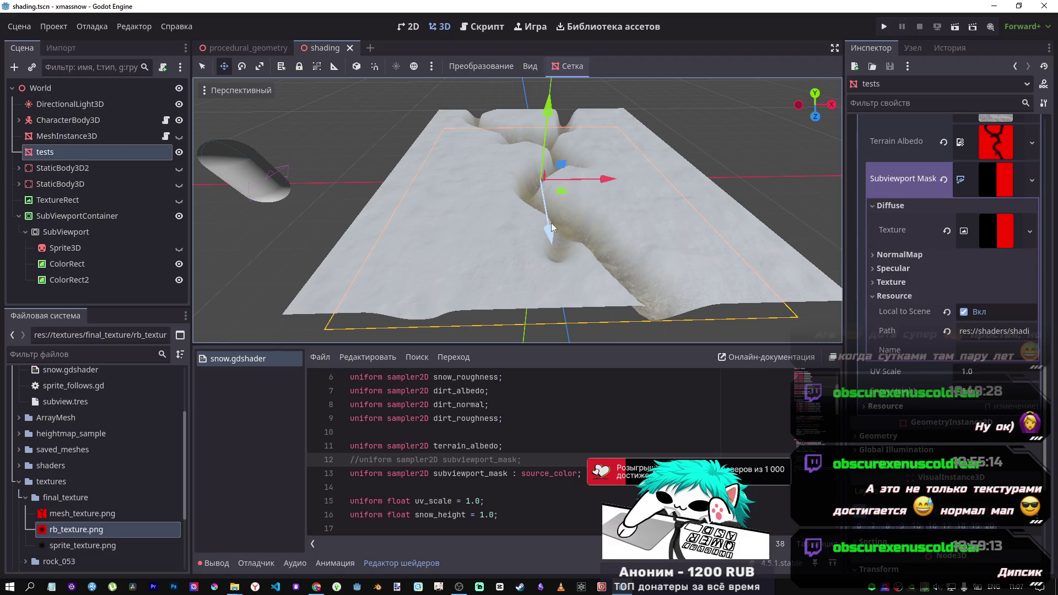
Expand NormalMap and give its empty Texture slot a New ViewportTexture
click(912, 255)
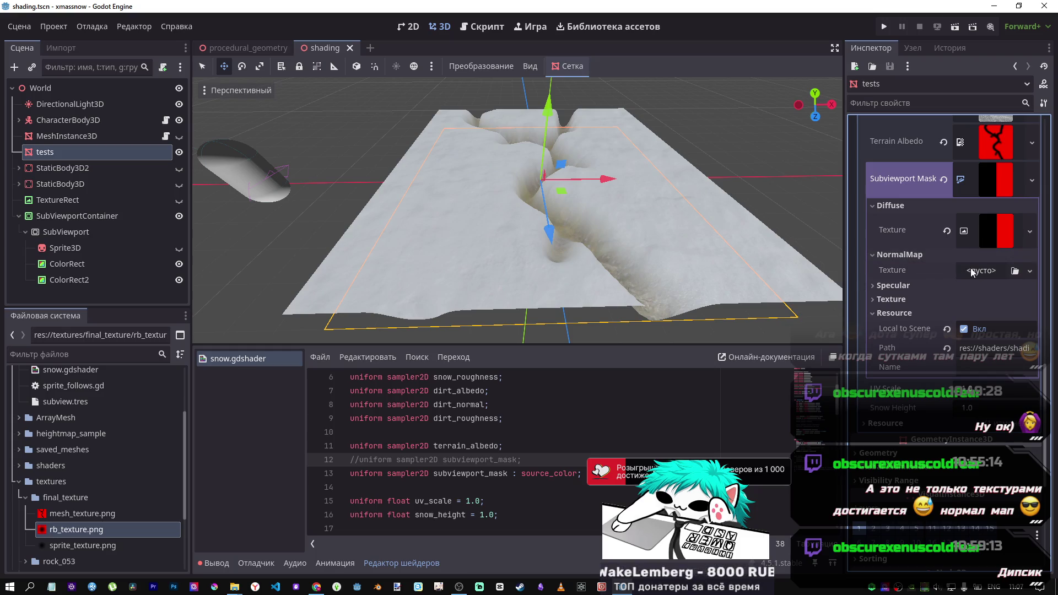
mouse_move(66, 233)
mouse_down()
mouse_move(565, 243)
mouse_move(983, 270)
mouse_up()
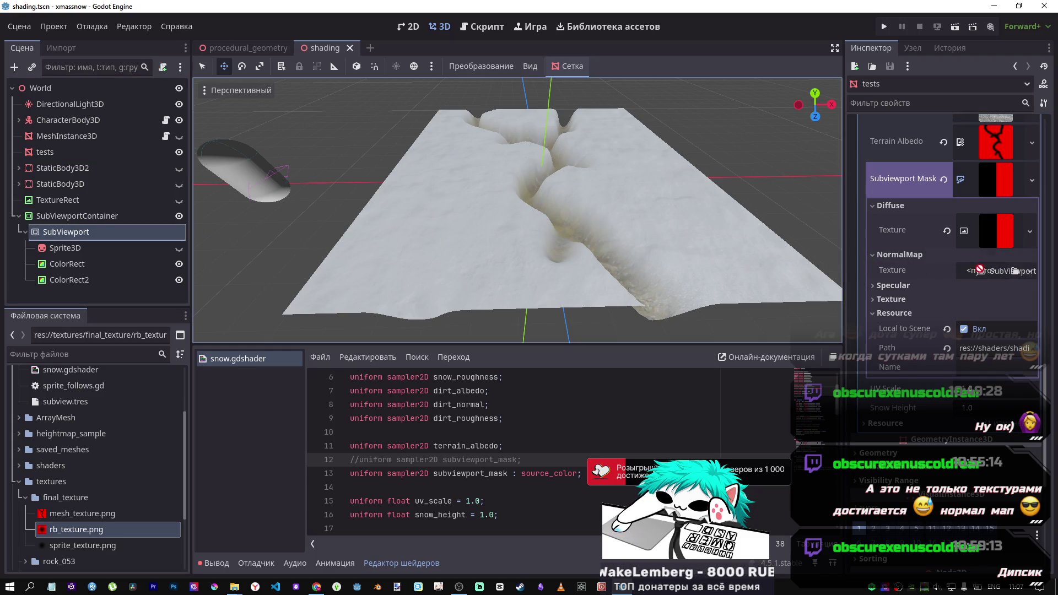
click(983, 271)
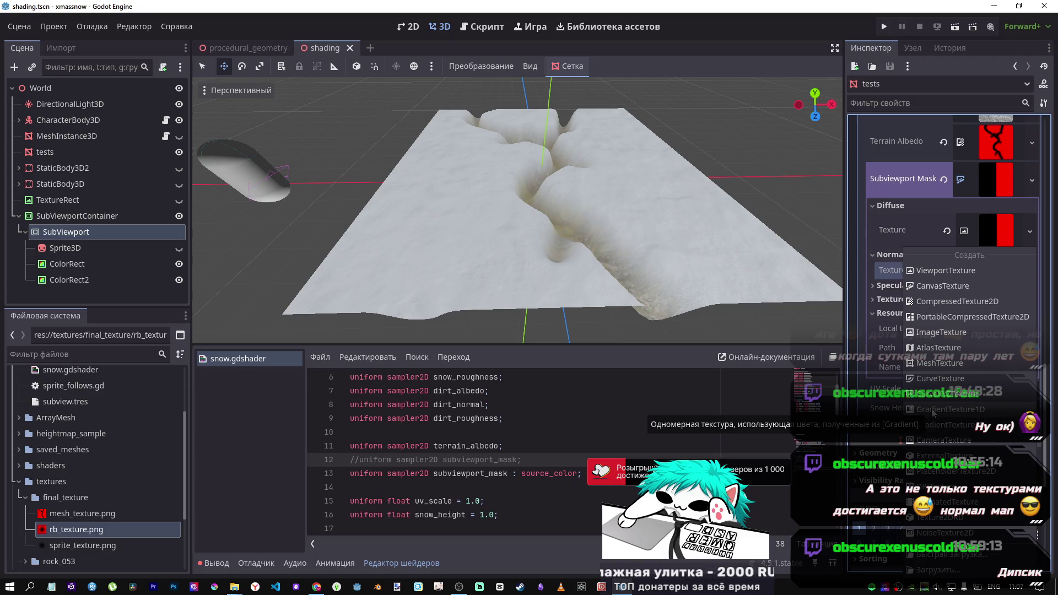
click(938, 266)
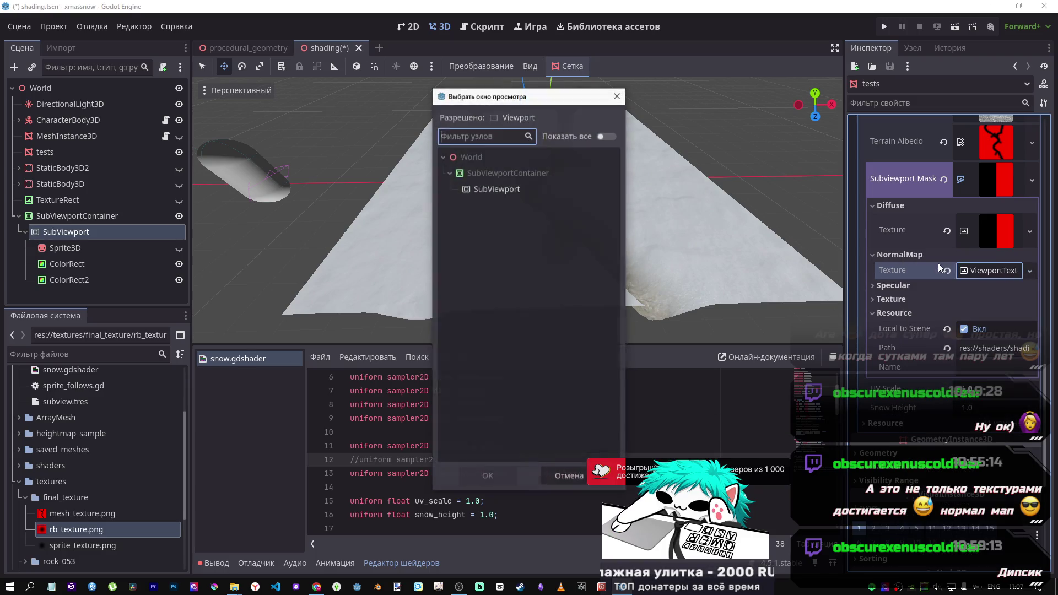
Point the normal map and a new Specular ViewportTexture at the SubViewport
click(497, 189)
click(488, 477)
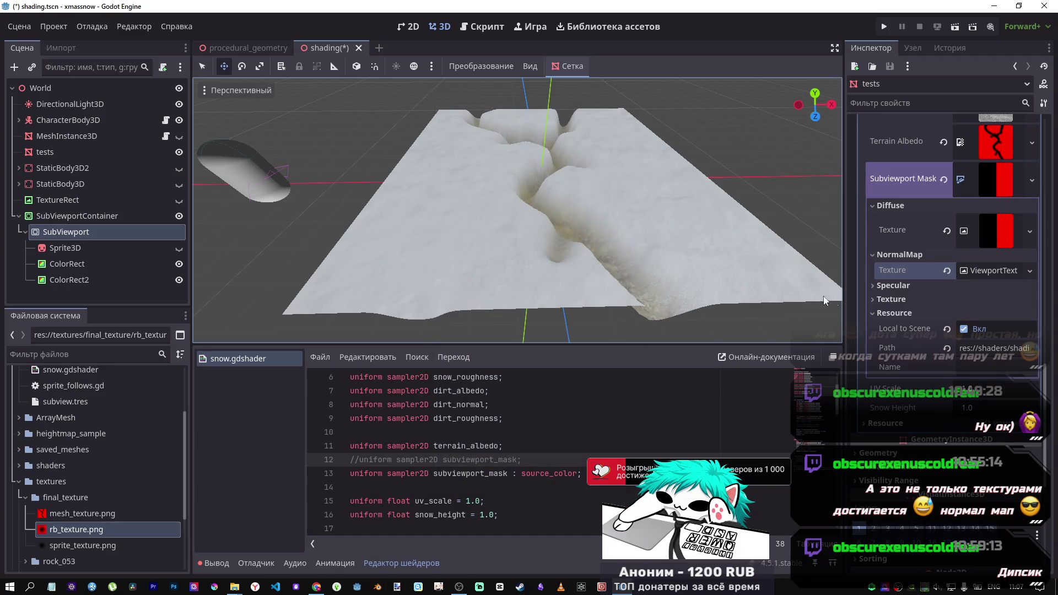
click(904, 286)
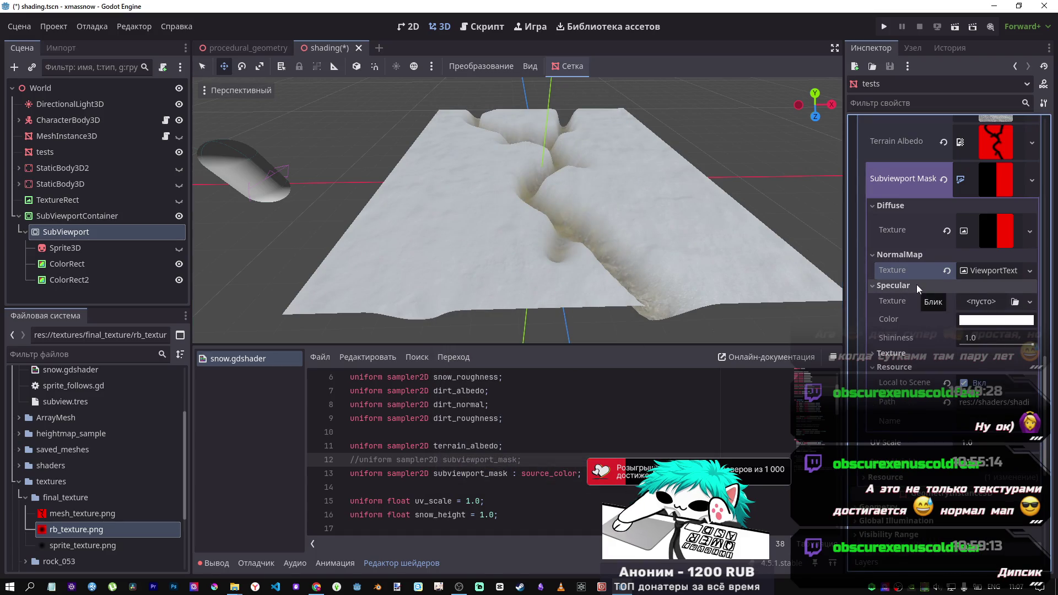
click(975, 301)
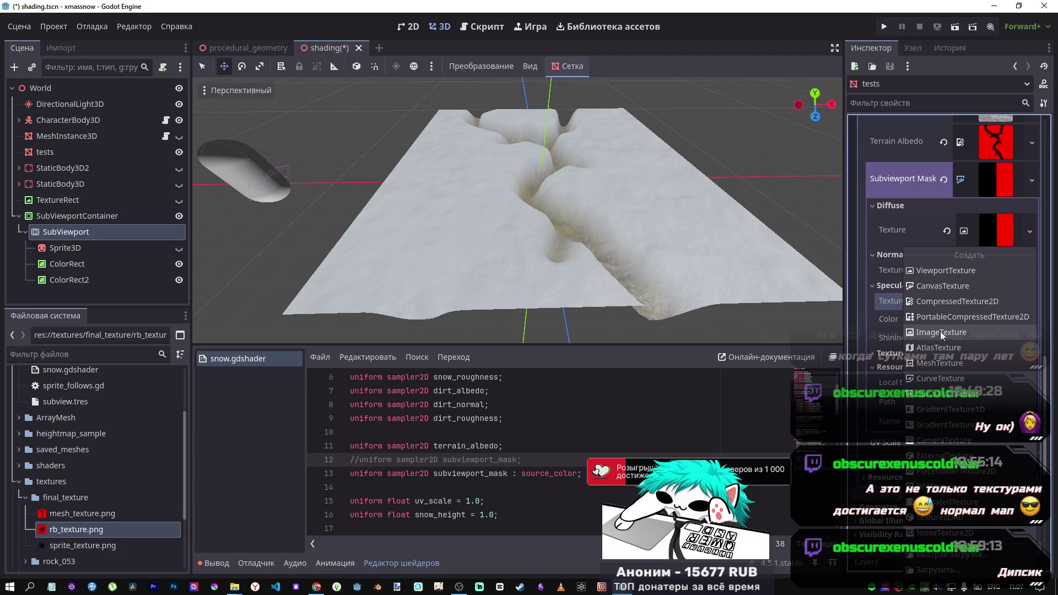
click(945, 270)
click(546, 194)
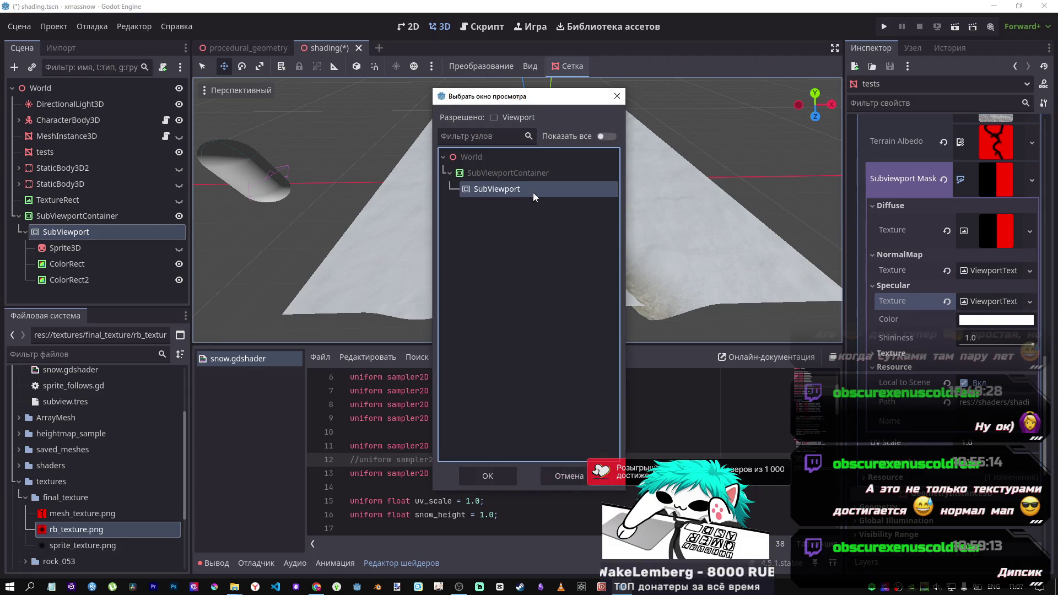
click(490, 476)
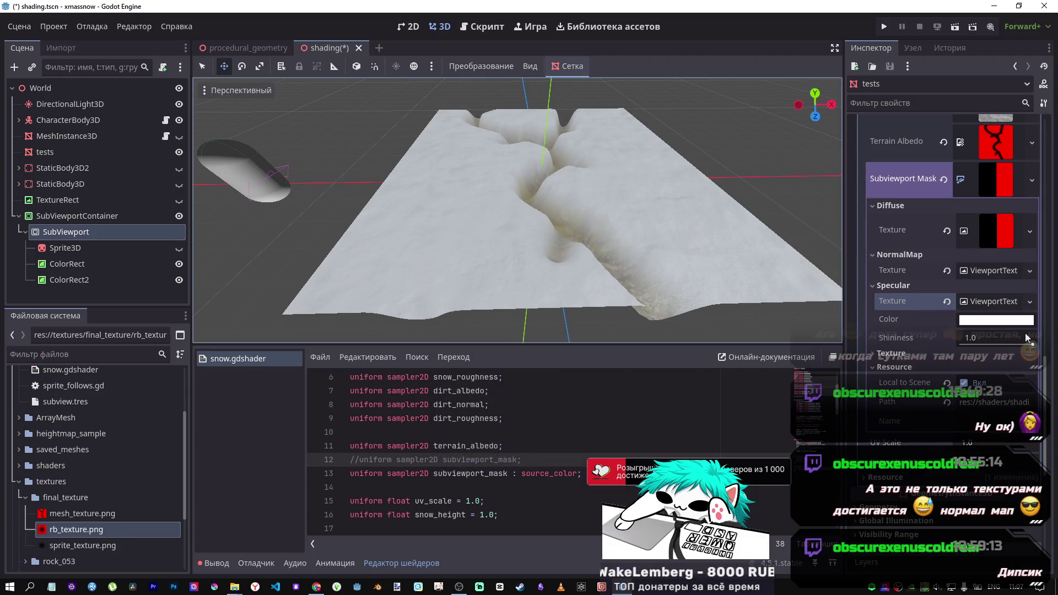
Set the specular colour to black (red, green and blue at 0)
click(988, 324)
click(903, 198)
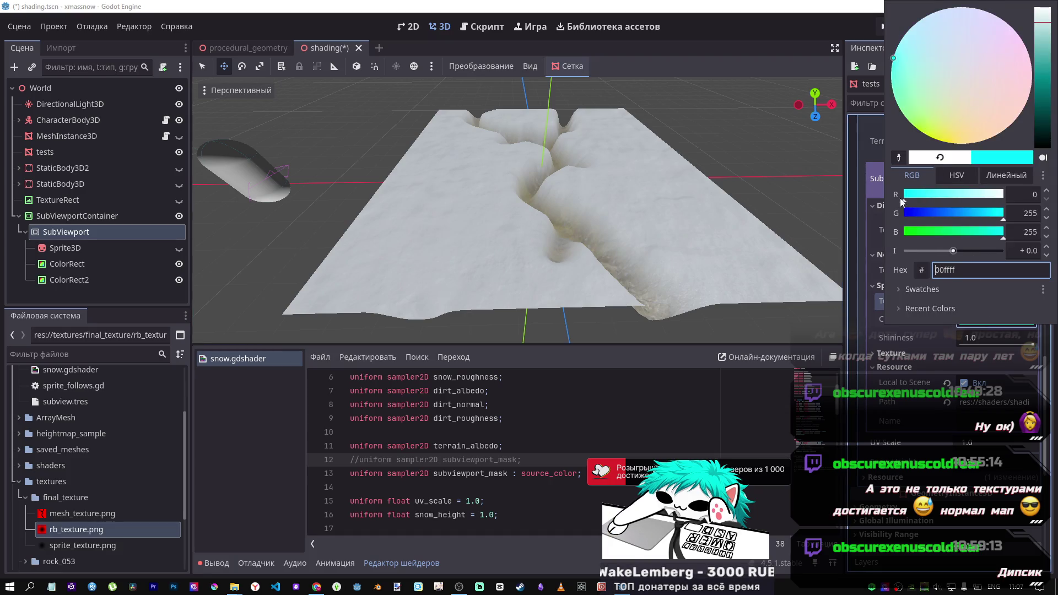
drag(904, 213, 874, 213)
click(904, 232)
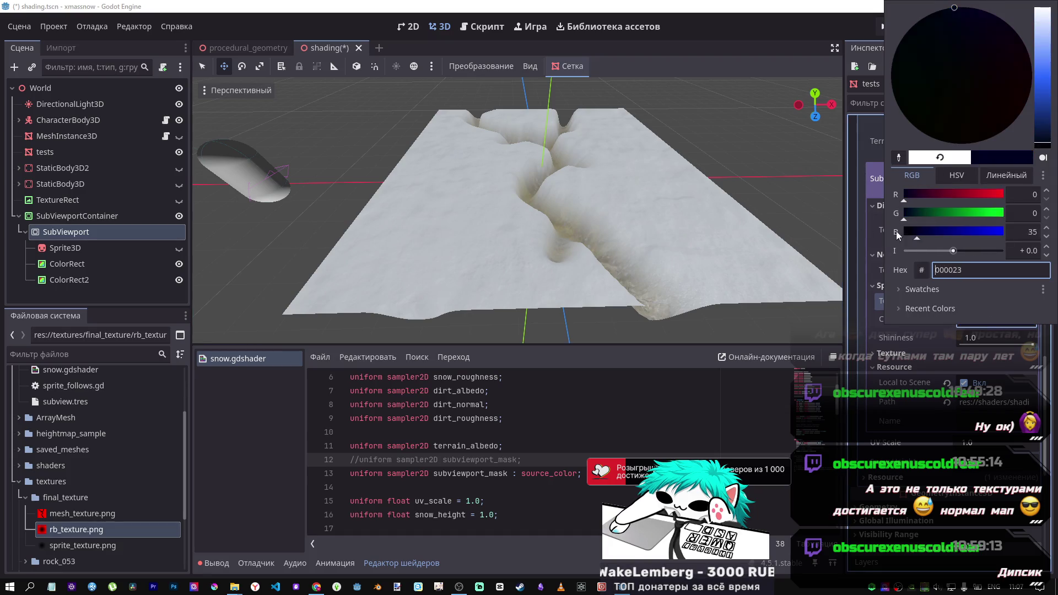
click(884, 320)
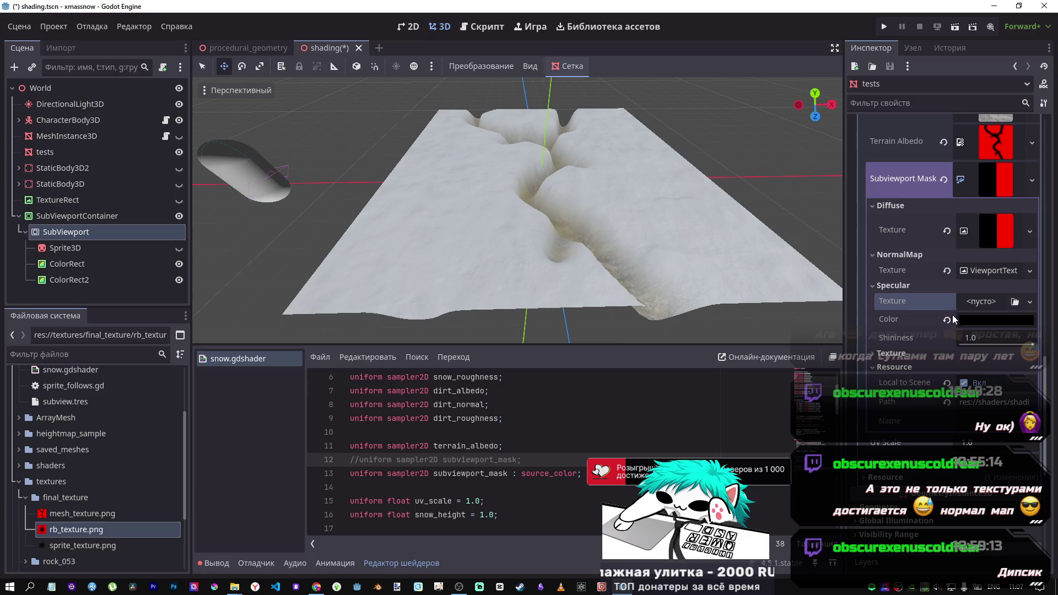
Clear the specular and normal map textures again and save the scene
click(947, 302)
click(948, 270)
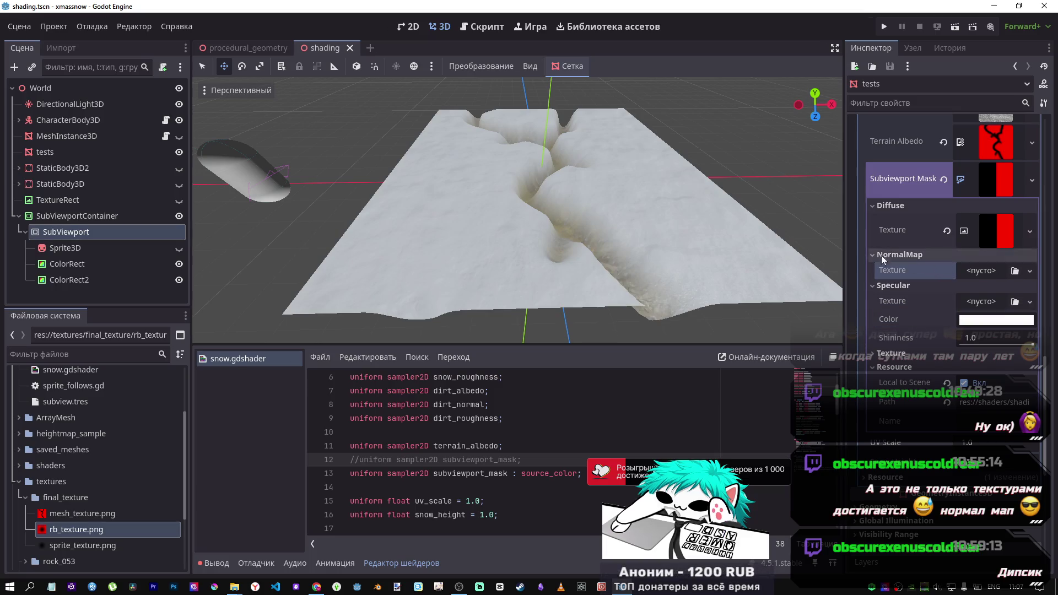
key(ctrl+s)
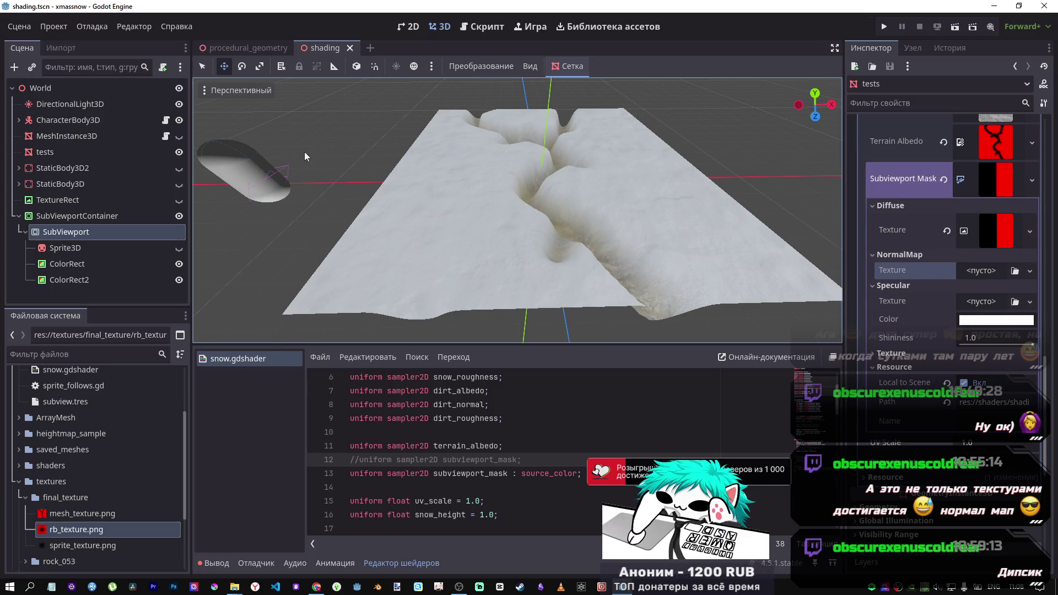
scroll(937, 283, down, 2)
scroll(937, 283, up, 5)
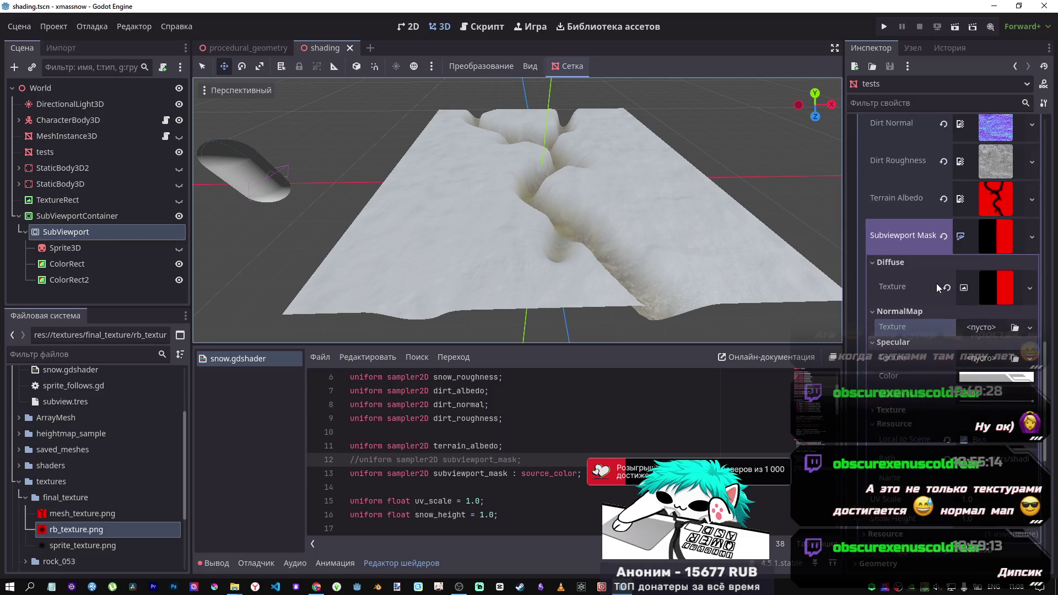
scroll(929, 292, down, 4)
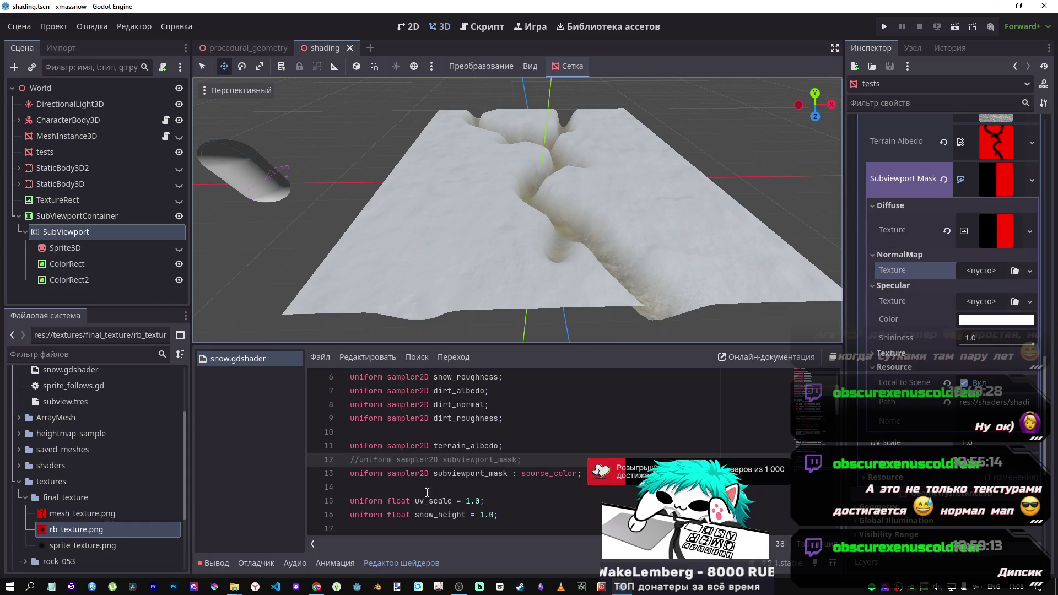
Select the mask_texture name in DeepSeek's suggested shader code
mouse_move(316, 588)
click(363, 509)
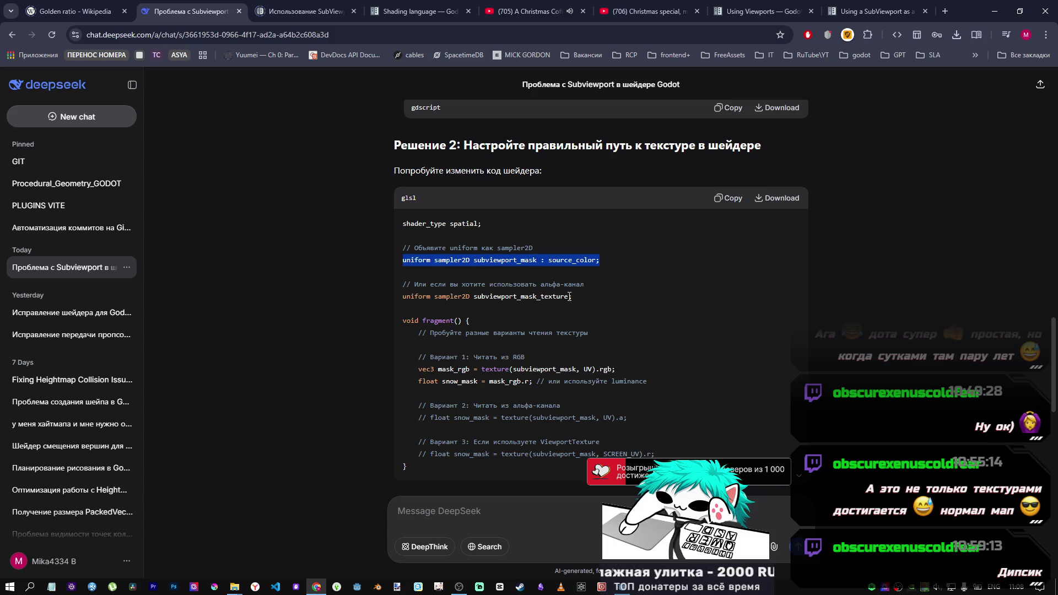
drag(569, 297, 527, 298)
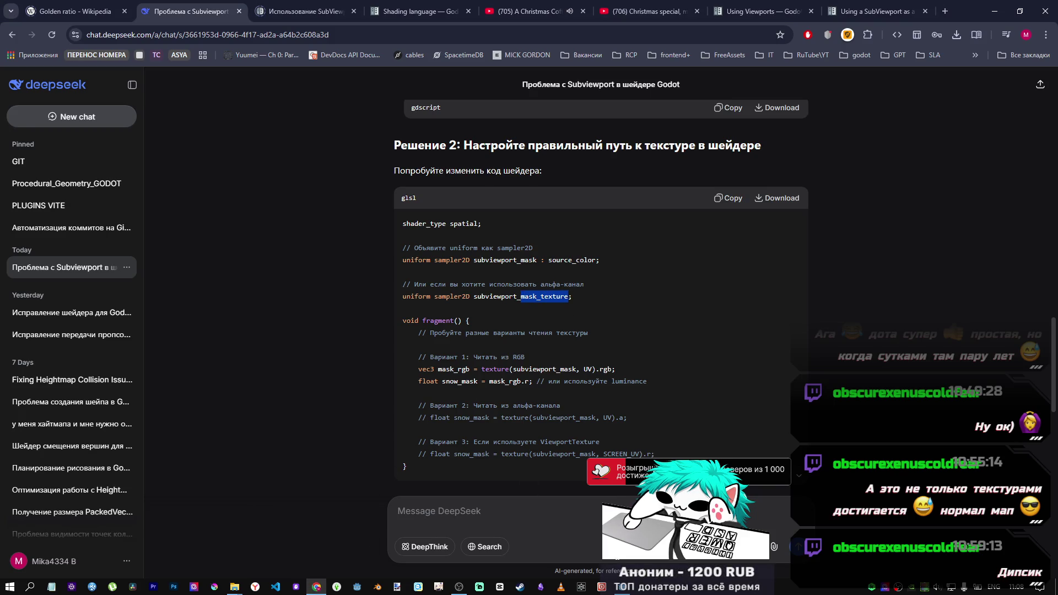
mouse_move(602, 585)
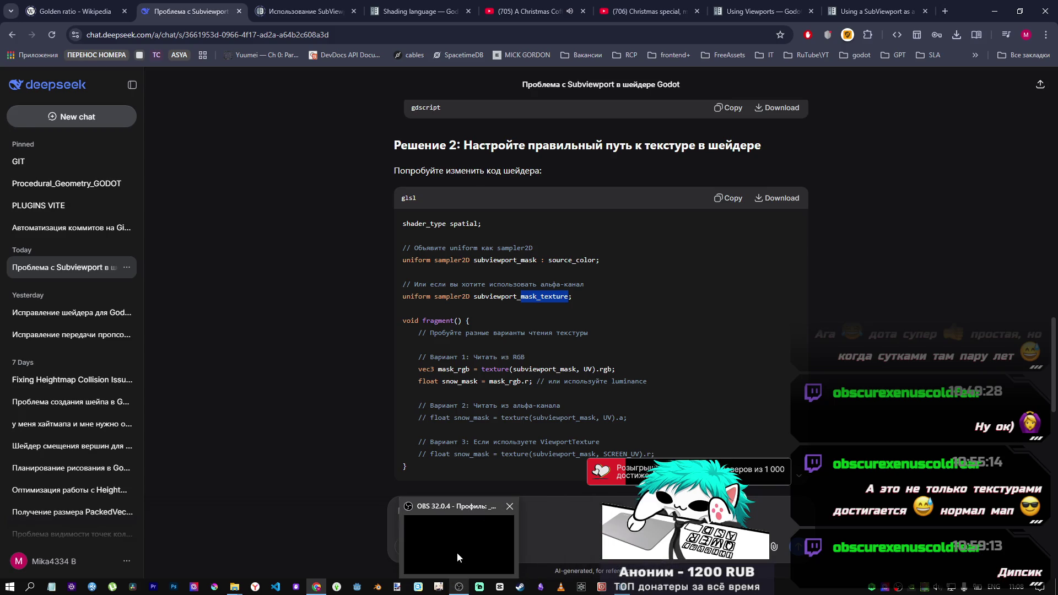
mouse_move(246, 587)
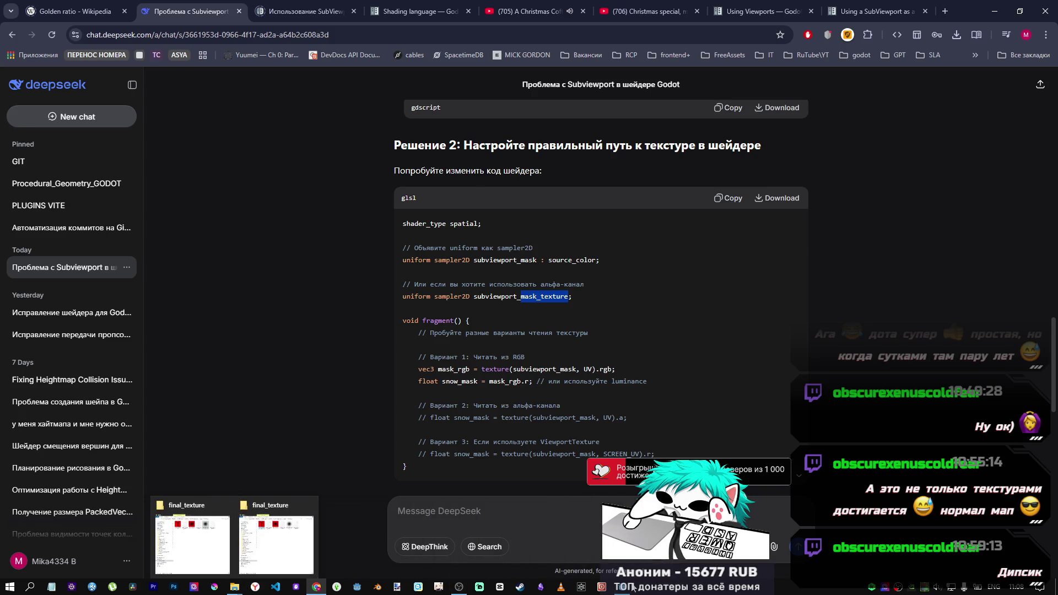
Comment out the source_color subviewport_mask uniform on line 13 of snow.gdshader
key(alt+Tab)
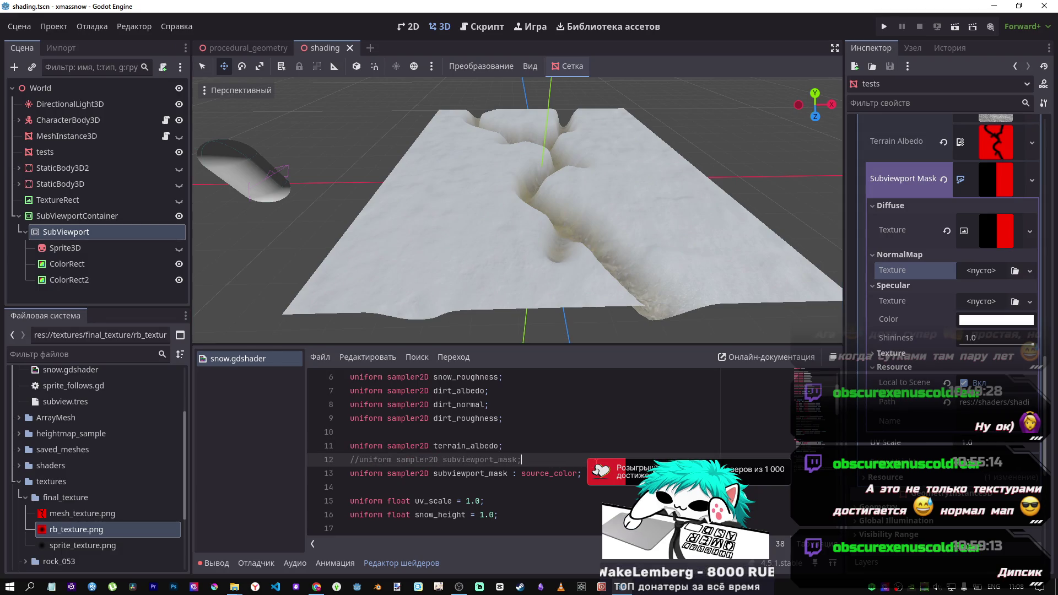
click(581, 474)
key(ctrl+k)
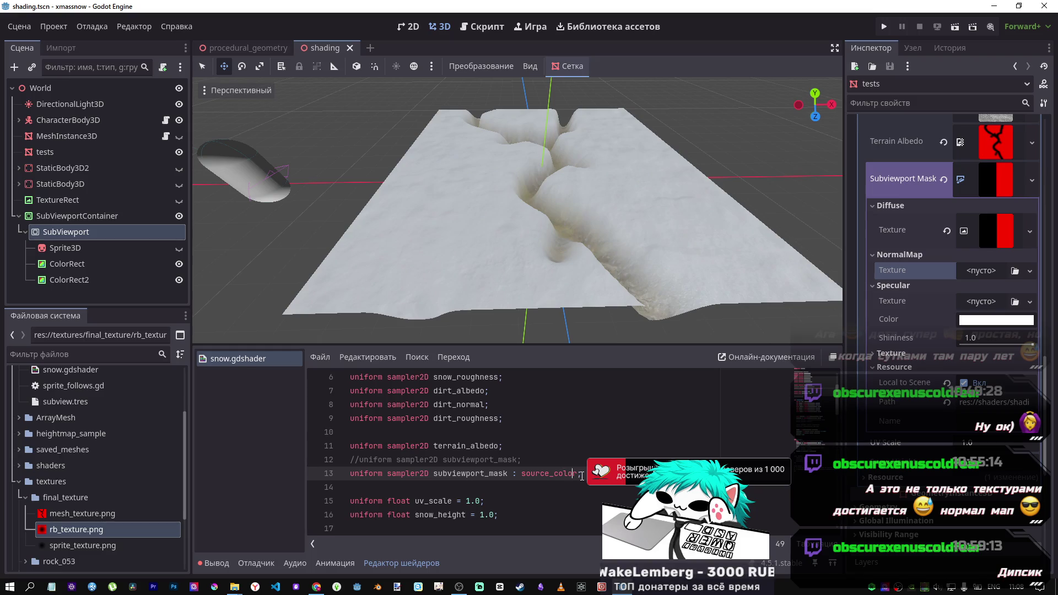
key(Return)
text(mask_texture)
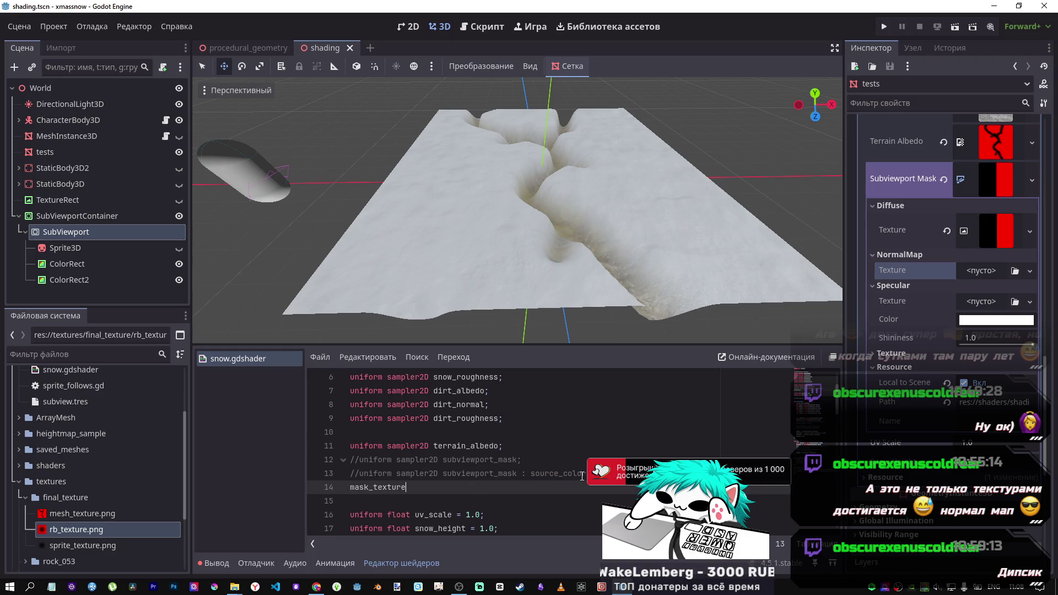
key(ctrl+z)
Select DeepSeek's 'uniform sampler2D subviewport_mask_texture;' line and scroll toward Solution 3
mouse_move(316, 587)
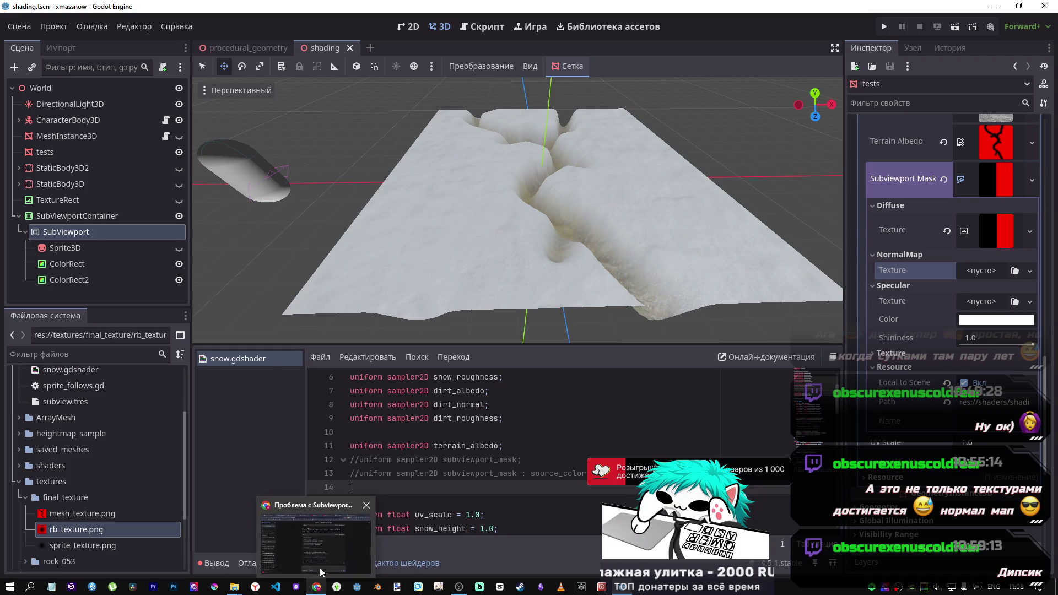
click(318, 554)
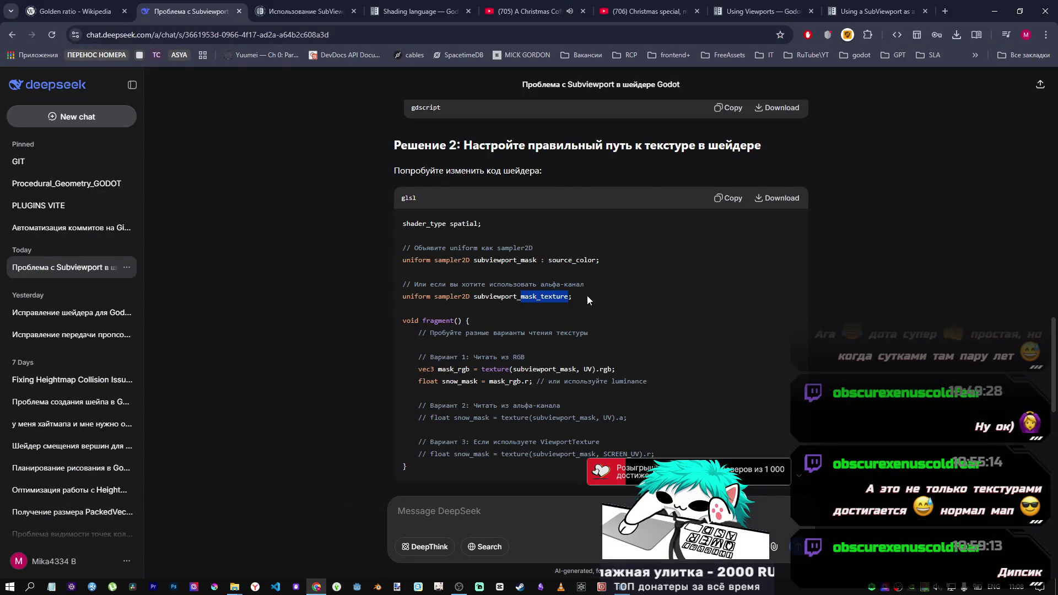
drag(587, 295, 402, 300)
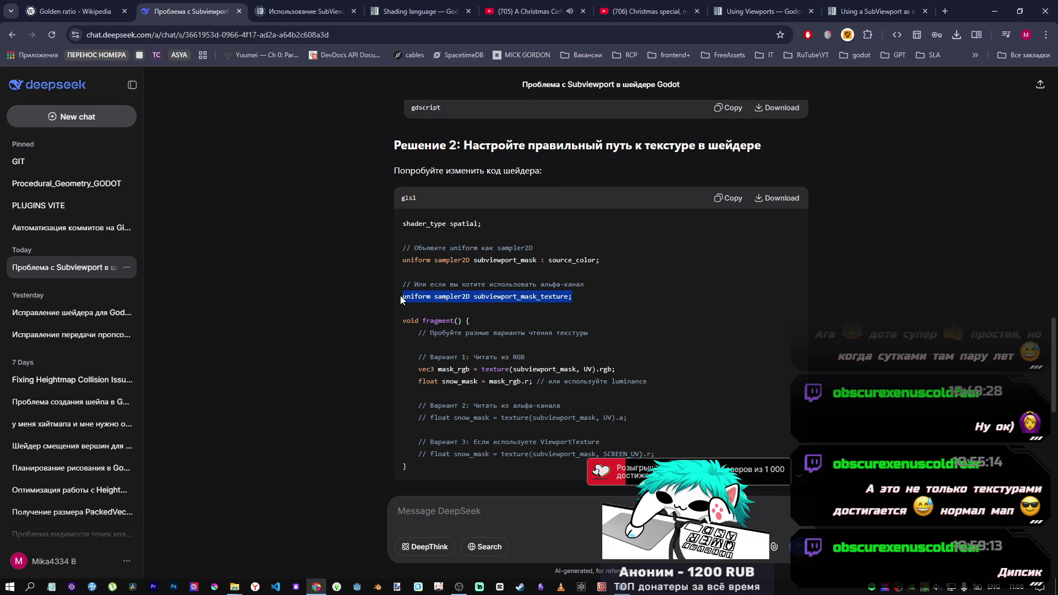
scroll(473, 314, down, 1)
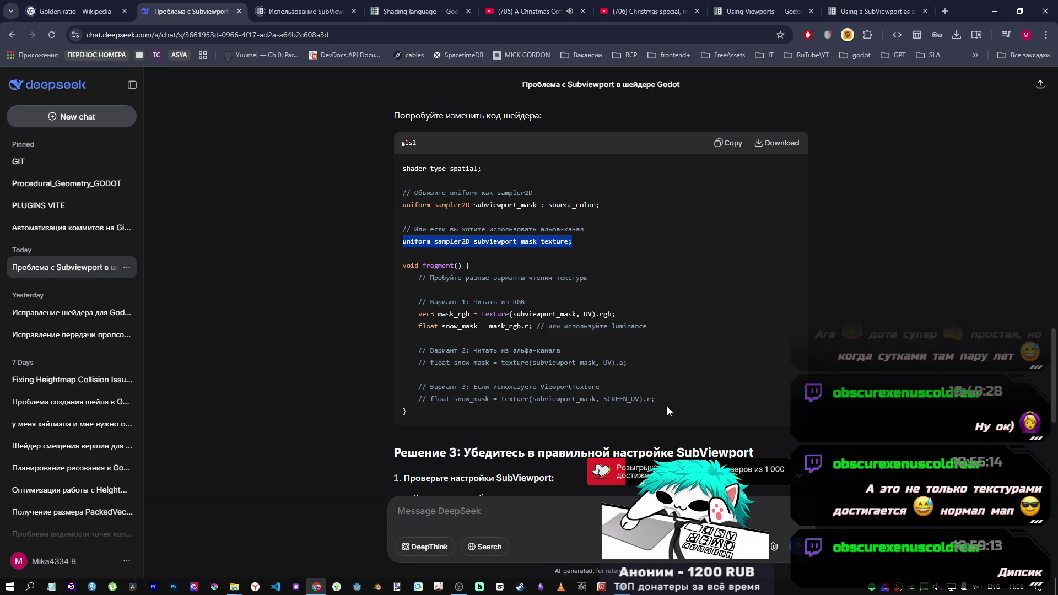
click(633, 590)
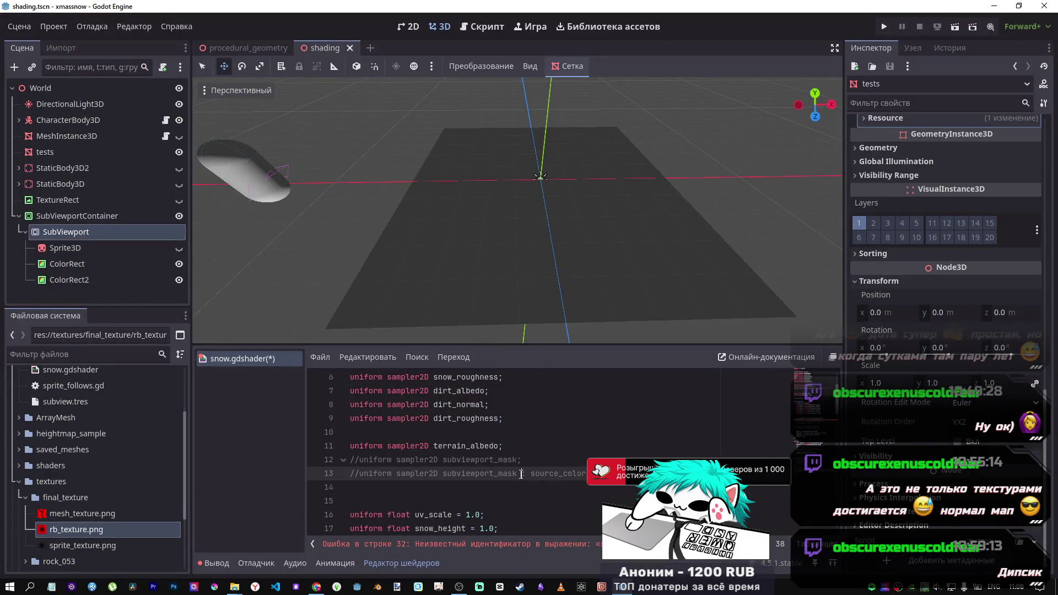
Uncomment the plain subviewport_mask uniform on line 12 and save the shader
key(ctrl+k)
key(ctrl+s)
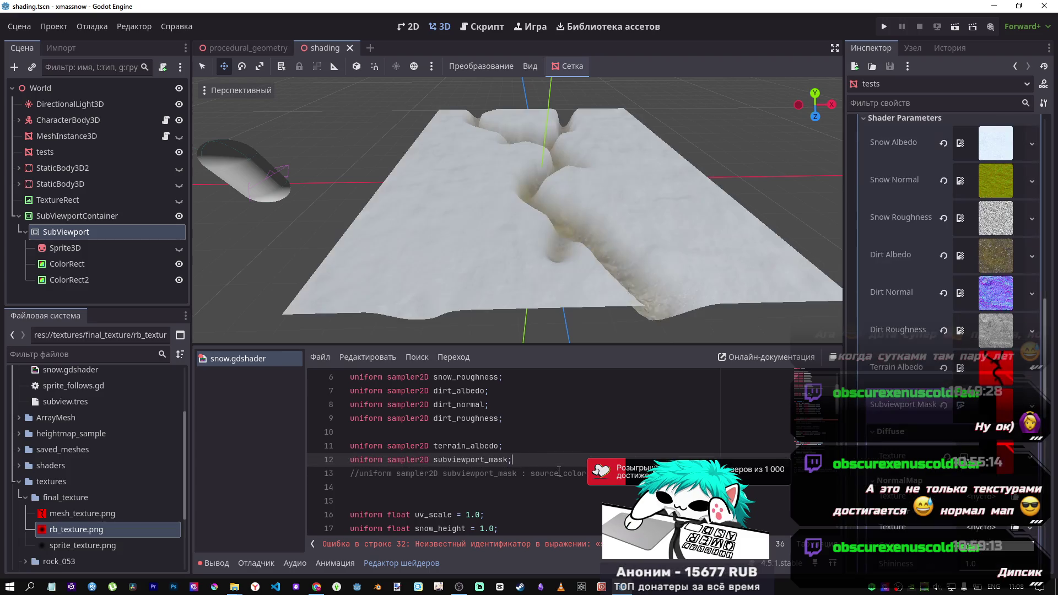
scroll(586, 455, down, 6)
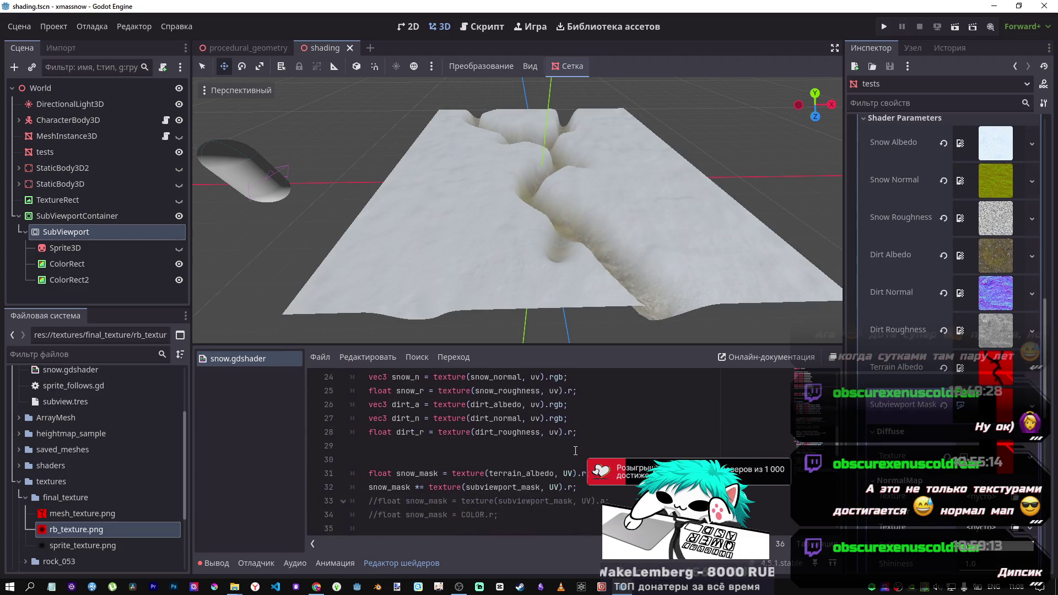
Try the alpha channel on line 32, then revert it to red and save
click(573, 488)
key(BackSpace)
text(a)
key(ctrl+s)
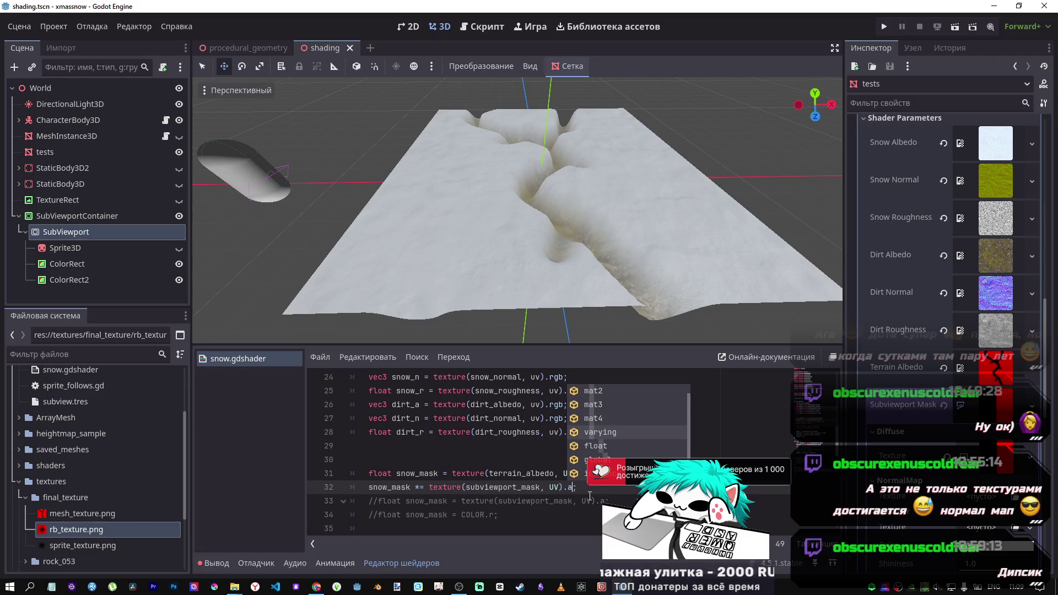
key(BackSpace)
text(r)
key(ctrl+s)
Change the subviewport_mask channel on line 47 from .r to .a
scroll(579, 474, down, 4)
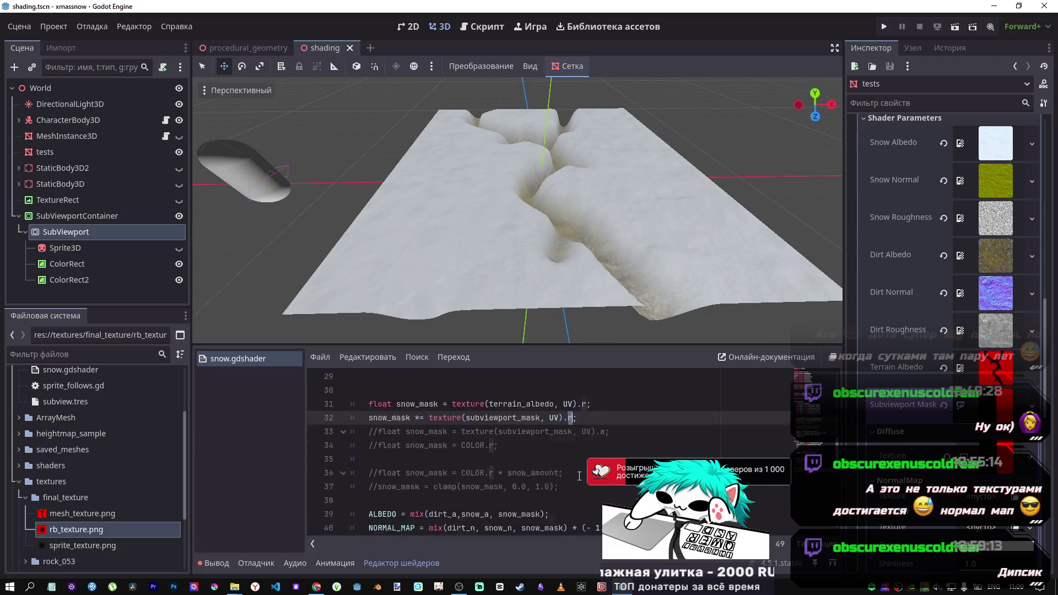
scroll(561, 449, down, 2)
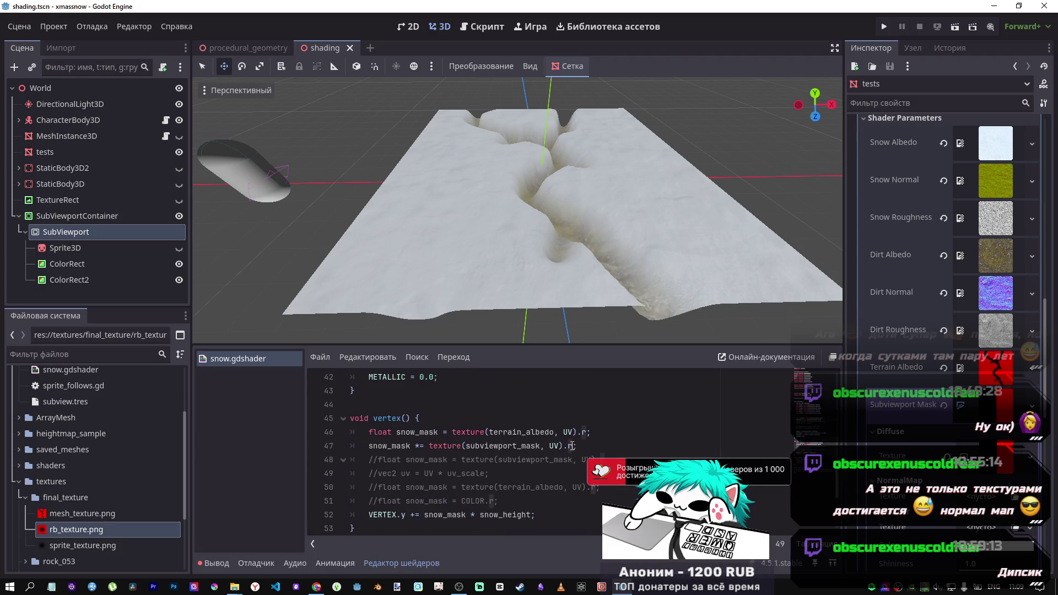
click(574, 446)
key(BackSpace)
text(a)
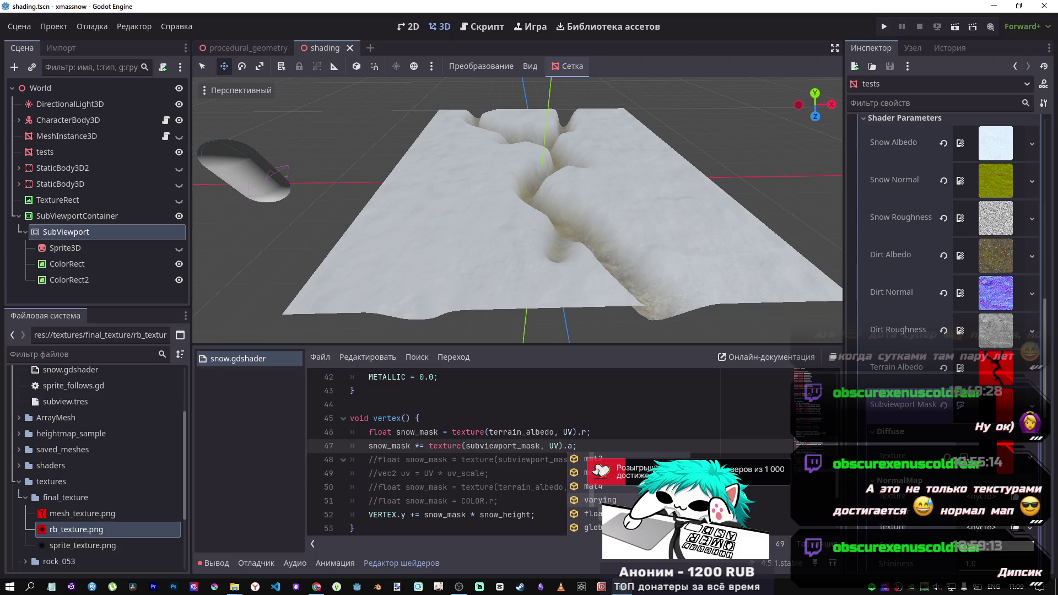
key(Left)
key(Left)
key(Left)
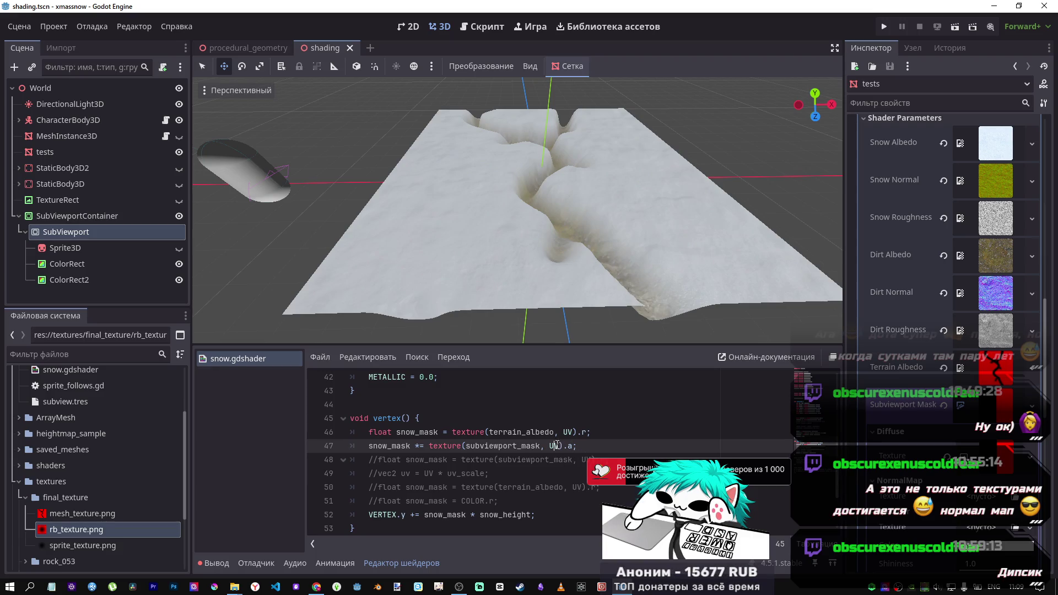
Copy SCREEN_UV from DeepSeek's code and select the UV argument on line 47
click(316, 588)
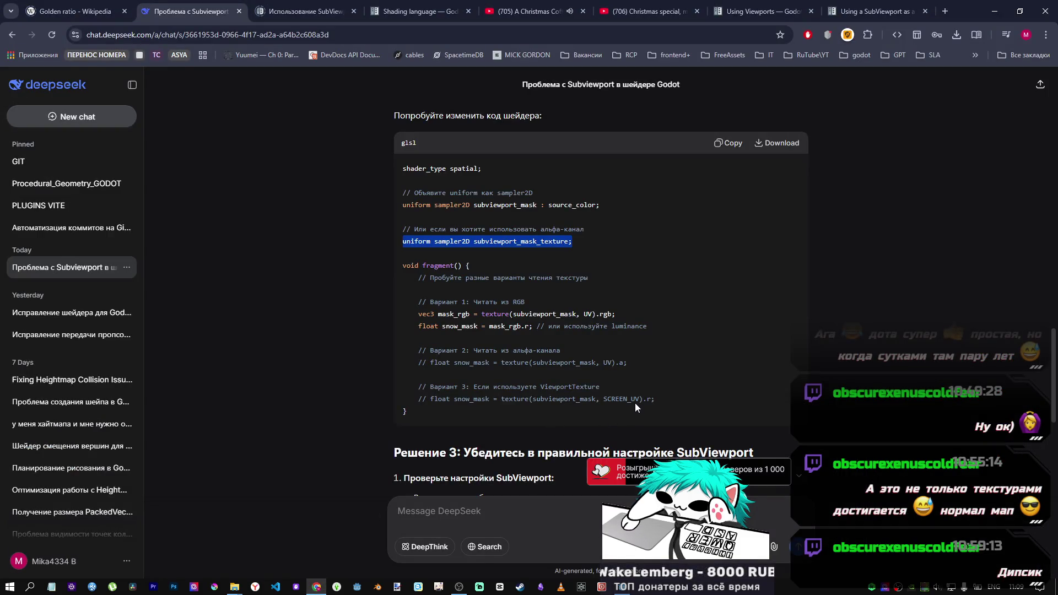
drag(640, 399, 605, 399)
key(ctrl+c)
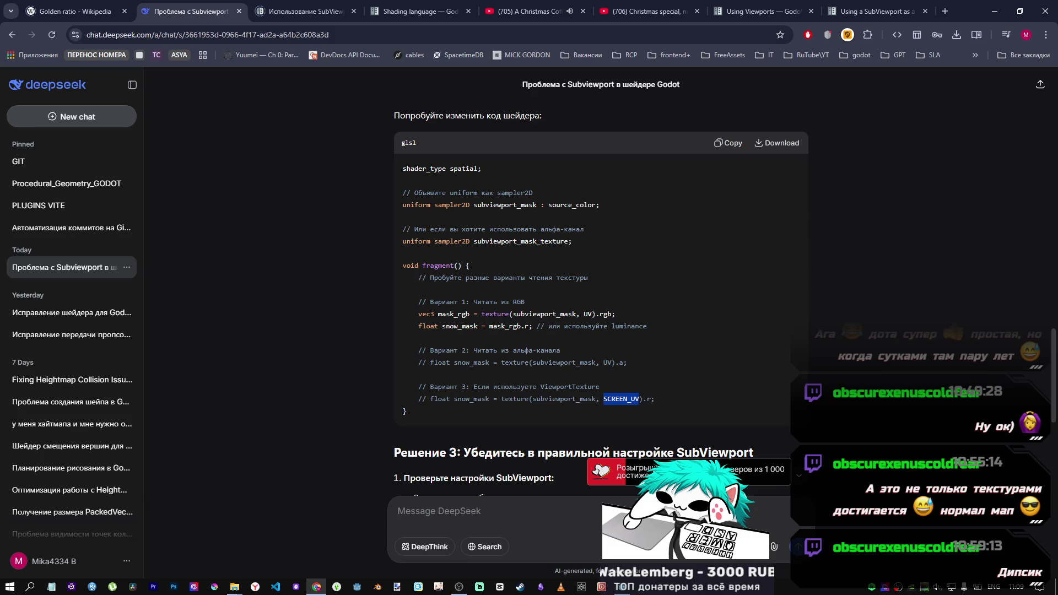
key(alt+Tab)
double_click(553, 445)
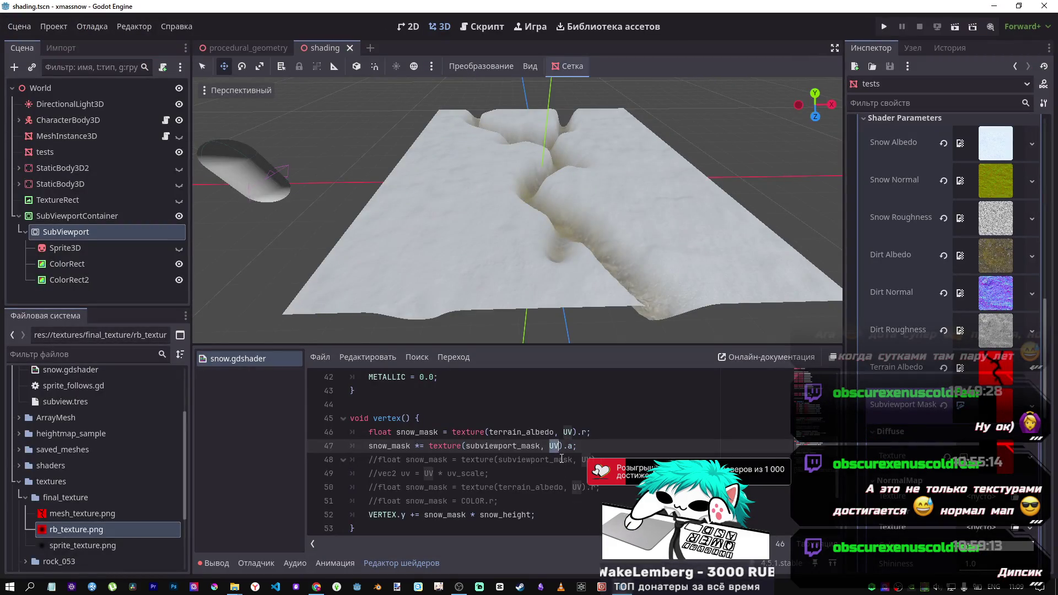
Paste SCREEN_UV into line 47's texture call, then swap it back to UV and retry
key(ctrl+v)
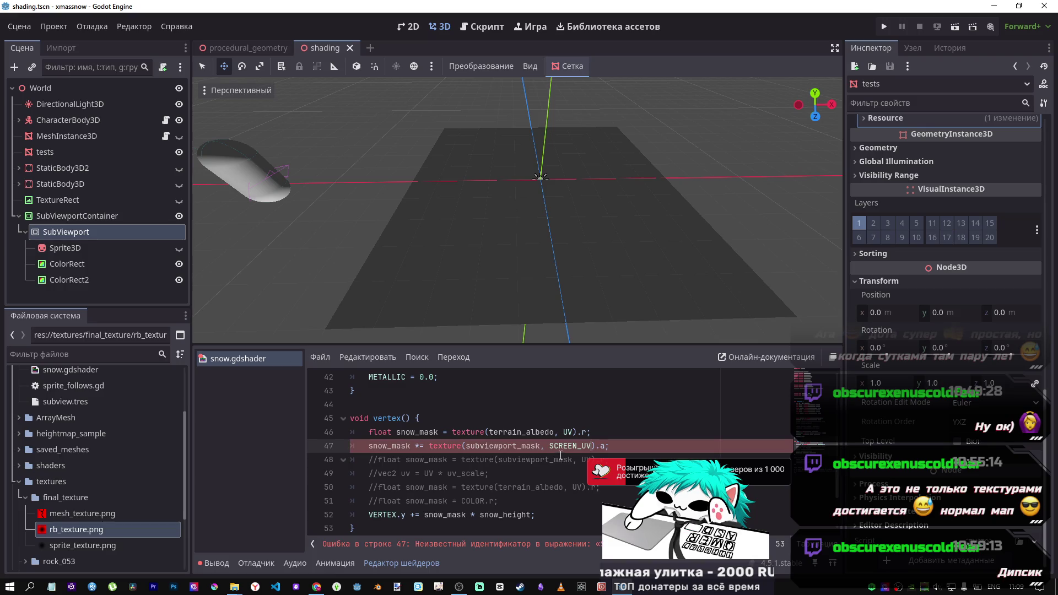
click(578, 446)
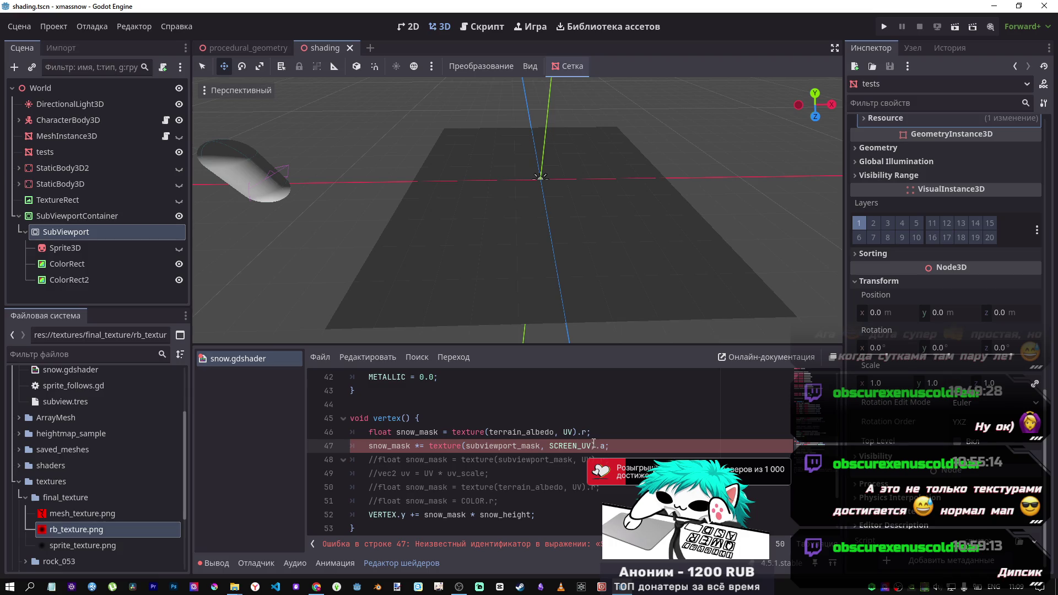
drag(594, 444, 549, 444)
text(UV)
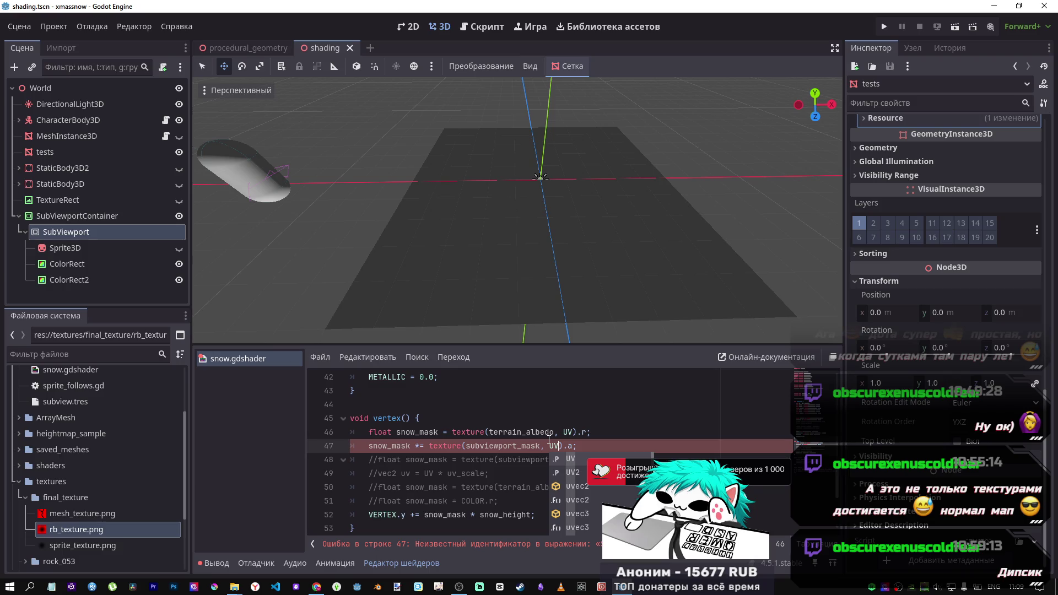
key(BackSpace)
key(BackSpace)
text(SC)
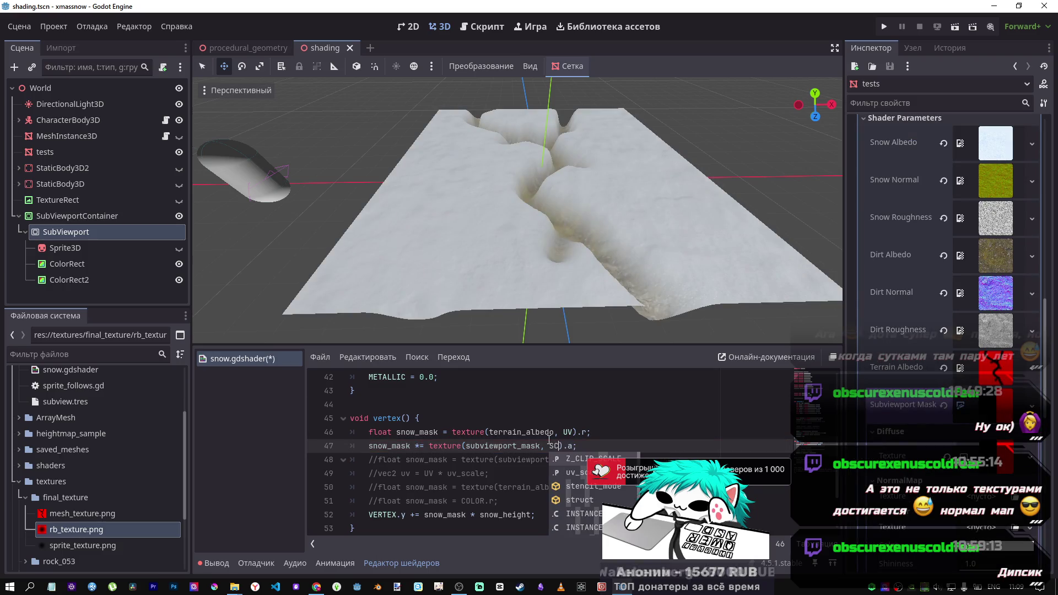
key(BackSpace)
key(BackSpace)
text(SC)
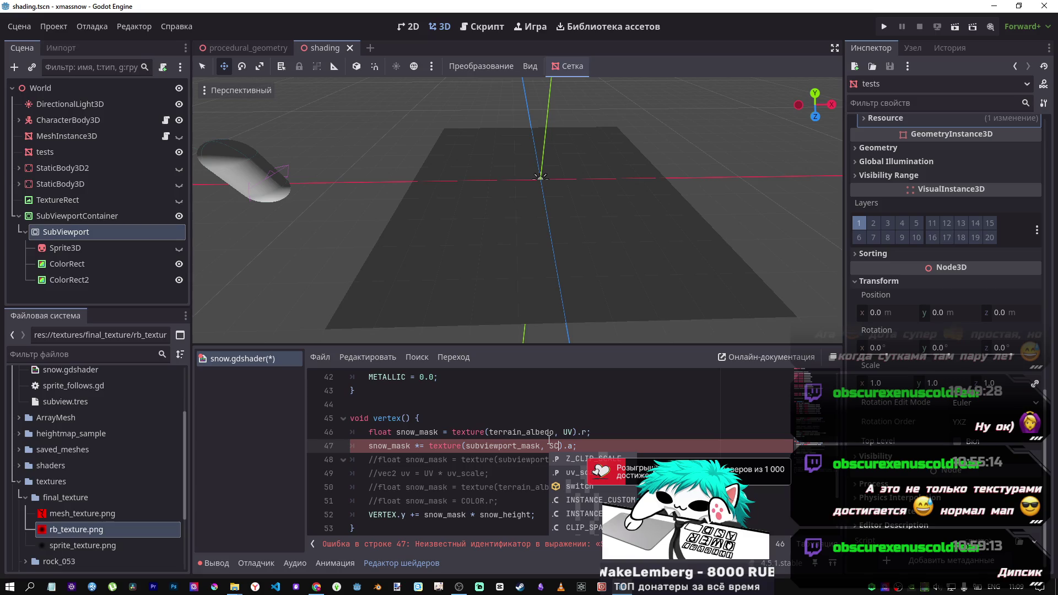
text(RE)
key(BackSpace)
key(BackSpace)
key(BackSpace)
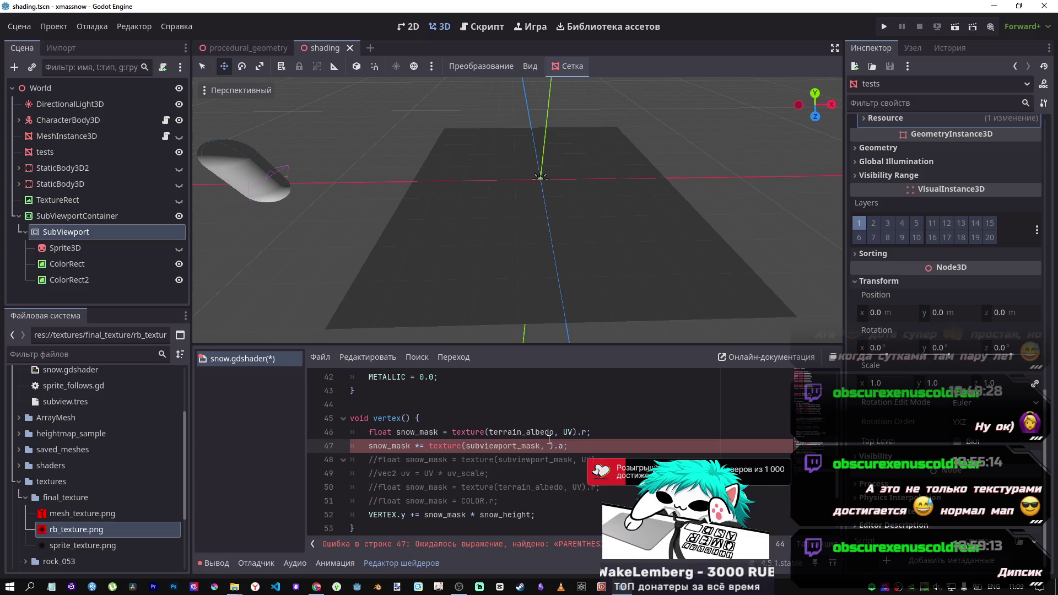
Try other coordinate names (CANV, SCR, VI) for line 47's sampling argument
text(CAB)
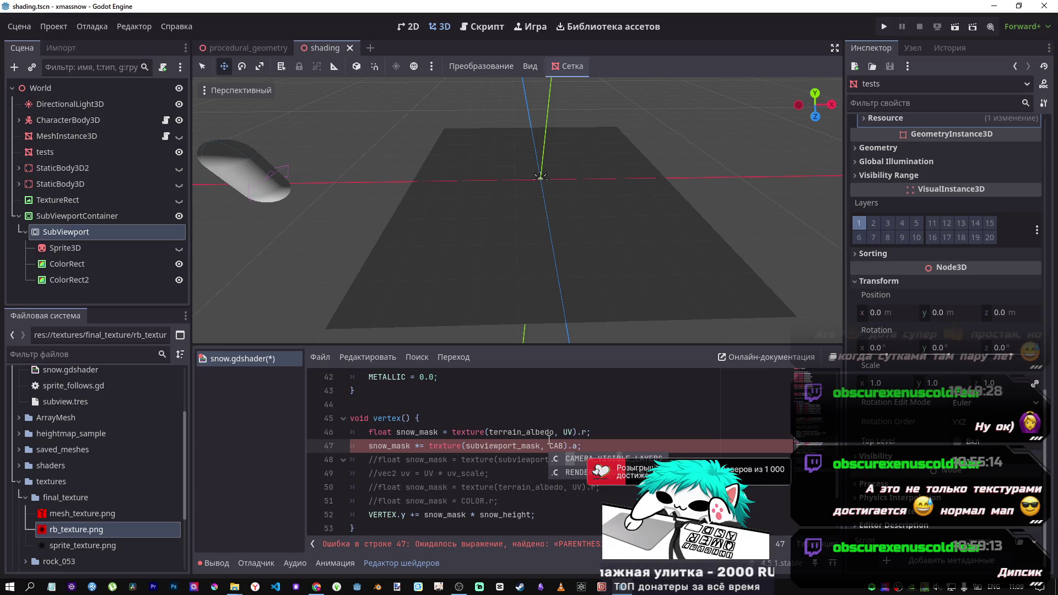
key(BackSpace)
text(NV)
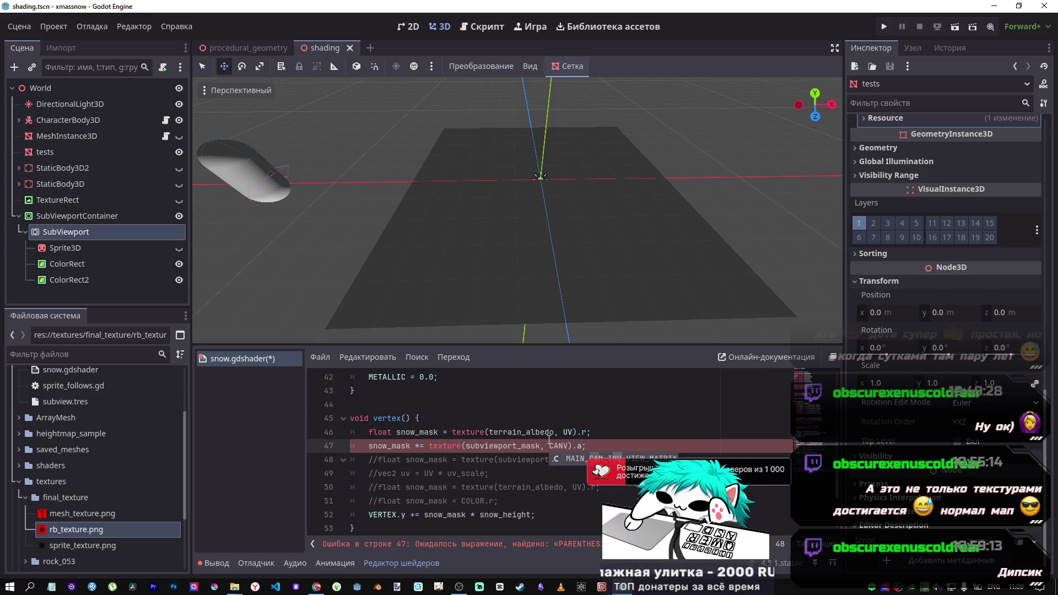
key(BackSpace)
key(BackSpace)
key(BackSpace)
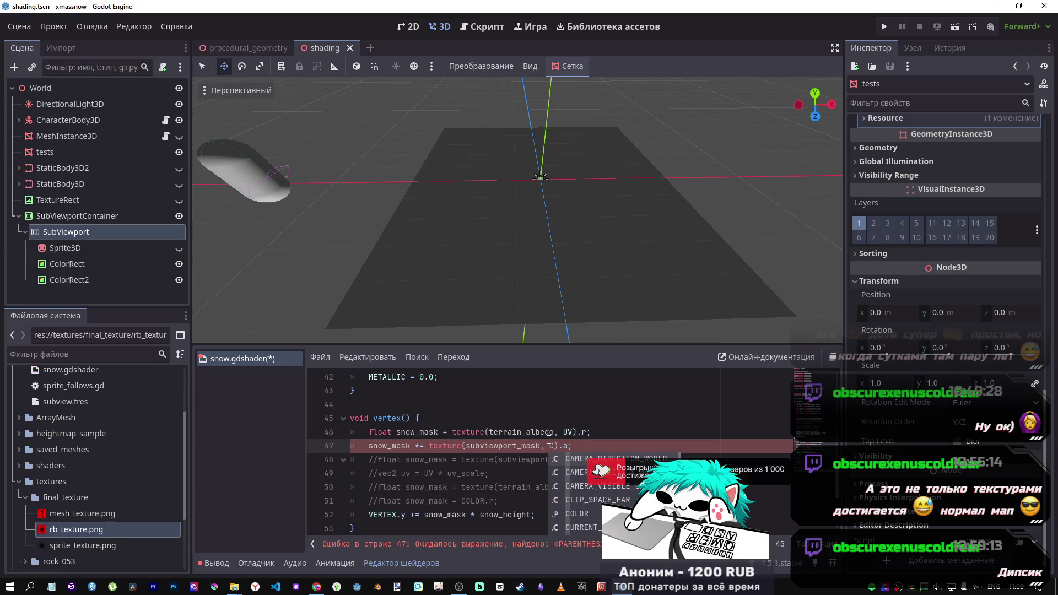
text(SCR)
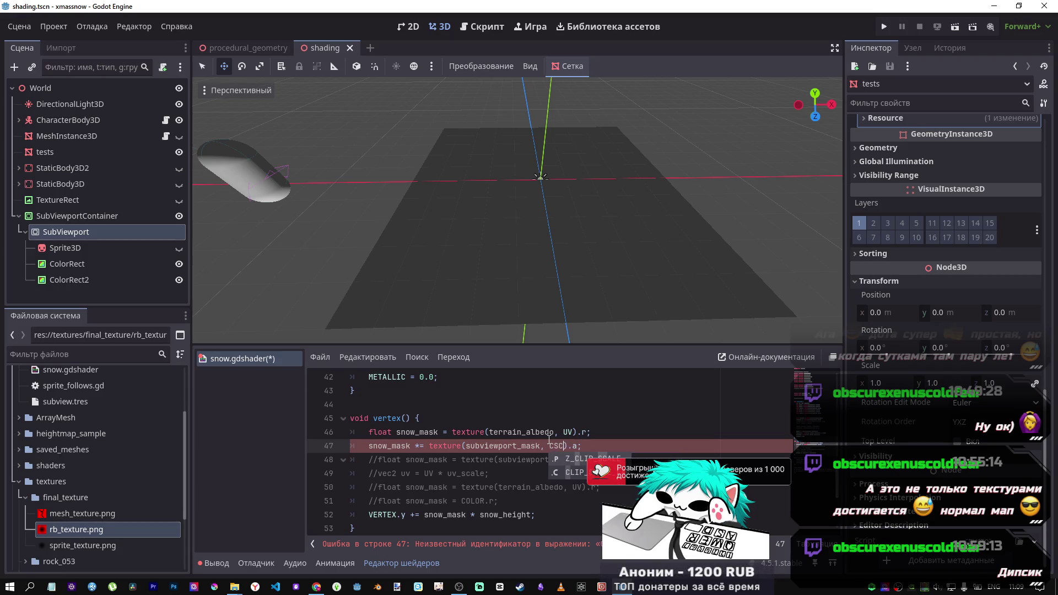
key(BackSpace)
key(BackSpace)
key(BackSpace)
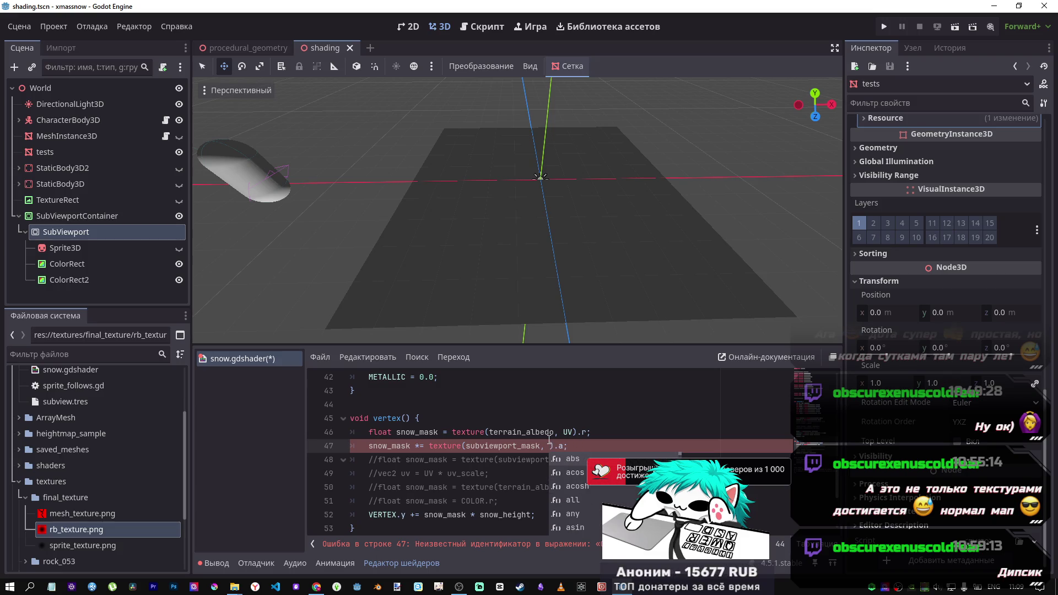
text(U)
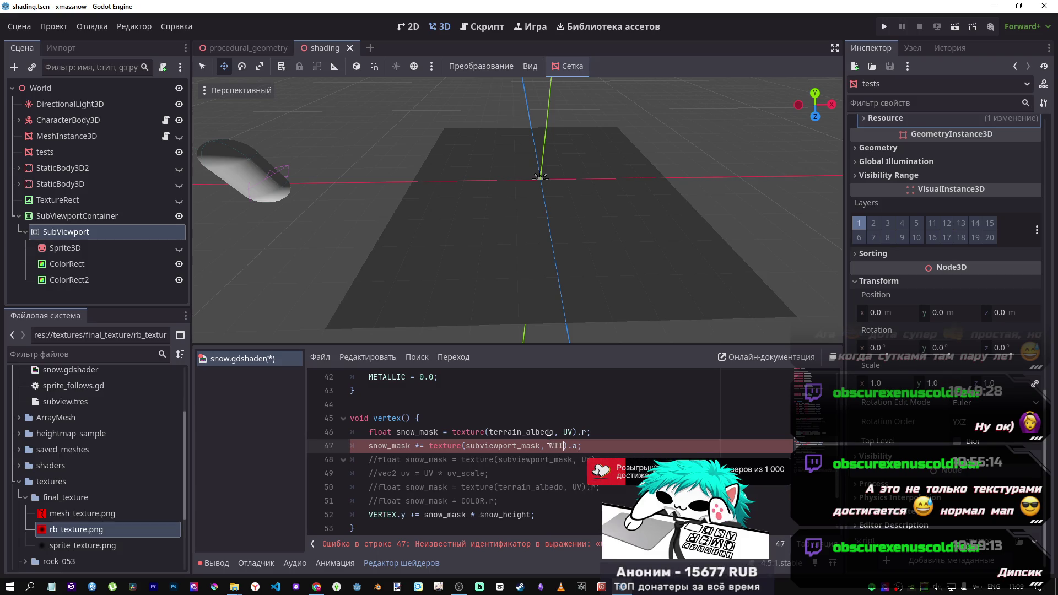
text(I)
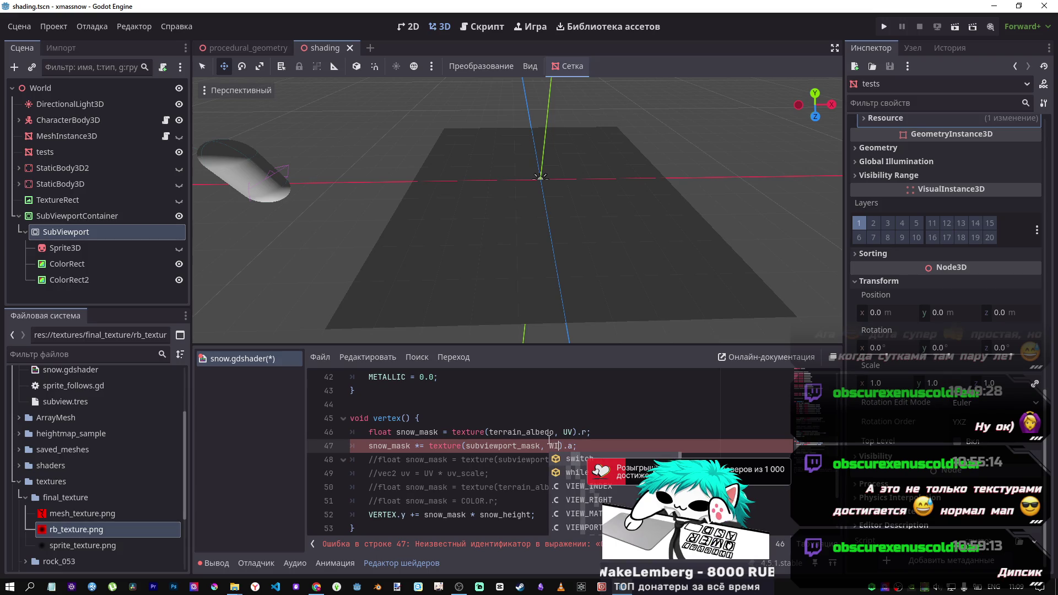
key(BackSpace)
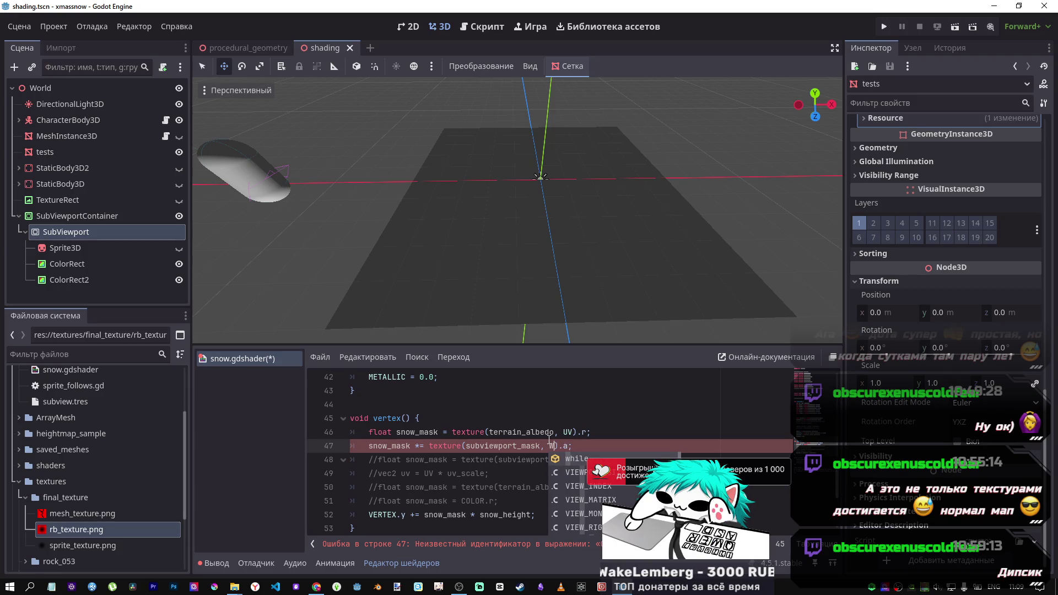
key(BackSpace)
text(VI)
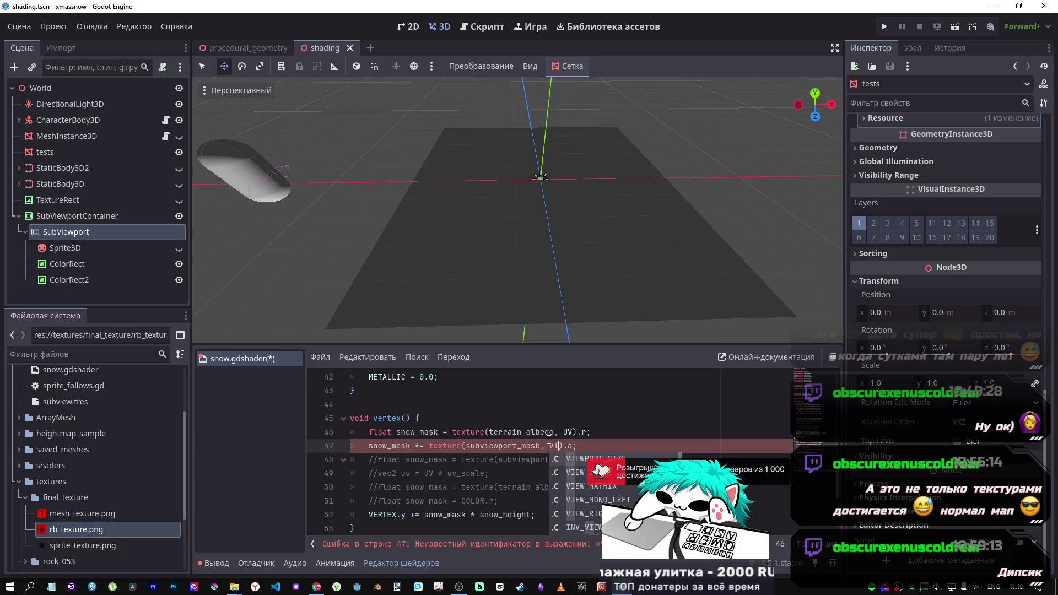
Replace the autocompleted INV_VIEW_MATRIX with VIEWPORT_SIZE on line 47 and save the shader
scroll(624, 488, down, 1)
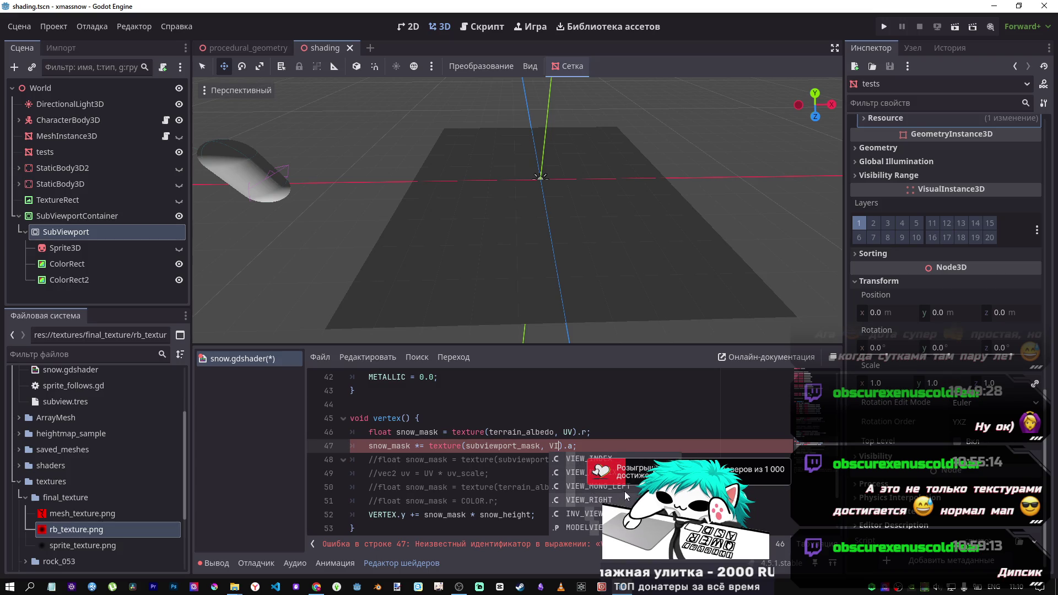
scroll(624, 489, down, 5)
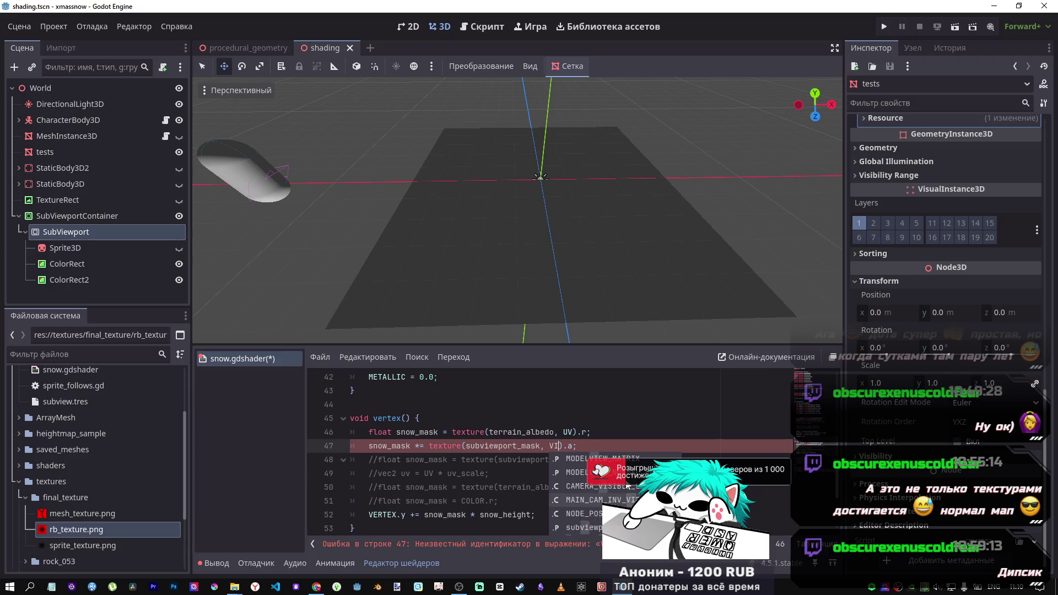
scroll(628, 483, down, 3)
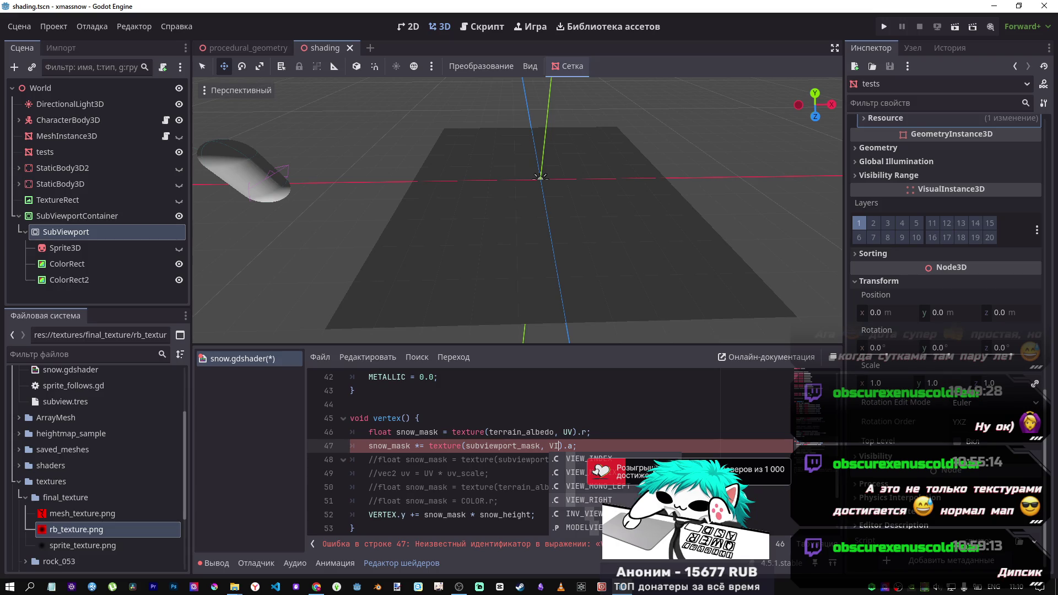
key(Down)
key(Return)
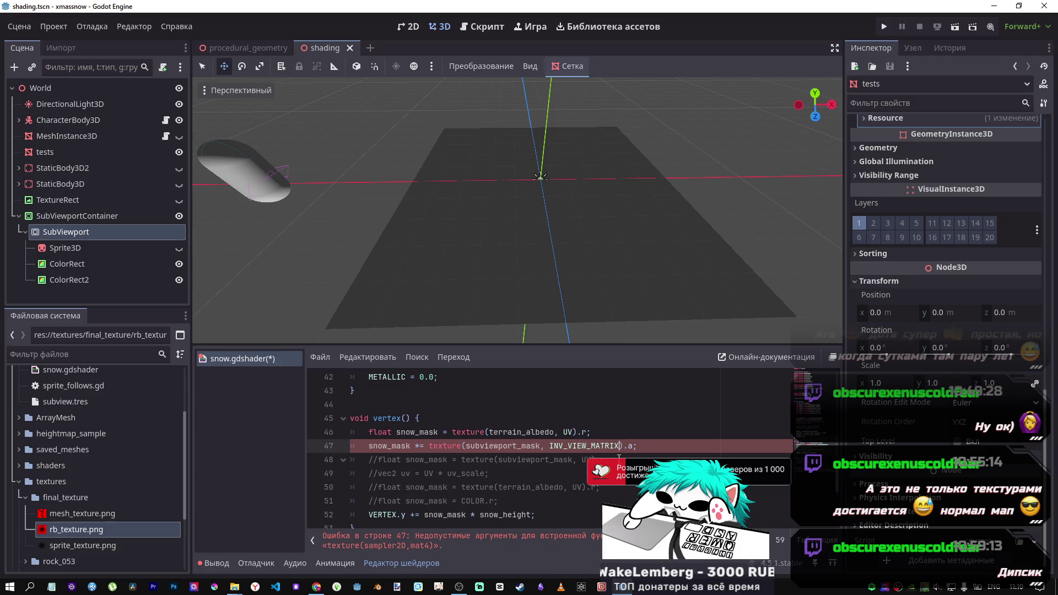
drag(618, 445, 544, 446)
text(VI)
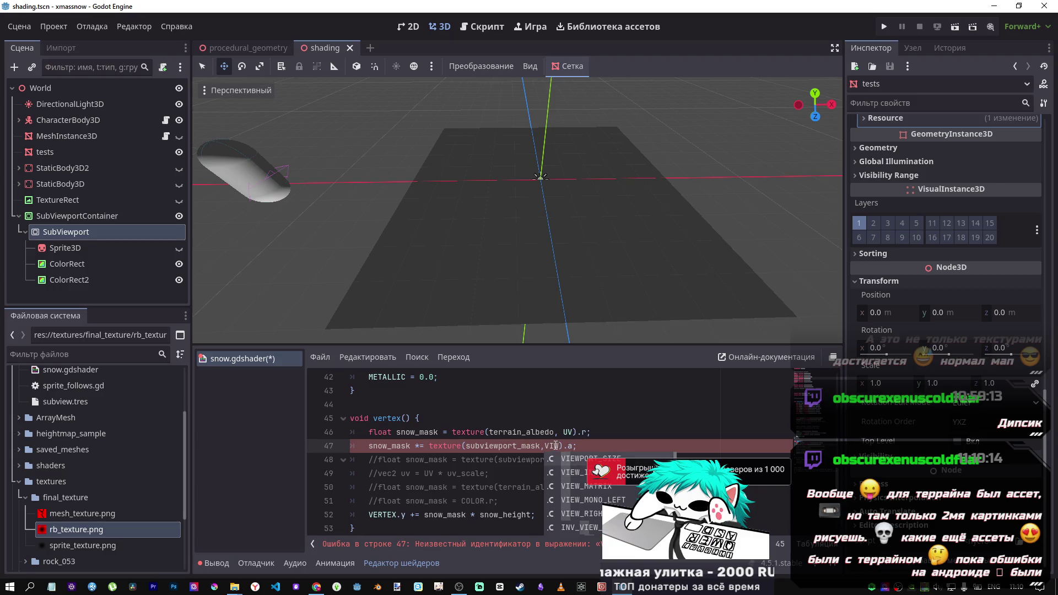
key(Return)
key(ctrl+s)
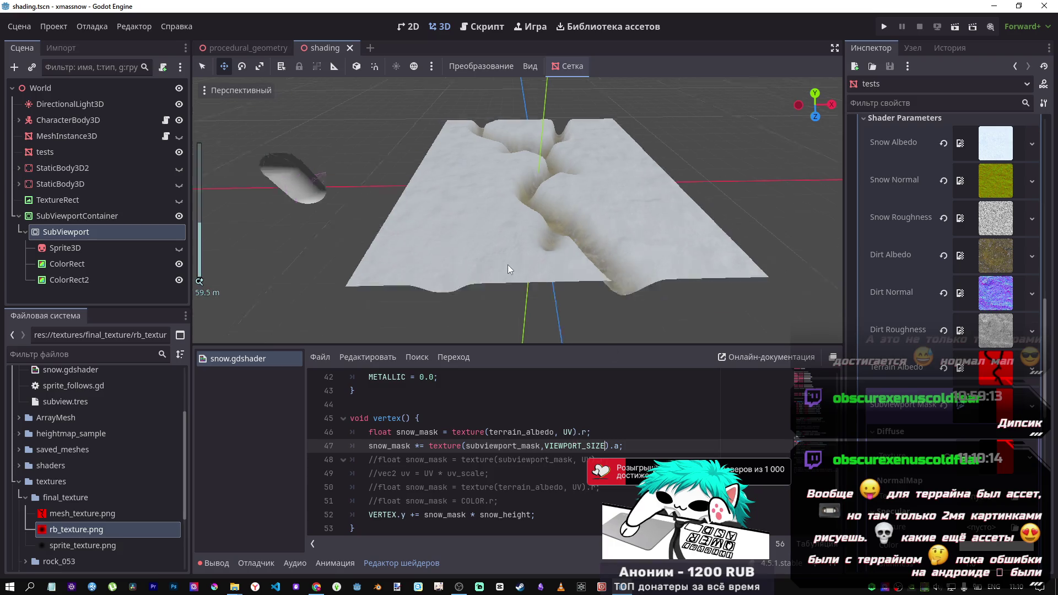
Make line 47 sample at VIEWPORT_SIZE*UV, save, then select VIEWPORT_SIZE*
right_click(511, 233)
key(s)
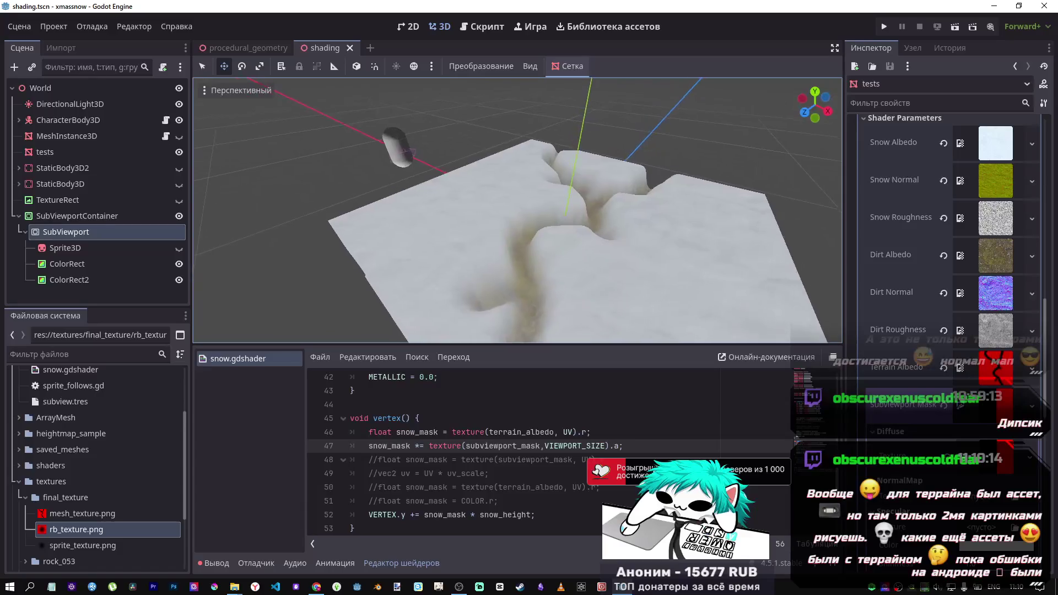
click(606, 446)
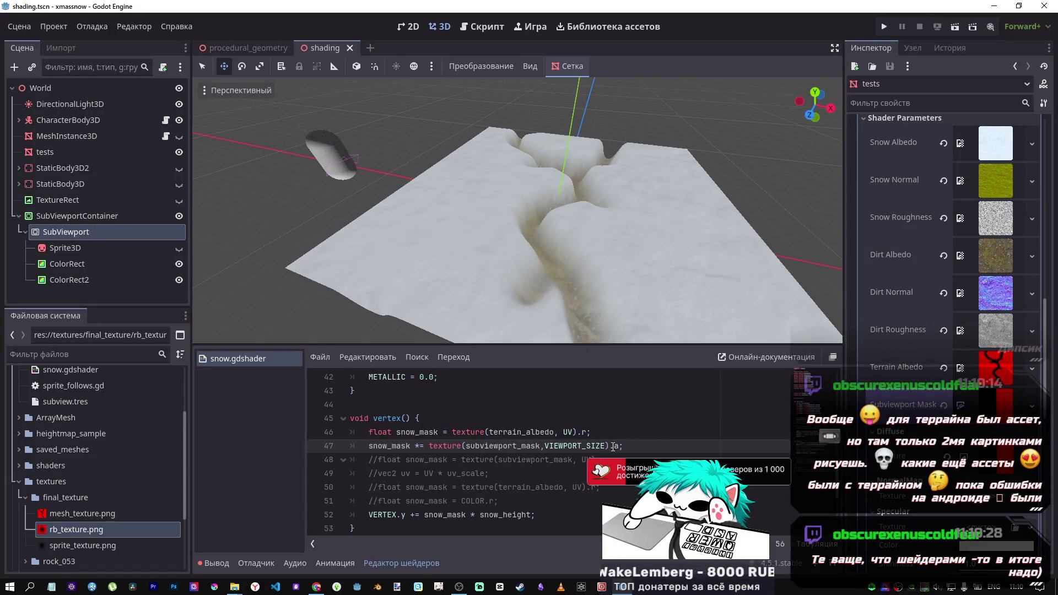
text(*UV)
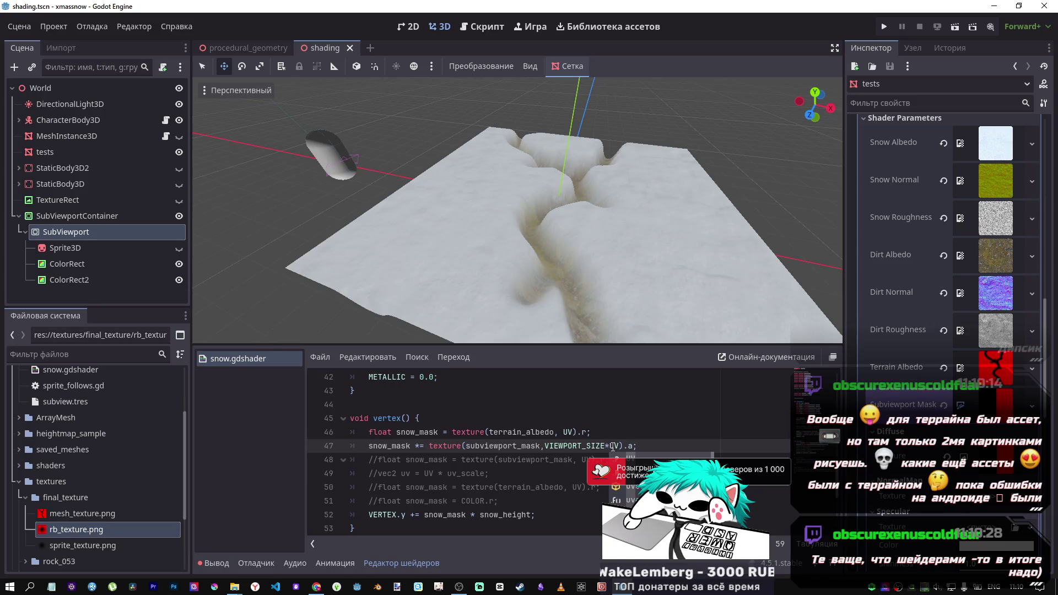
key(BackSpace)
key(BackSpace)
text(UV)
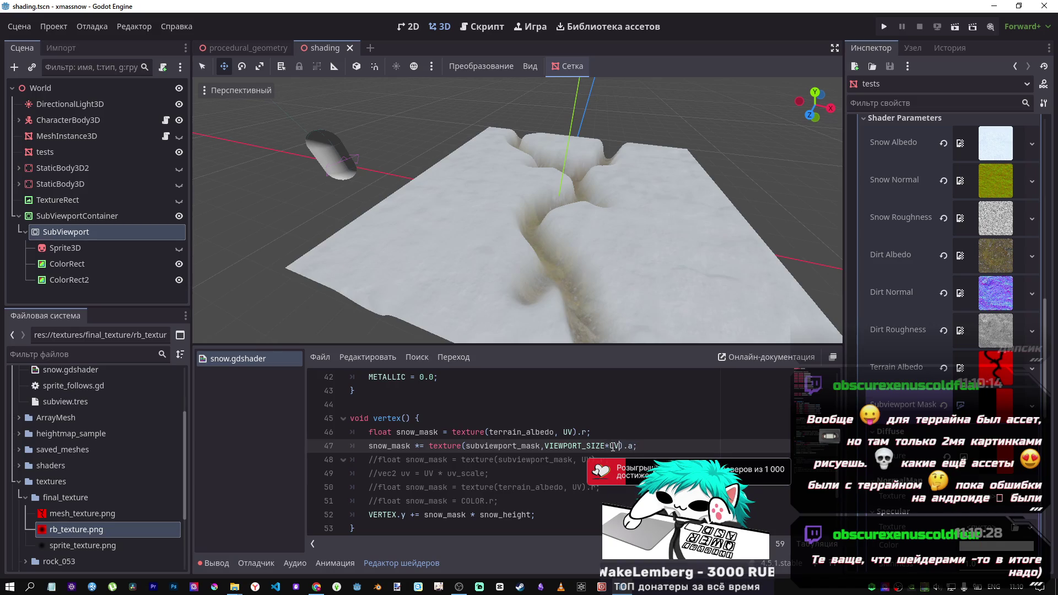
key(ctrl+s)
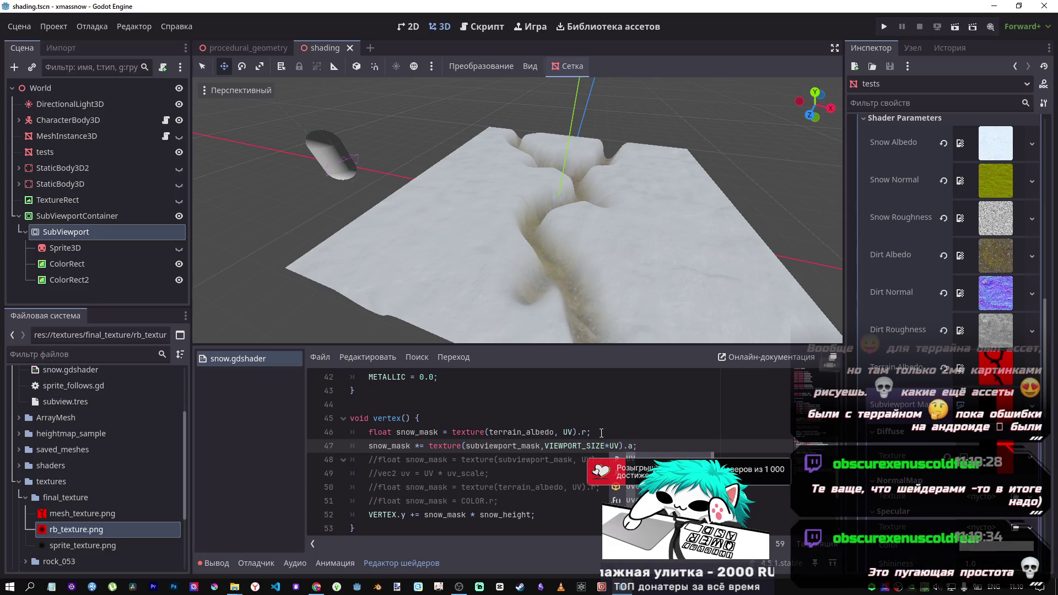
mouse_move(609, 446)
mouse_down()
mouse_move(519, 444)
mouse_move(551, 444)
mouse_up()
Delete VIEWPORT_SIZE* so line 47 samples at plain UV, and save
key(BackSpace)
key(ctrl+s)
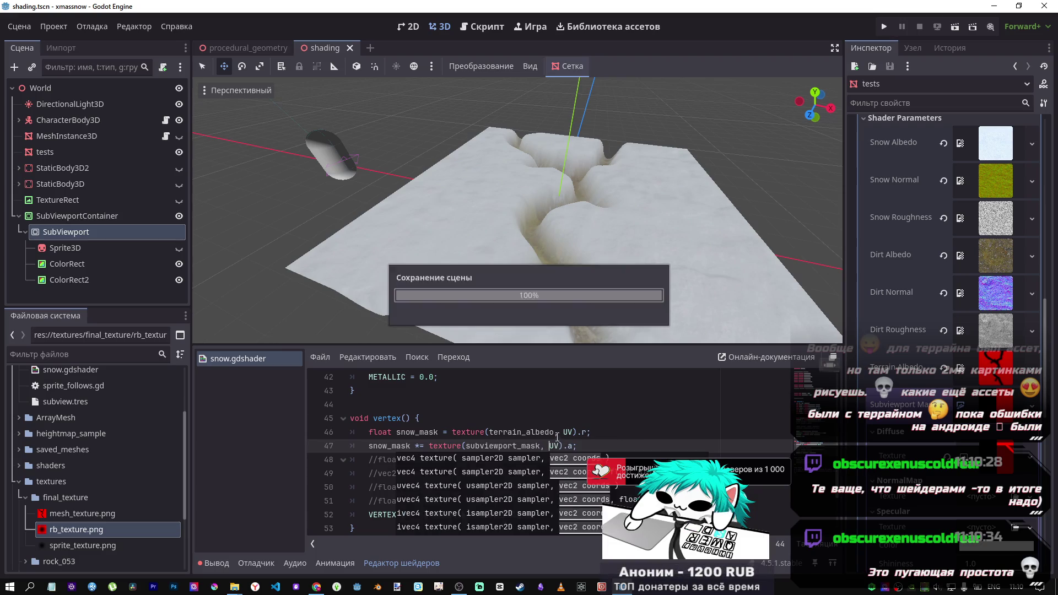
scroll(546, 411, up, 2)
scroll(547, 411, up, 6)
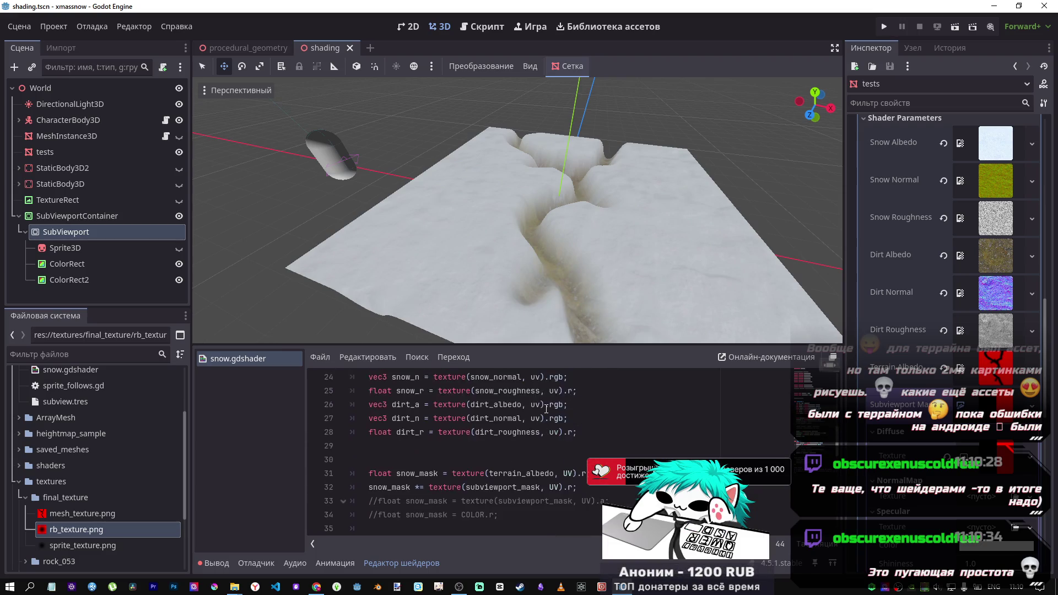
scroll(528, 416, down, 1)
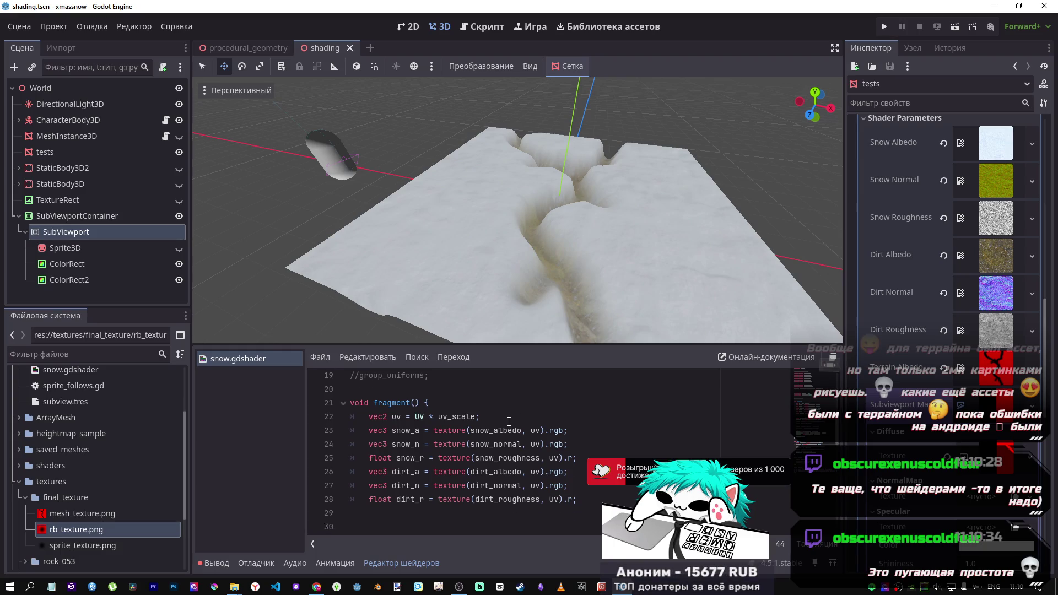
Select the uv scaling line 22, then return the caret to line 47
click(477, 392)
triple_click(477, 392)
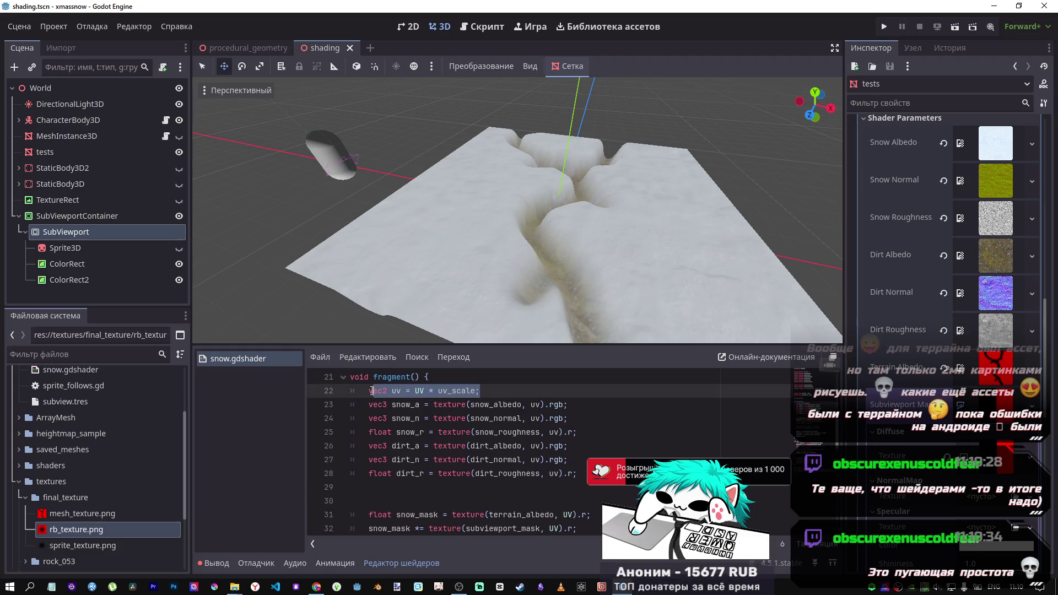
scroll(516, 436, down, 4)
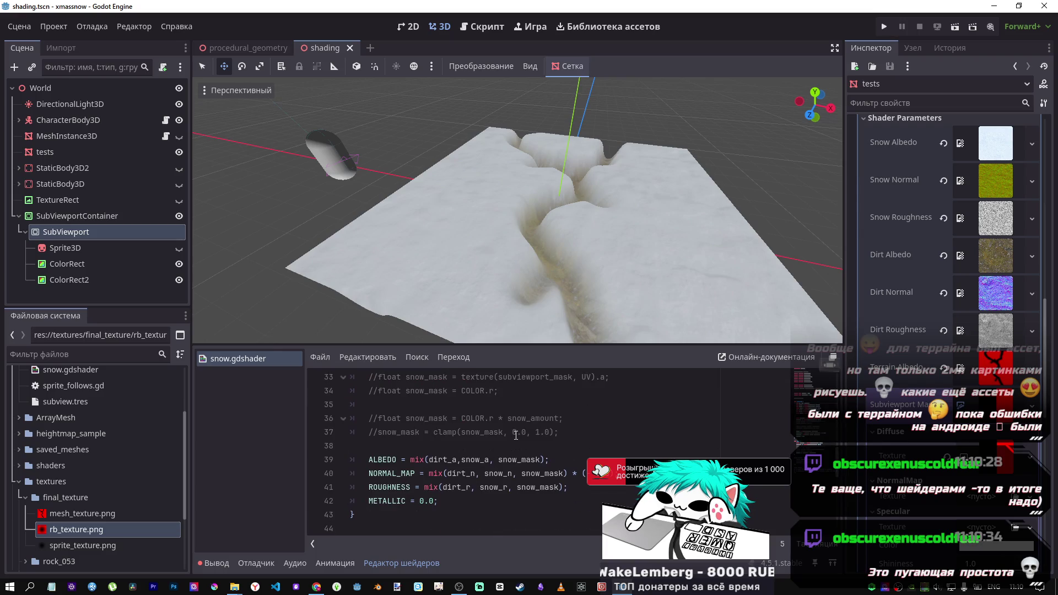
scroll(604, 455, down, 3)
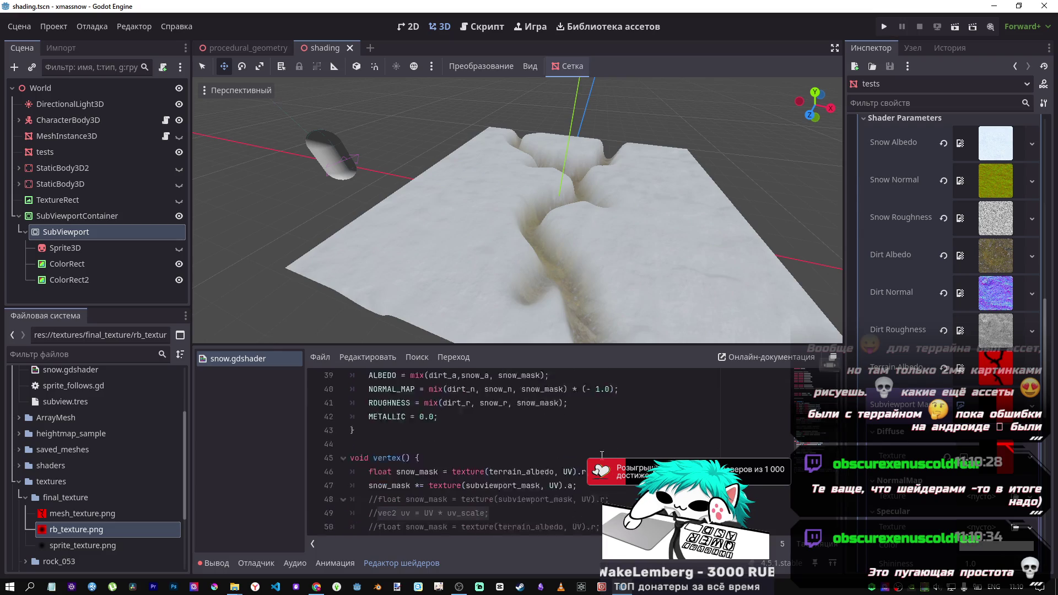
click(597, 450)
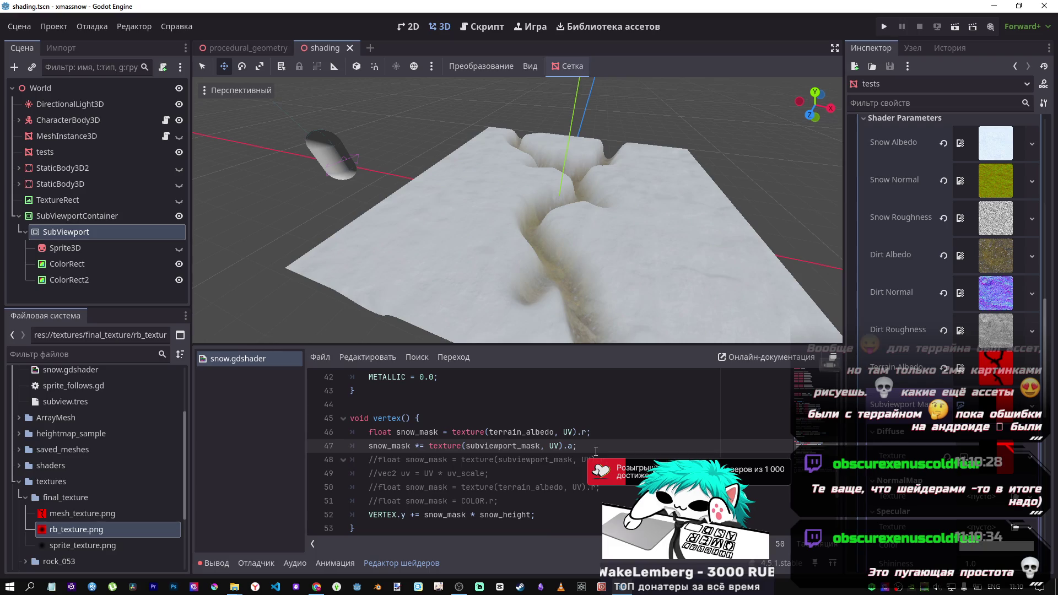
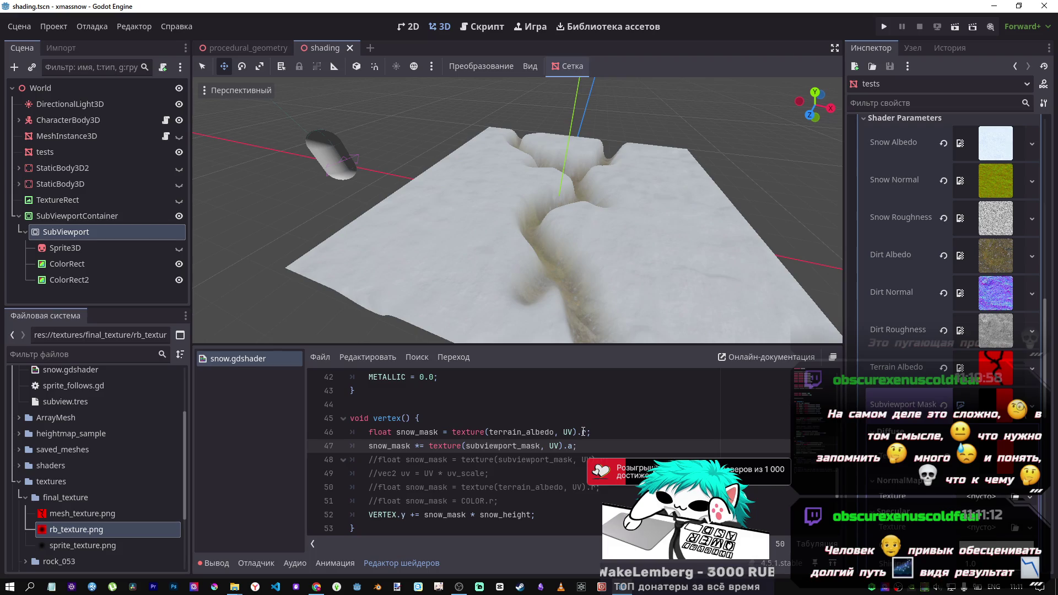
Inspect the SubViewport and CharacterBody3D nodes, then save the scene
drag(563, 196, 600, 230)
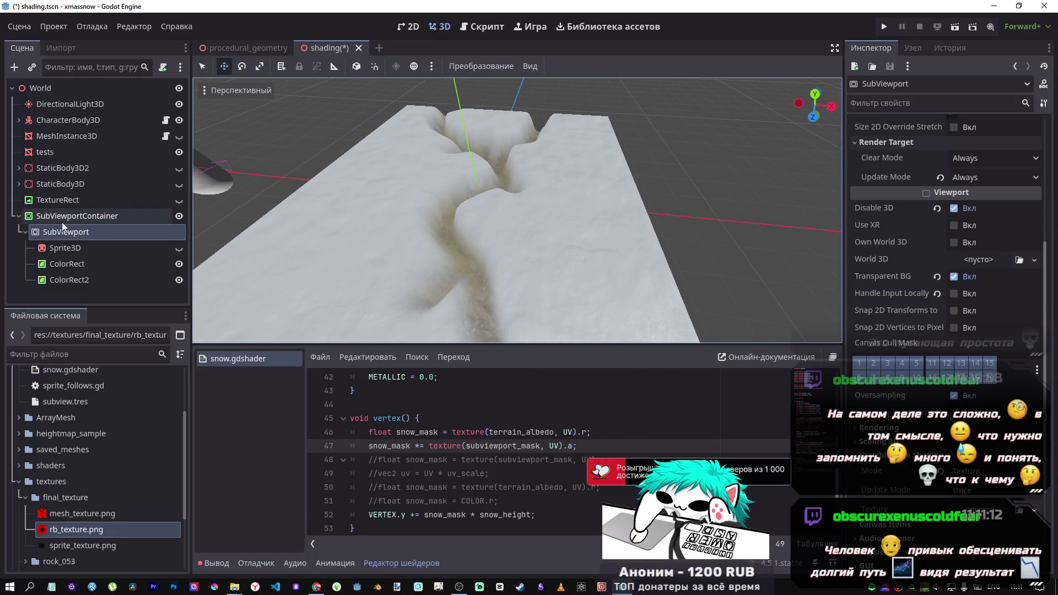
click(62, 220)
click(63, 250)
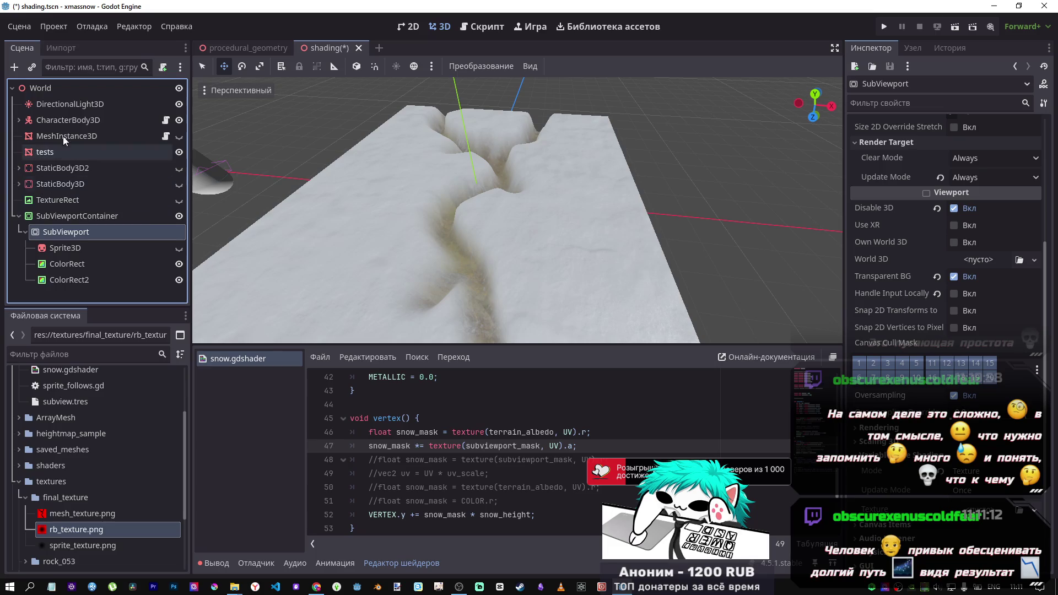
click(60, 122)
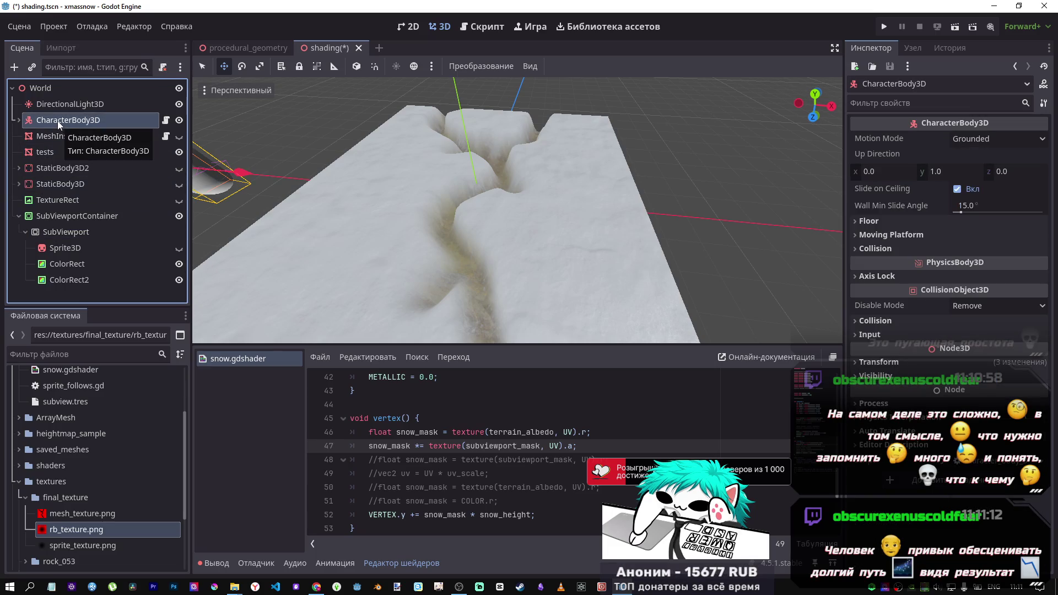
scroll(591, 459, up, 1)
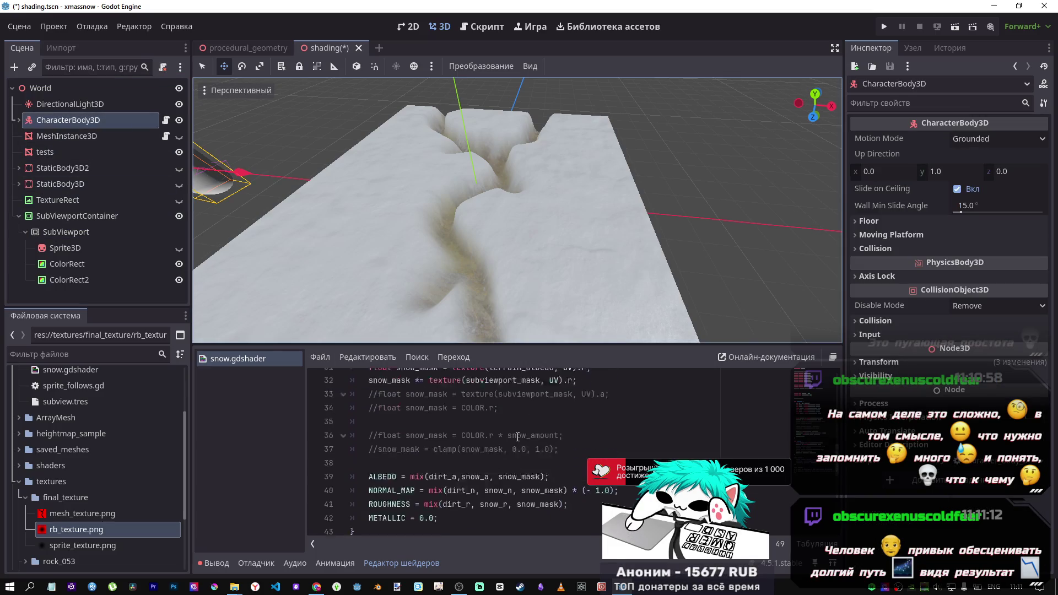
scroll(591, 458, down, 1)
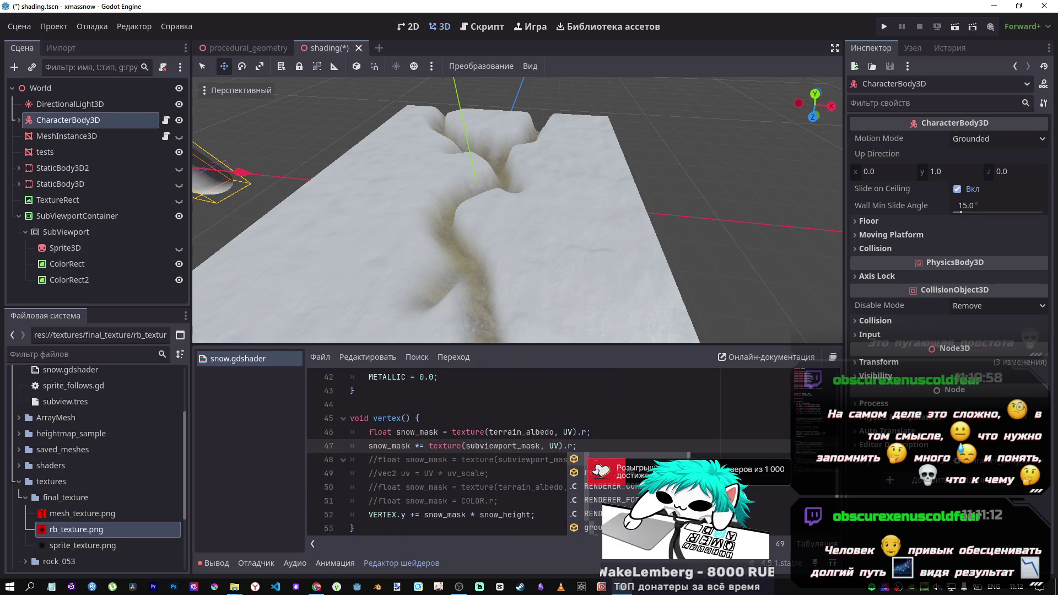
key(ctrl+s)
Add the missing semicolon on line 47 and clear the selected lines in fragment()
scroll(555, 459, up, 1)
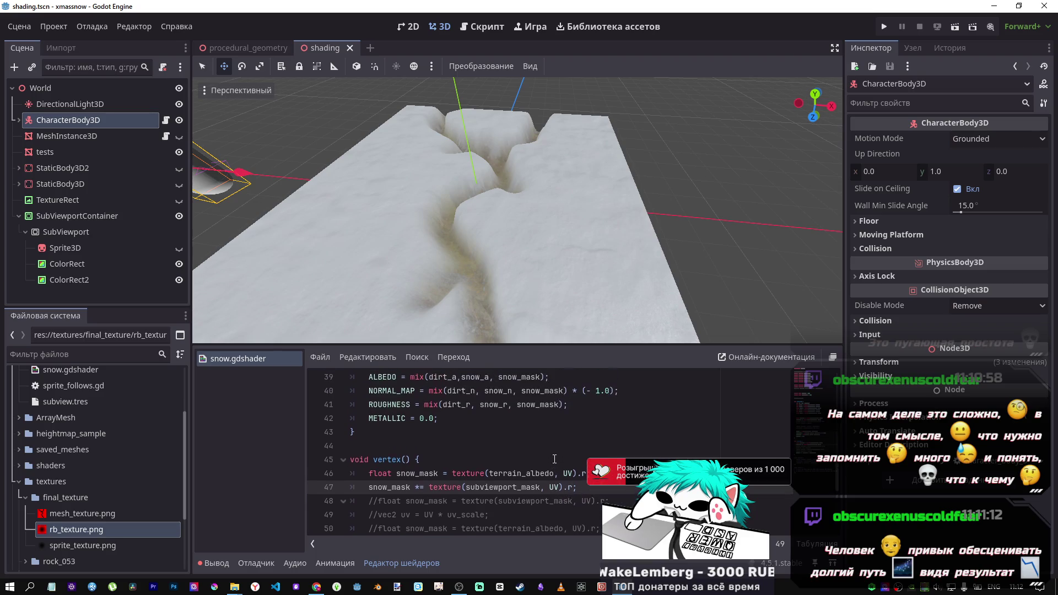
text(;)
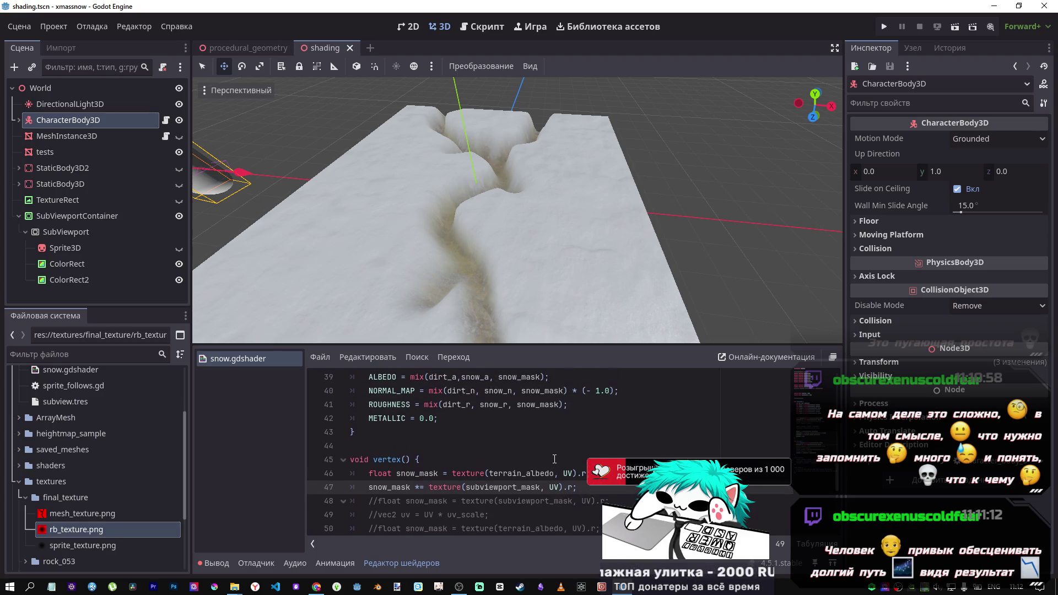
scroll(554, 460, up, 4)
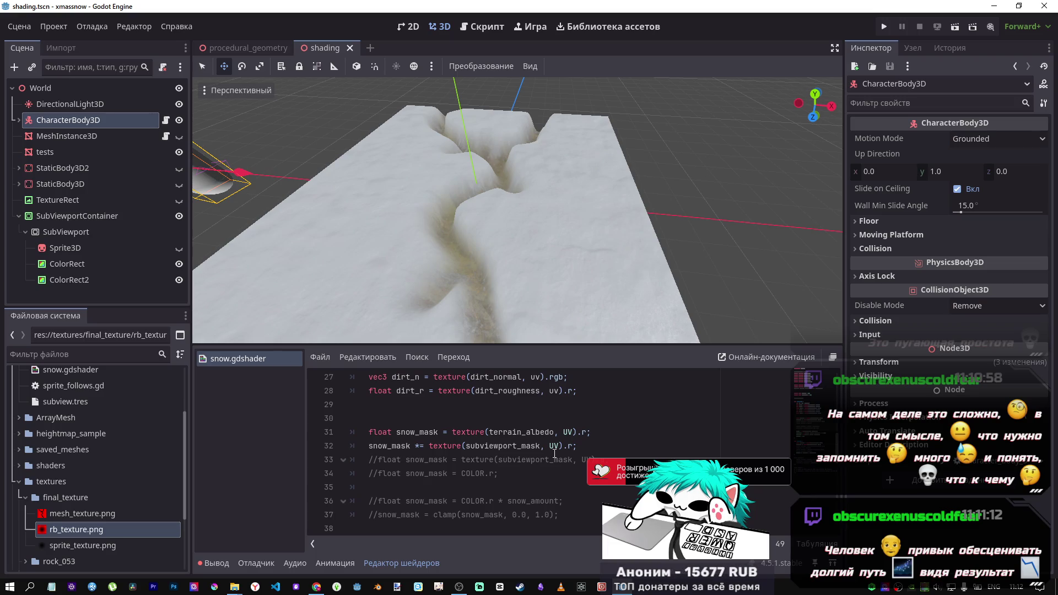
scroll(554, 454, up, 3)
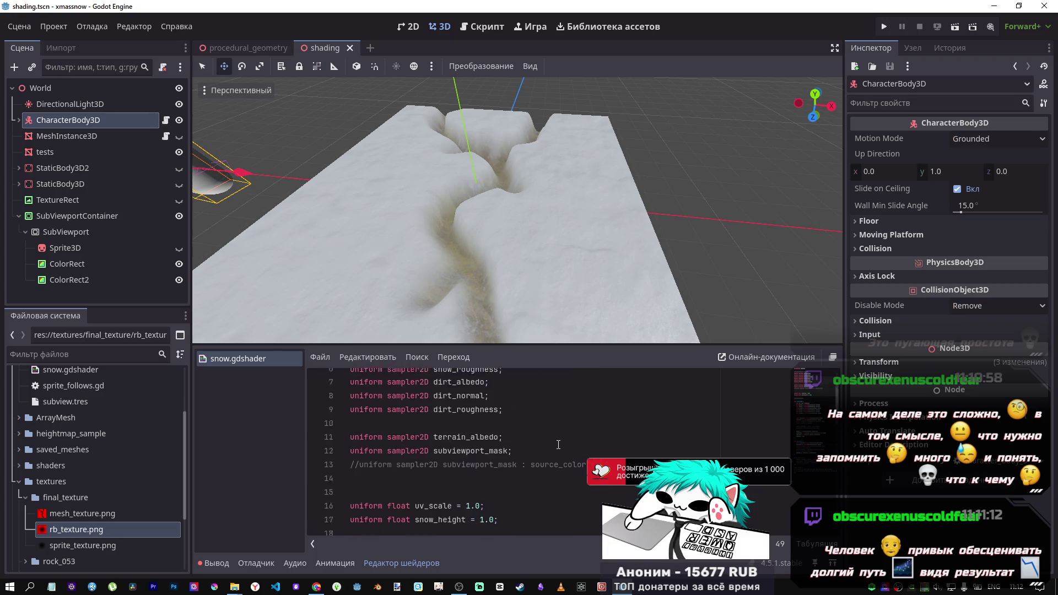
scroll(558, 445, down, 1)
mouse_move(578, 475)
mouse_down()
mouse_move(419, 468)
mouse_move(350, 377)
mouse_up()
click(406, 403)
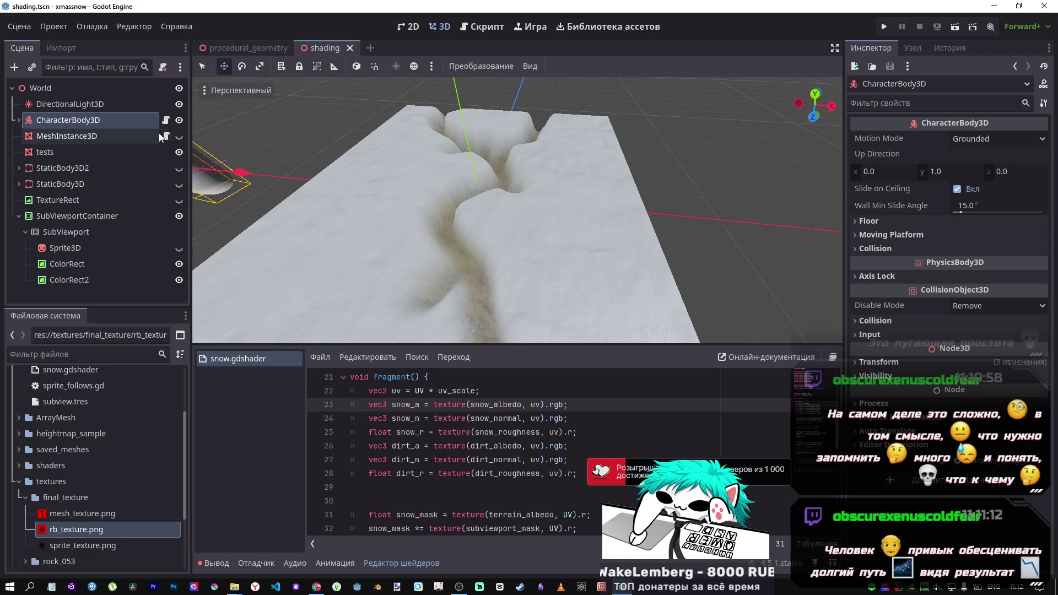
mouse_move(457, 177)
mouse_down()
mouse_move(459, 211)
mouse_move(480, 196)
mouse_move(485, 223)
mouse_move(484, 210)
mouse_up()
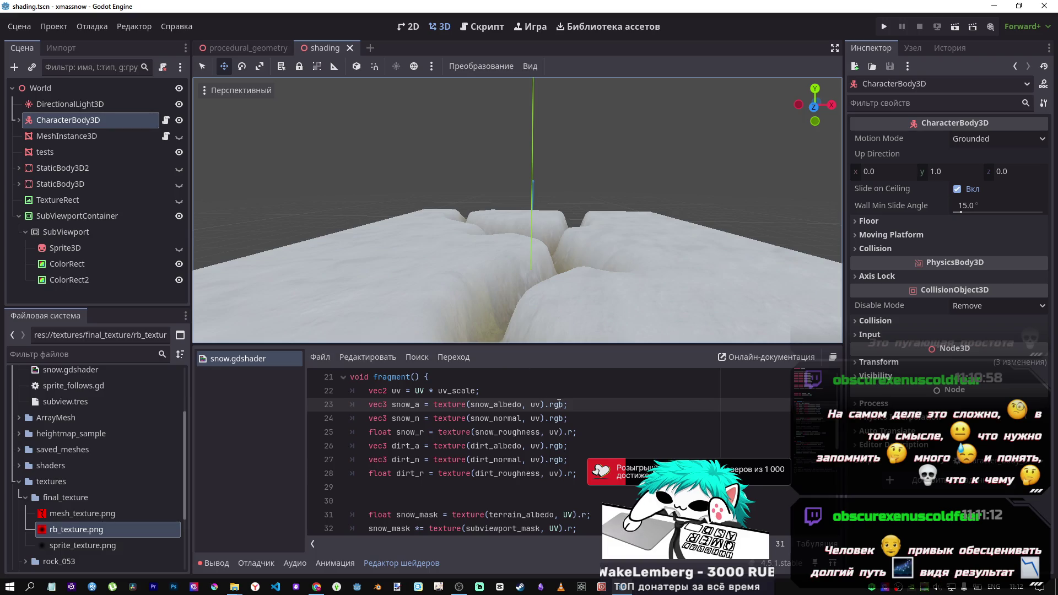
Change line 32's operator from '*=' to '+=' and save the shader
scroll(559, 404, down, 5)
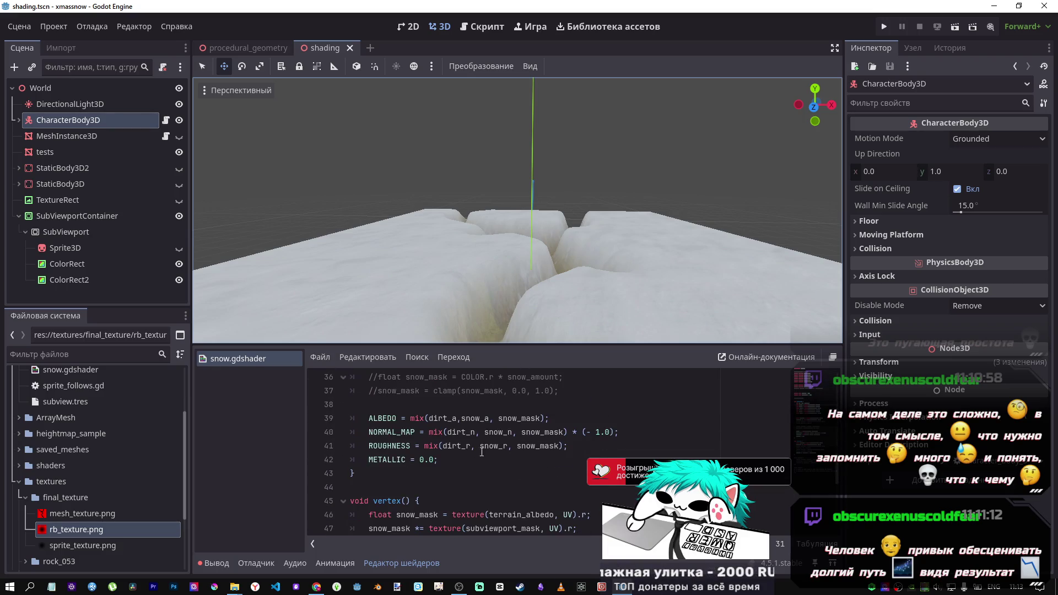
scroll(482, 441, up, 2)
mouse_move(415, 405)
mouse_down()
mouse_move(518, 405)
mouse_move(421, 410)
mouse_up()
text(+=)
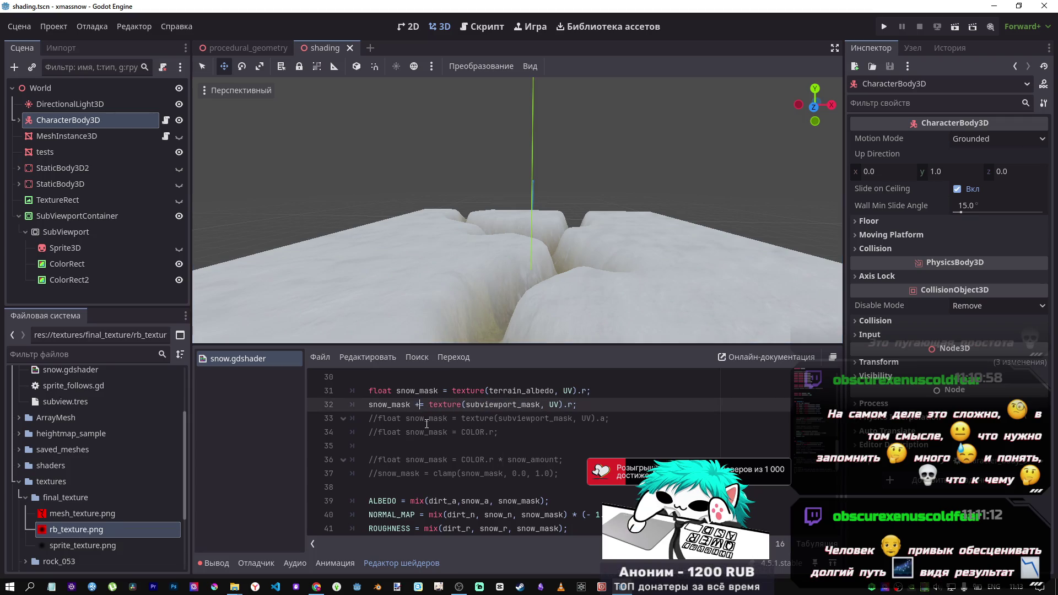
key(ctrl+s)
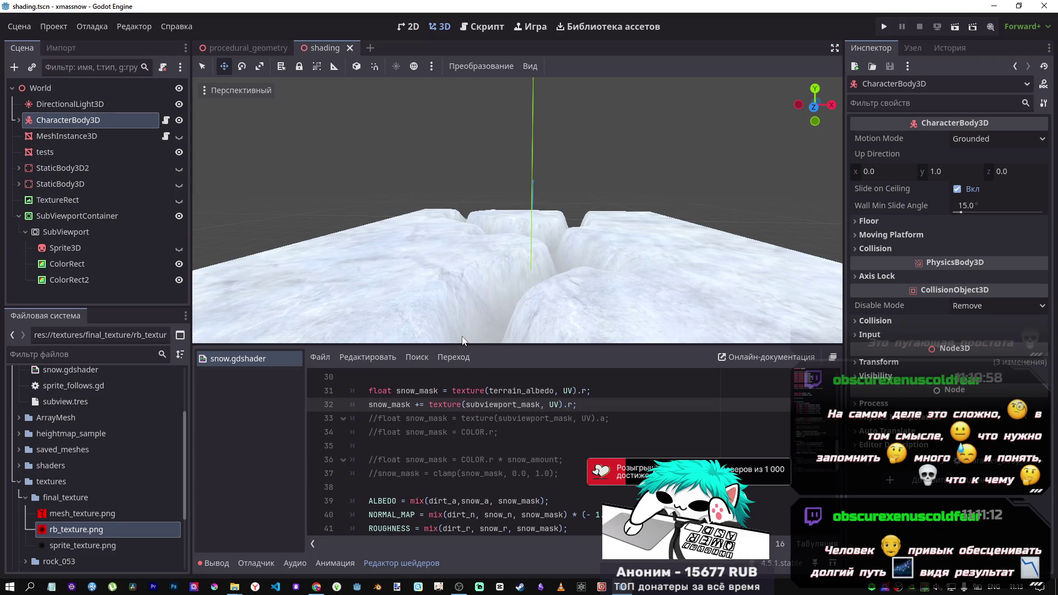
Change line 47's operator from '*=' to '+=' as well
scroll(541, 444, down, 8)
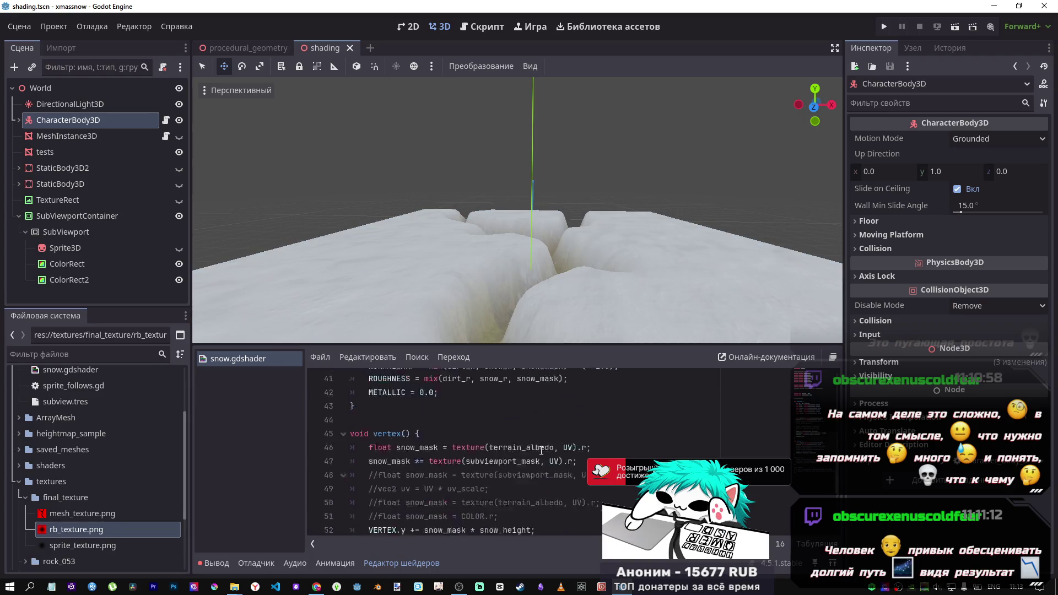
scroll(513, 443, up, 3)
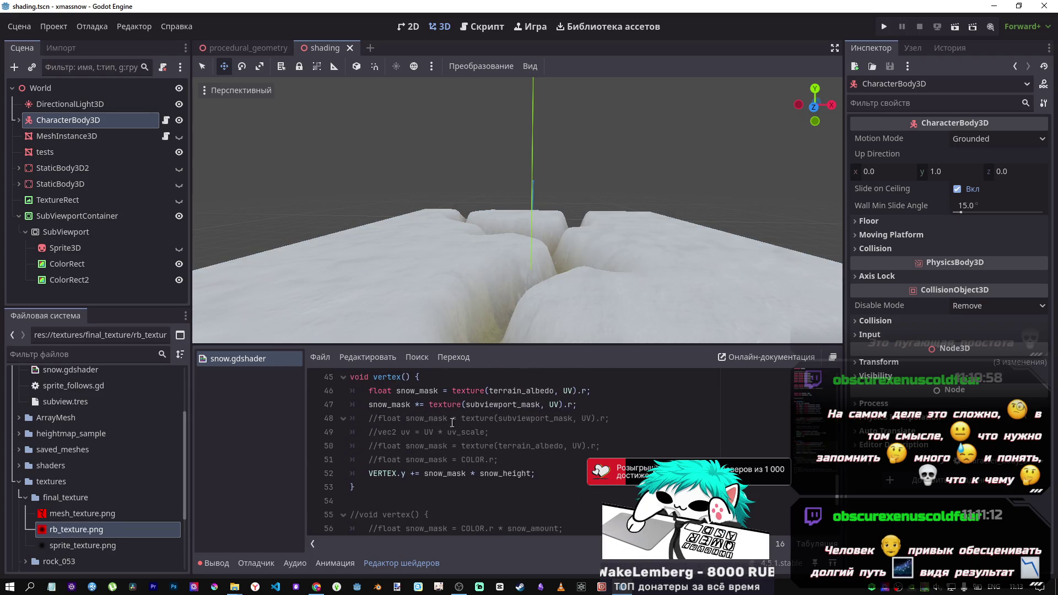
click(424, 404)
key(BackSpace)
key(BackSpace)
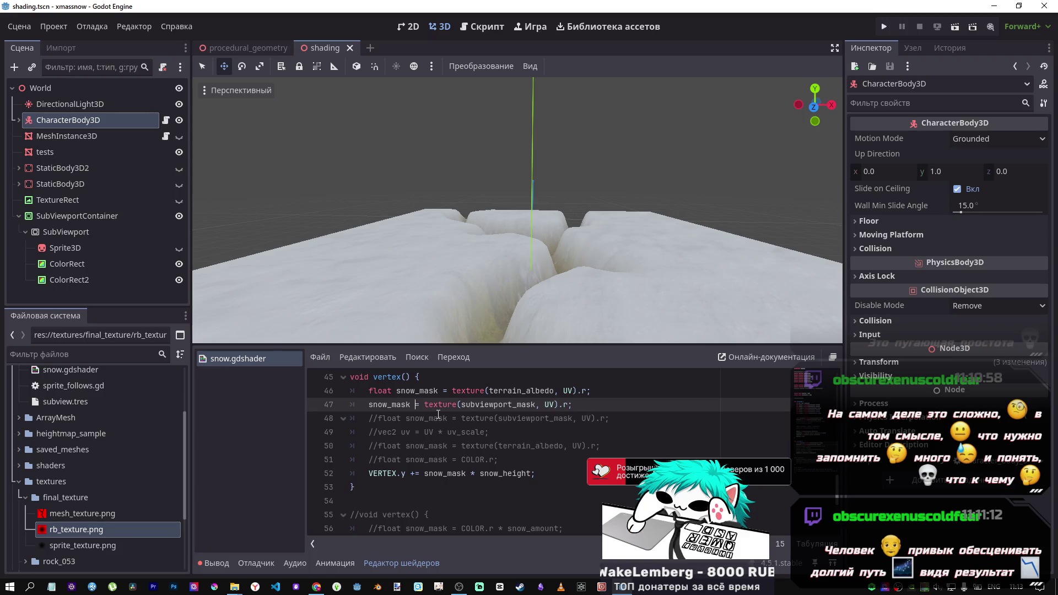
text(+=)
scroll(539, 264, down, 2)
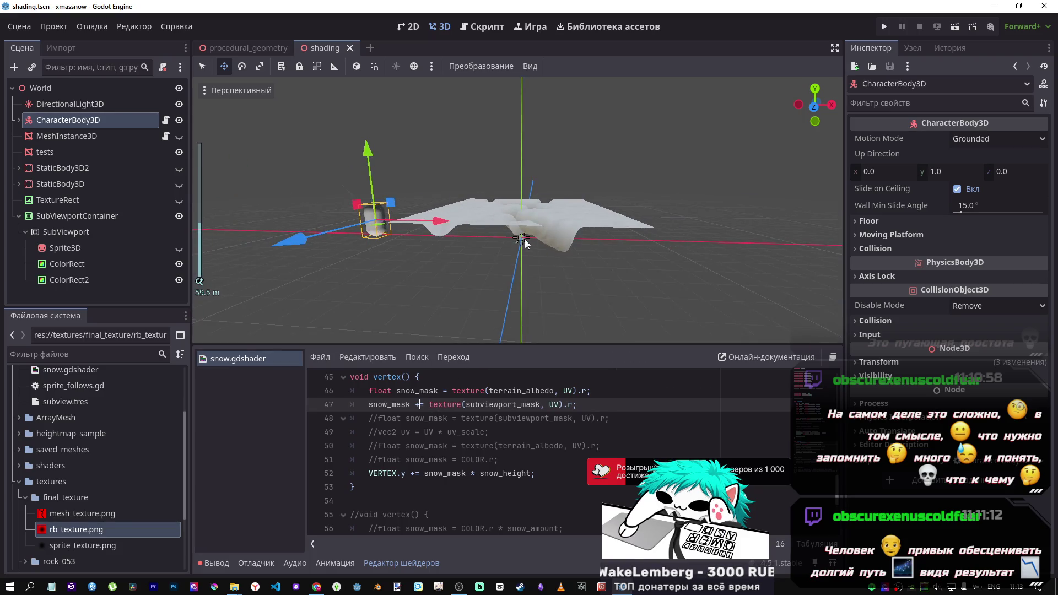
Fly around the terrain with WASD to check the raised snow around the trenches
key(s)
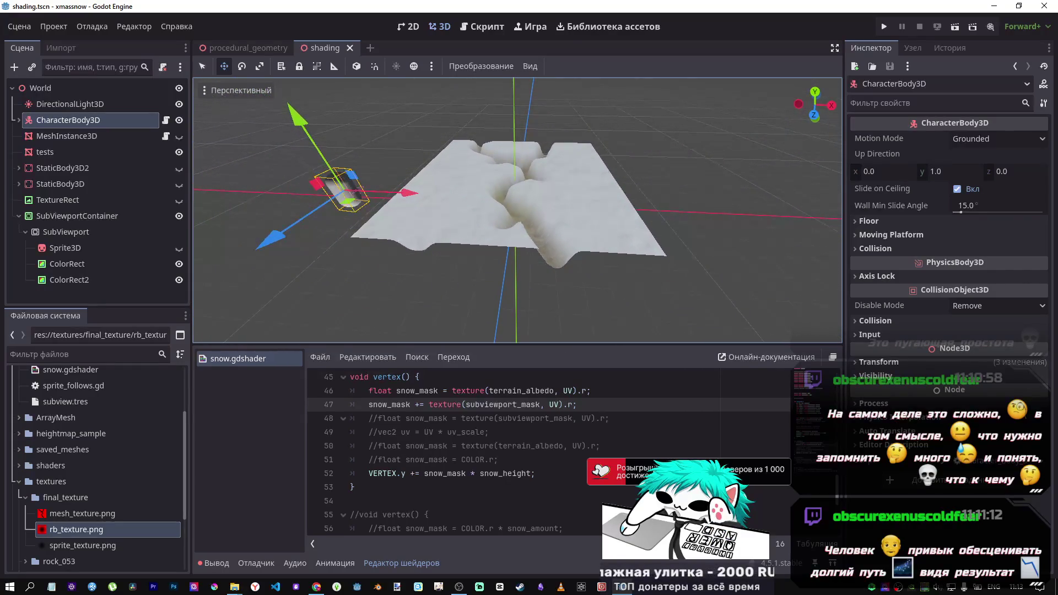
key(w)
key(s)
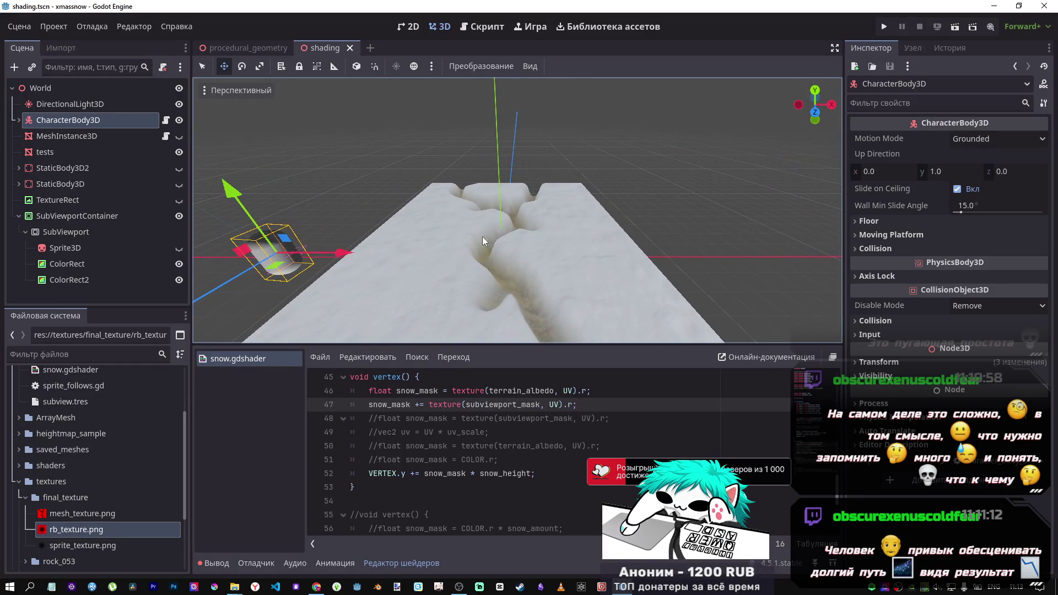
key(w)
key(s)
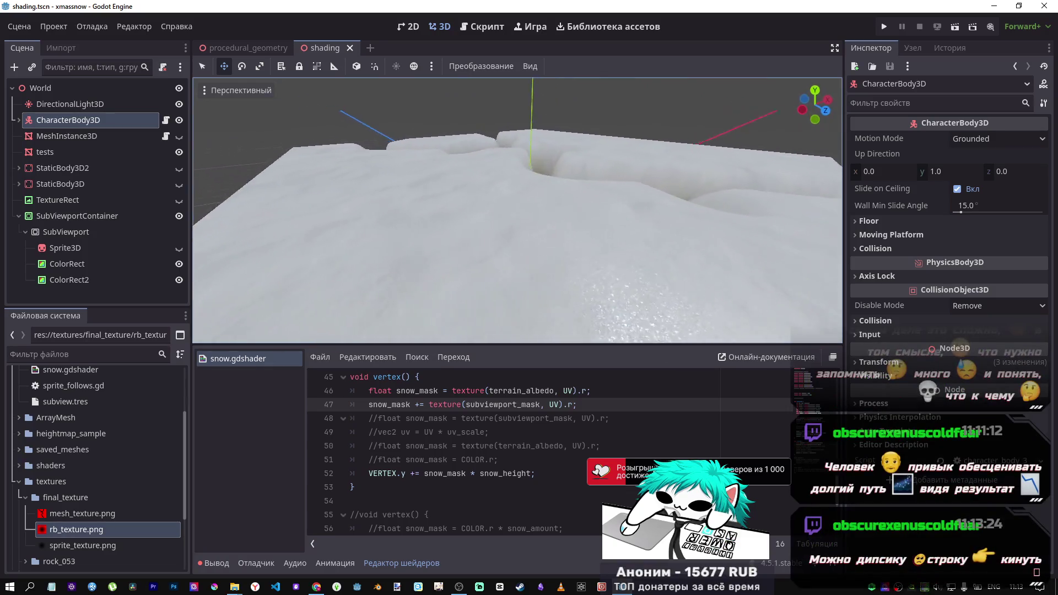
key(a)
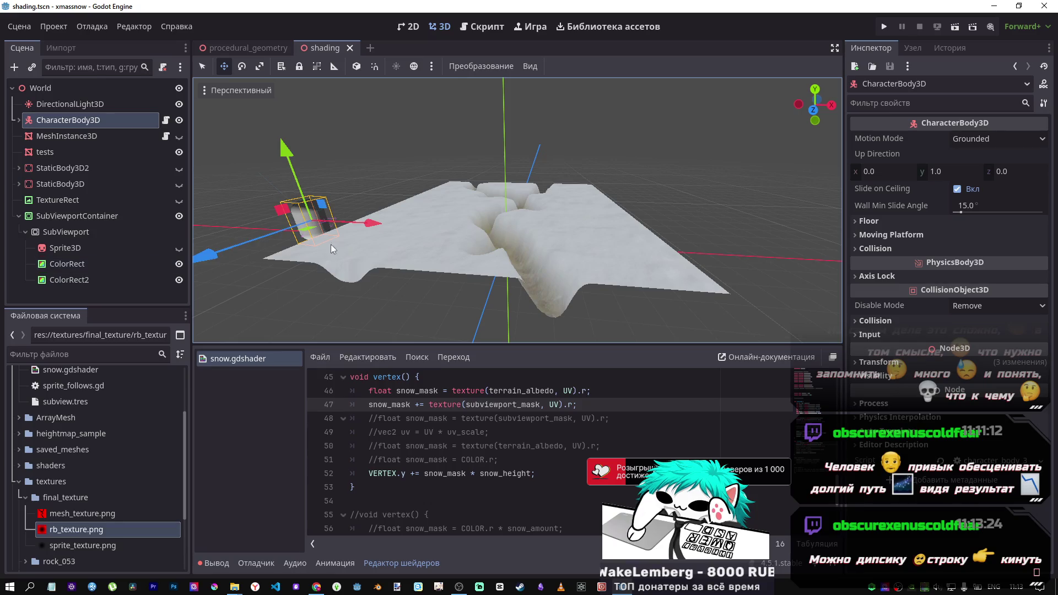
Move the black ColorRect left, off the mask, and return to the 3D terrain view
click(78, 264)
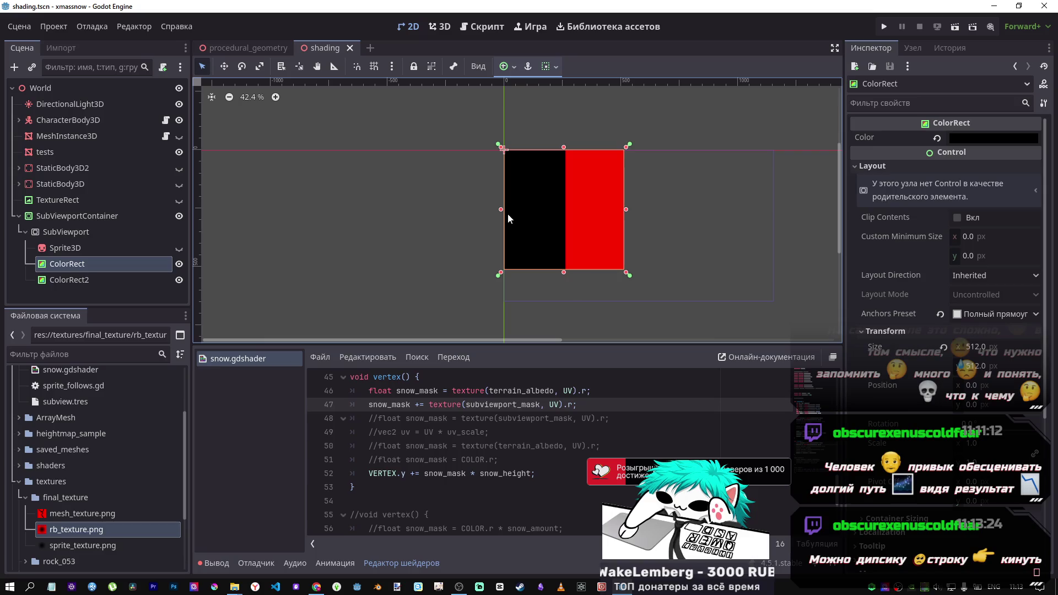
mouse_move(524, 212)
mouse_down()
mouse_move(336, 206)
mouse_move(306, 215)
mouse_up()
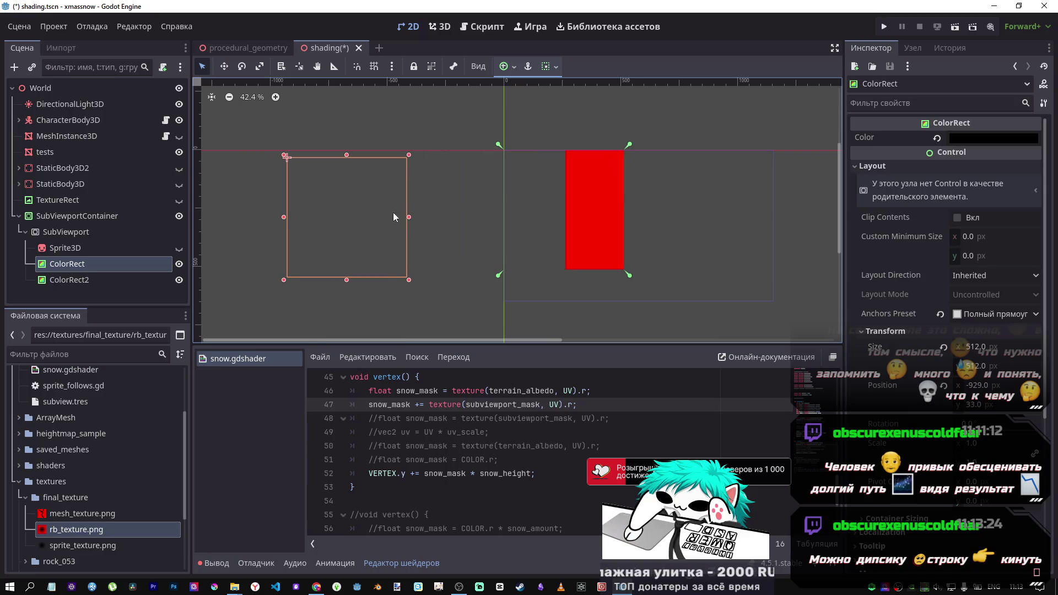
click(441, 26)
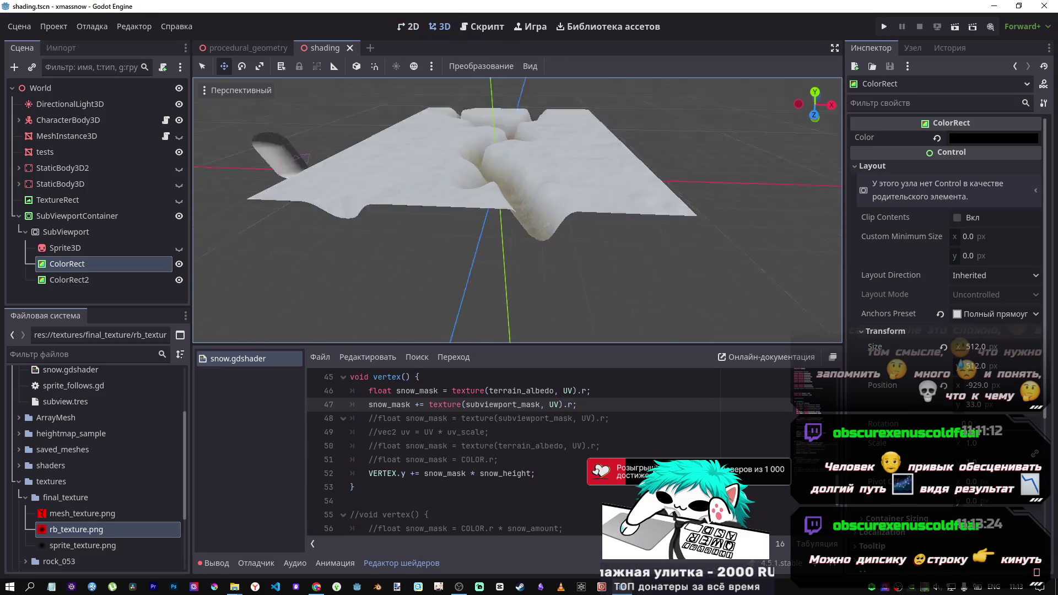
scroll(517, 210, down, 5)
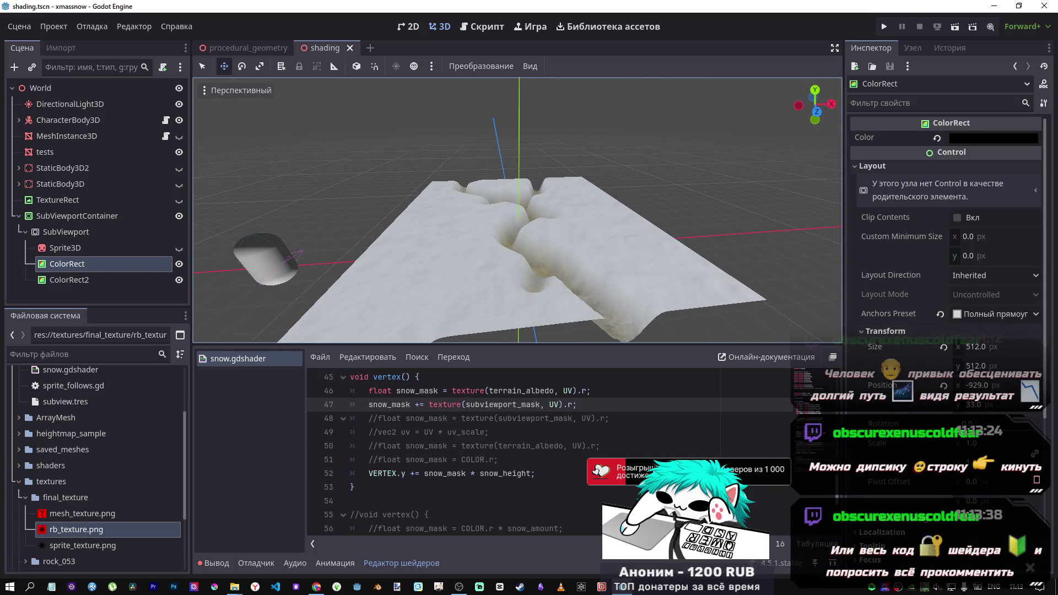
scroll(560, 319, up, 8)
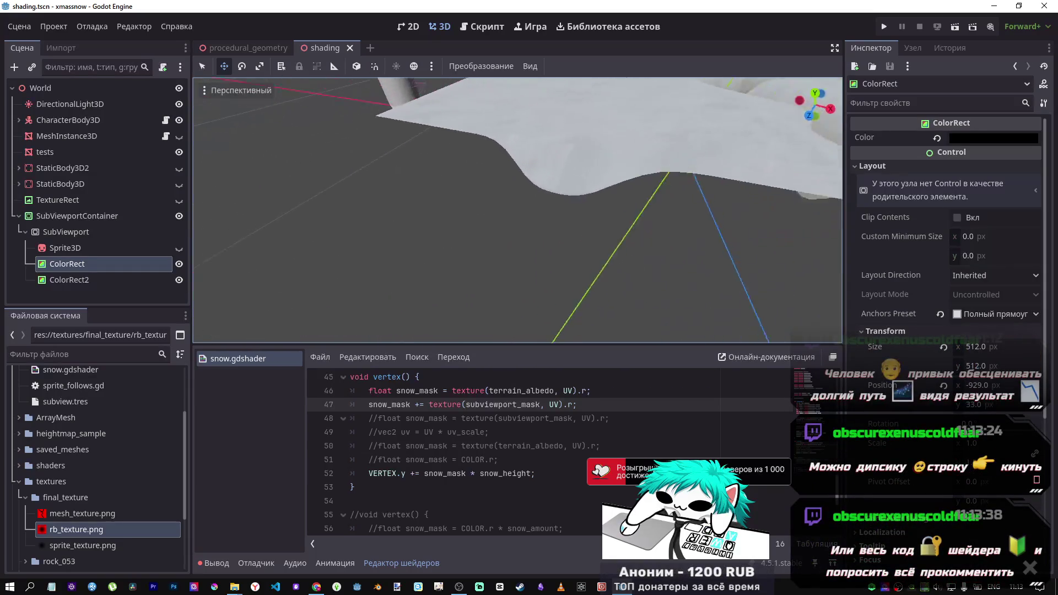
scroll(517, 209, down, 8)
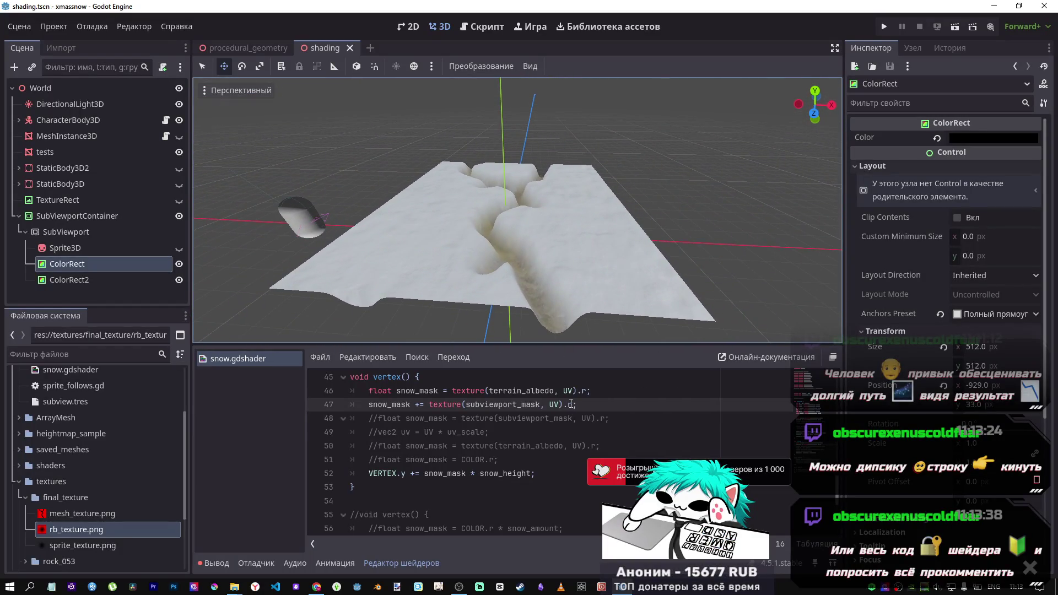
Switch line 47's mask channel swizzle to alpha (.a)
double_click(571, 404)
text(a)
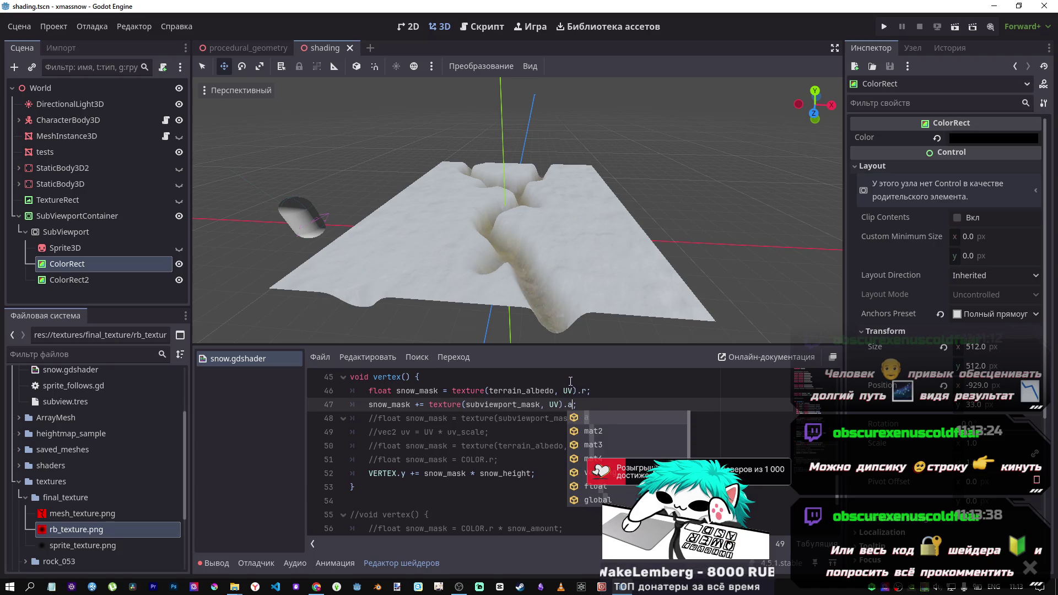
click(538, 419)
scroll(560, 411, up, 1)
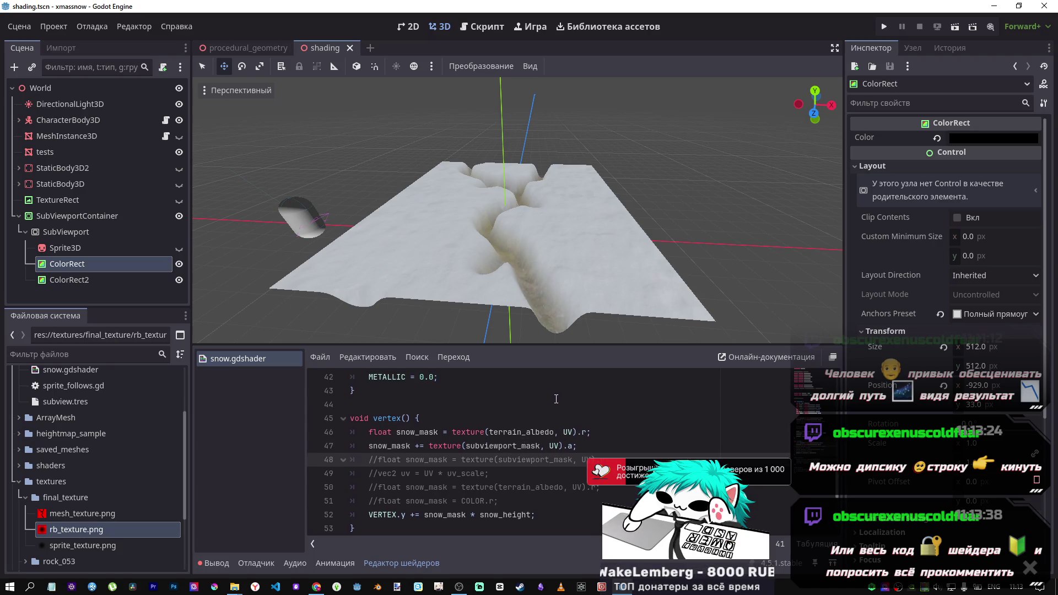
mouse_move(541, 331)
mouse_down()
mouse_move(497, 243)
mouse_move(499, 421)
mouse_up()
Comment out the subviewport mask line, save to compare the terrain, then uncomment it
click(460, 447)
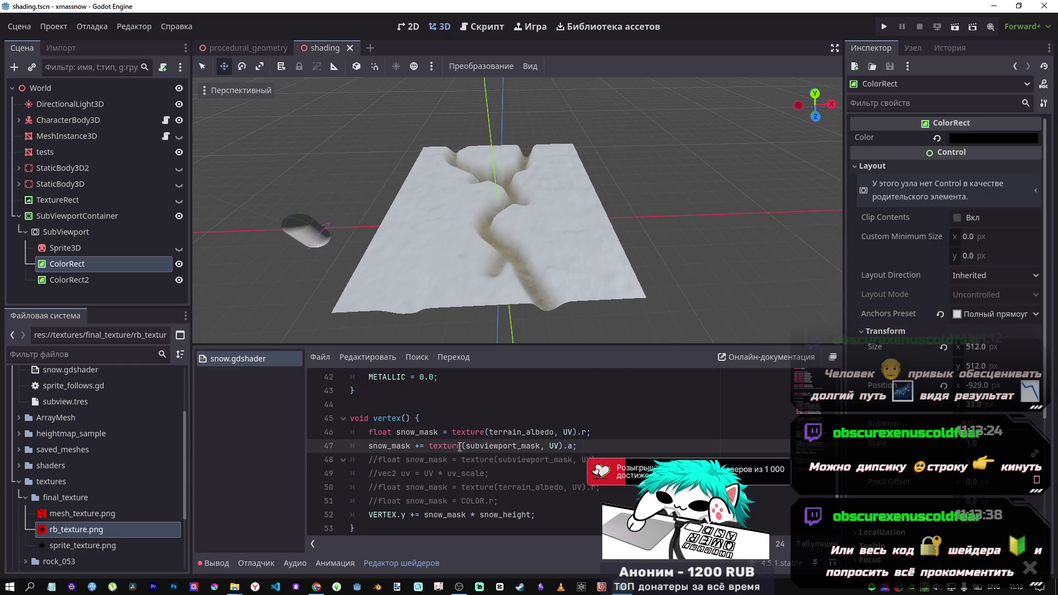
key(ctrl+k)
key(ctrl+s)
key(ctrl+k)
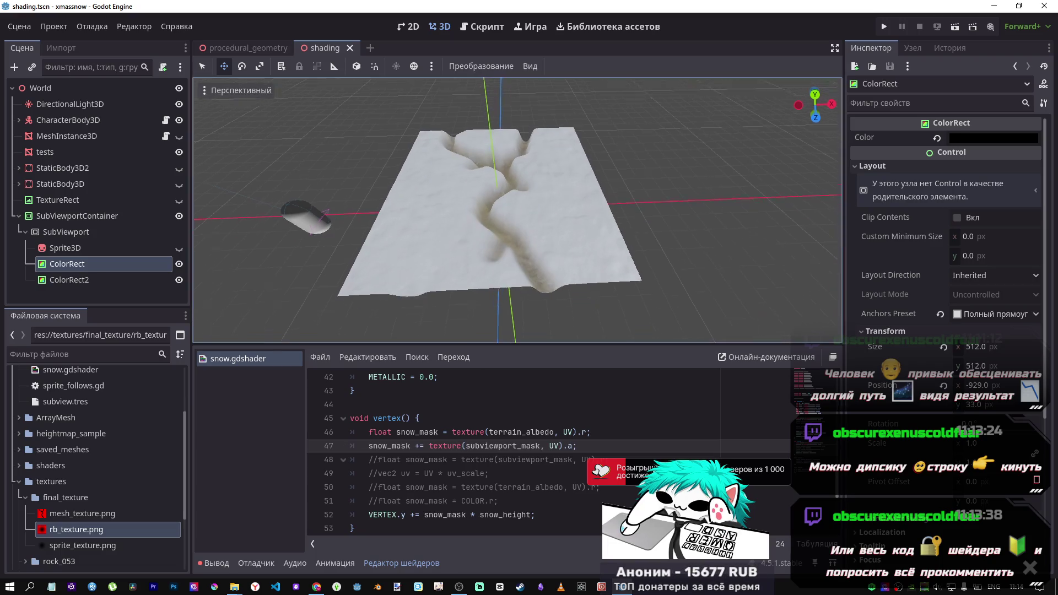
scroll(480, 220, up, 5)
mouse_move(518, 210)
mouse_down()
mouse_move(468, 303)
mouse_move(422, 448)
mouse_up()
Change line 47's operator to '-=' and then to '*=', saving after each
click(417, 447)
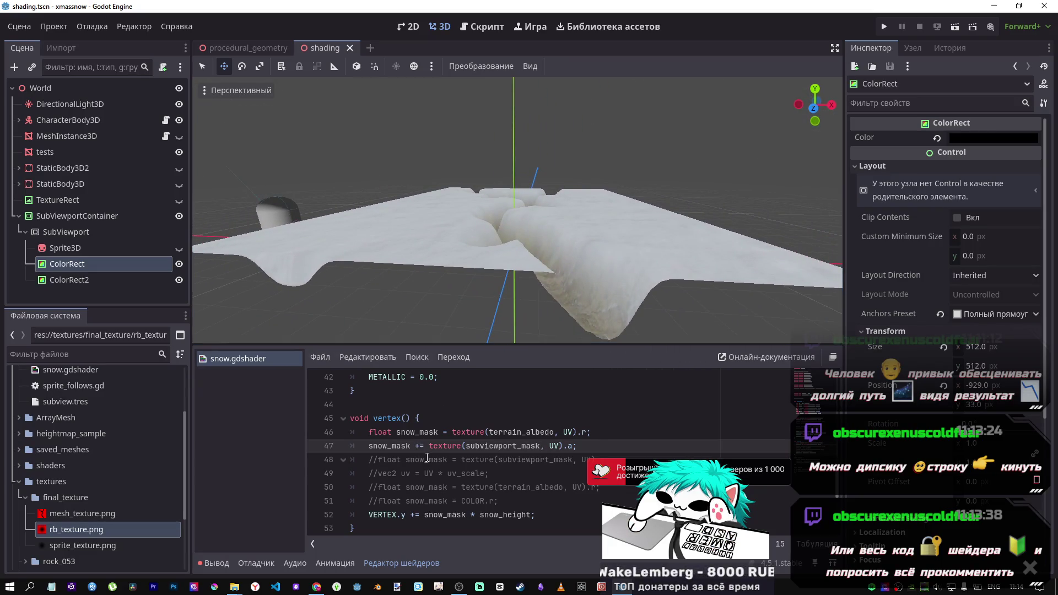
text(-)
key(Delete)
key(ctrl+s)
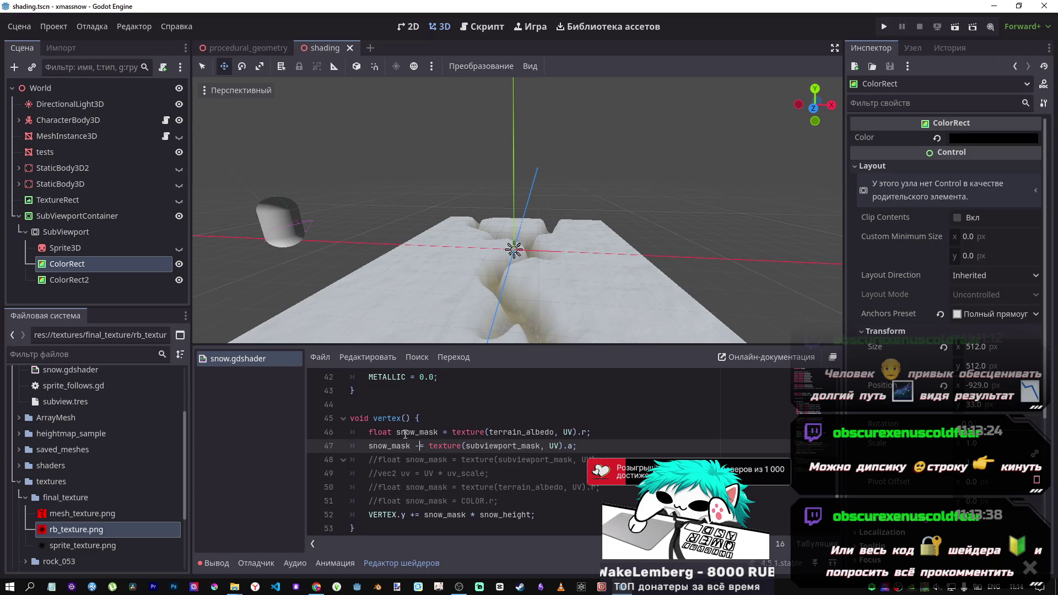
key(BackSpace)
text(*)
key(ctrl+s)
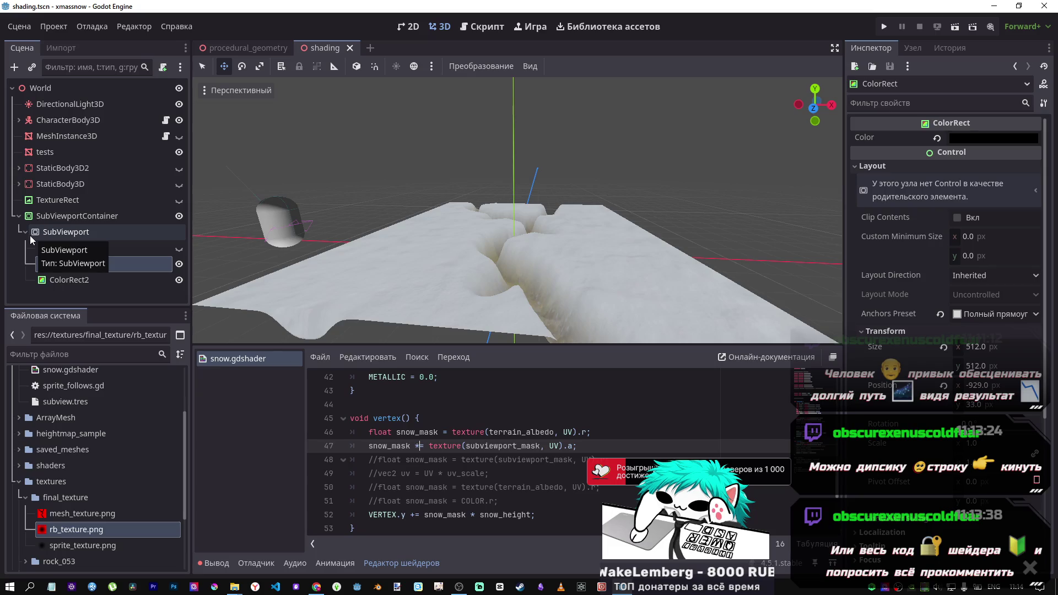
scroll(465, 393, up, 2)
scroll(466, 394, down, 2)
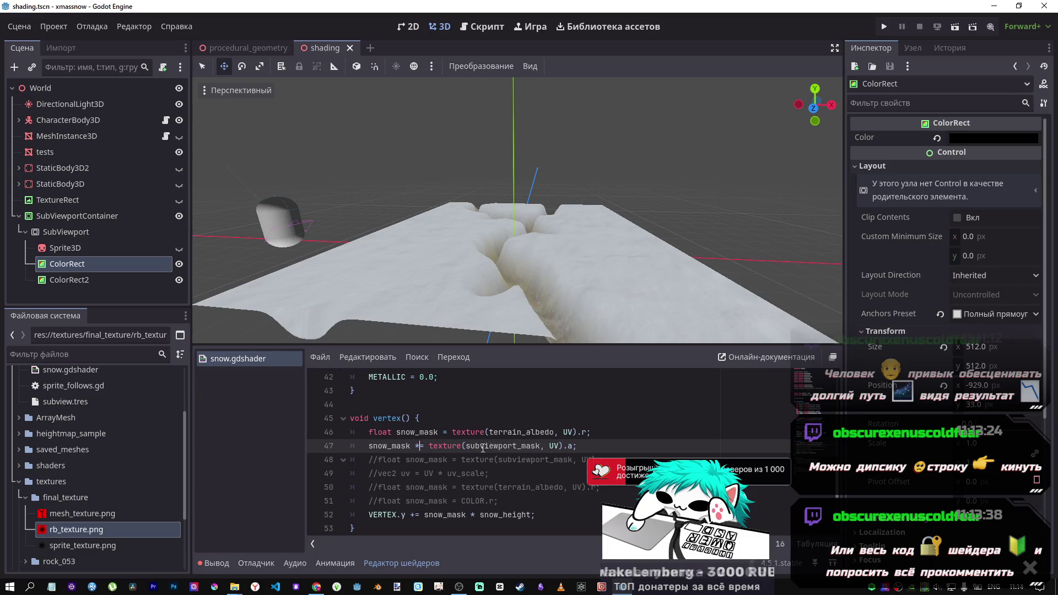
drag(489, 446, 389, 446)
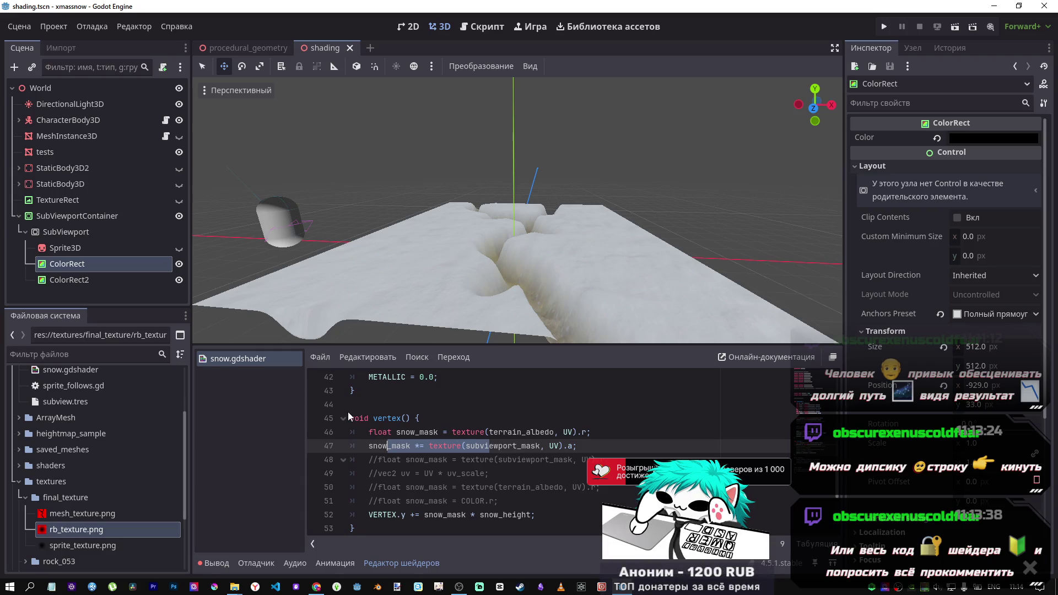
click(420, 446)
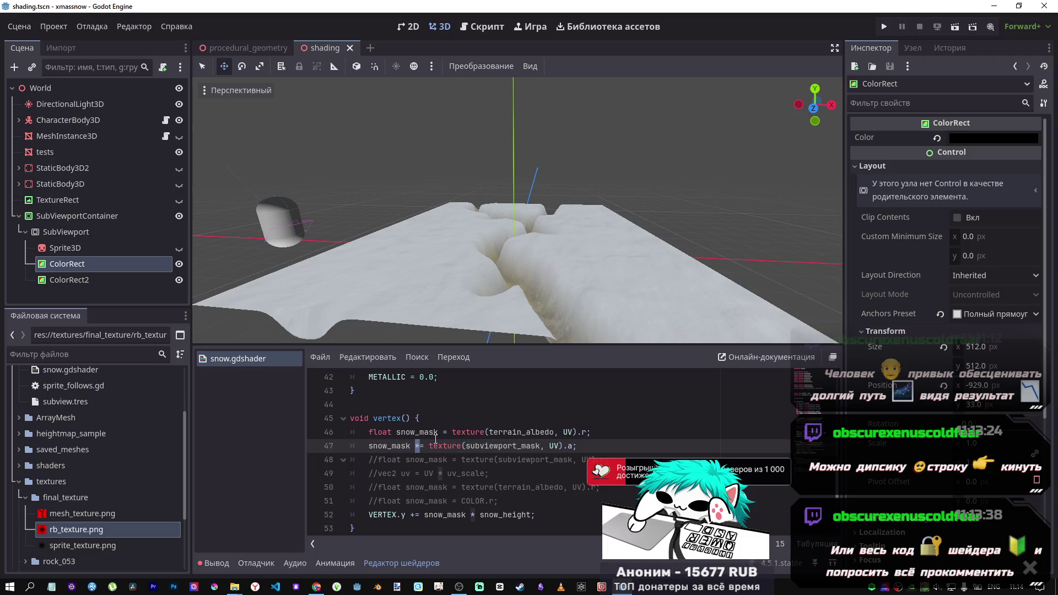
click(399, 588)
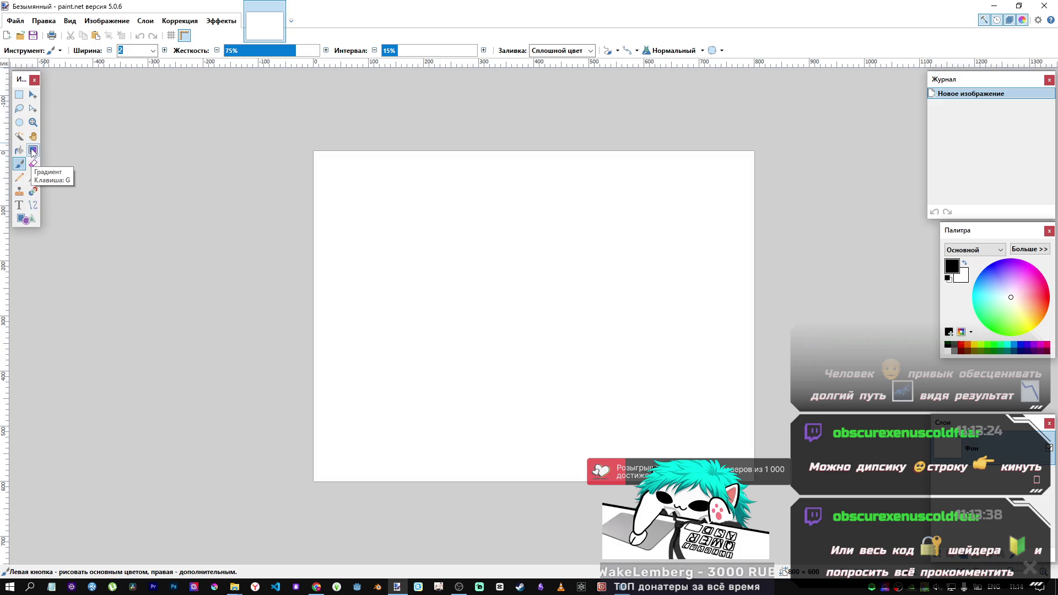
Fill the blank canvas with red using the Paint Bucket
click(19, 150)
click(965, 345)
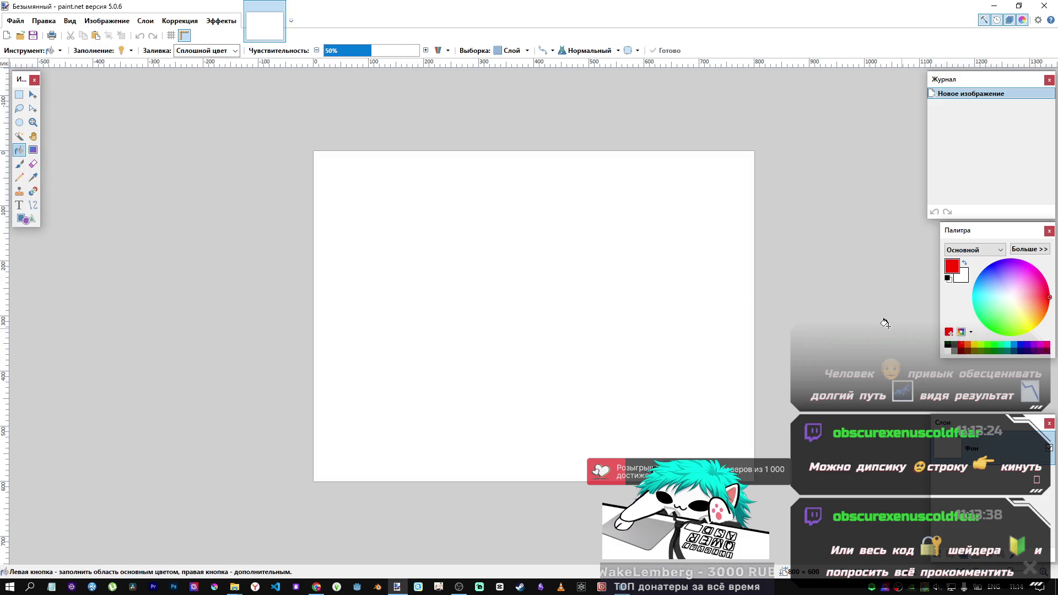
click(586, 265)
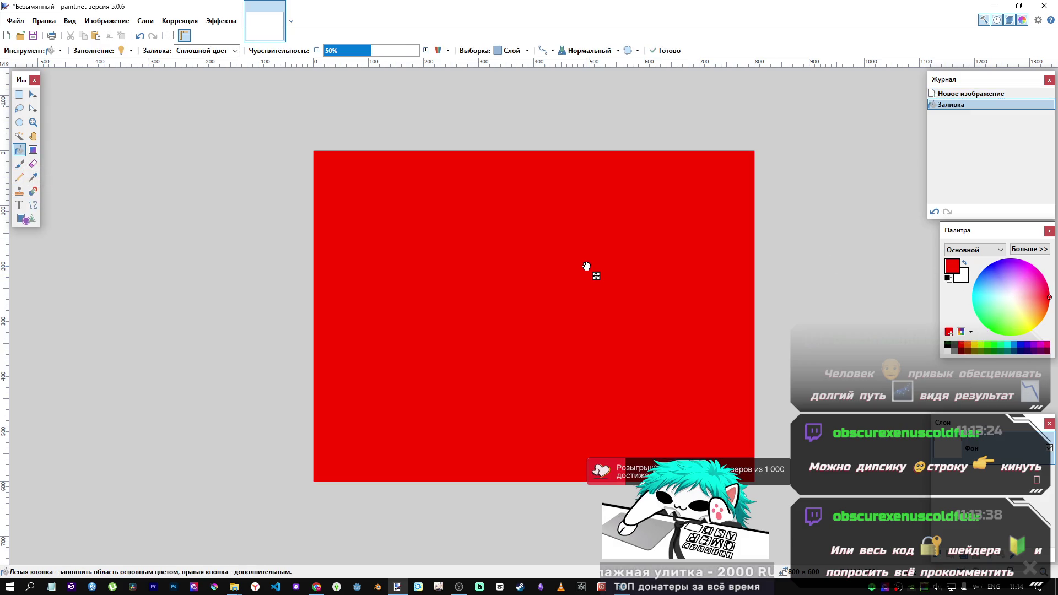
Dab soft black spots across the red canvas with a 100-pixel brush, then return to Godot
click(19, 179)
click(19, 164)
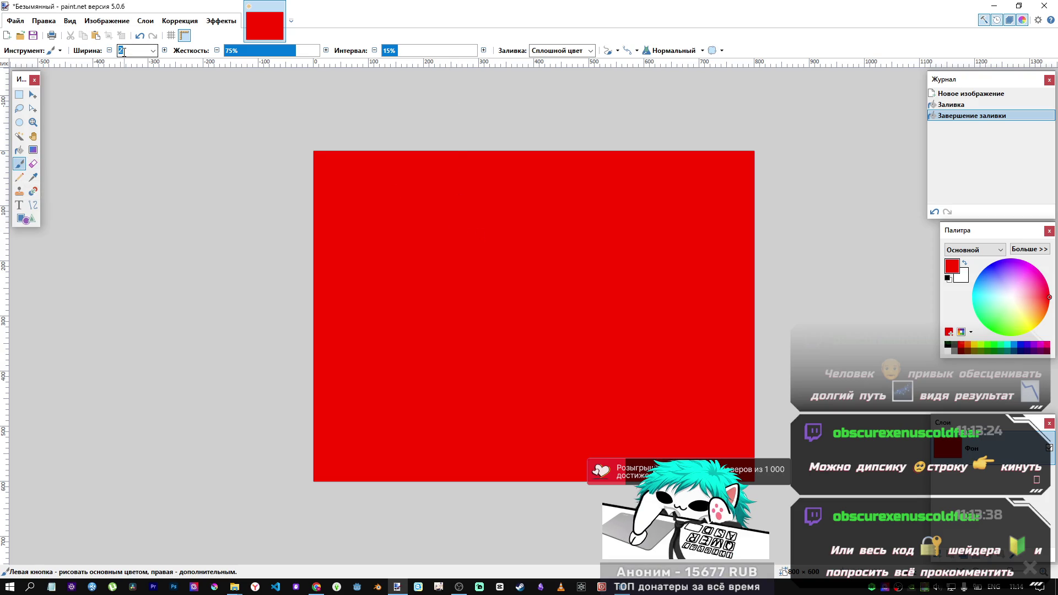
text(100)
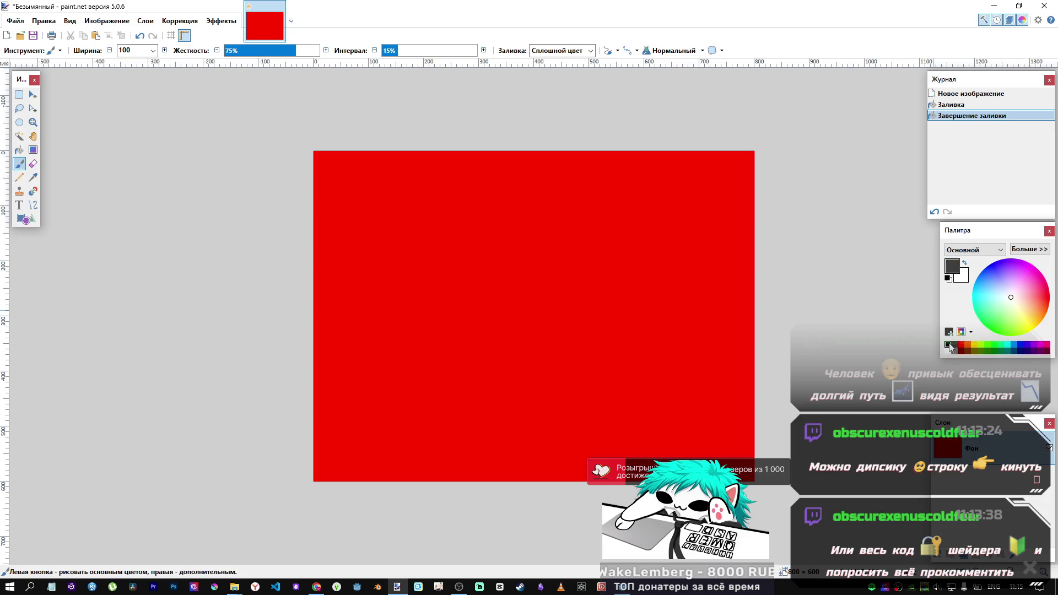
click(948, 345)
click(626, 245)
click(625, 245)
click(485, 284)
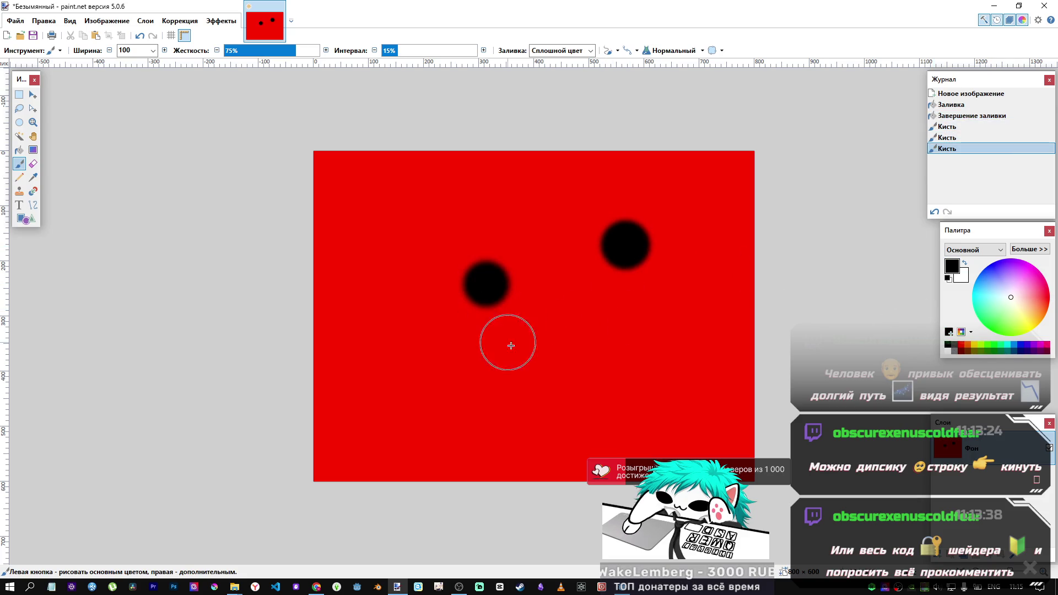
click(555, 339)
click(542, 235)
click(475, 378)
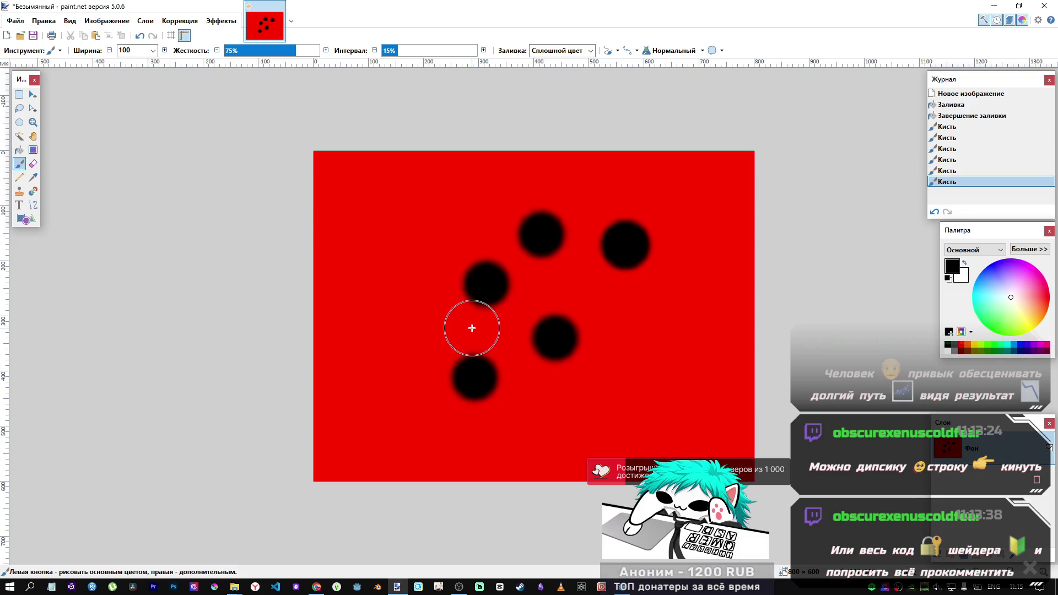
mouse_move(622, 588)
click(616, 562)
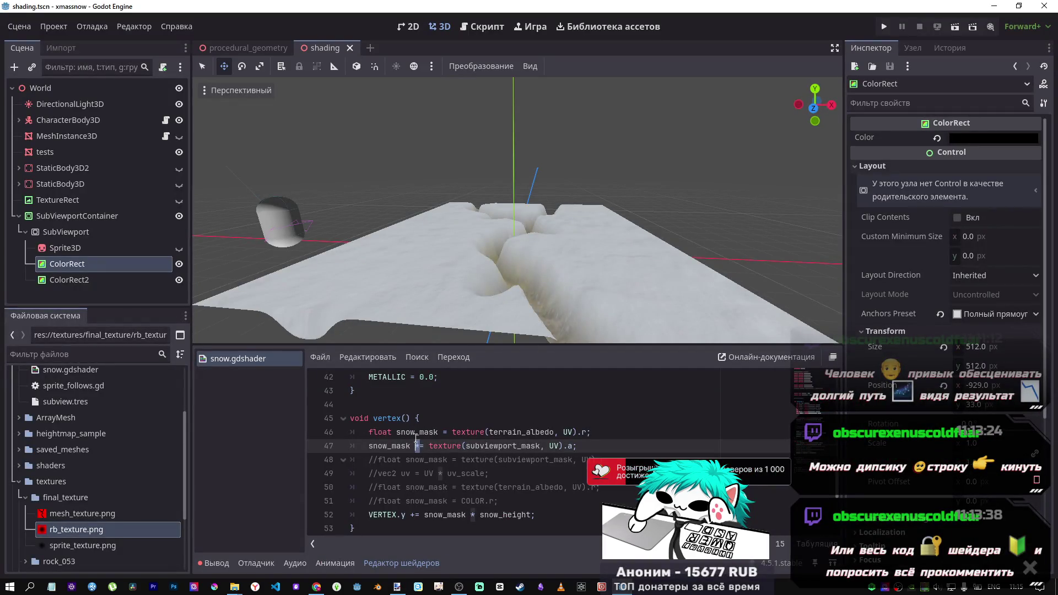
Make line 47 add the mask's red channel (.r) with '+=' and save
click(571, 446)
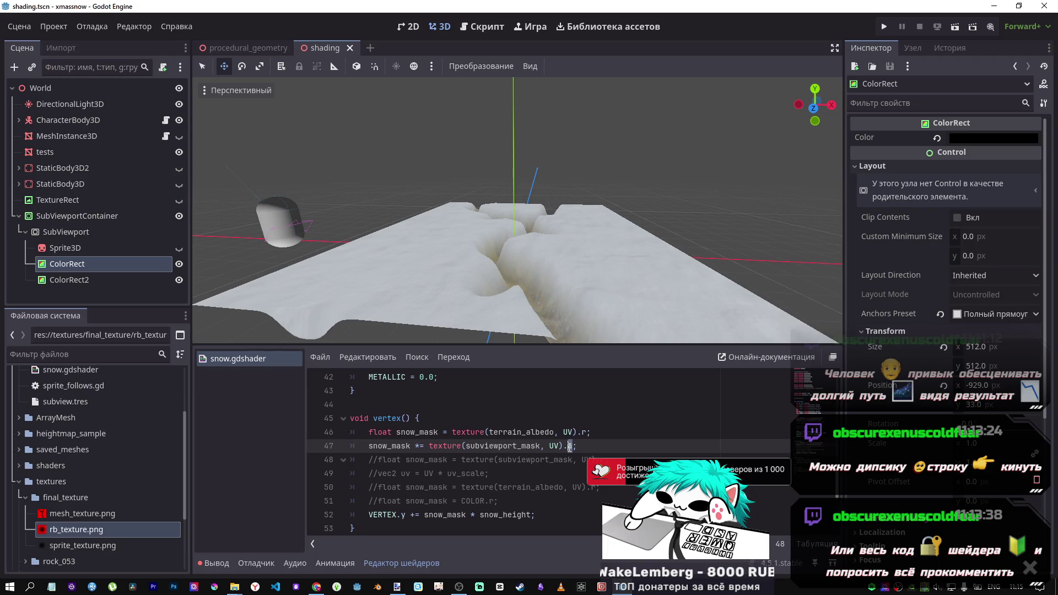
text(r)
click(420, 448)
key(BackSpace)
text(+)
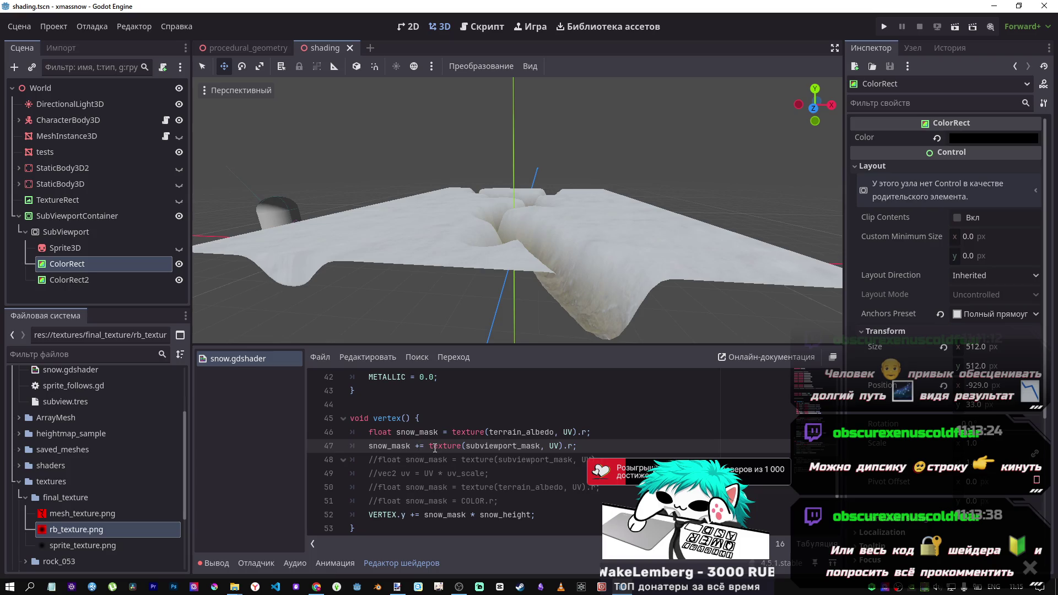
key(BackSpace)
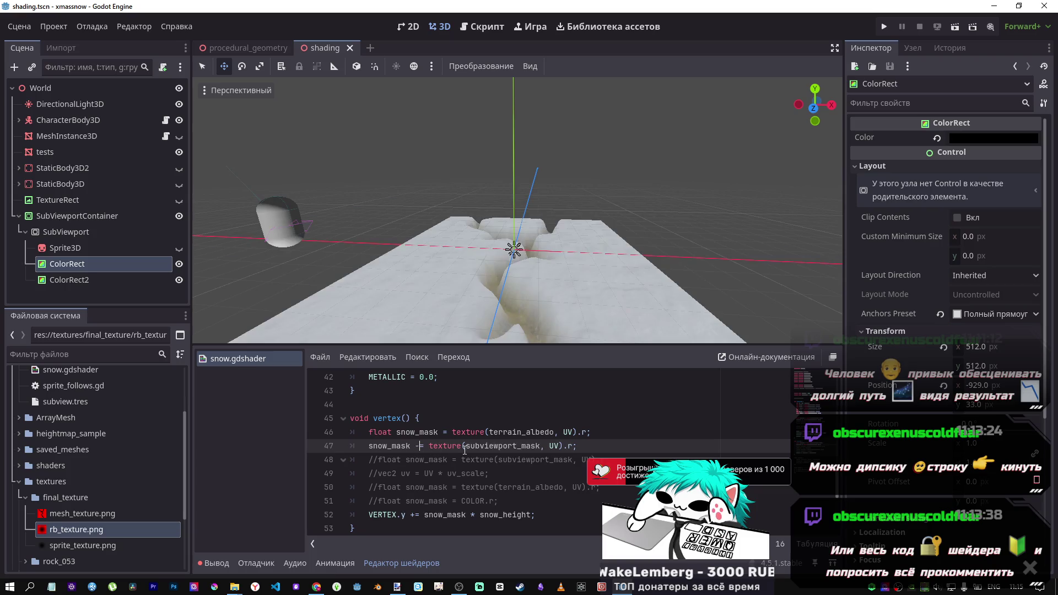
text(*)
key(ctrl+s)
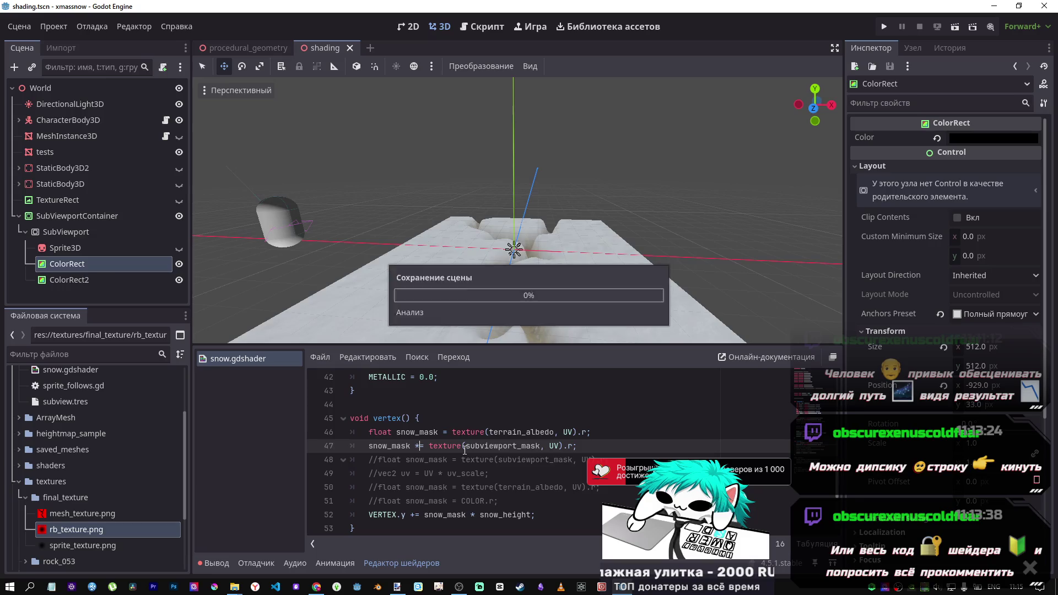
Select the SubViewport node, then the terrain node to see its shader parameters
click(575, 446)
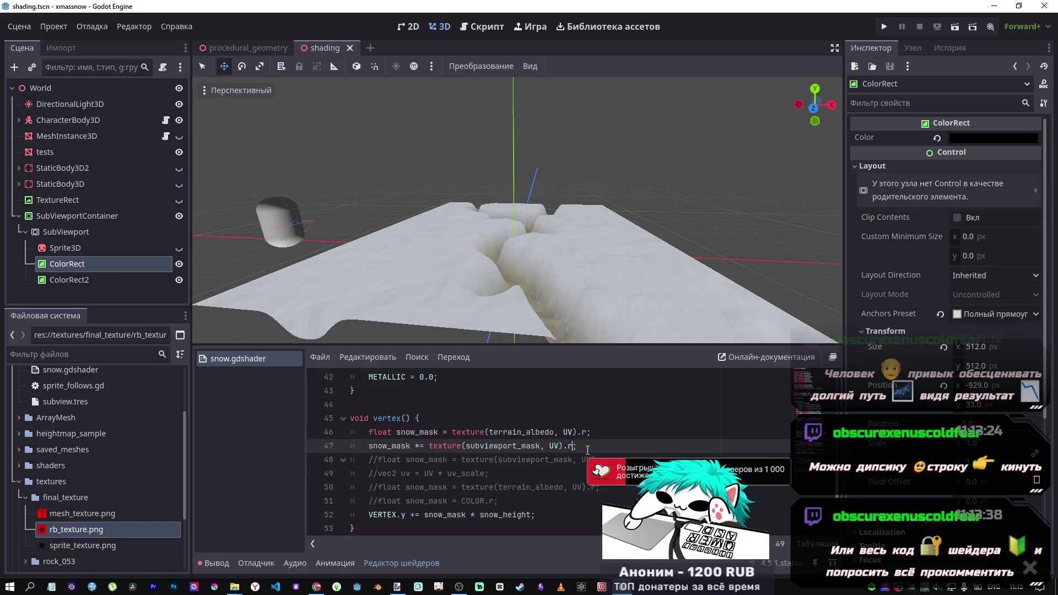
scroll(574, 441, up, 6)
scroll(563, 422, down, 1)
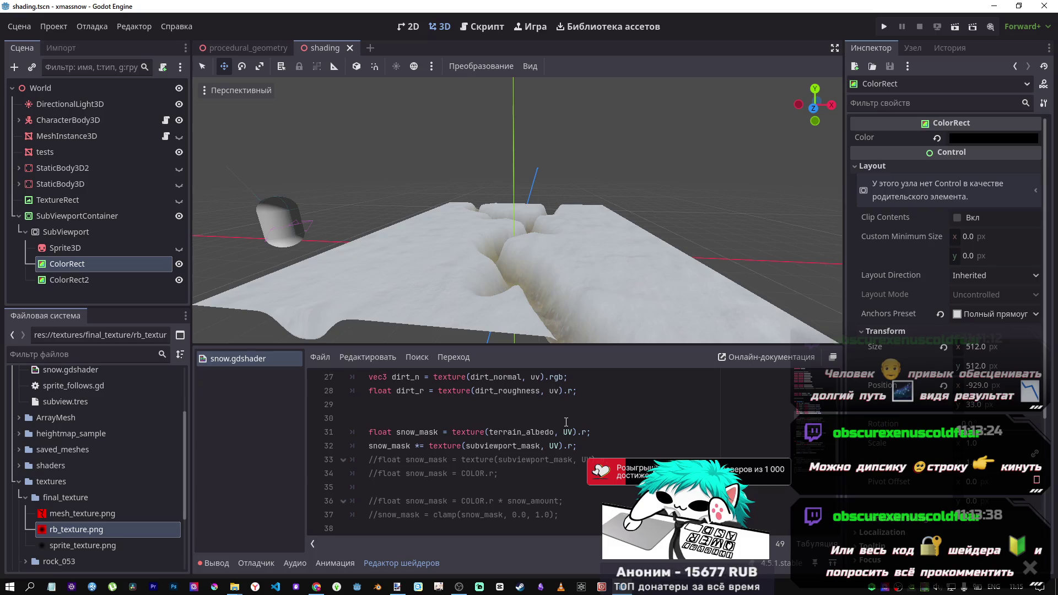
click(87, 232)
click(56, 151)
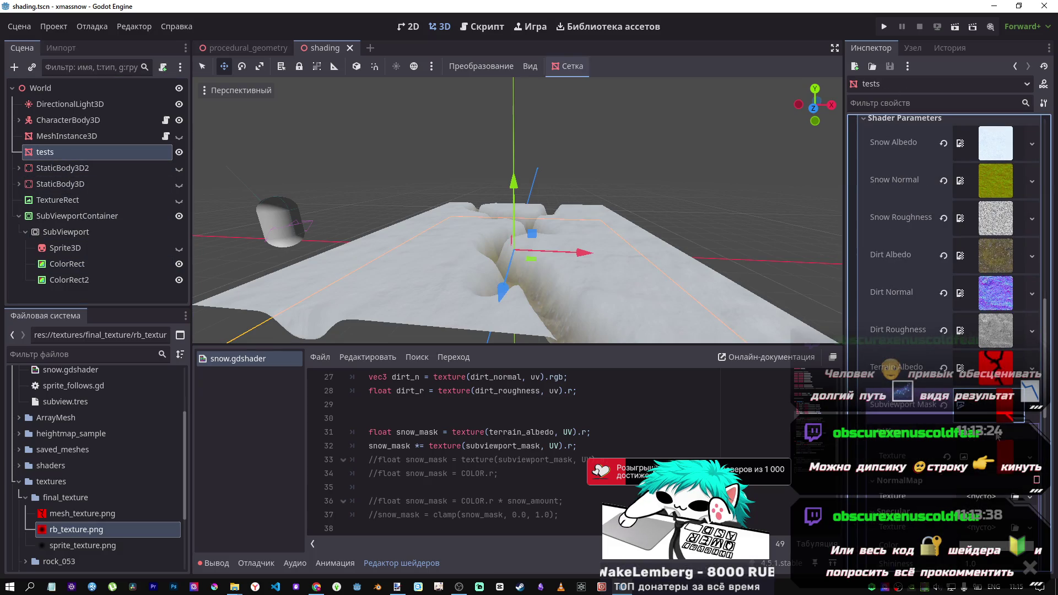
Scroll through the Shader Parameters and fly around the terrain with WASD to inspect the trench
scroll(995, 386, down, 2)
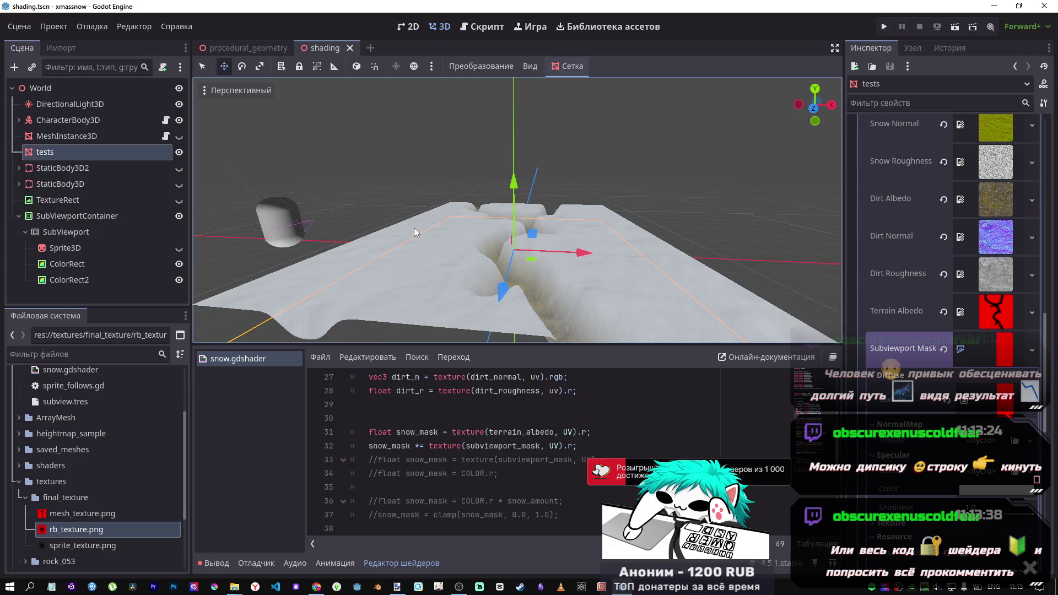
key(w)
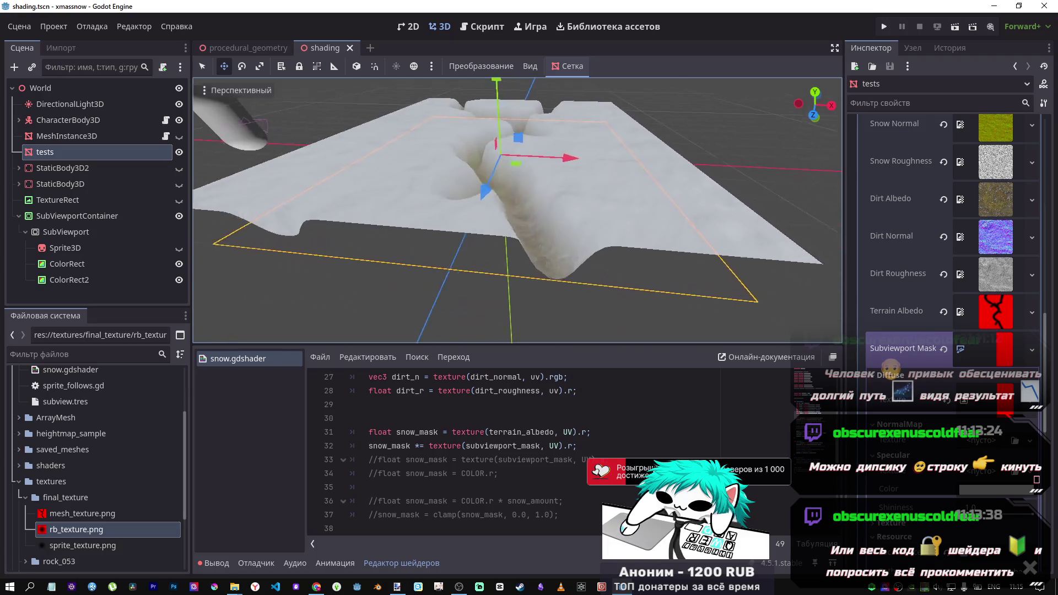
key(s)
key(w)
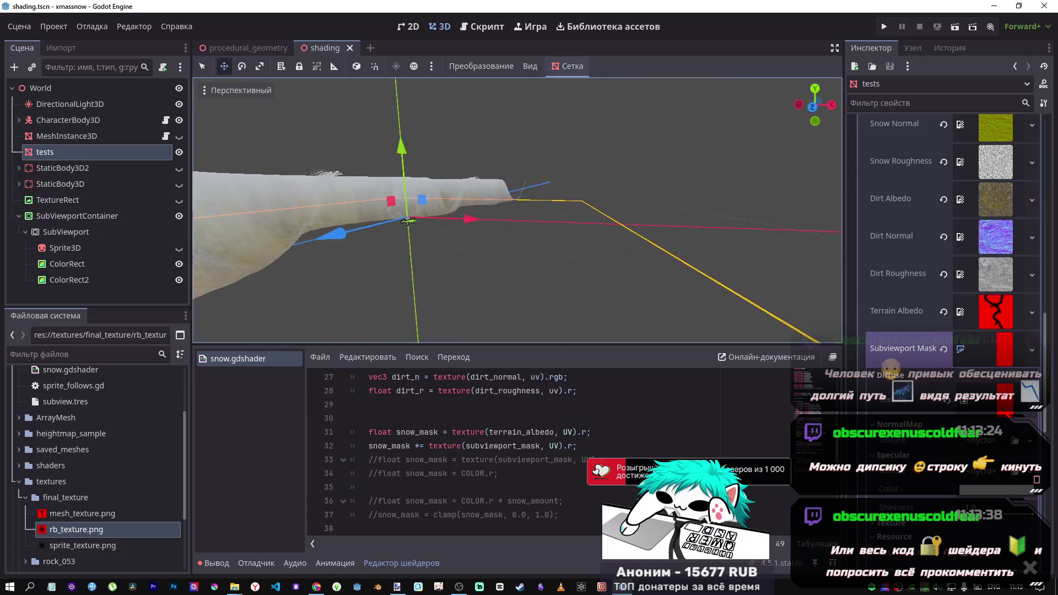
key(s)
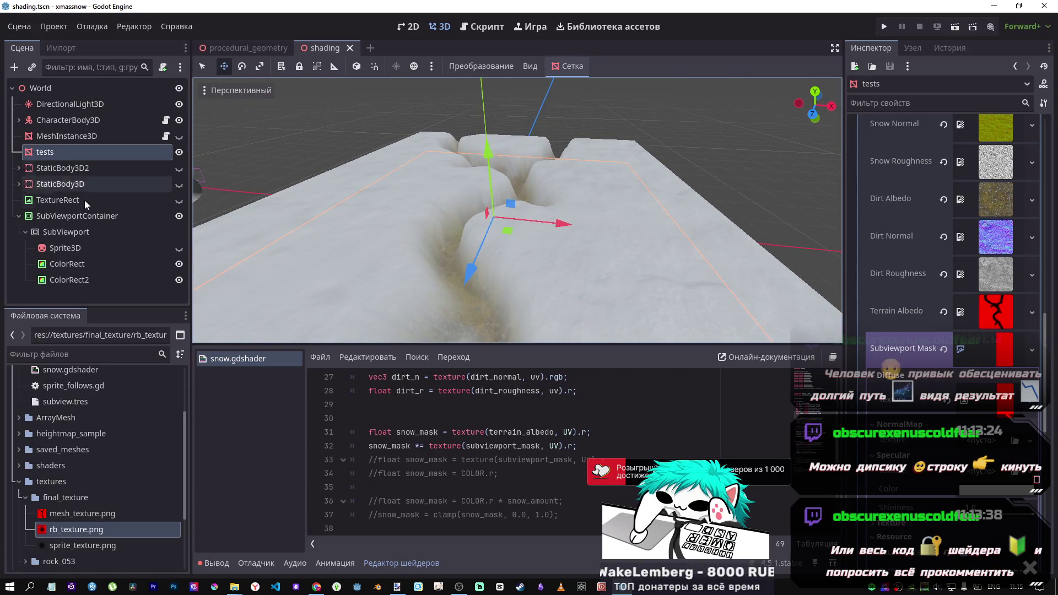
Select the black ColorRect and nudge it slightly right on the 2D canvas
click(83, 264)
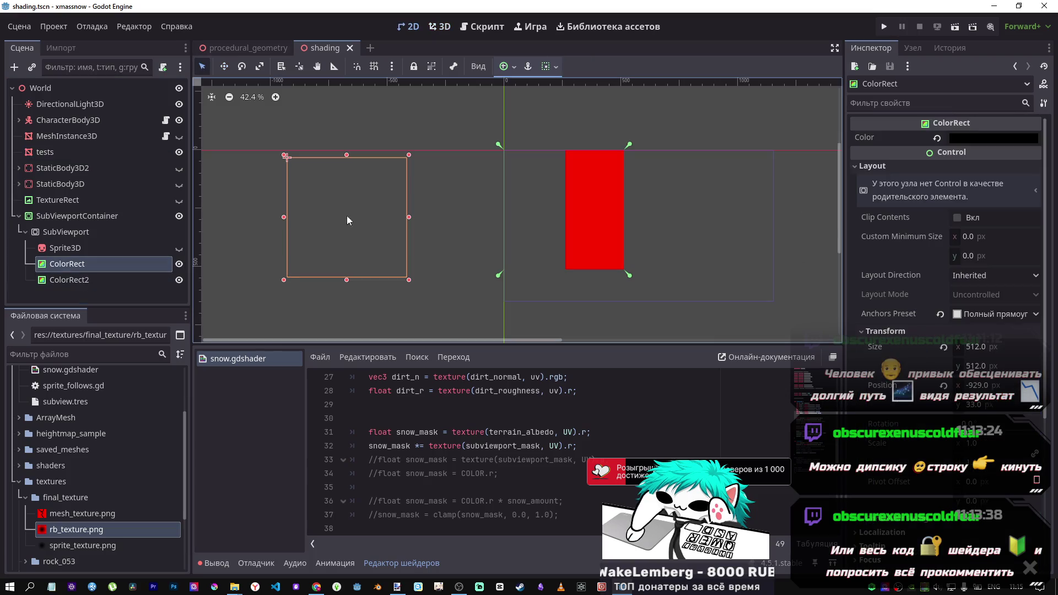
click(65, 264)
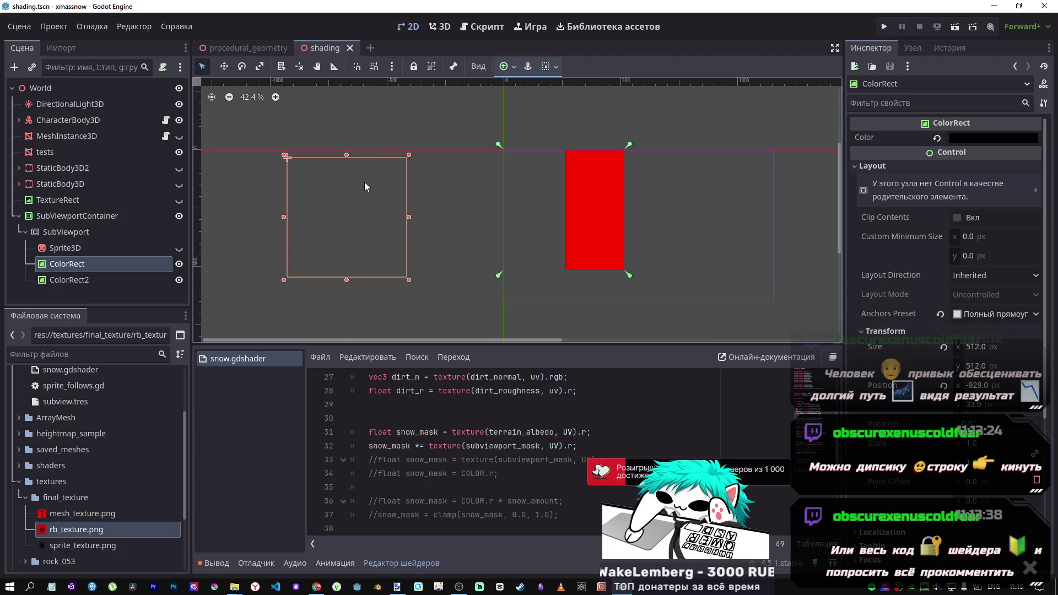
drag(365, 182, 371, 180)
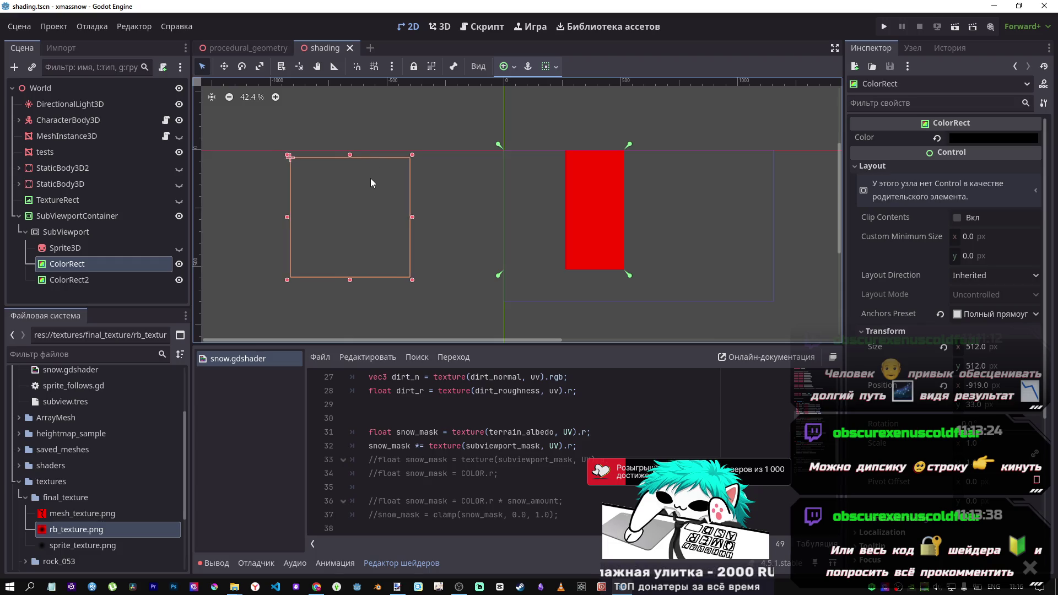
key(shift+Right)
key(shift+Right)
drag(306, 158, 375, 176)
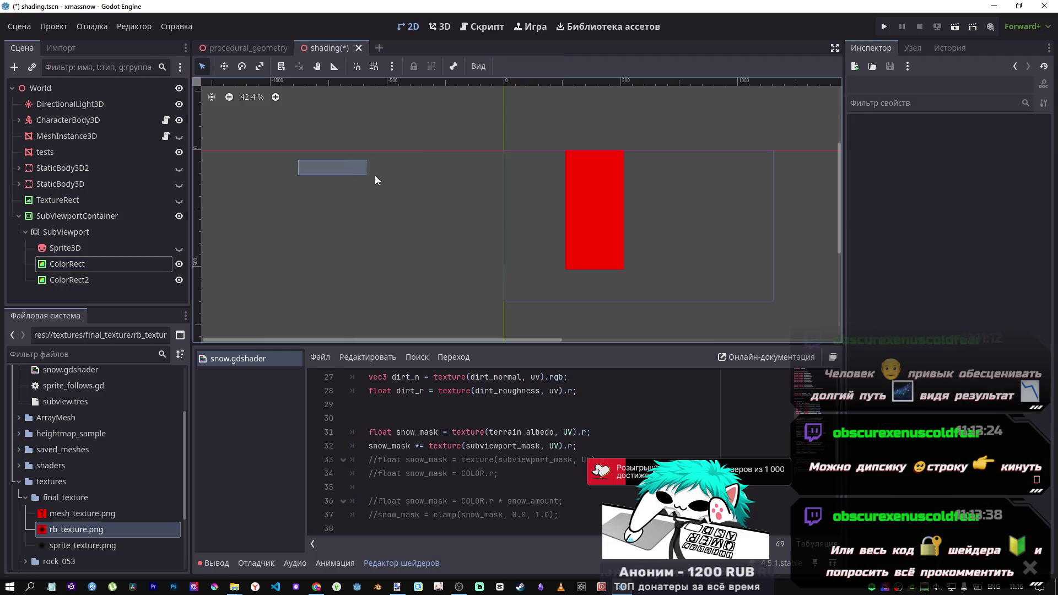
click(90, 265)
click(338, 213)
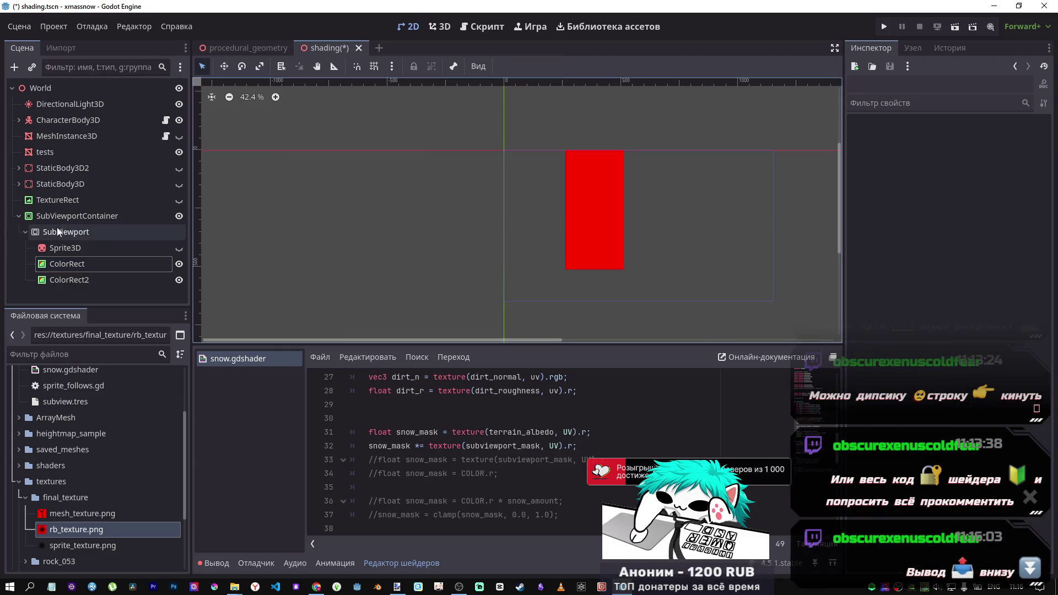
click(70, 265)
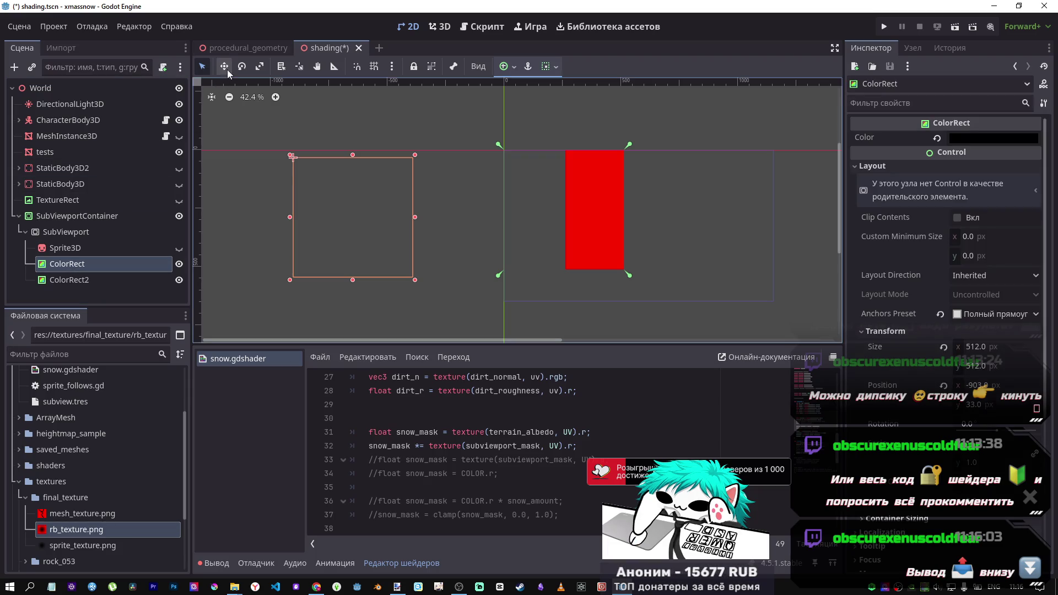
Move the black rectangle into the subviewport area, select ColorRect2, and save the scene
key(w)
mouse_move(354, 206)
mouse_down()
mouse_move(494, 207)
mouse_move(508, 198)
mouse_up()
mouse_move(598, 199)
mouse_down()
mouse_move(580, 199)
mouse_move(704, 215)
mouse_up()
click(71, 281)
key(ctrl+s)
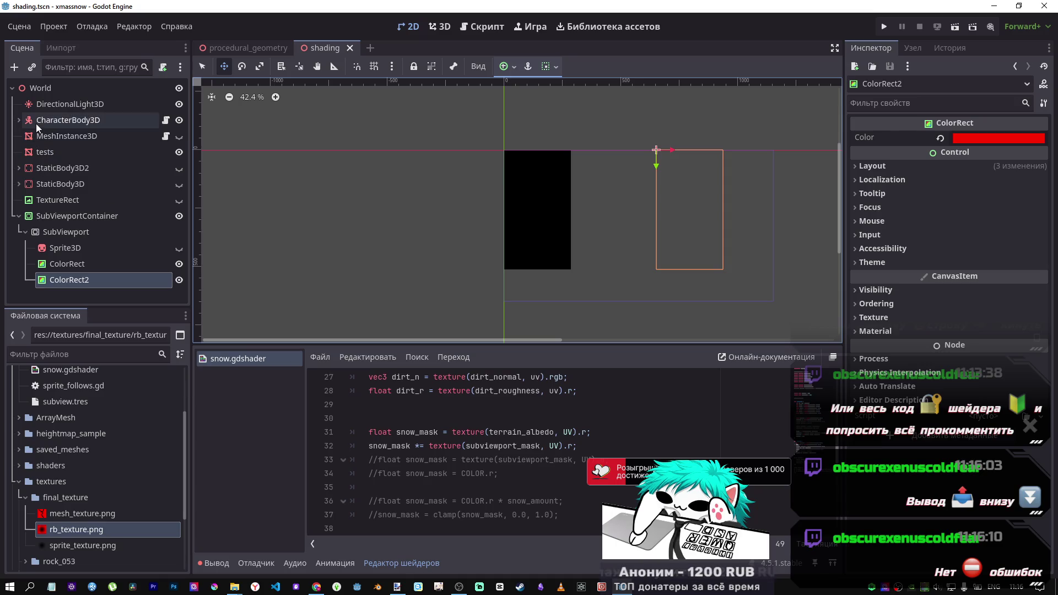
click(49, 152)
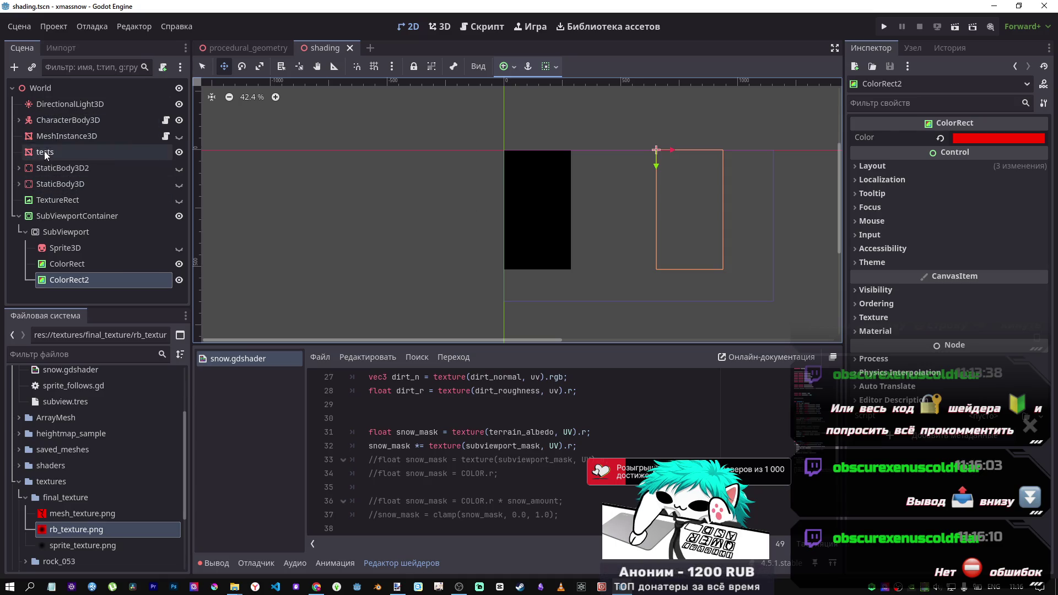
Scroll to vertex() and the Shader Parameters, then clear the Terrain Albedo texture
scroll(454, 241, up, 3)
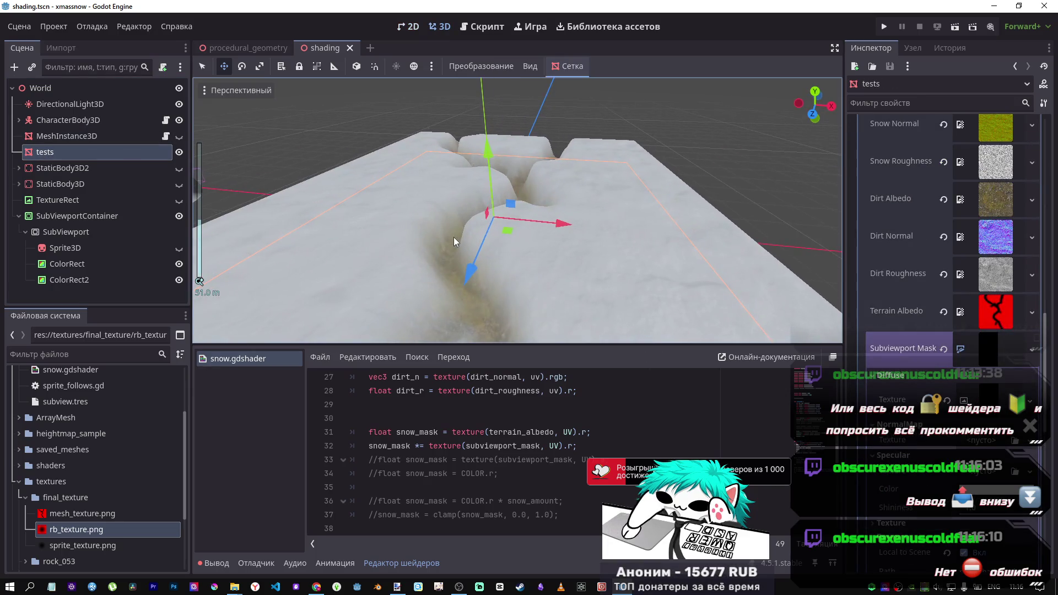
scroll(457, 415, up, 5)
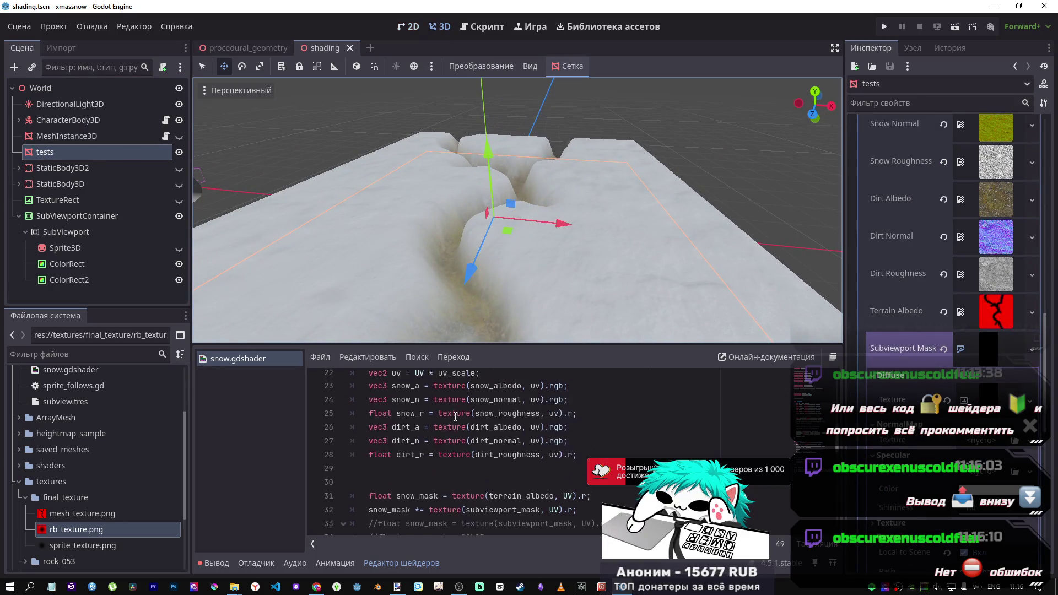
scroll(456, 415, down, 6)
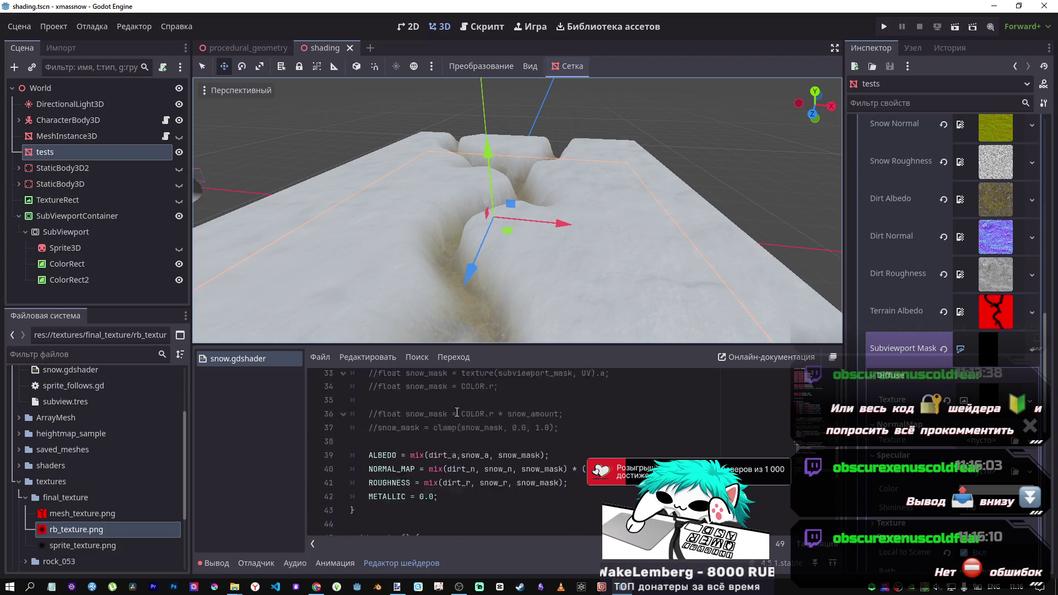
scroll(451, 414, down, 5)
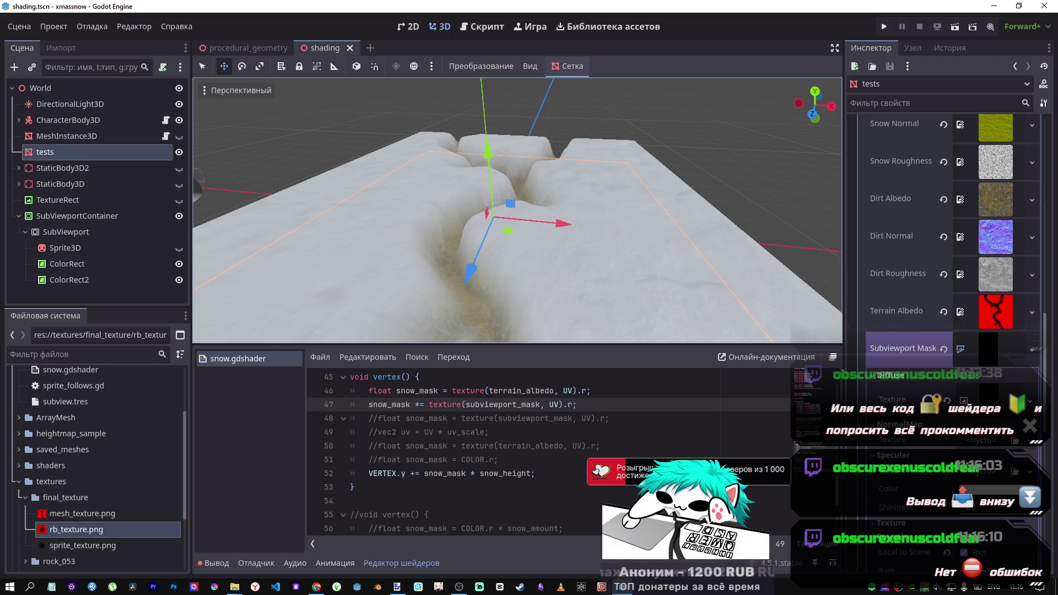
scroll(936, 460, up, 2)
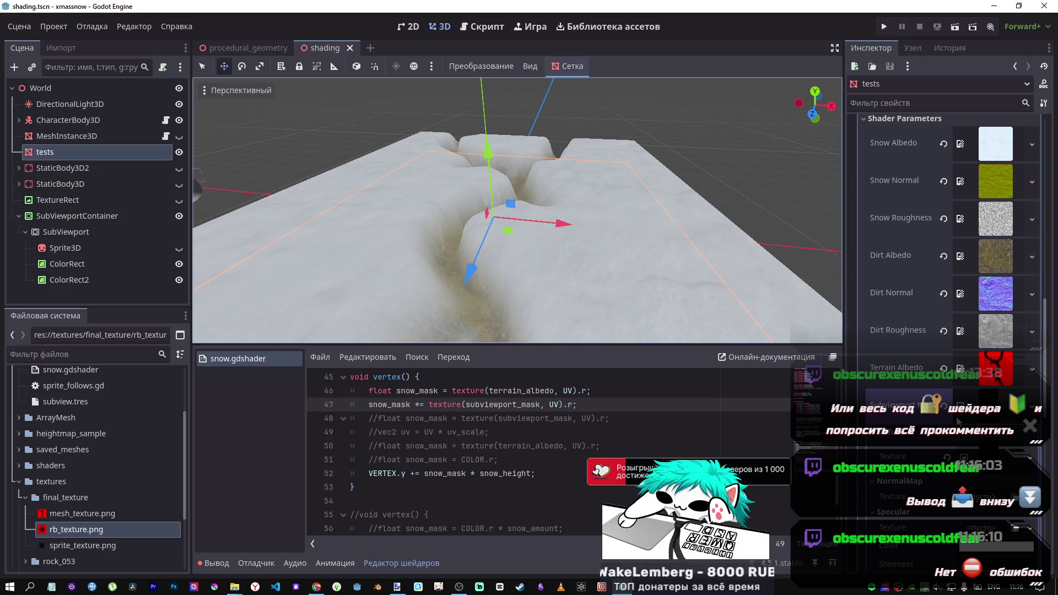
click(943, 367)
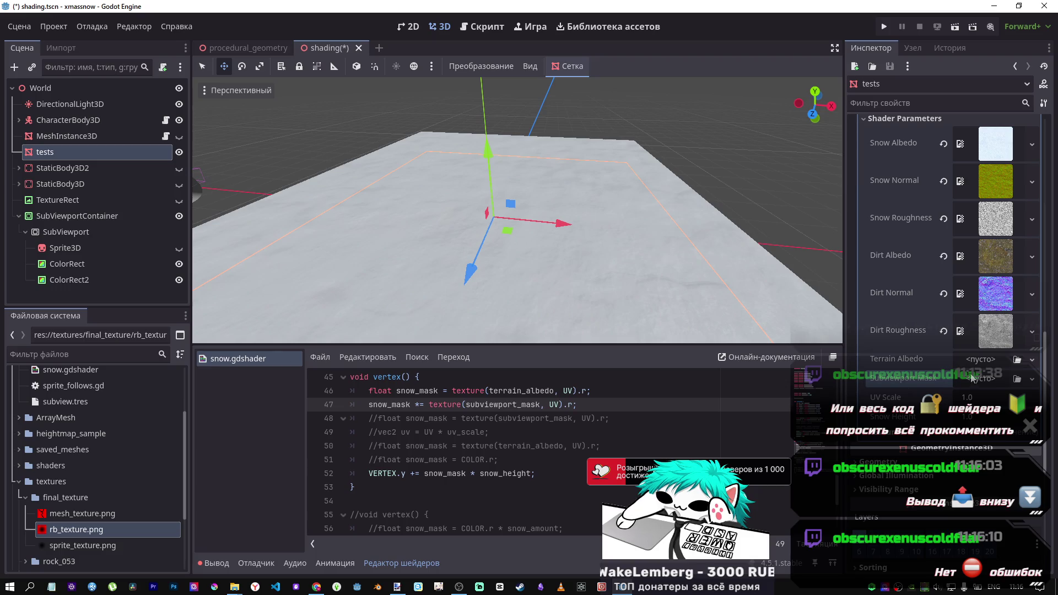
Restore the Terrain Albedo with undo and assign a new GradientTexture as the Subviewport Mask
key(ctrl+z)
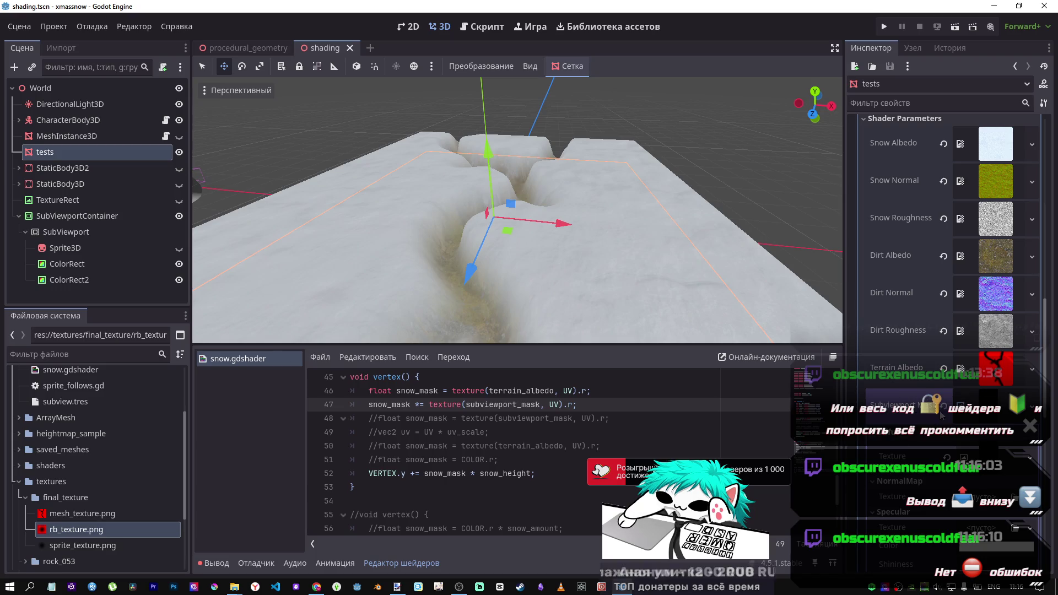
key(ctrl+z)
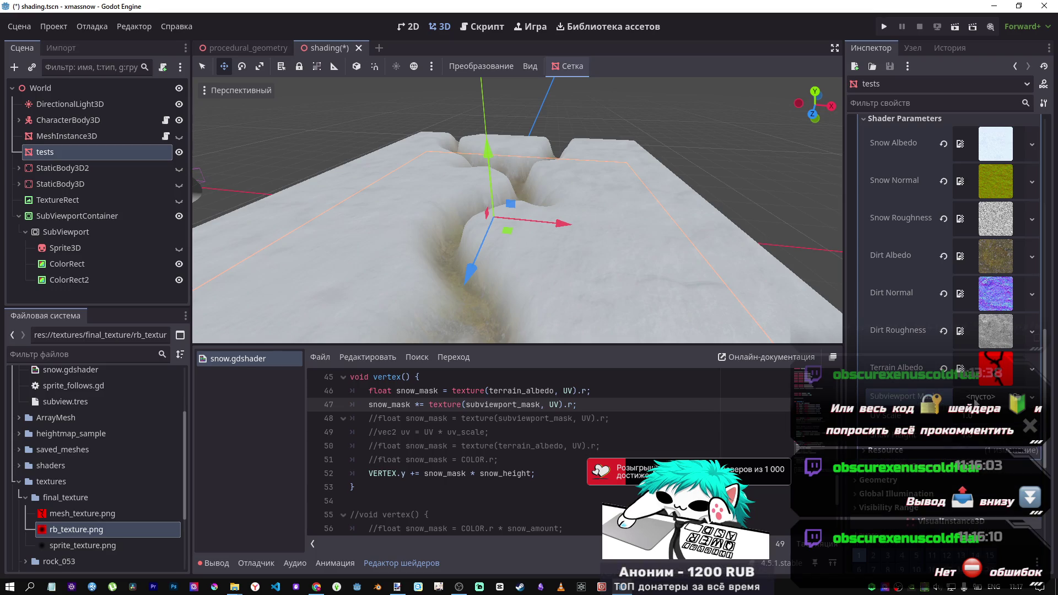
click(982, 397)
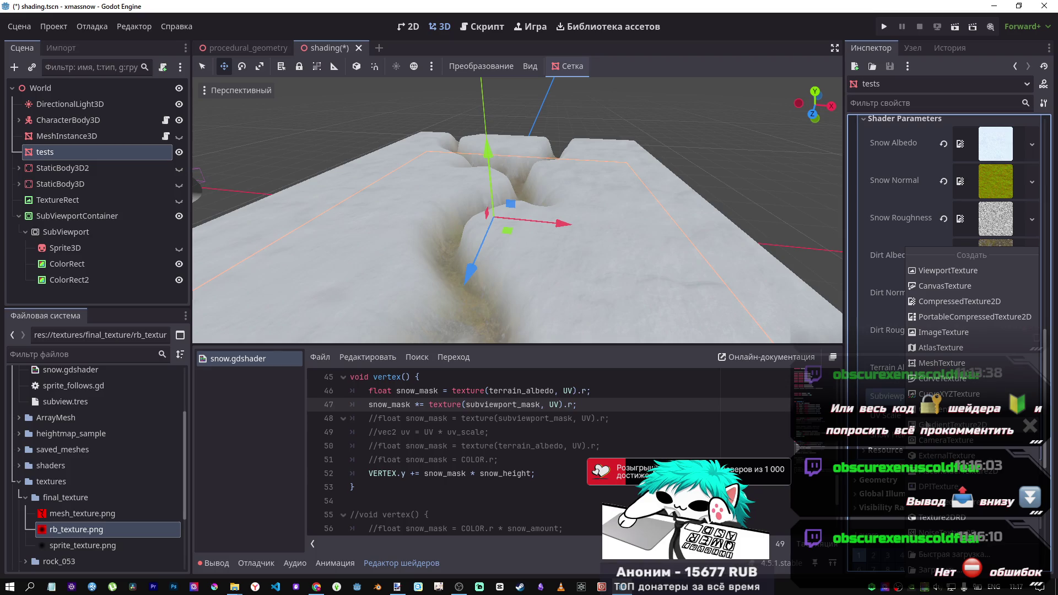
click(948, 425)
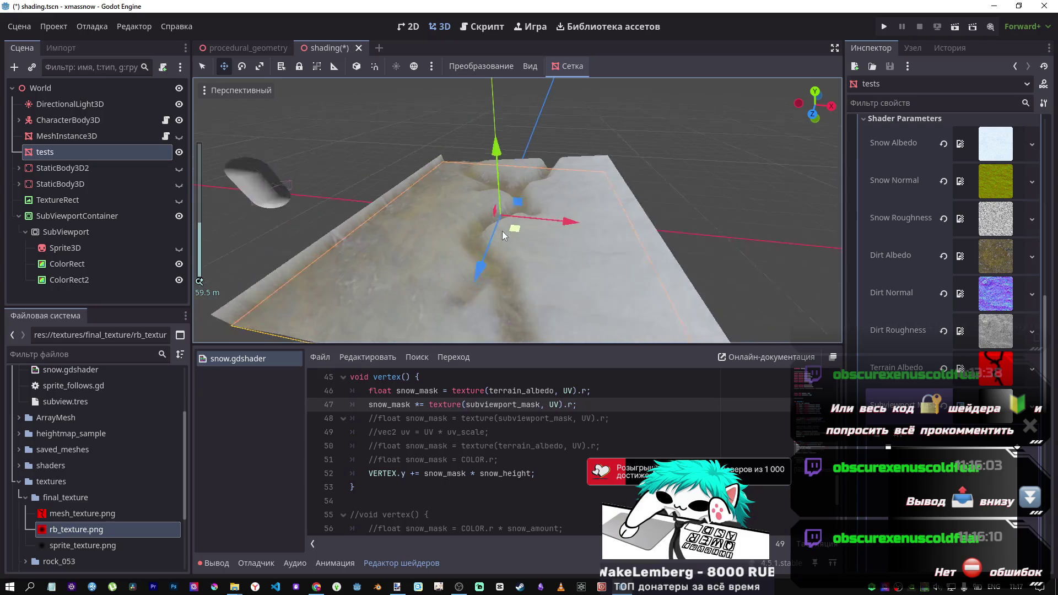
scroll(443, 230, up, 2)
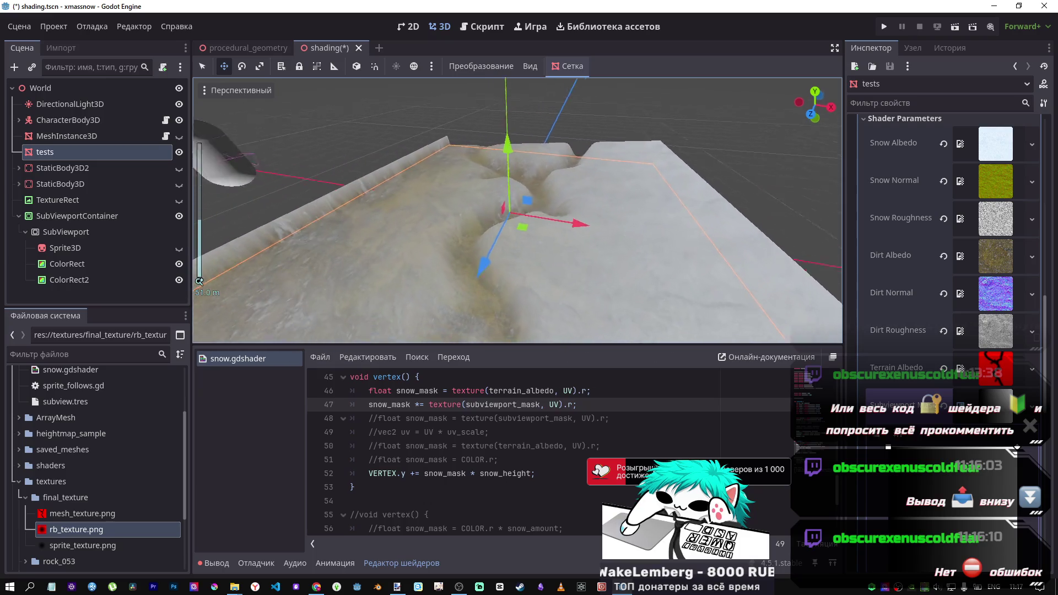
scroll(519, 210, down, 3)
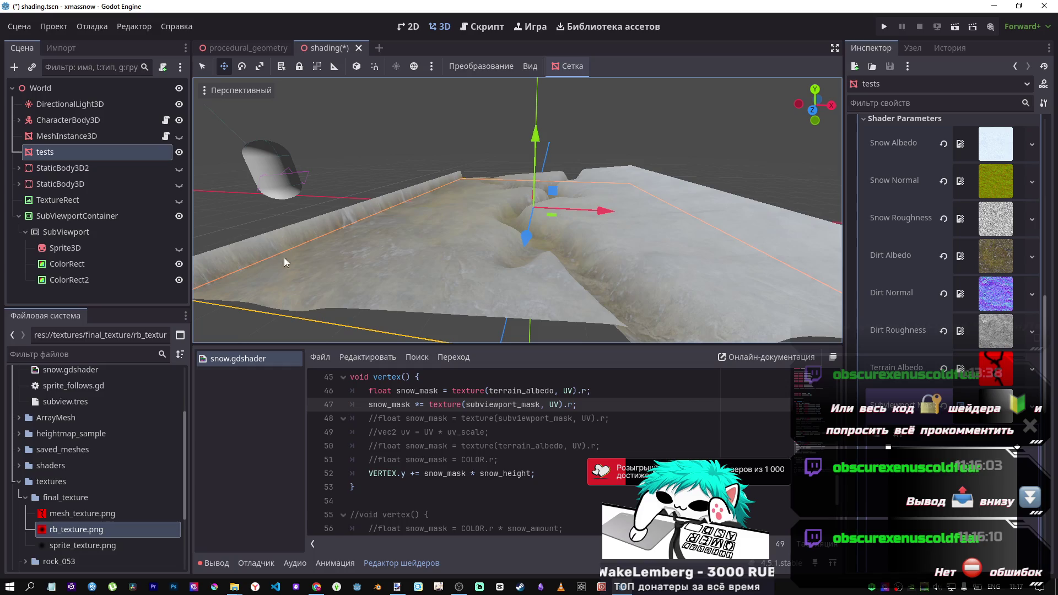
Drag the mask gradient from mostly snow to mostly dirt, then clear the Subviewport Mask
click(944, 459)
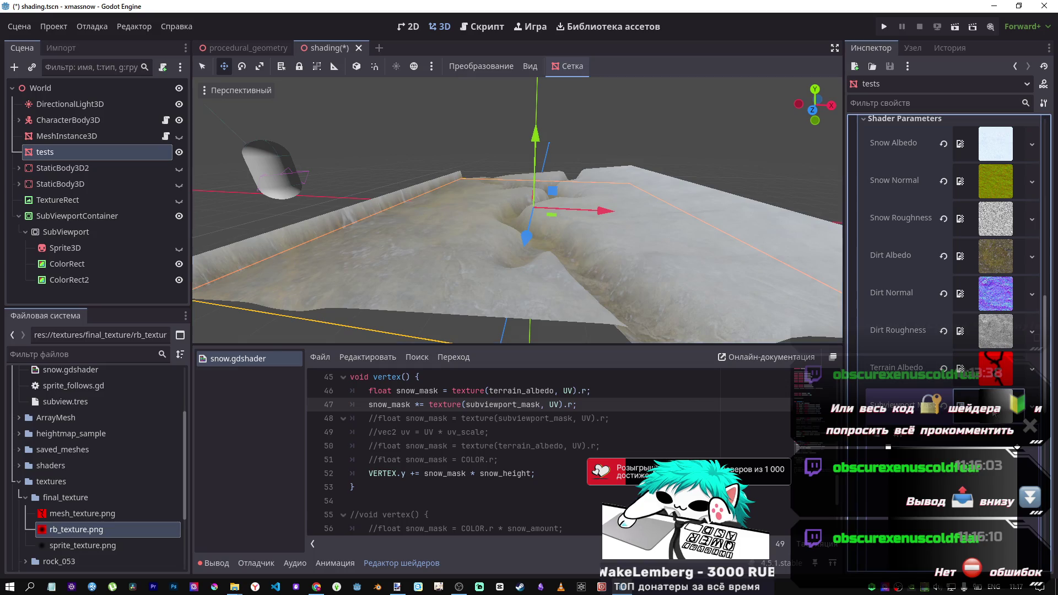
click(986, 408)
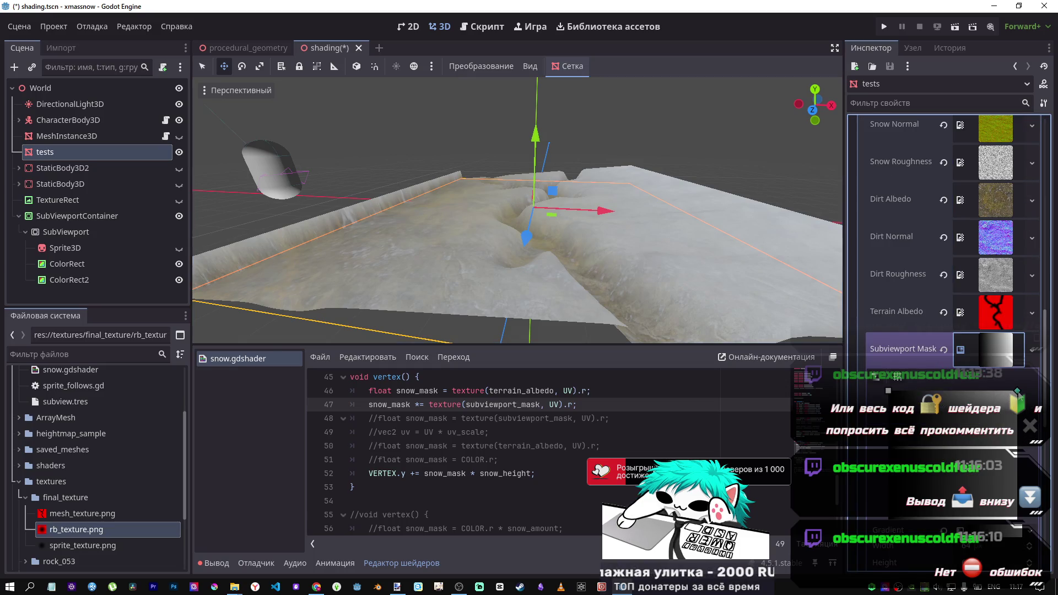
mouse_move(1018, 392)
mouse_down()
mouse_move(930, 489)
mouse_move(1013, 392)
mouse_move(909, 398)
mouse_move(936, 418)
mouse_move(910, 414)
mouse_up()
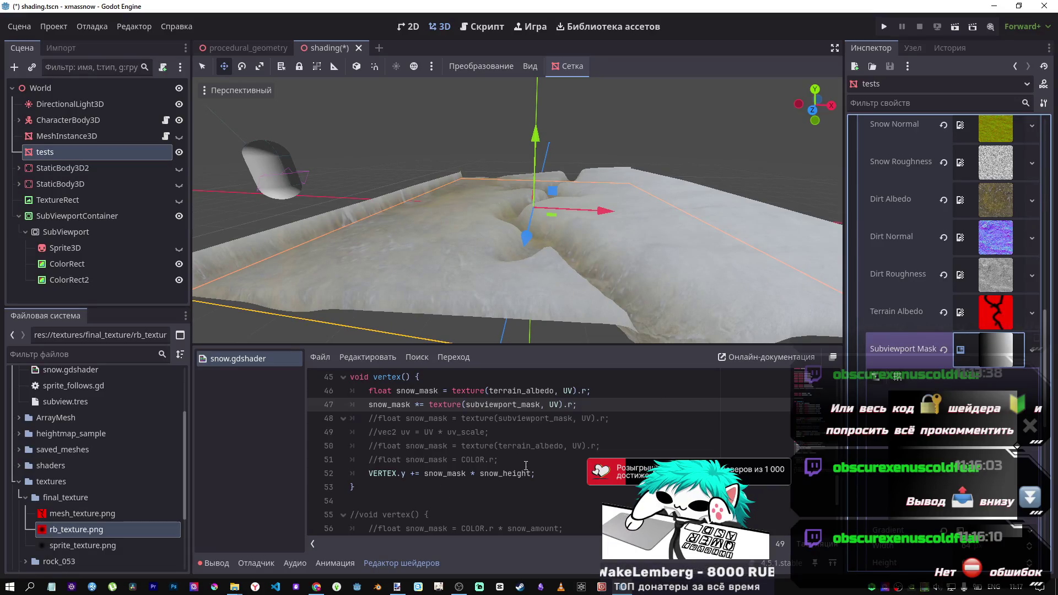
scroll(526, 466, up, 1)
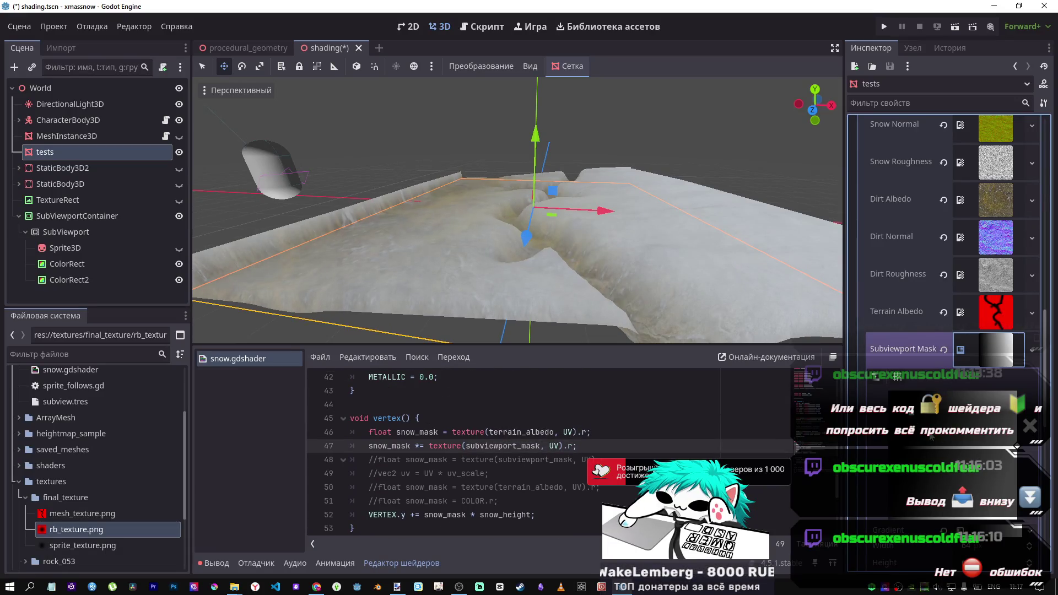
mouse_move(930, 437)
mouse_down()
mouse_move(1006, 465)
mouse_move(931, 529)
mouse_up()
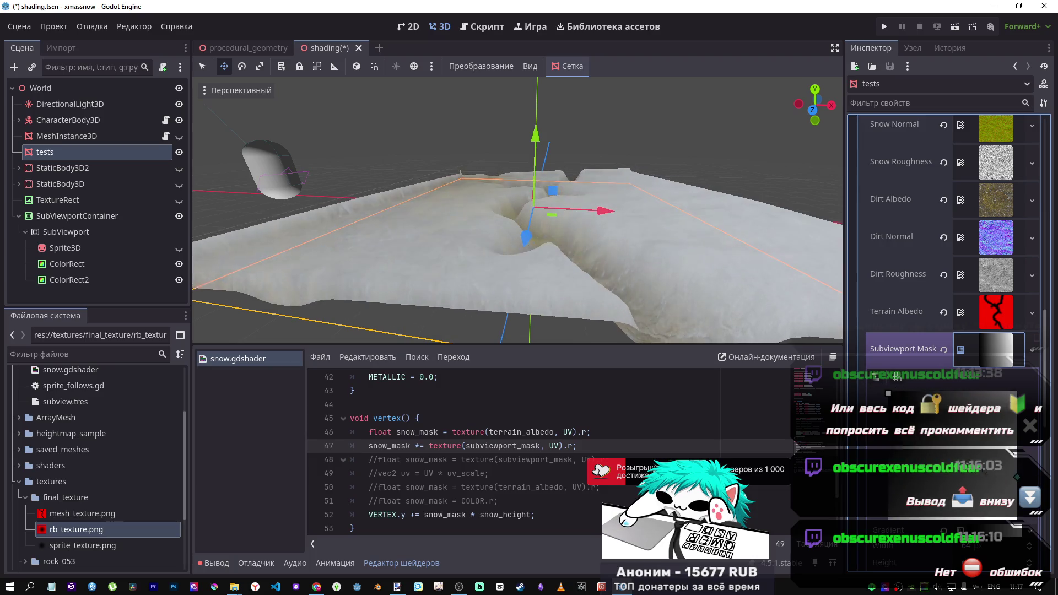
click(946, 347)
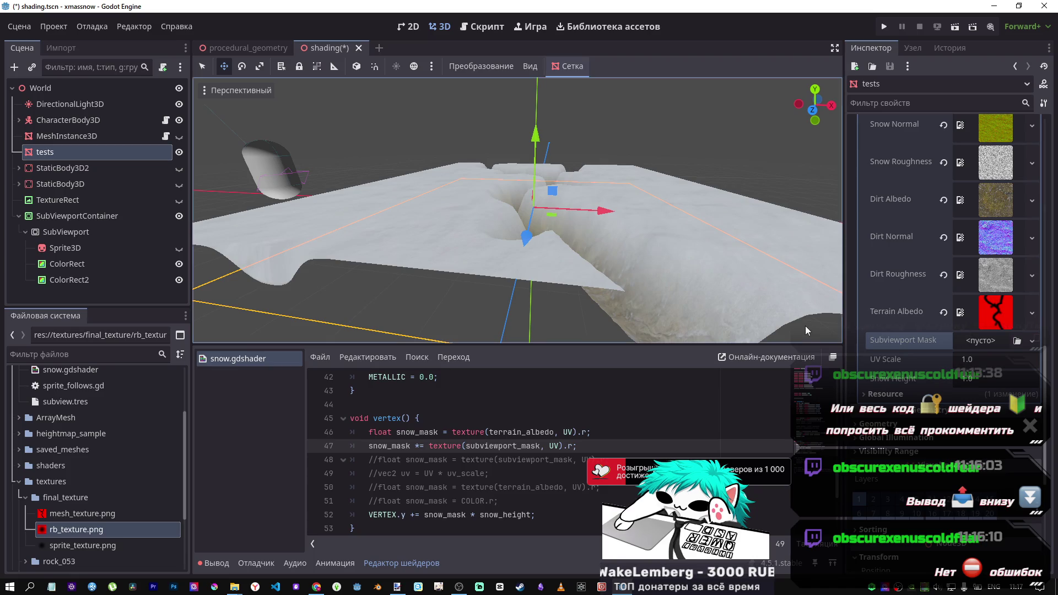
click(318, 587)
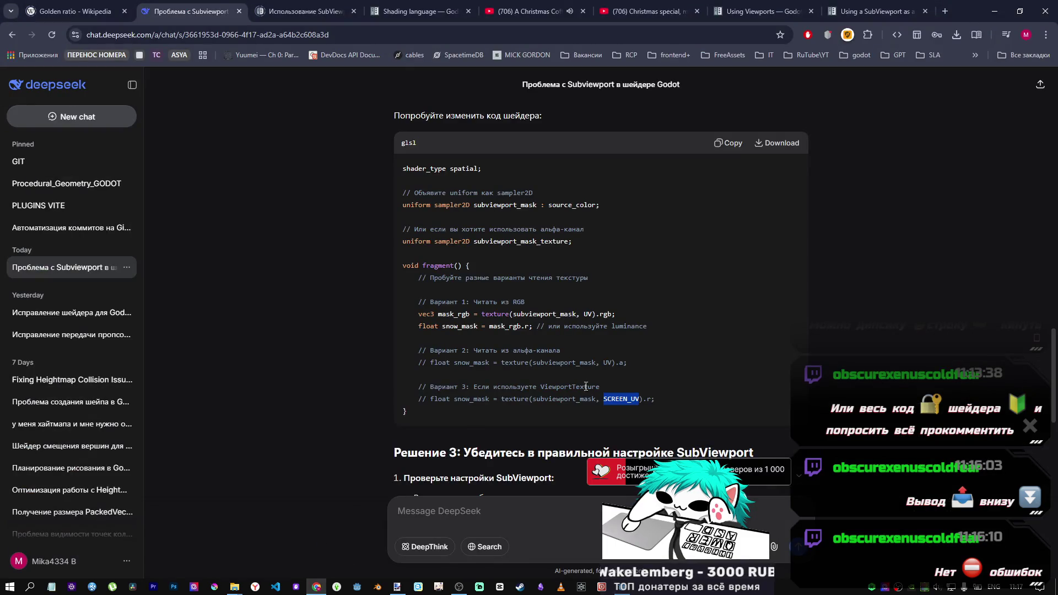
scroll(581, 381, down, 5)
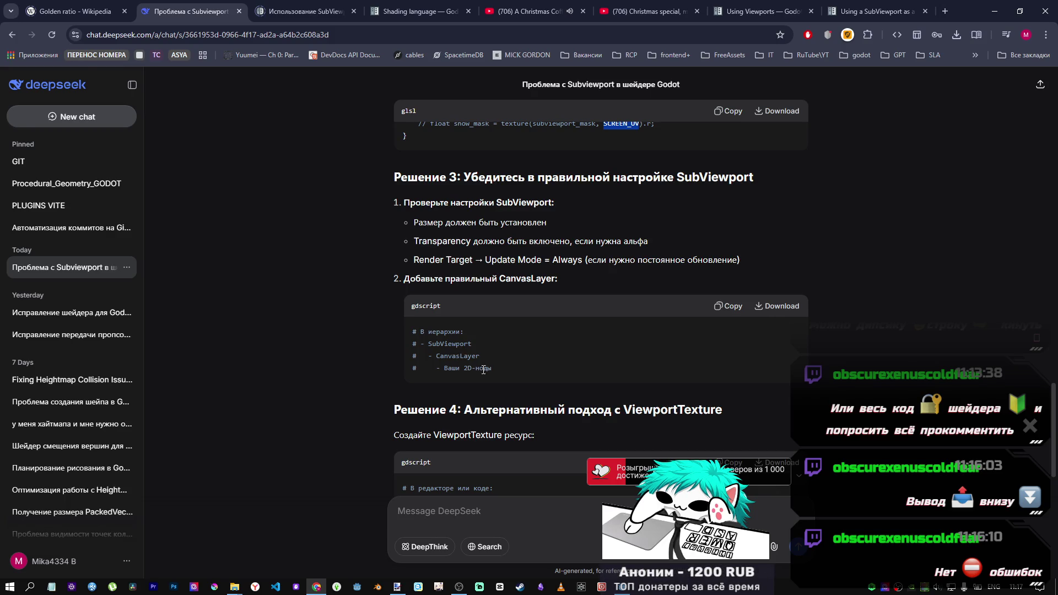
click(453, 358)
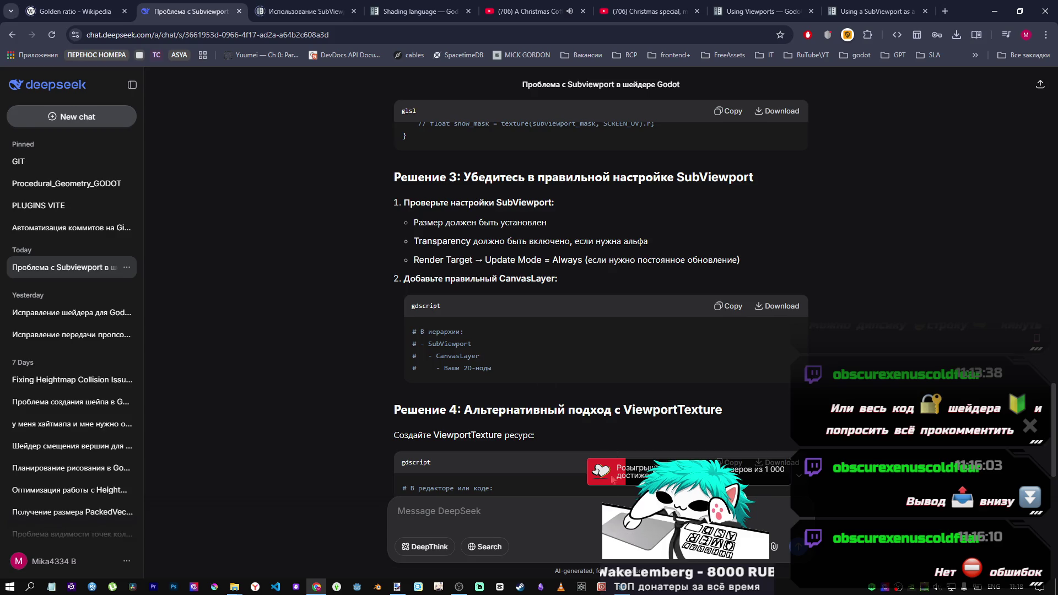
key(alt+Tab)
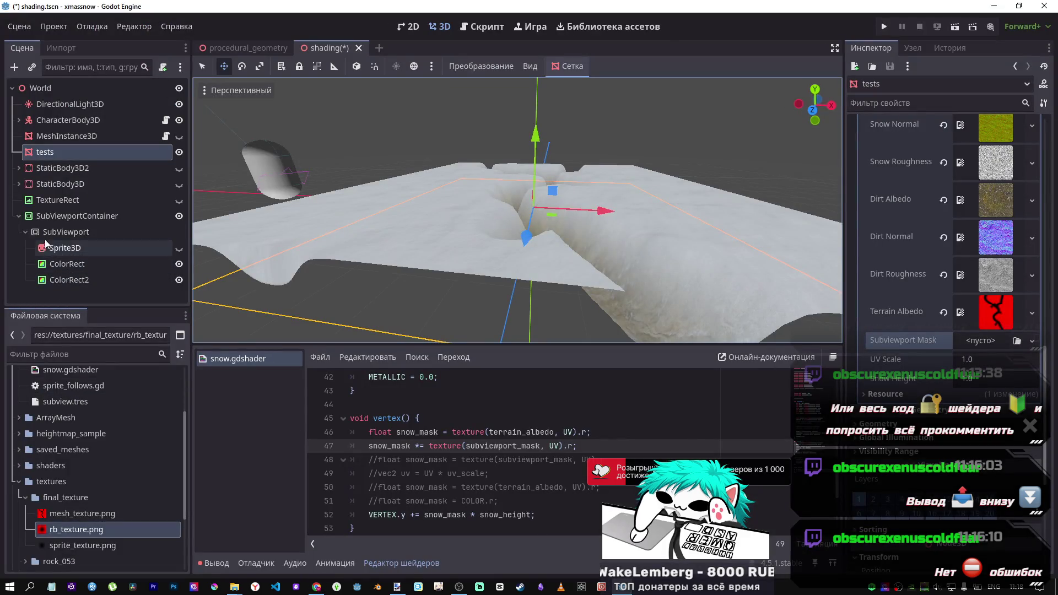
Add a CanvasLayer under SubViewport and make it the first child
right_click(50, 228)
click(104, 237)
text(ca)
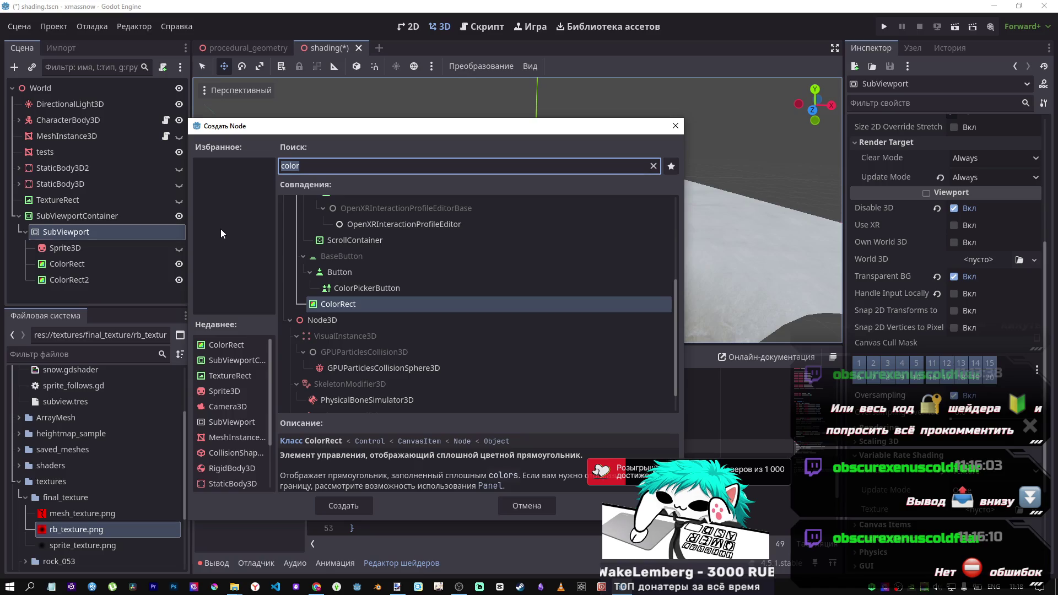
text(nvas)
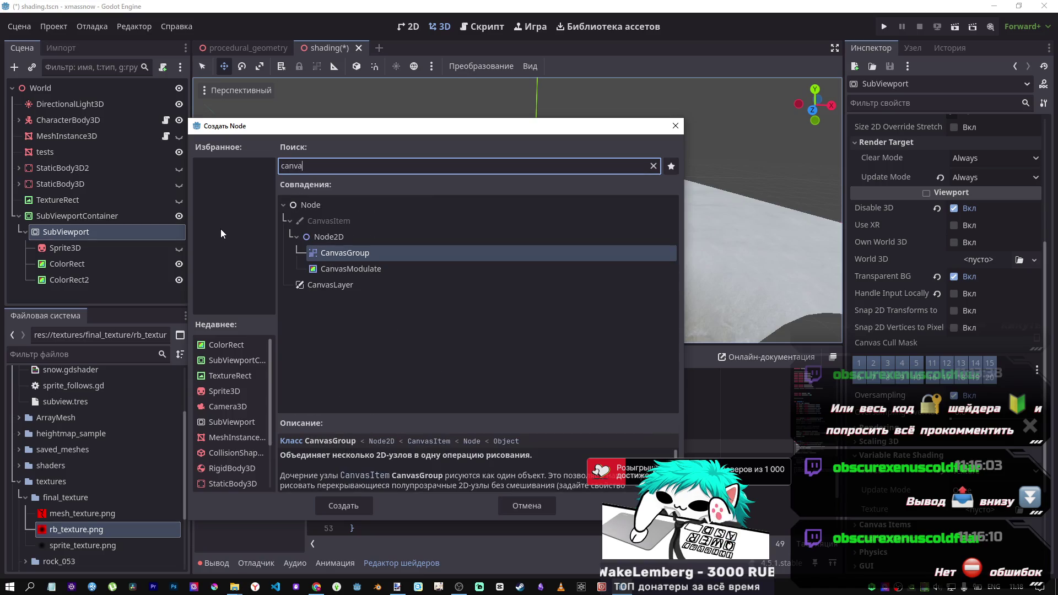
click(302, 282)
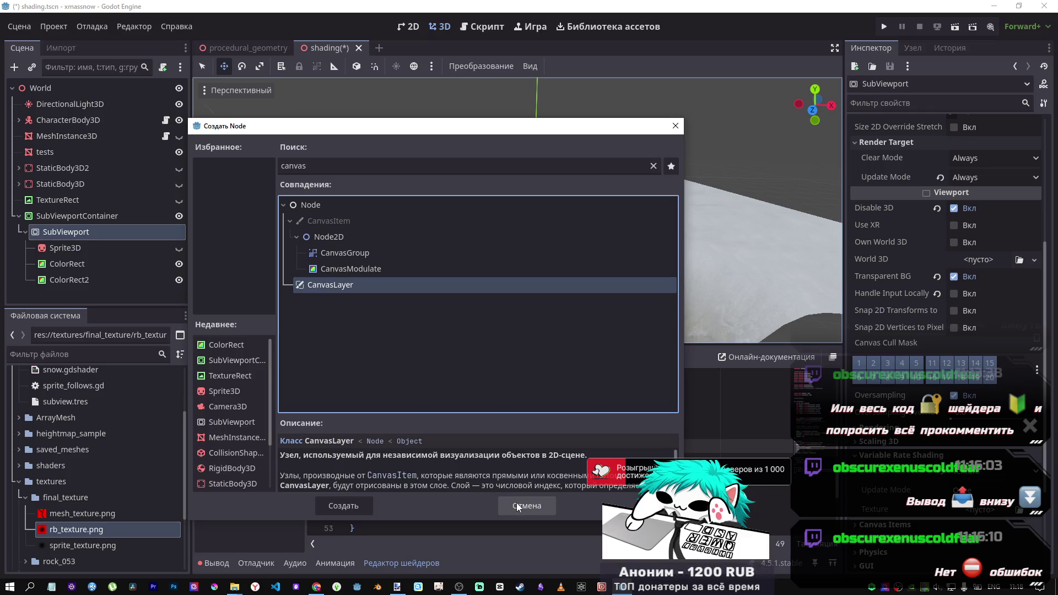
click(362, 500)
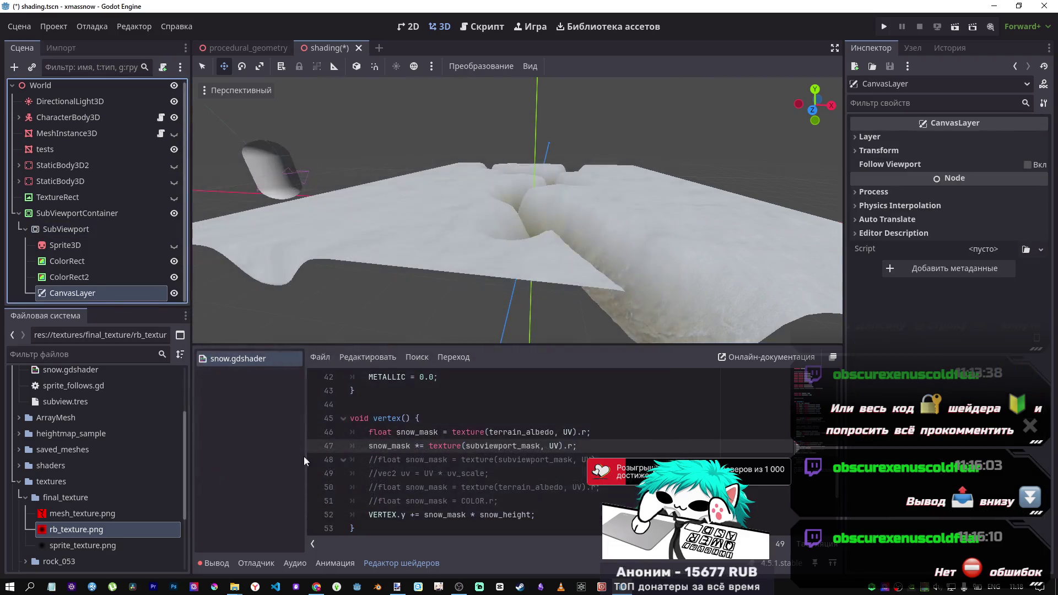
drag(75, 290, 64, 232)
drag(64, 230, 64, 236)
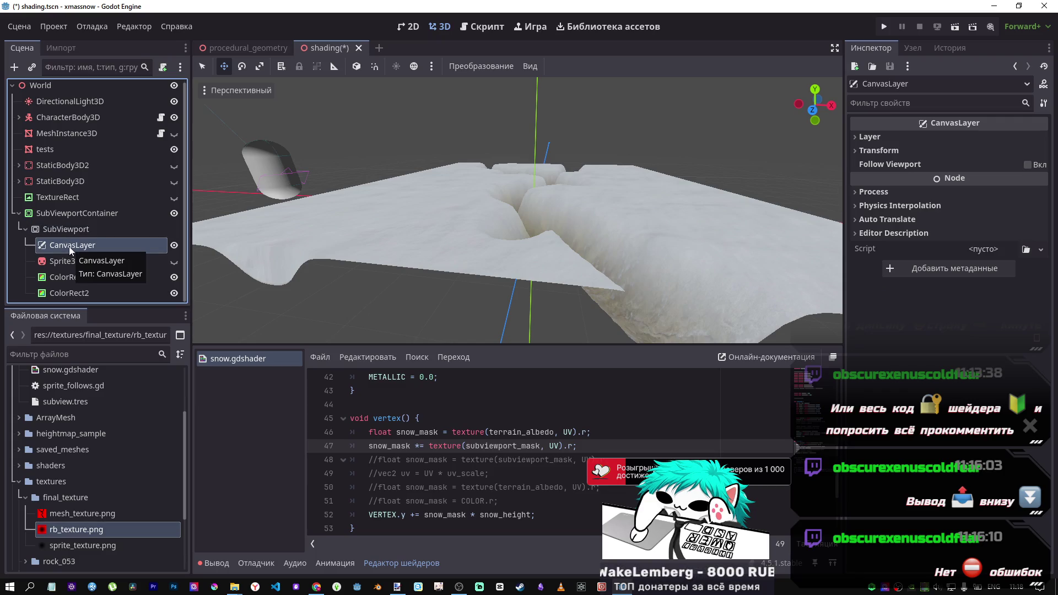
Switch to the 2D canvas and inspect the CanvasLayer's Layer and Transform settings
key(alt+Tab)
key(alt+Tab)
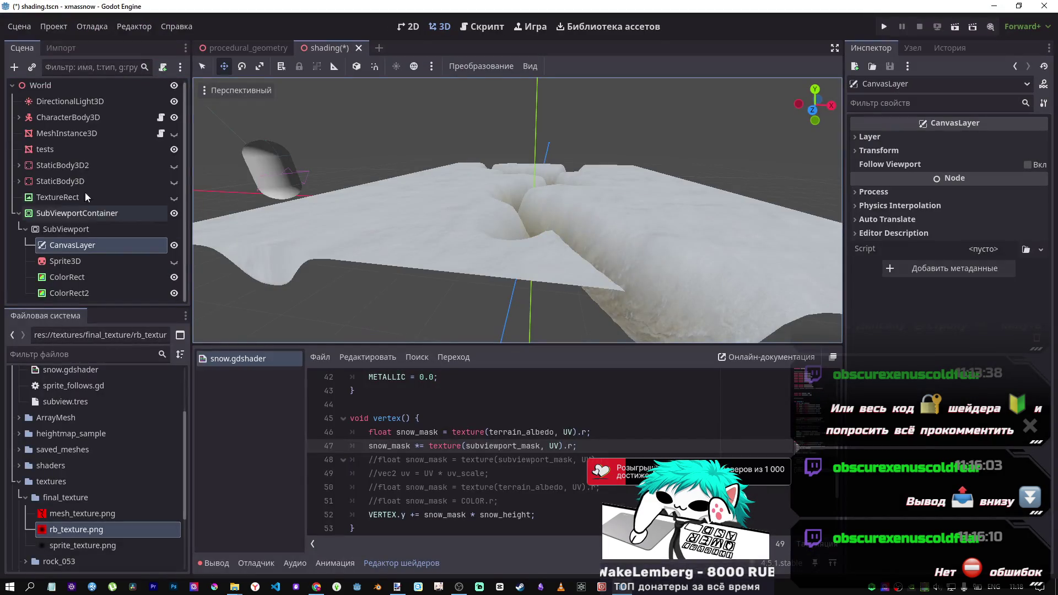
click(62, 249)
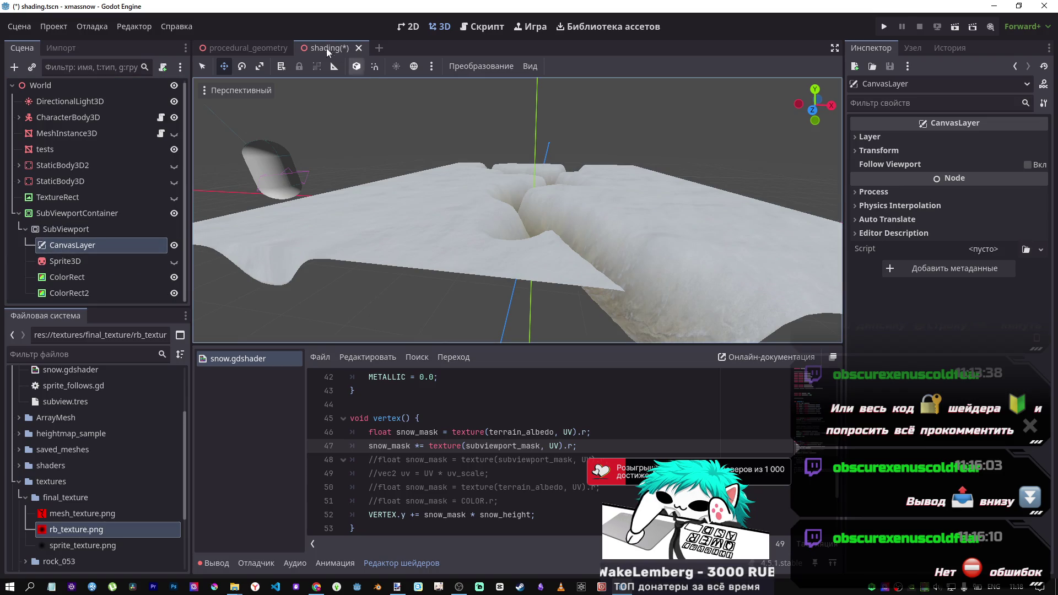
click(409, 32)
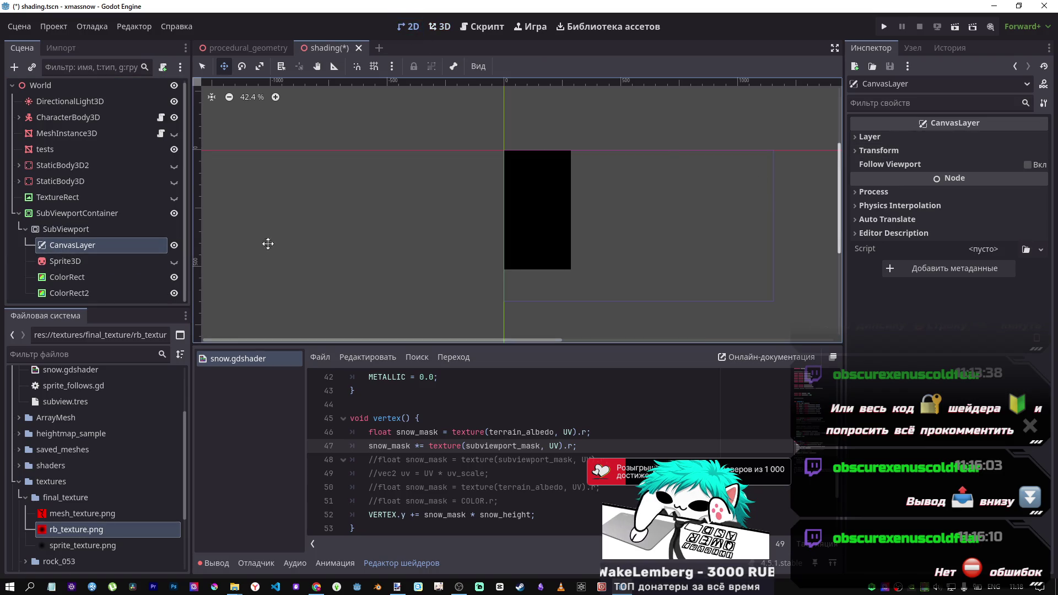
click(94, 277)
click(86, 249)
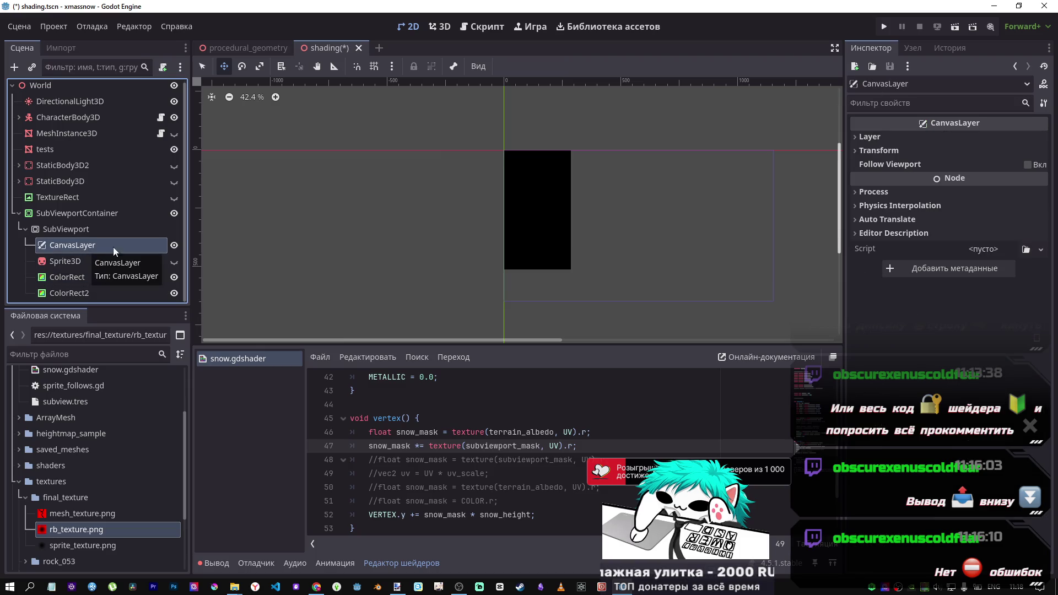
click(938, 141)
click(932, 140)
click(919, 153)
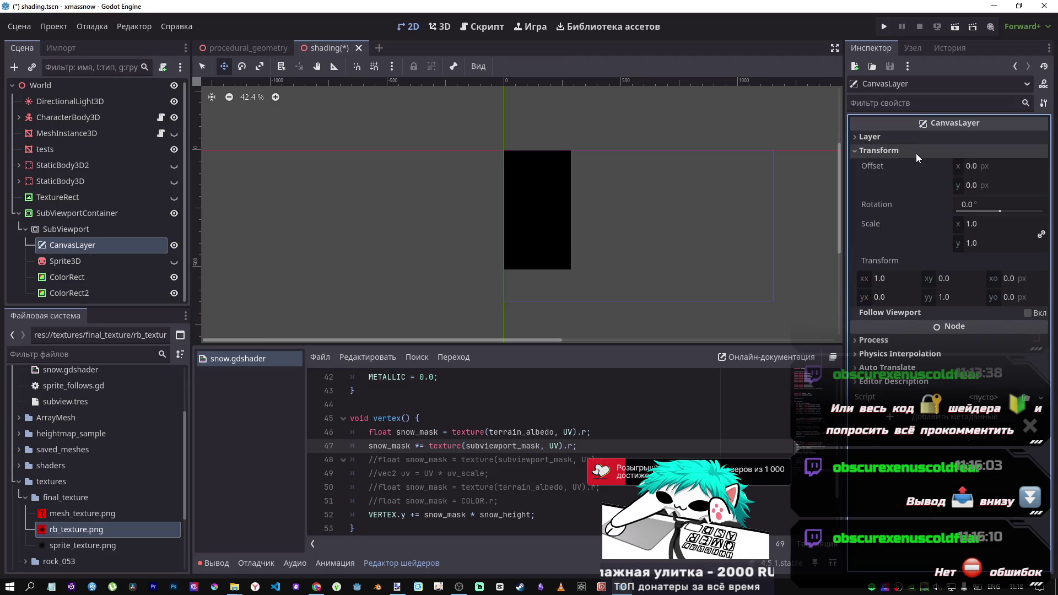
click(916, 153)
Turn Follow Viewport on, save the scene, then turn Follow Viewport back off
click(1028, 165)
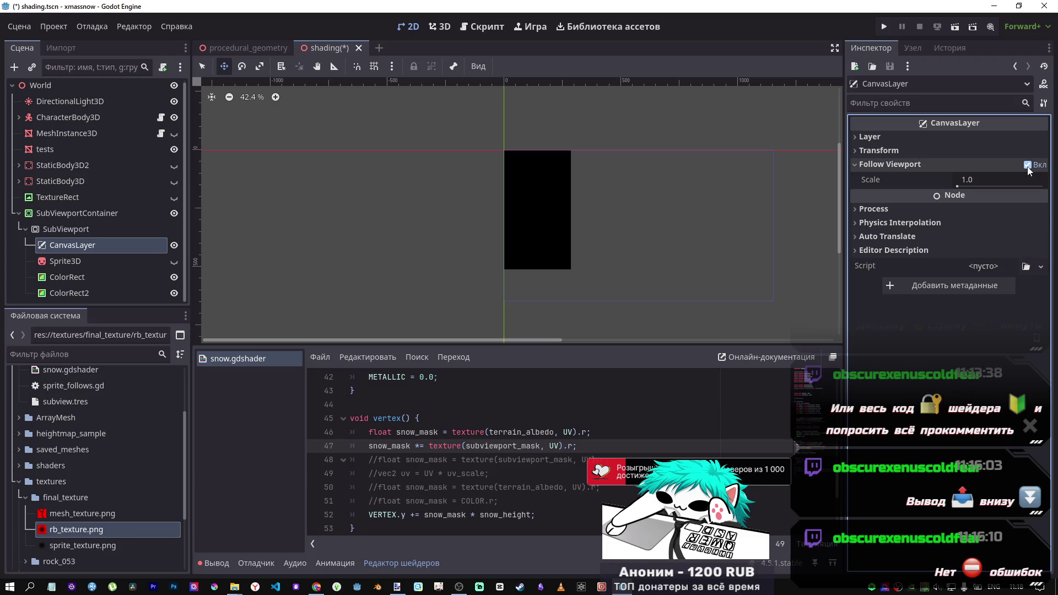
click(945, 164)
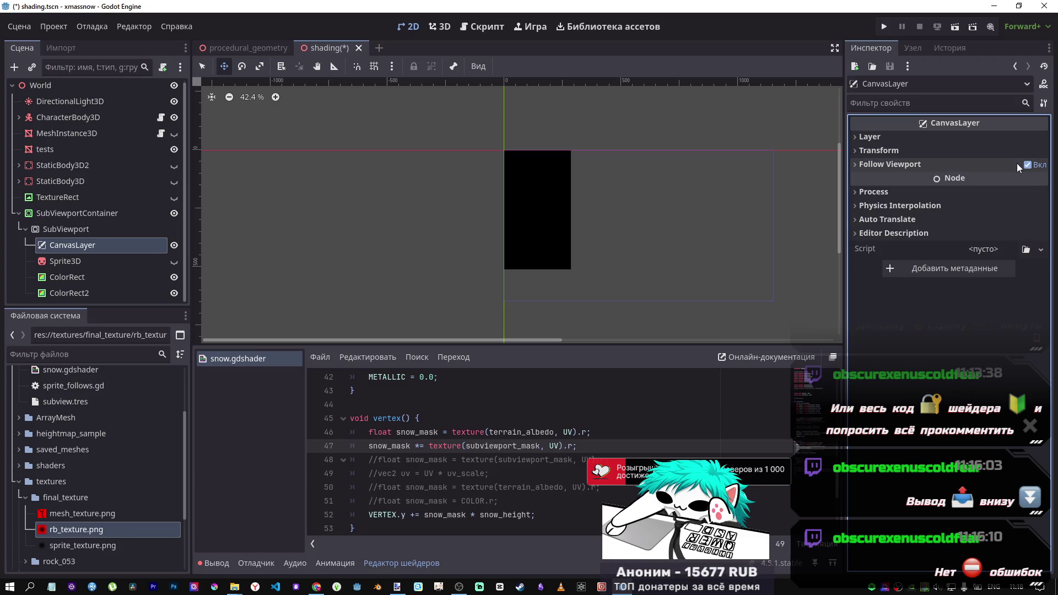
key(ctrl+s)
click(1028, 165)
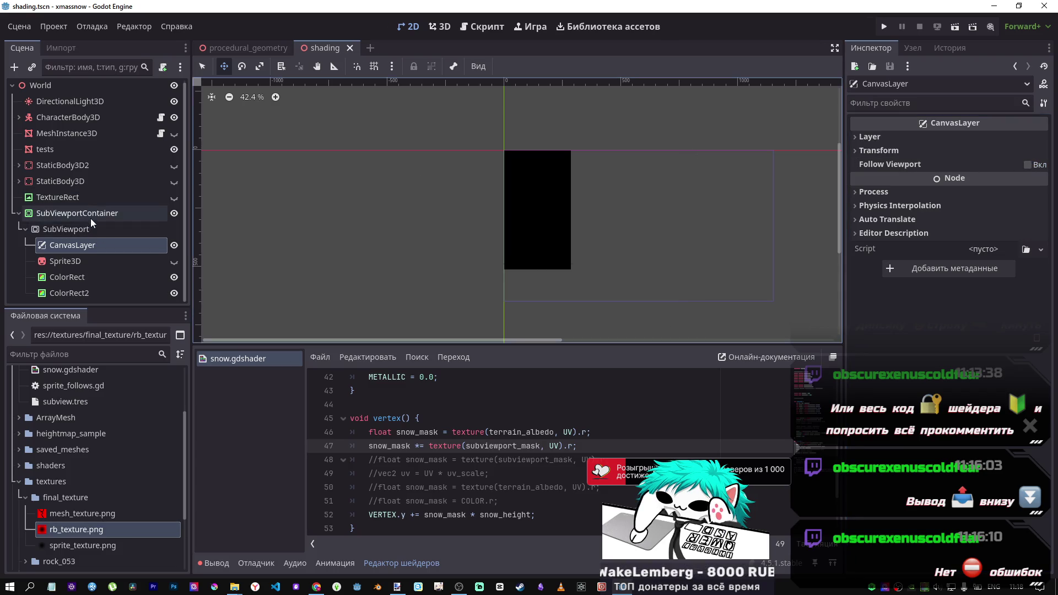
Select tests and, after CanvasLayer won't drop in, give Subviewport Mask a new CanvasTexture
click(38, 152)
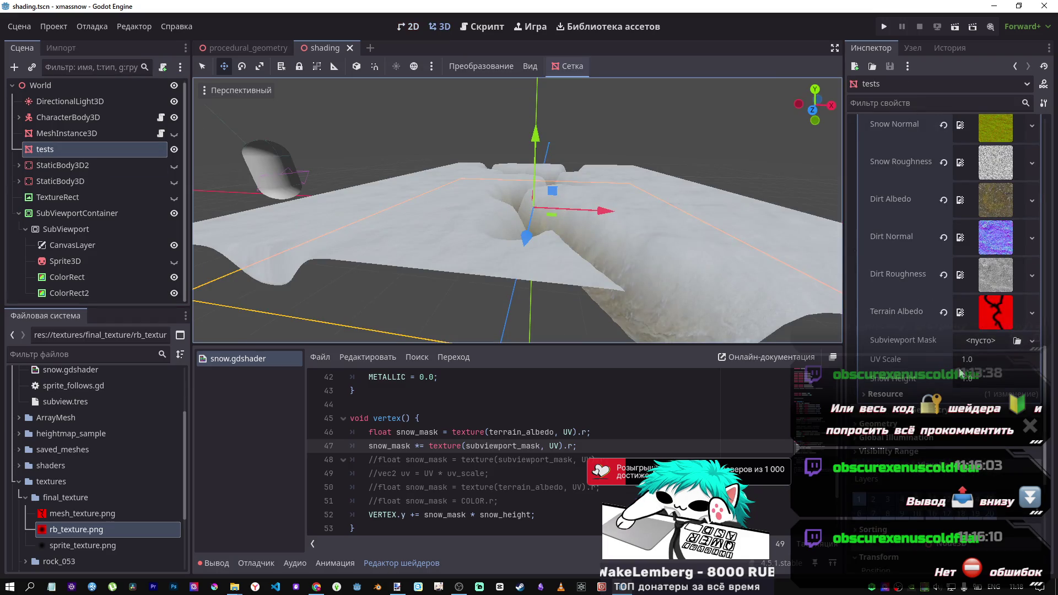
drag(72, 245, 927, 331)
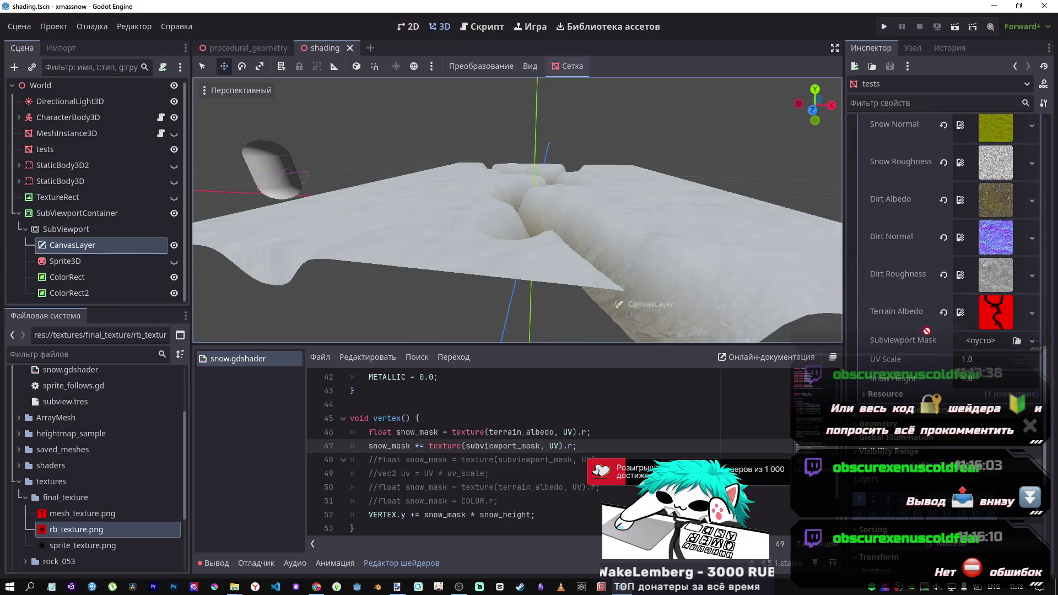
drag(990, 339, 990, 339)
click(985, 340)
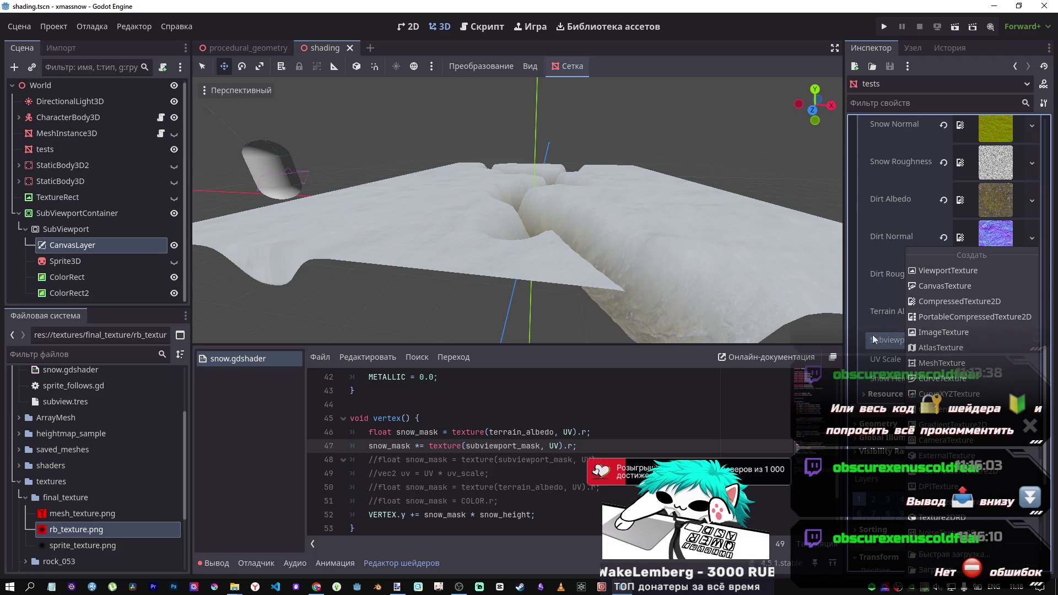
key(Escape)
click(1029, 341)
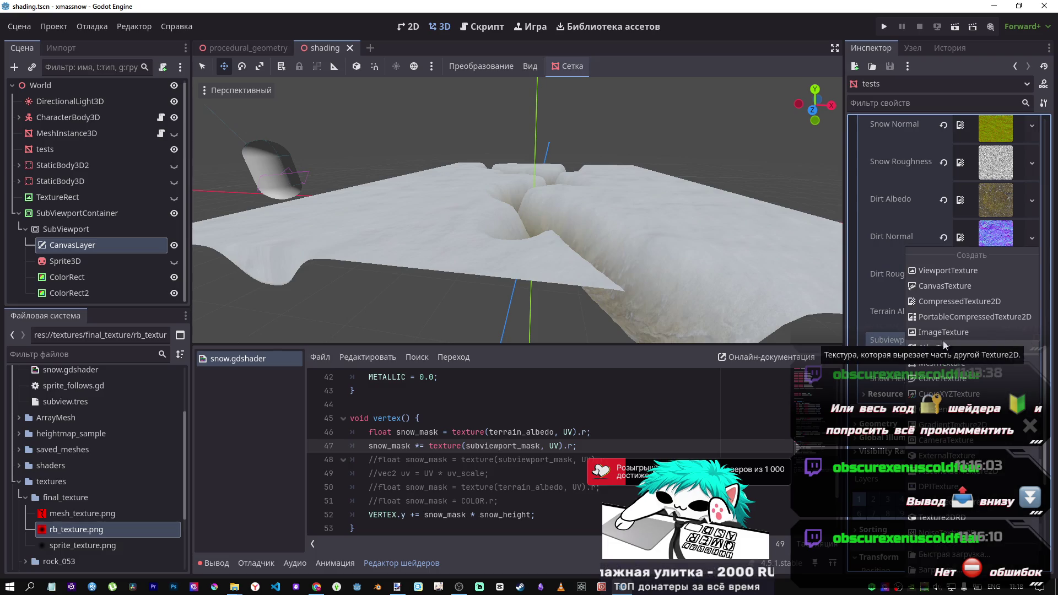
key(Escape)
click(1017, 341)
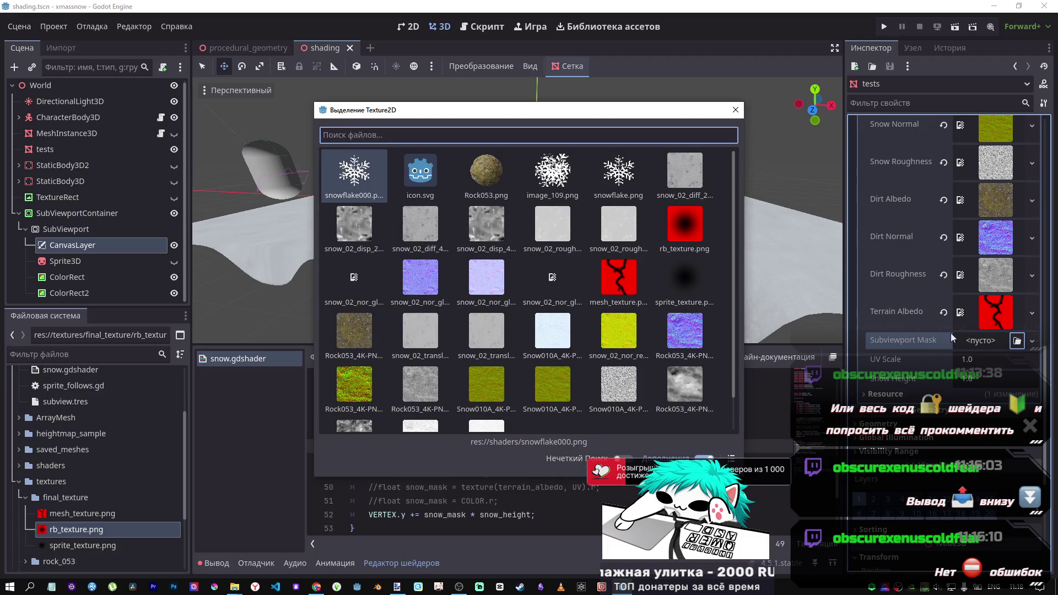
key(Escape)
click(1031, 342)
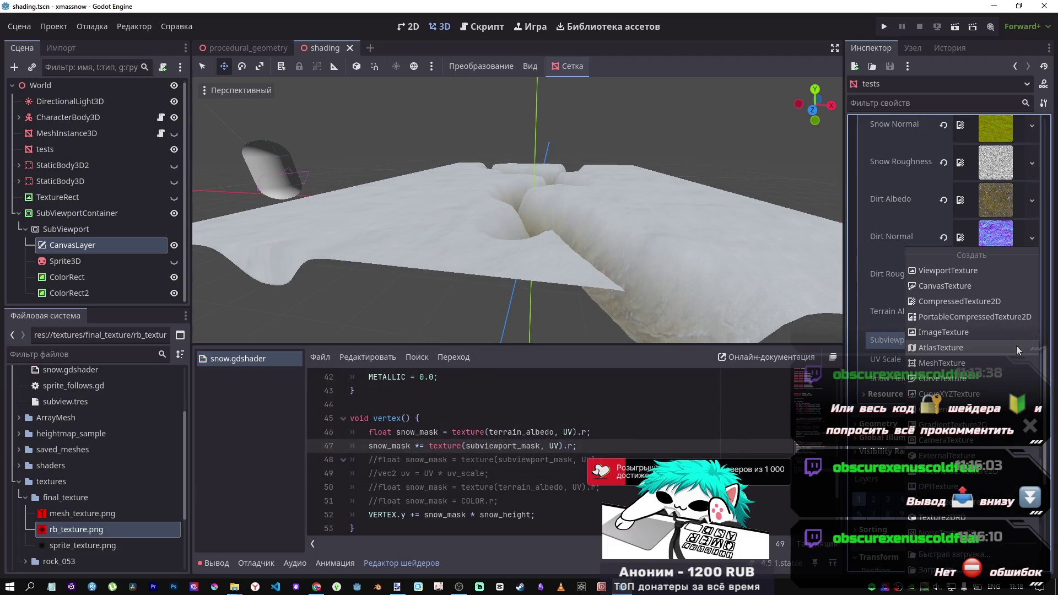
click(953, 287)
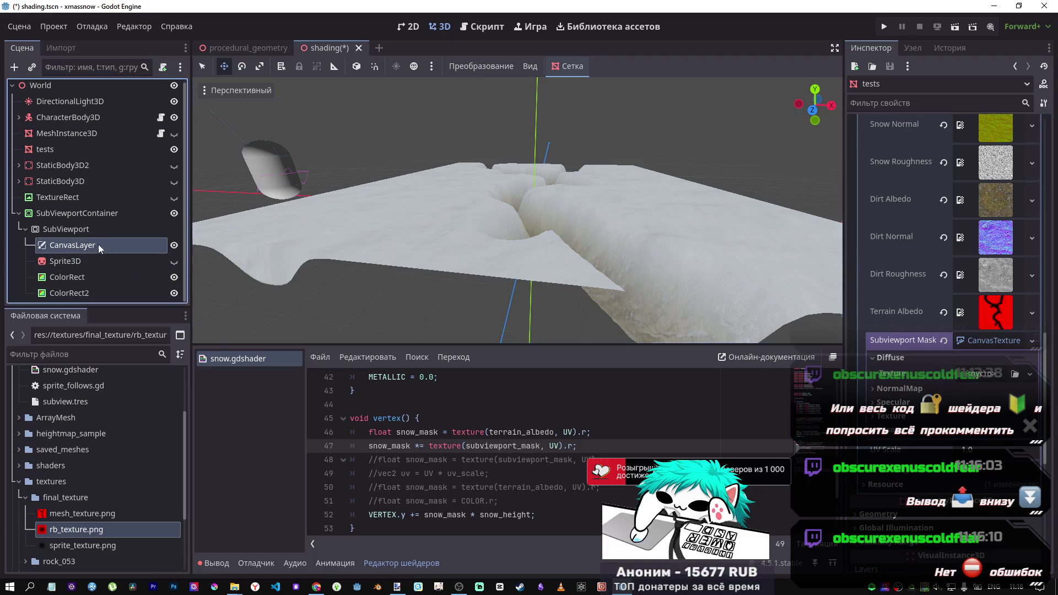
Try dropping CanvasLayer onto the CanvasTexture's diffuse slot, leaving it empty
drag(72, 246, 882, 372)
drag(971, 372, 987, 373)
click(988, 372)
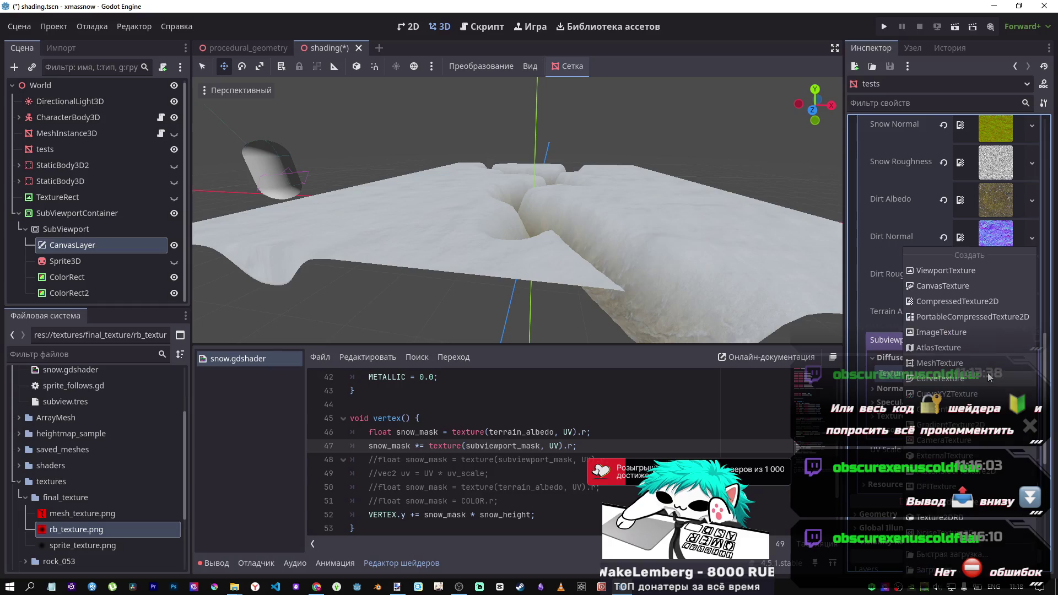
click(884, 362)
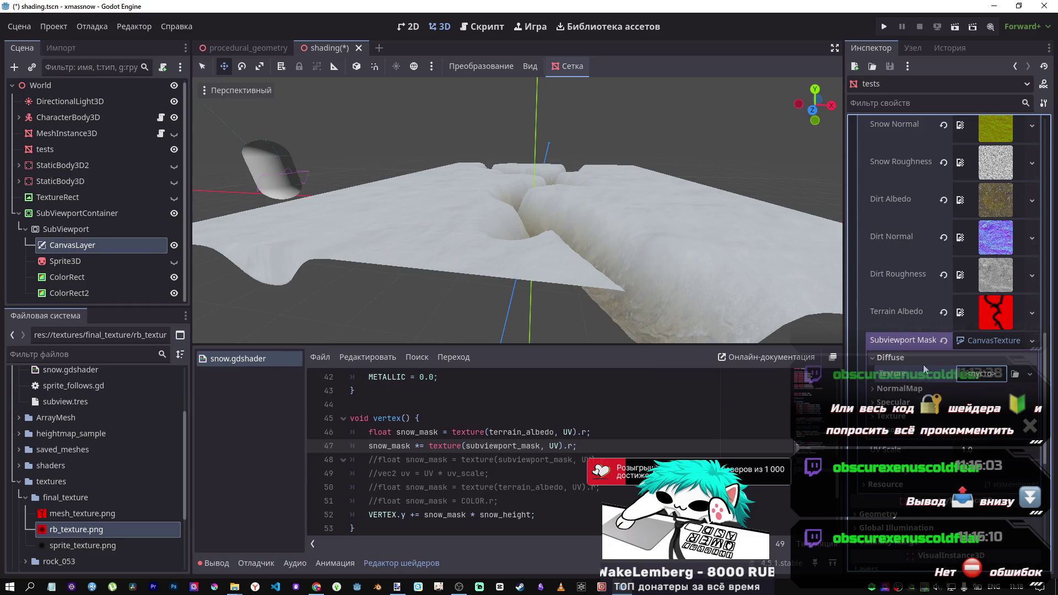
click(984, 343)
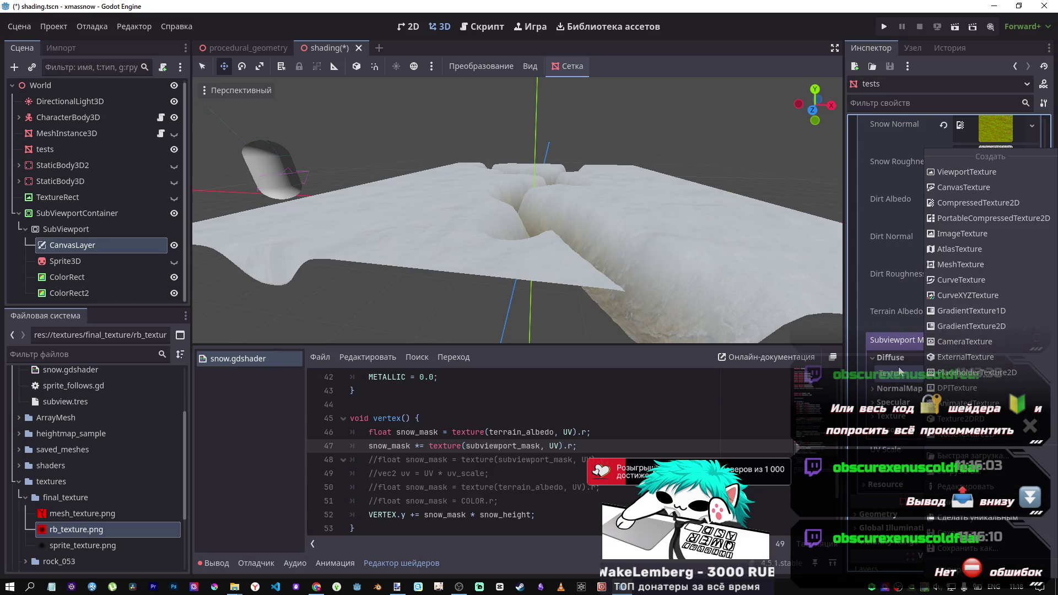
click(893, 380)
click(971, 340)
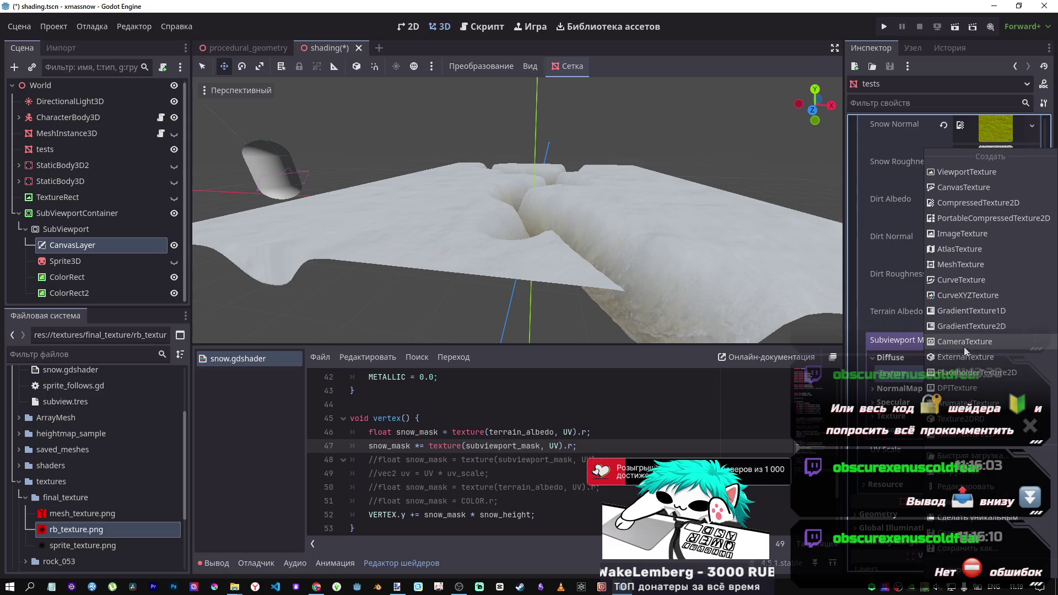
click(918, 390)
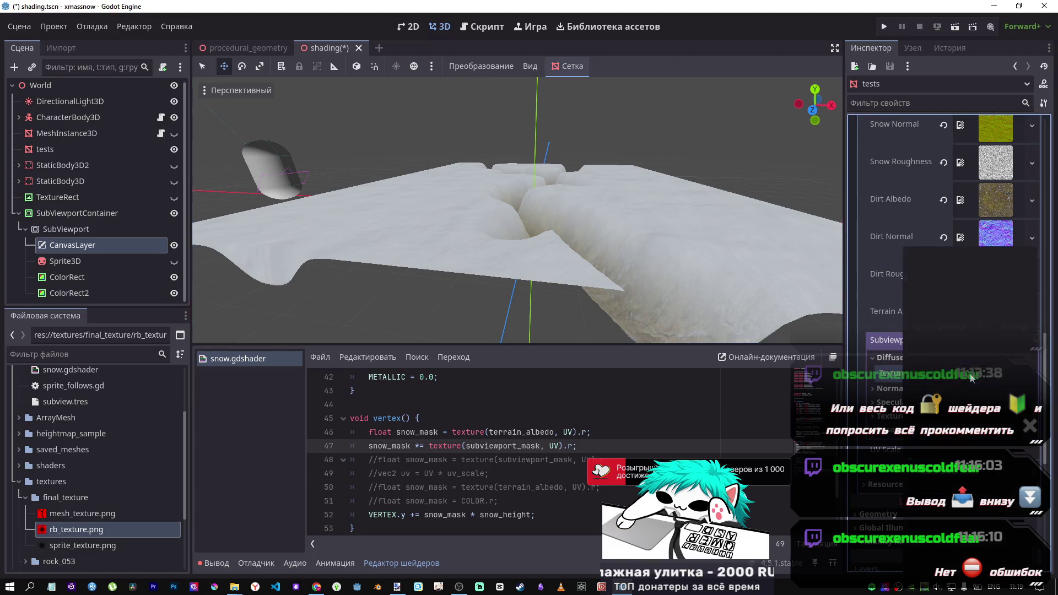
Set the diffuse texture to a new ViewportTexture, past the local-to-scene warning, and pick SubViewport
click(968, 379)
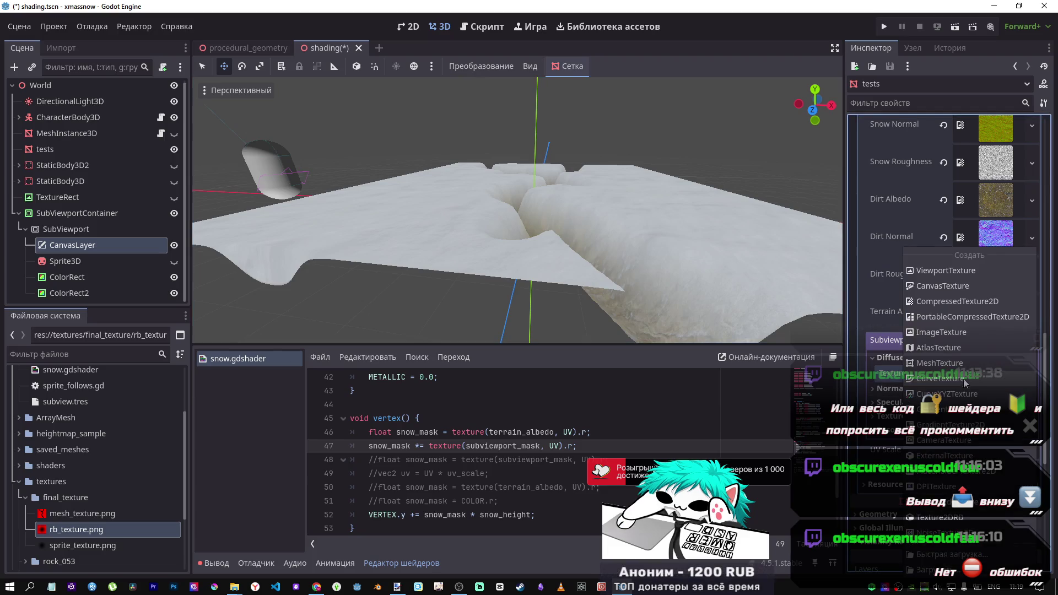
click(931, 274)
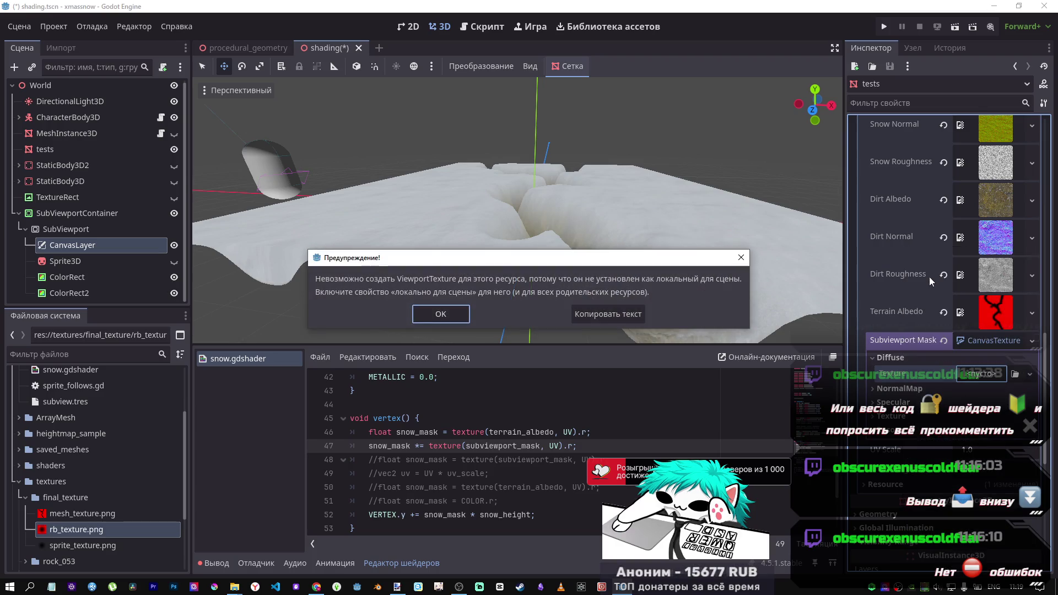
key(Return)
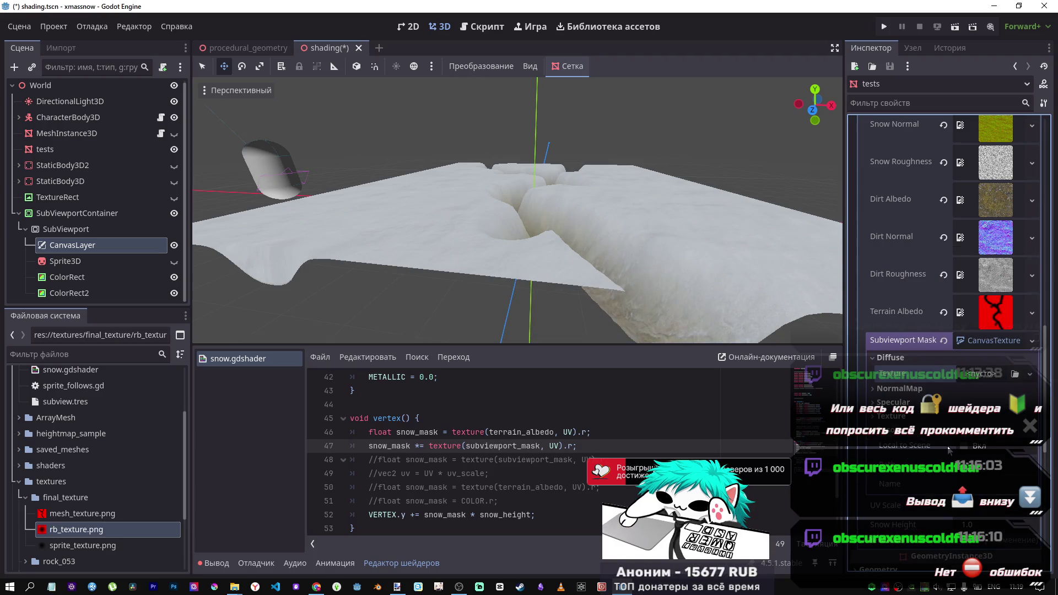
click(972, 377)
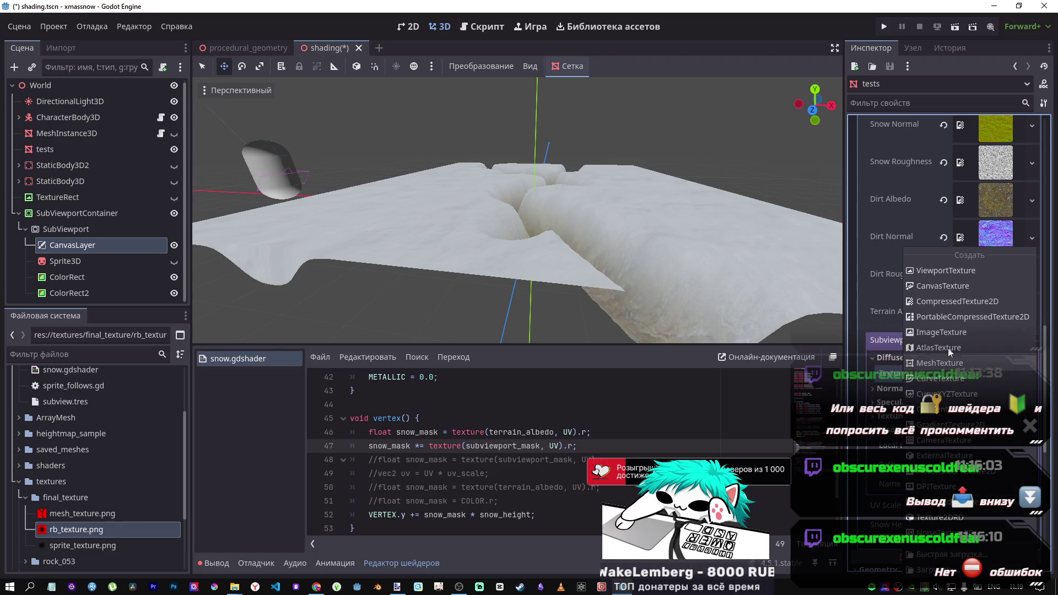
click(942, 272)
click(496, 189)
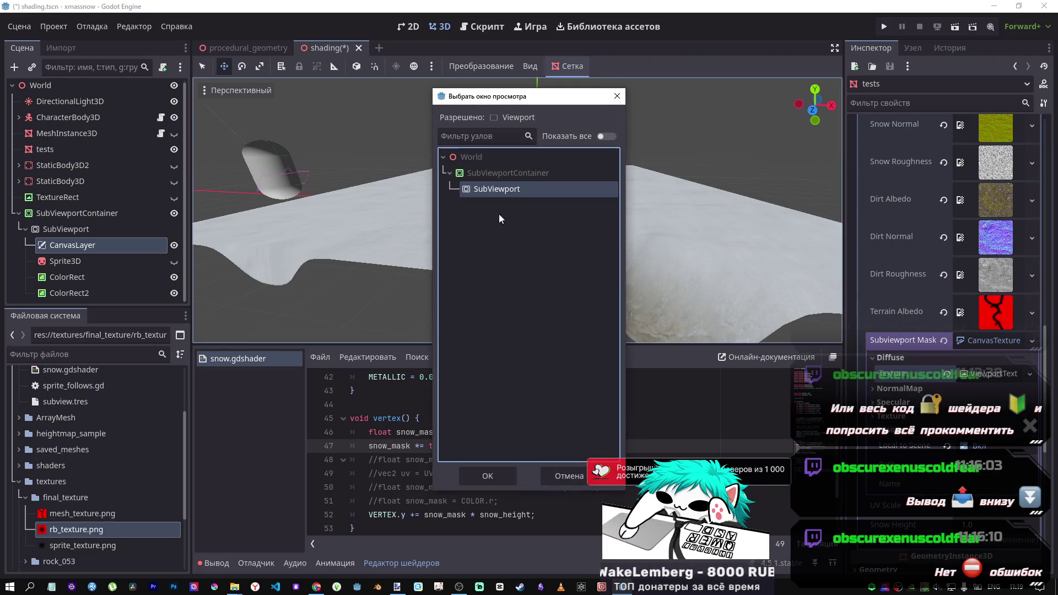
click(488, 476)
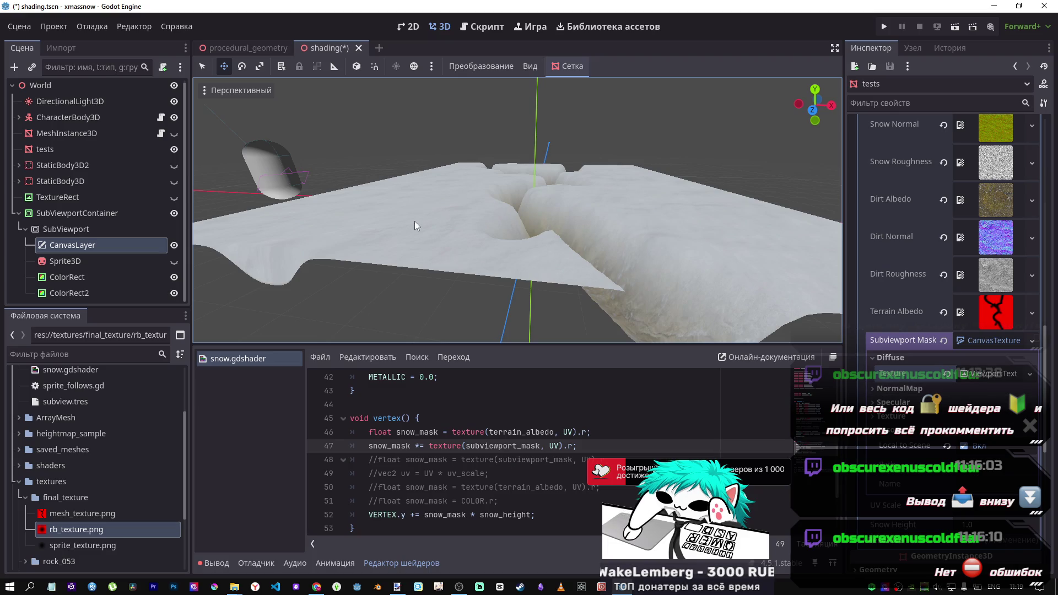
click(974, 376)
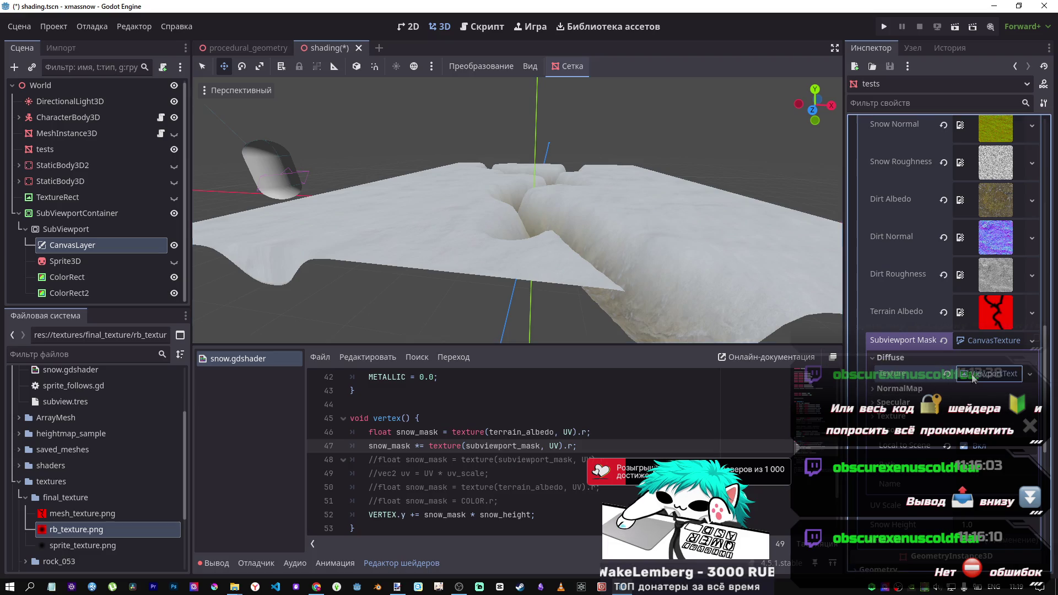
click(993, 340)
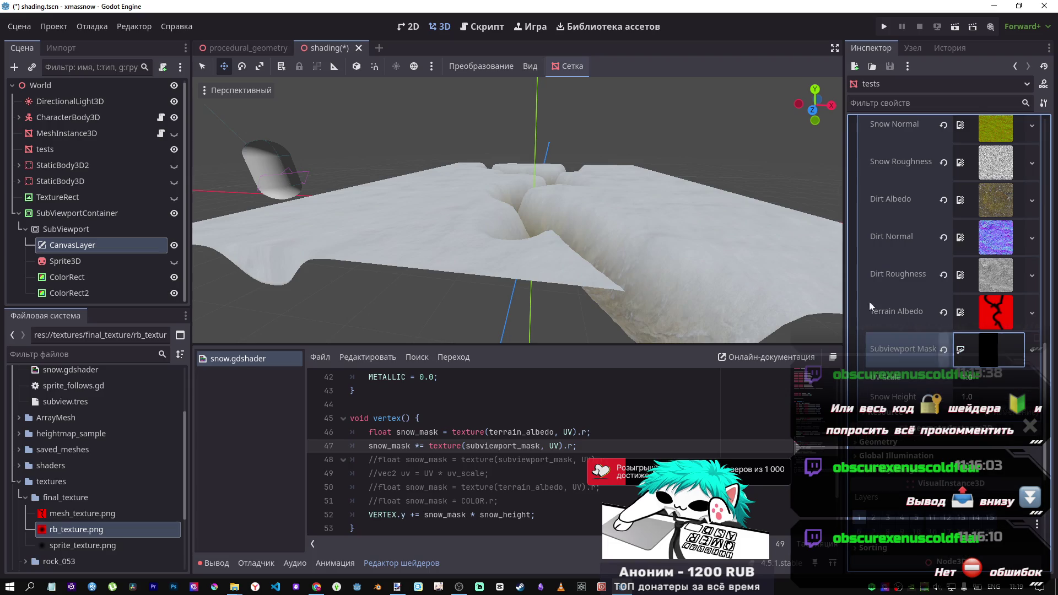
scroll(650, 200, up, 5)
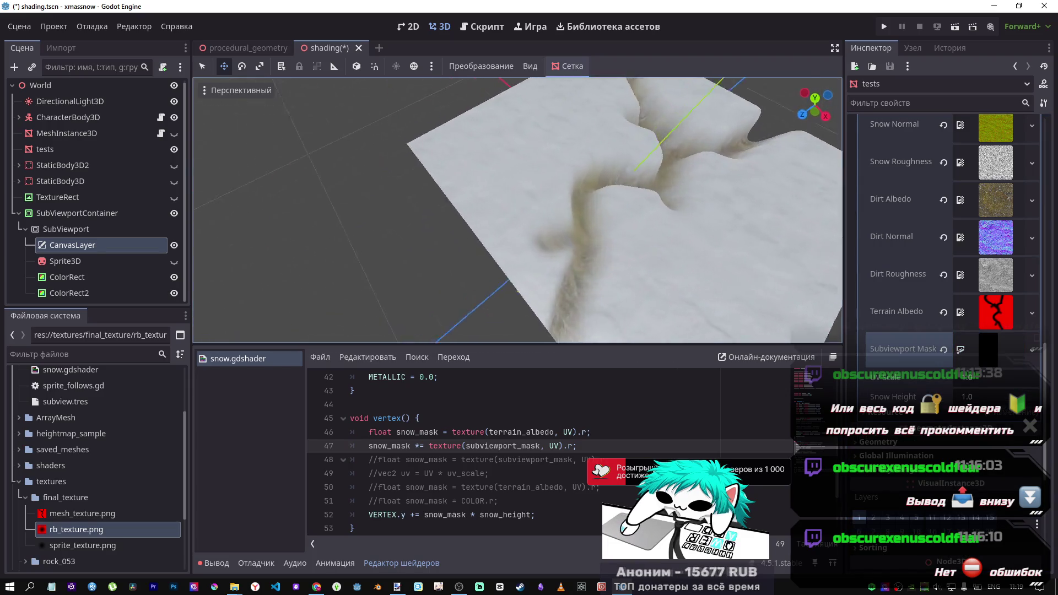
scroll(518, 210, up, 5)
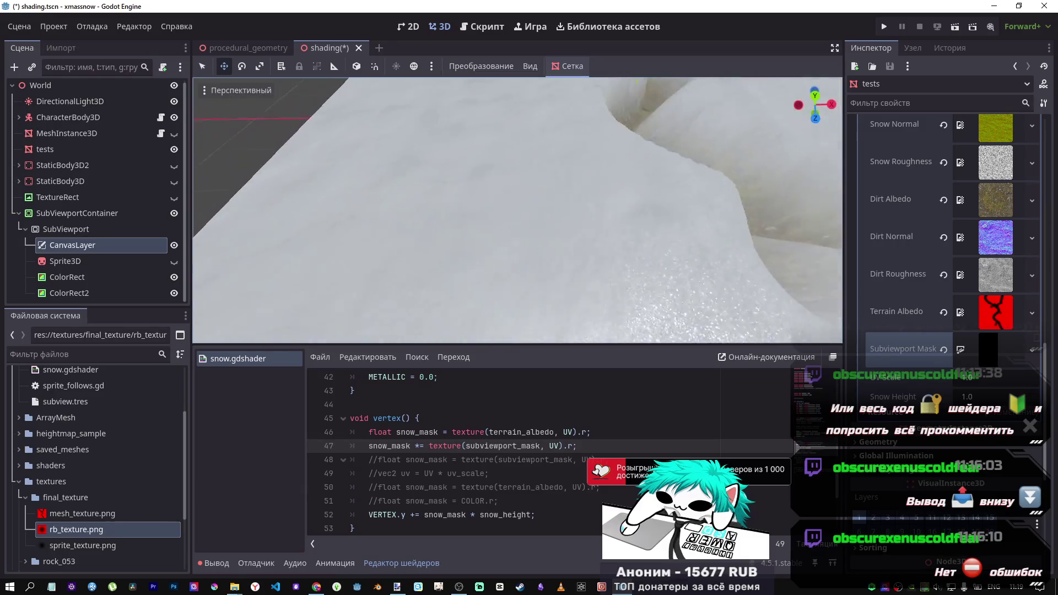
scroll(593, 253, down, 10)
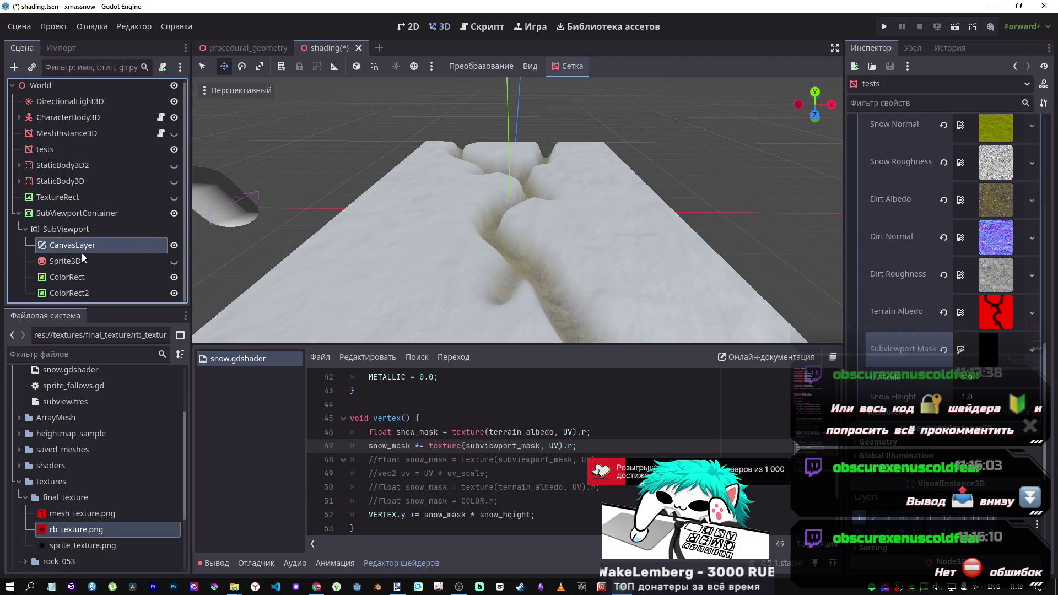
click(65, 261)
Parent Sprite3D, ColorRect and ColorRect2 under CanvasLayer and save the scene
click(63, 246)
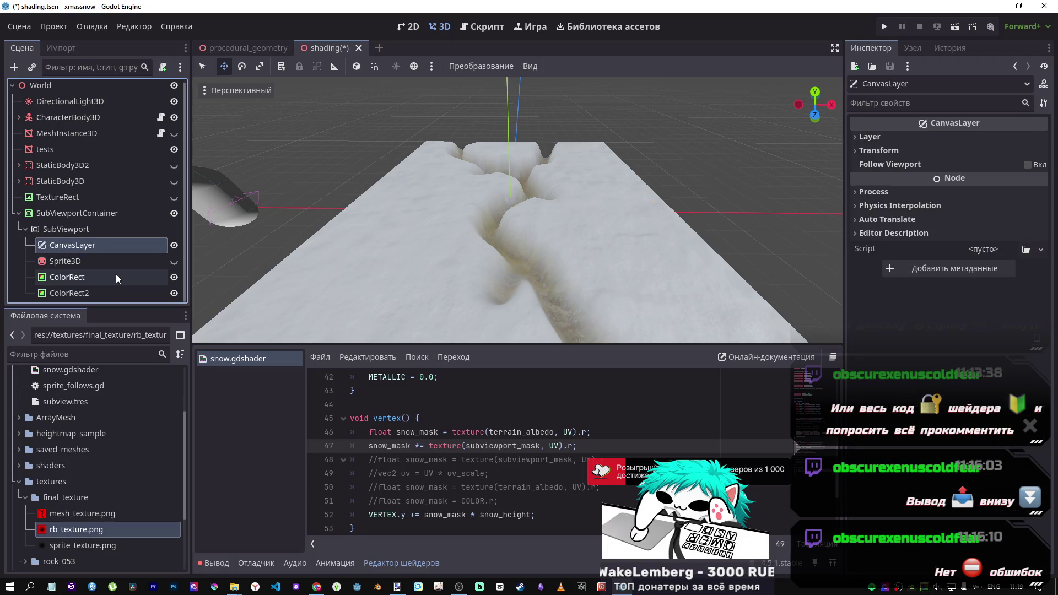
click(62, 291)
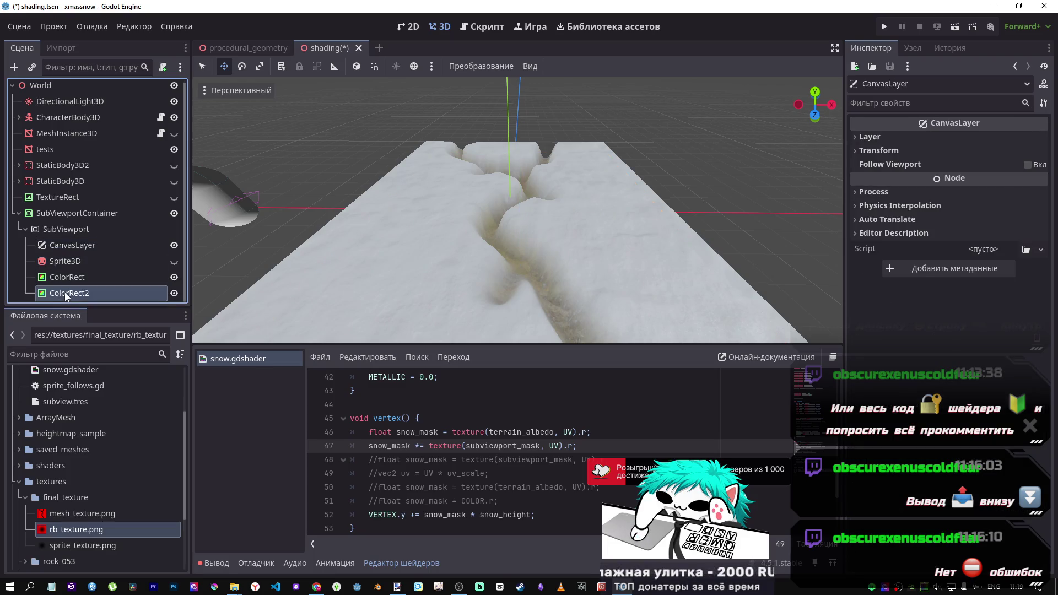
shift+click(61, 260)
drag(62, 260, 75, 244)
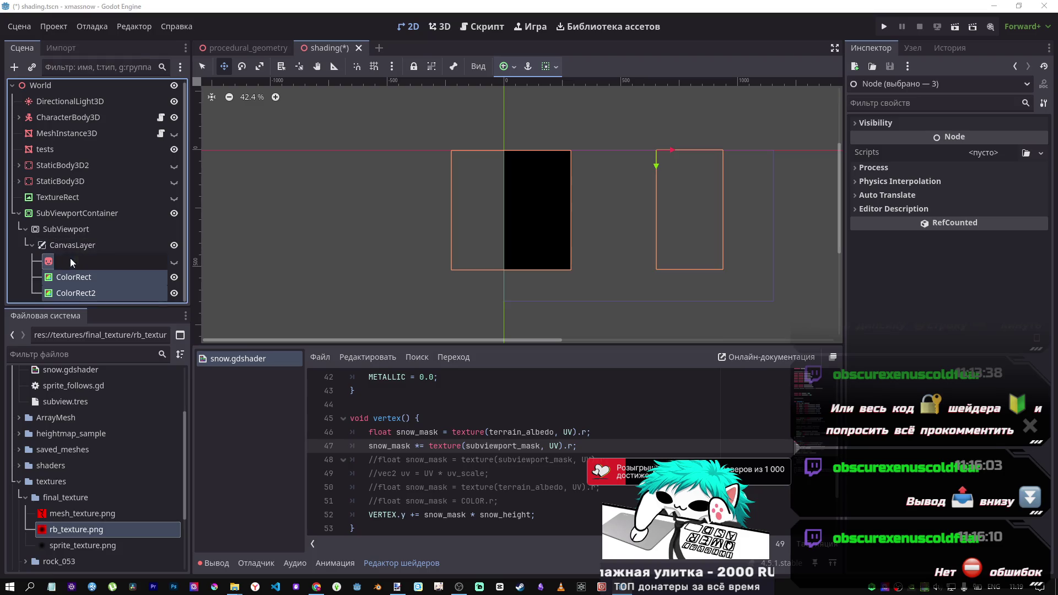
click(70, 259)
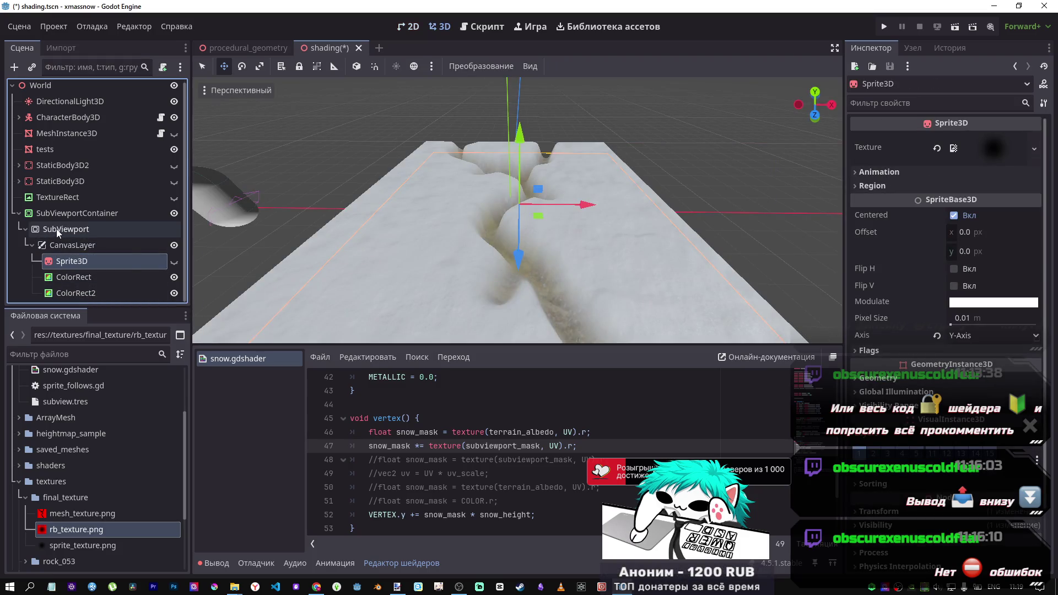
key(ctrl+s)
Assign SubViewport as the tests node's Subviewport Mask source
click(44, 150)
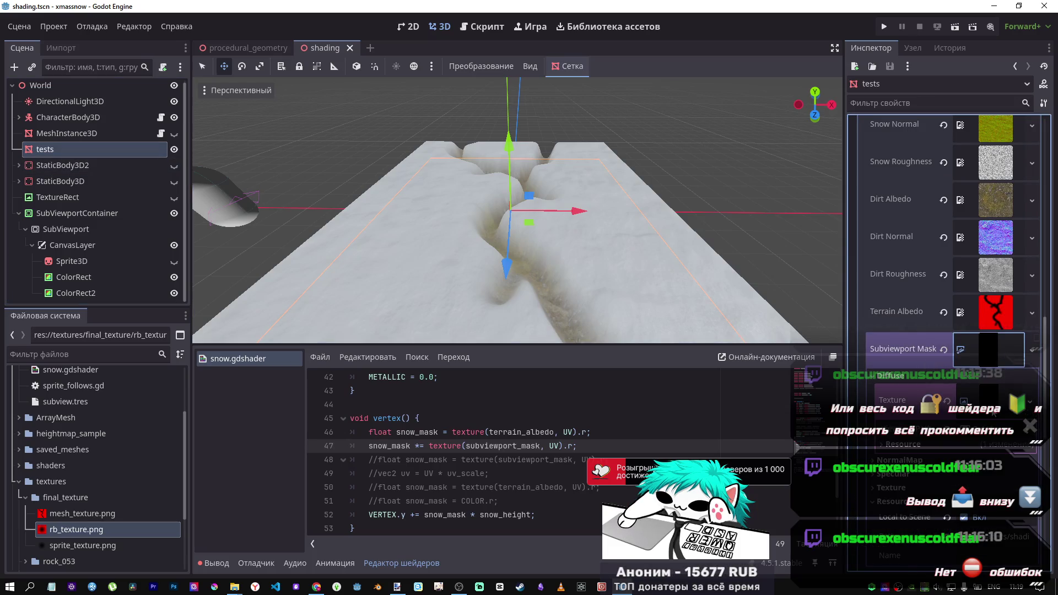
click(960, 349)
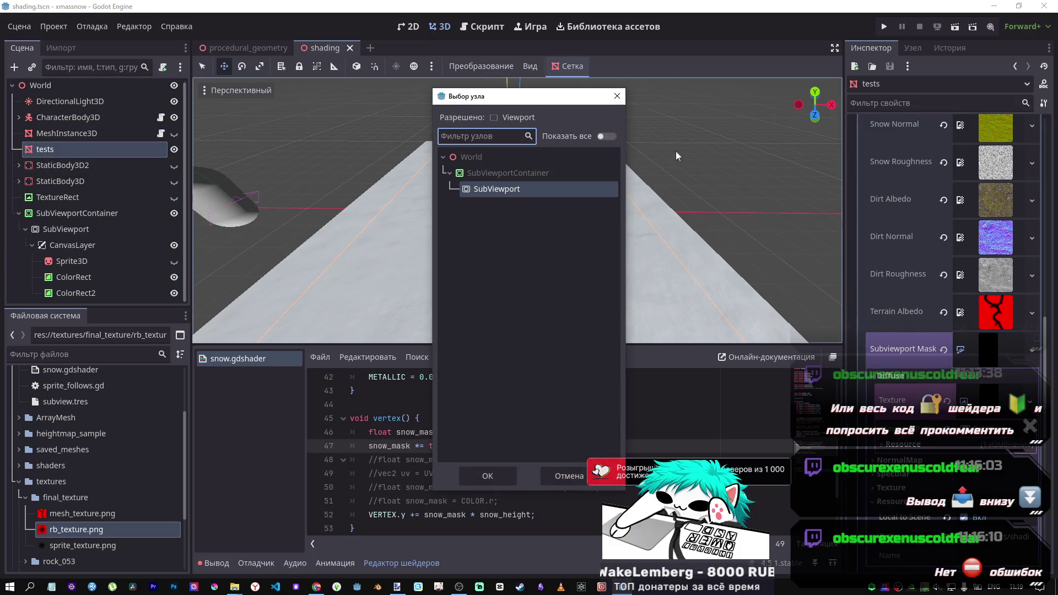
click(487, 476)
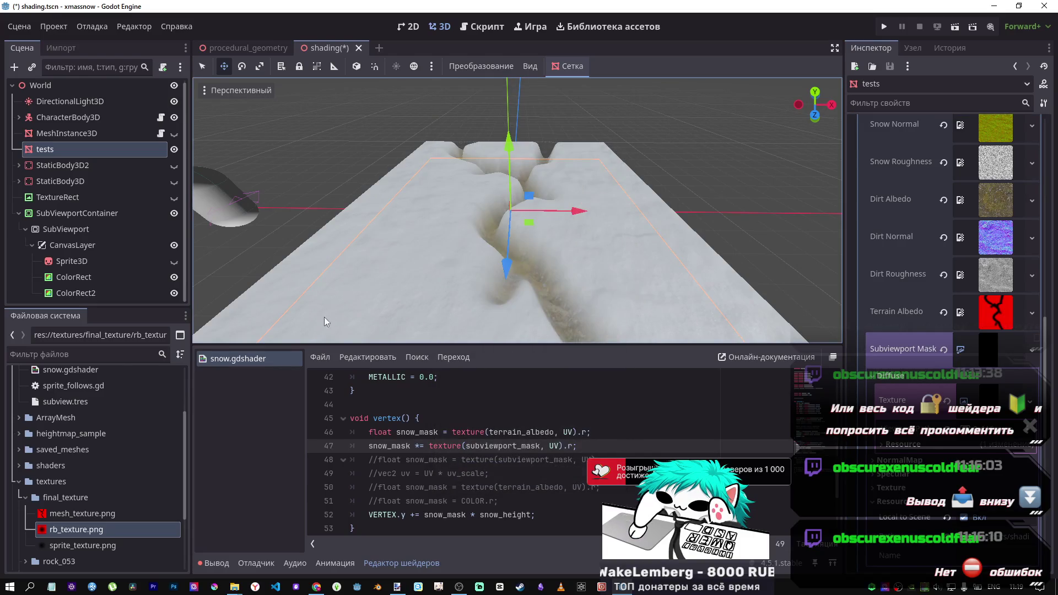
Select the SubViewport node and start deleting it
click(58, 247)
click(55, 233)
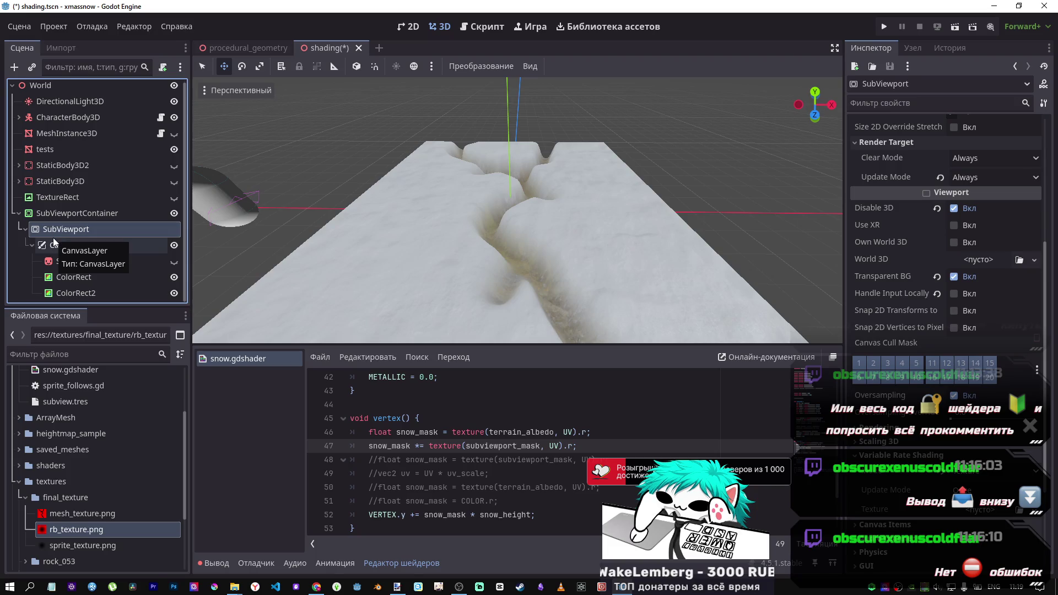
key(Delete)
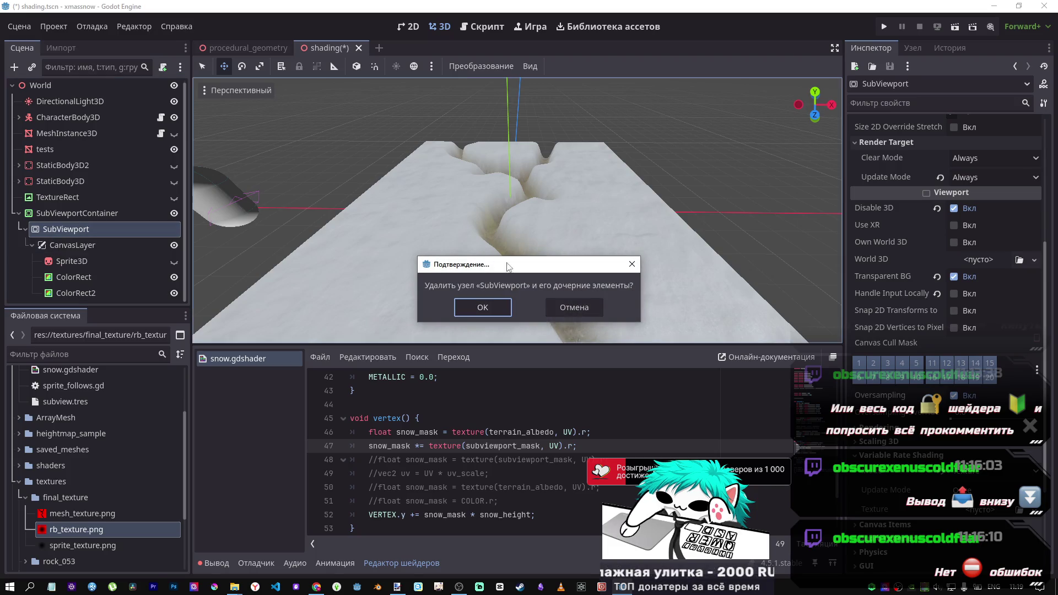
Cancel the deletion and move ColorRect and ColorRect2 out to the World level
click(577, 306)
click(95, 281)
click(80, 292)
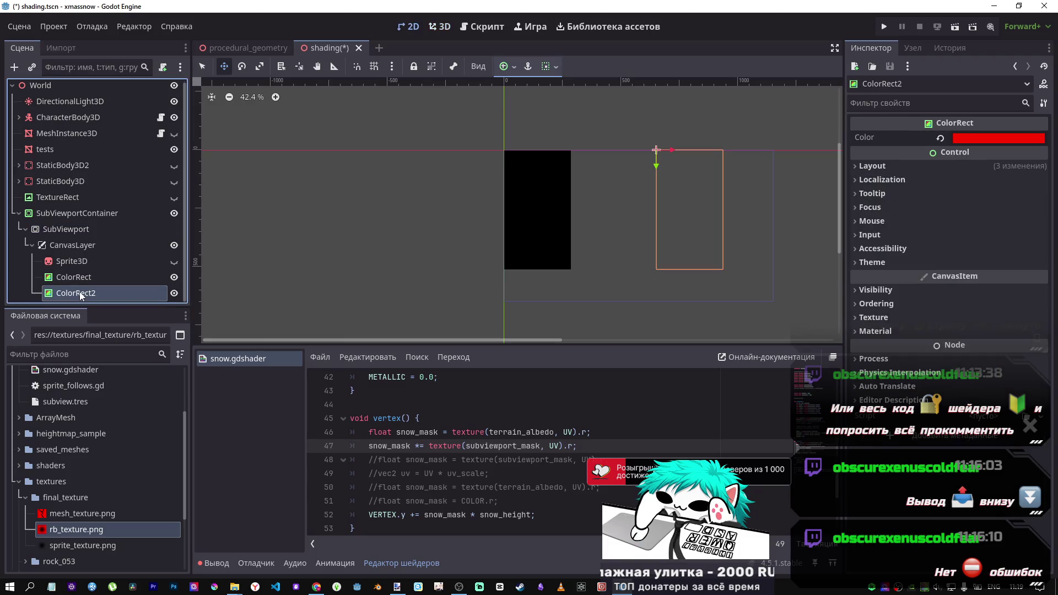
click(79, 282)
shift+click(81, 291)
drag(76, 223, 72, 205)
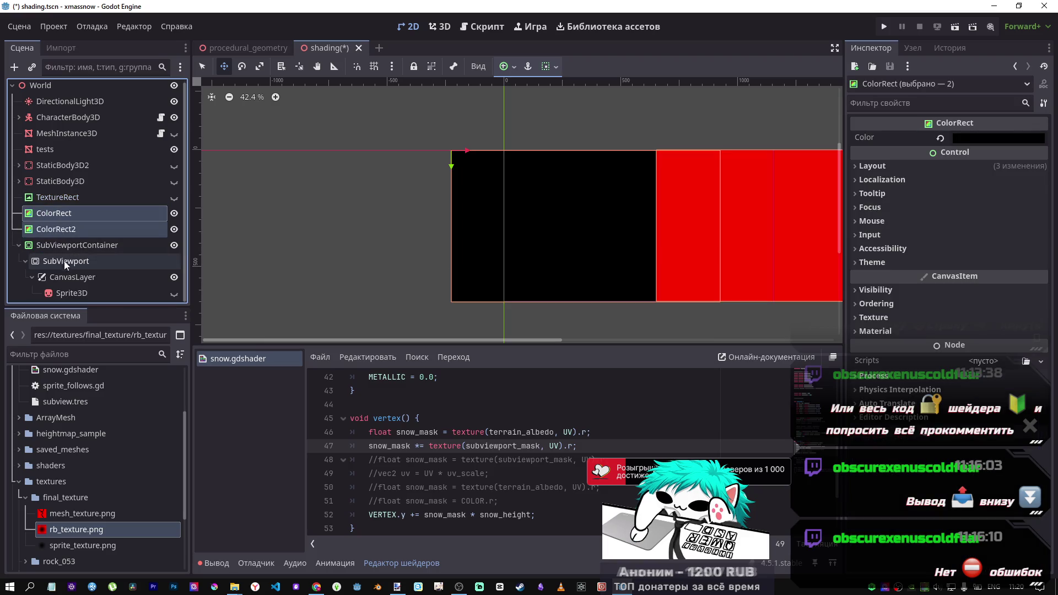
Delete the old SubViewport and add a new SubViewport child under SubViewportContainer
click(55, 263)
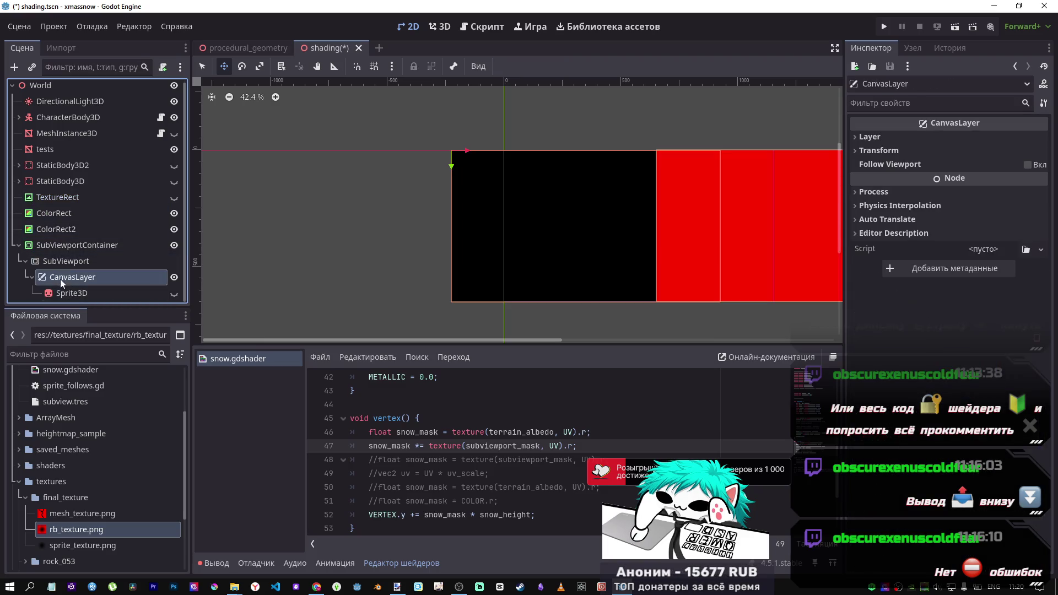
key(Delete)
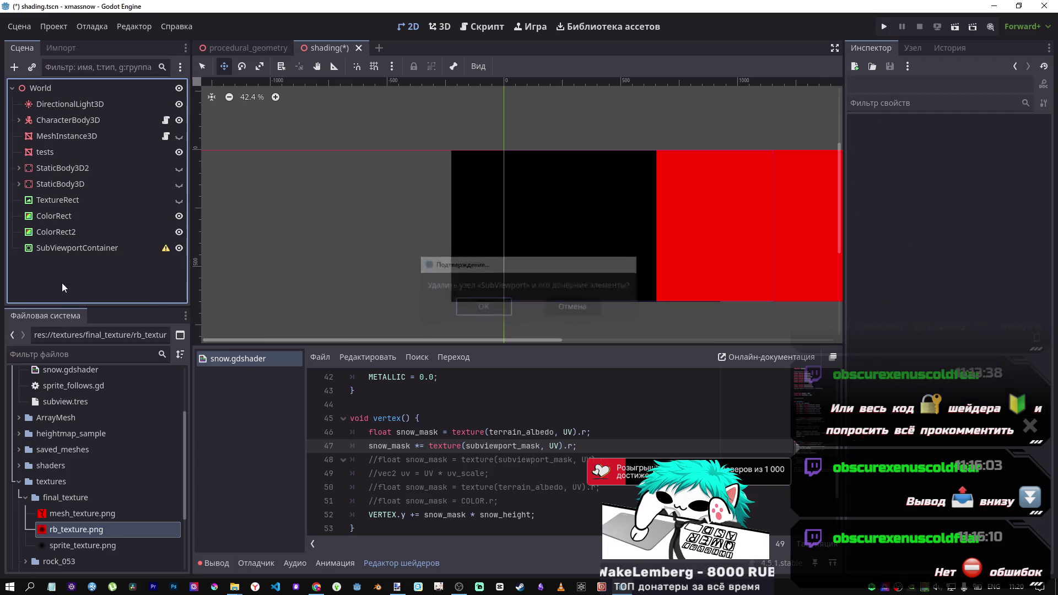
key(Return)
right_click(51, 251)
click(103, 246)
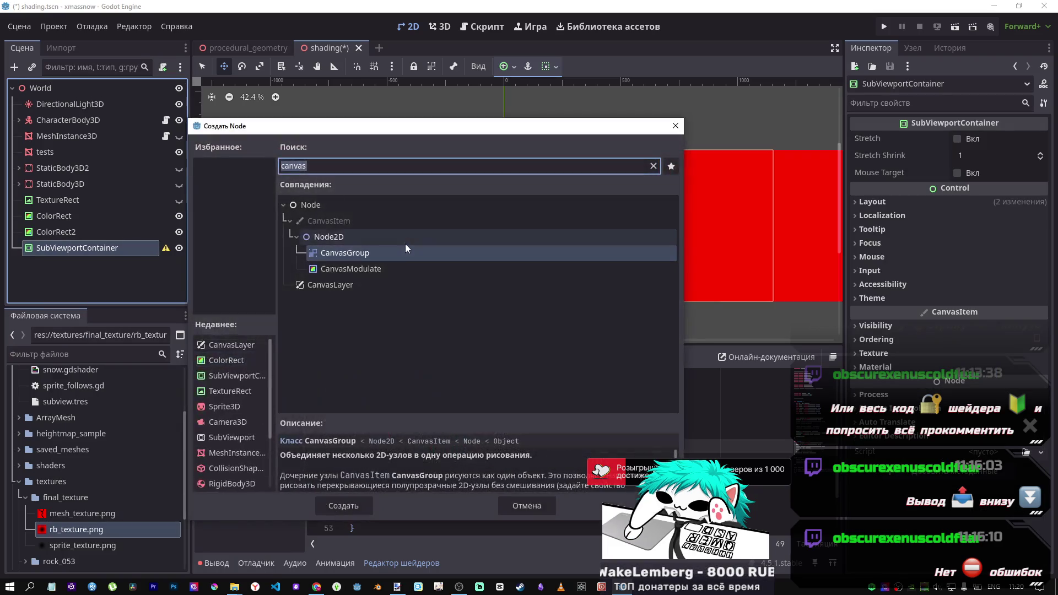
text(sub)
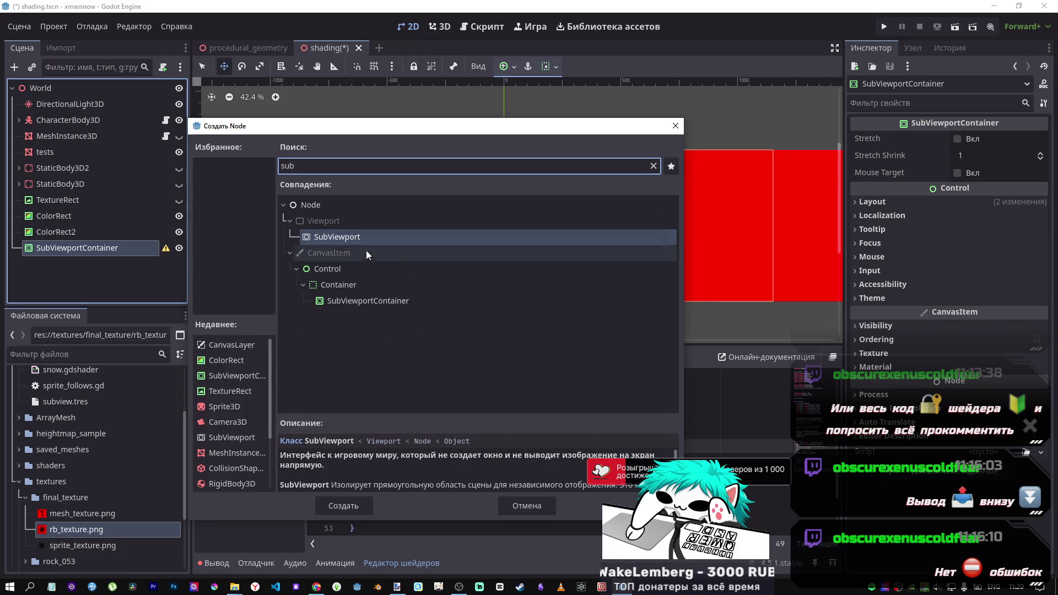
click(352, 508)
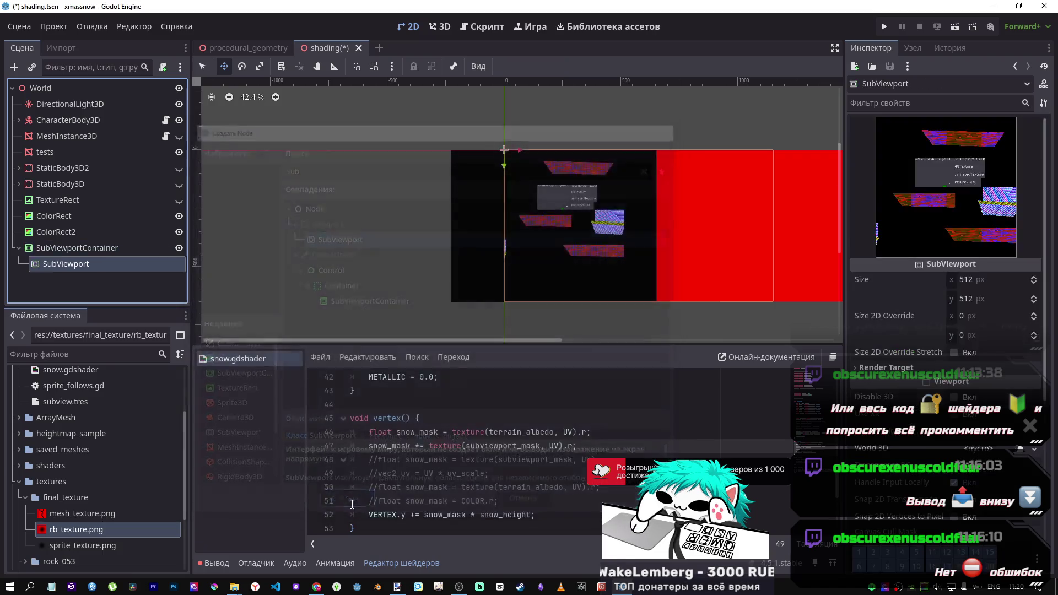
Move ColorRect and ColorRect2 into the new SubViewport and save the scene
click(50, 215)
shift+click(49, 235)
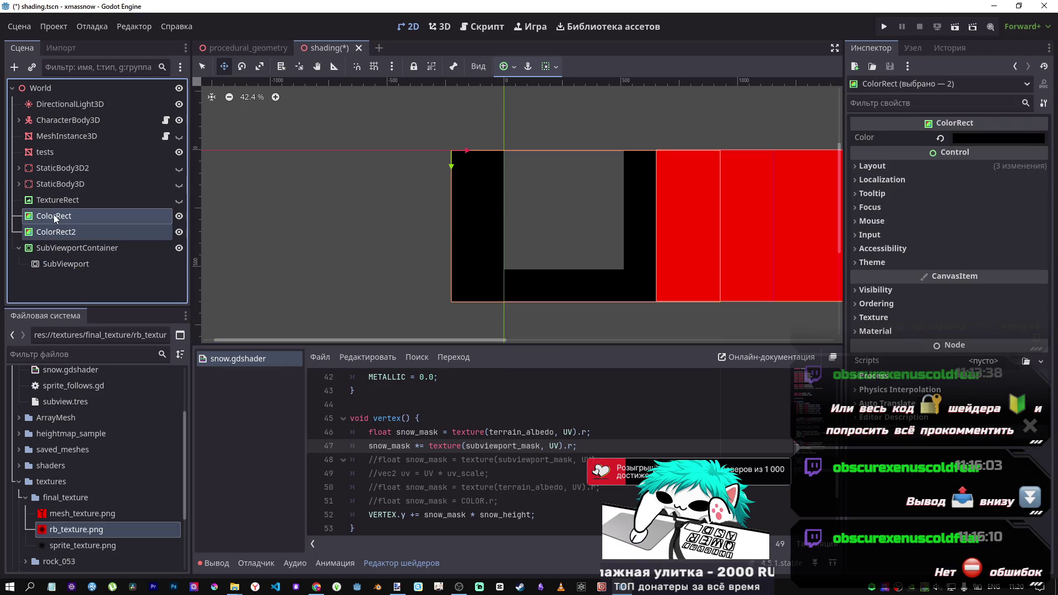
mouse_move(53, 217)
mouse_down()
mouse_move(56, 278)
mouse_move(61, 269)
mouse_up()
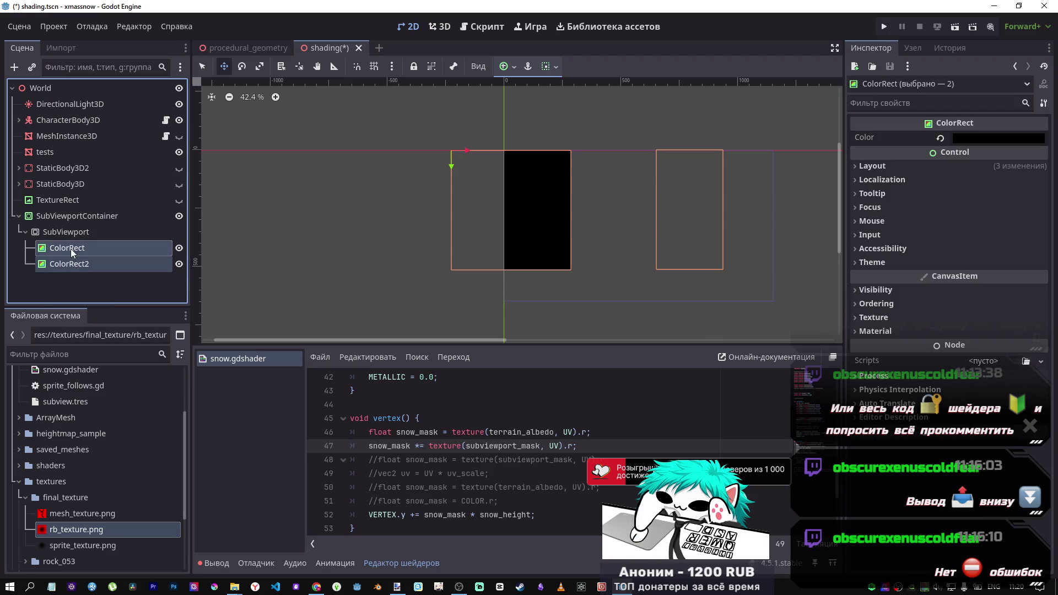
click(65, 236)
click(68, 253)
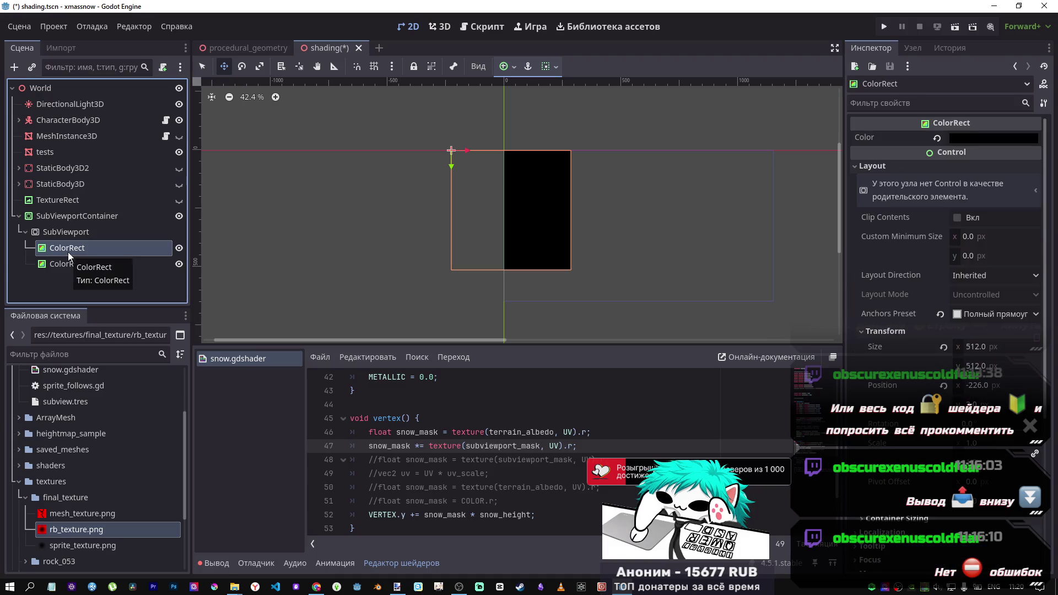
click(64, 236)
key(ctrl+s)
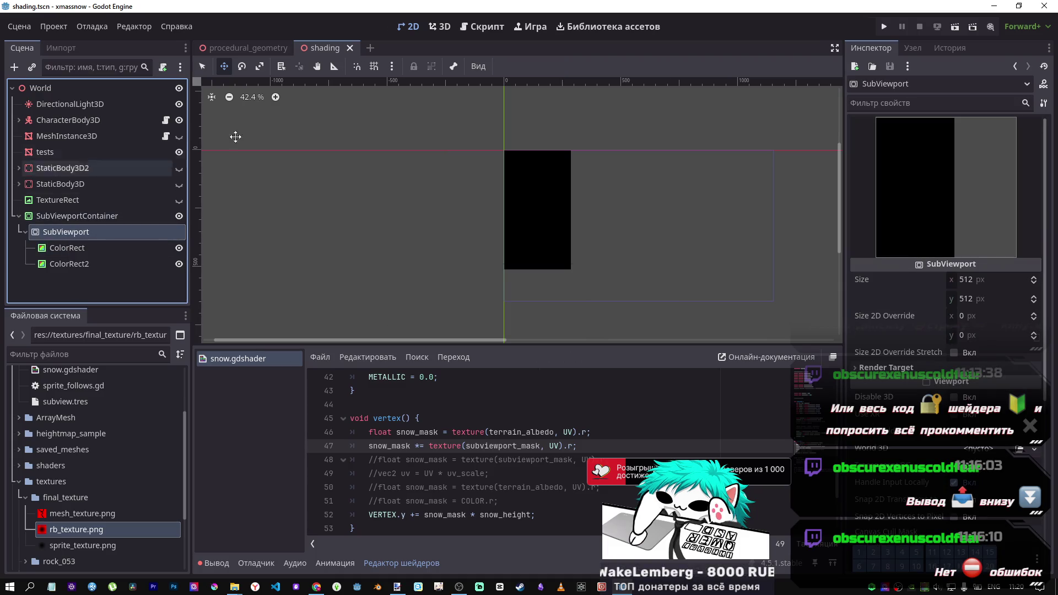
Check both ColorRects, then switch back to the 3D view of the snow terrain
click(73, 249)
click(74, 265)
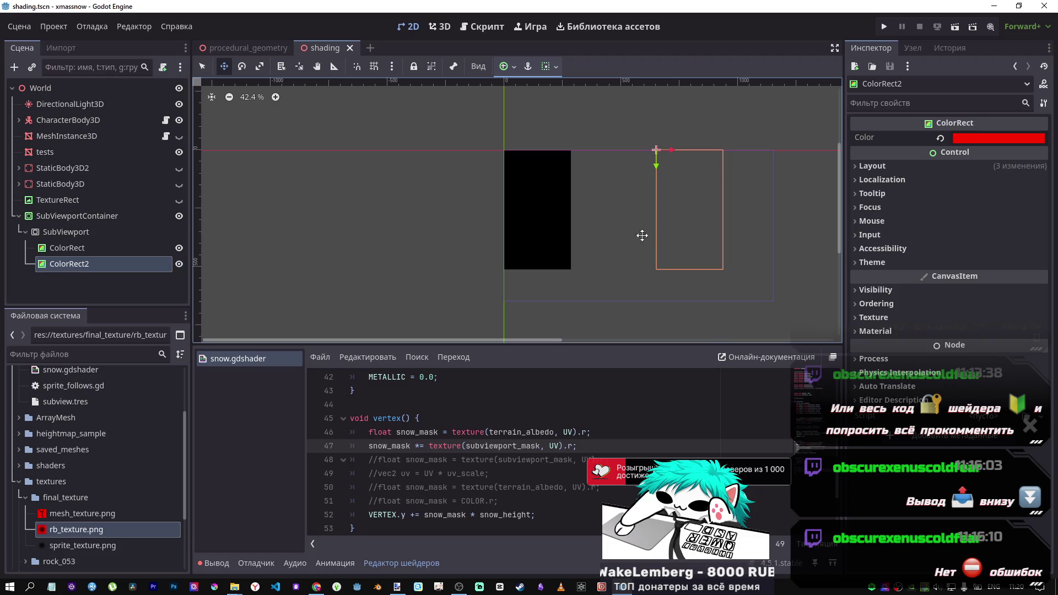
click(431, 28)
scroll(567, 184, down, 3)
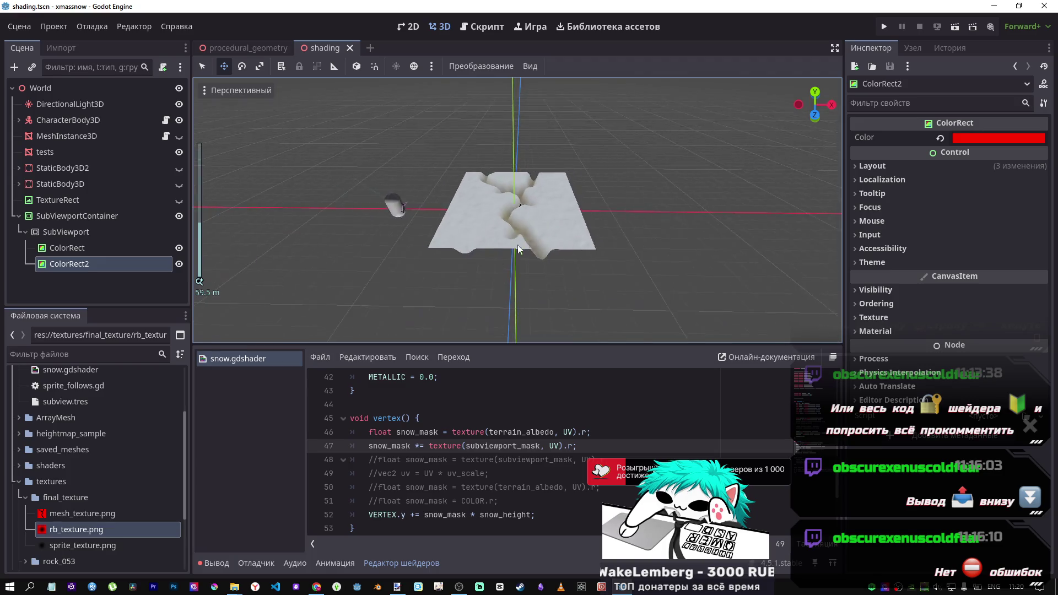
scroll(567, 184, up, 6)
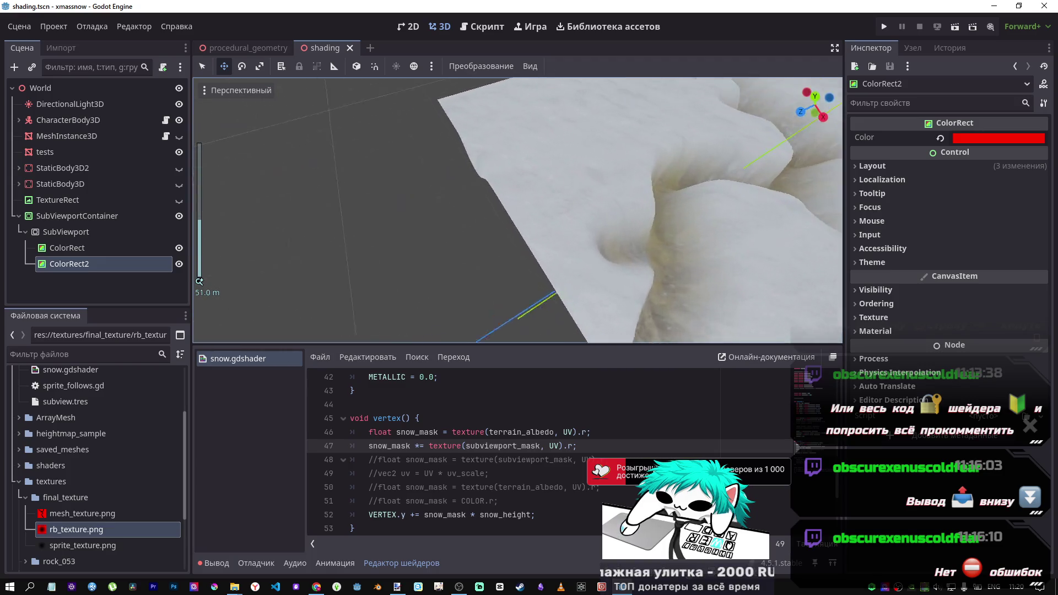
scroll(518, 209, down, 3)
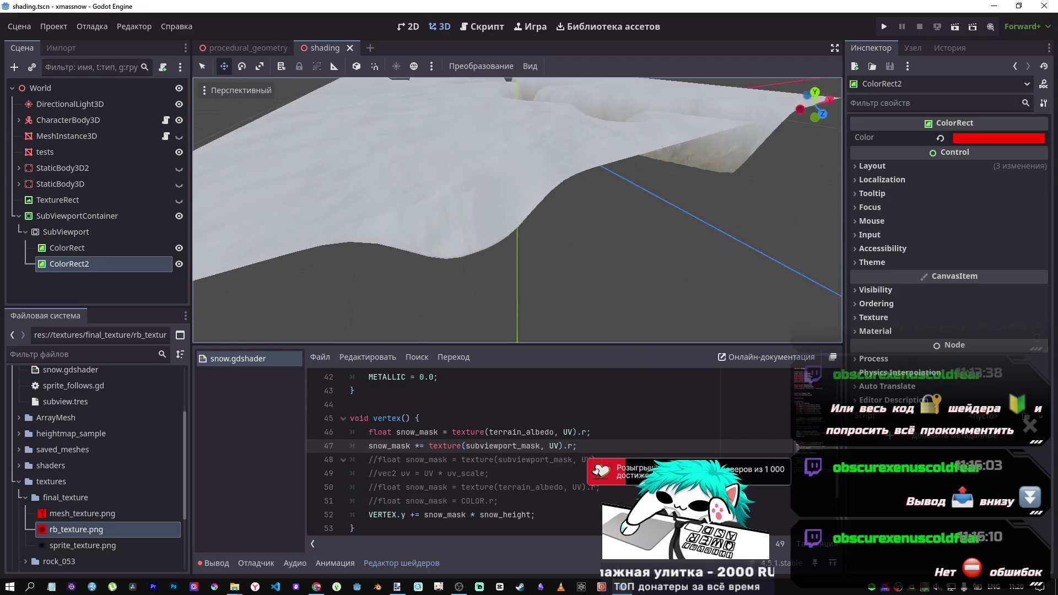
drag(518, 210, 518, 242)
click(31, 150)
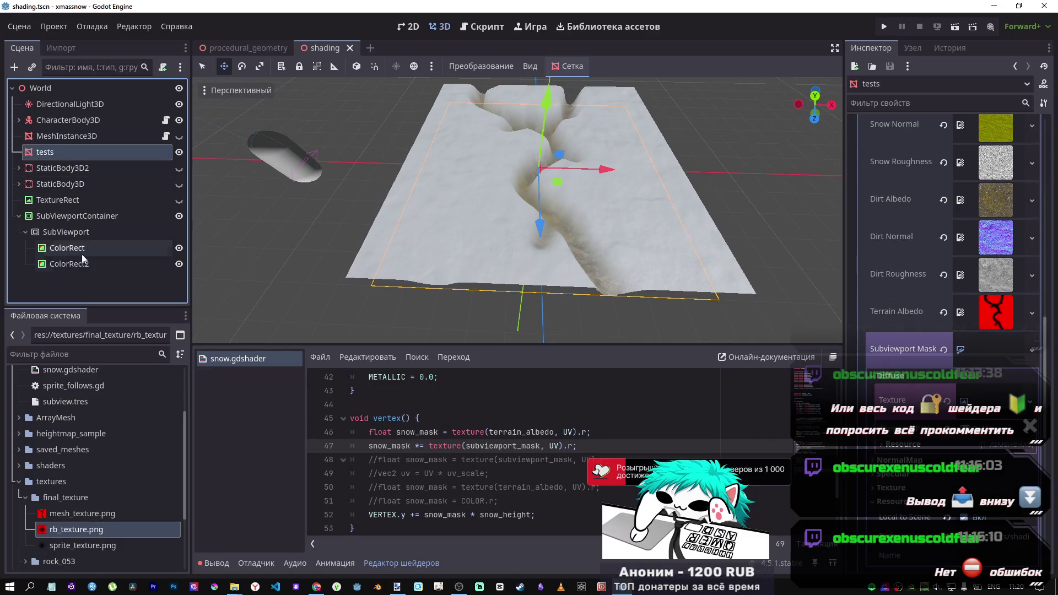
click(67, 235)
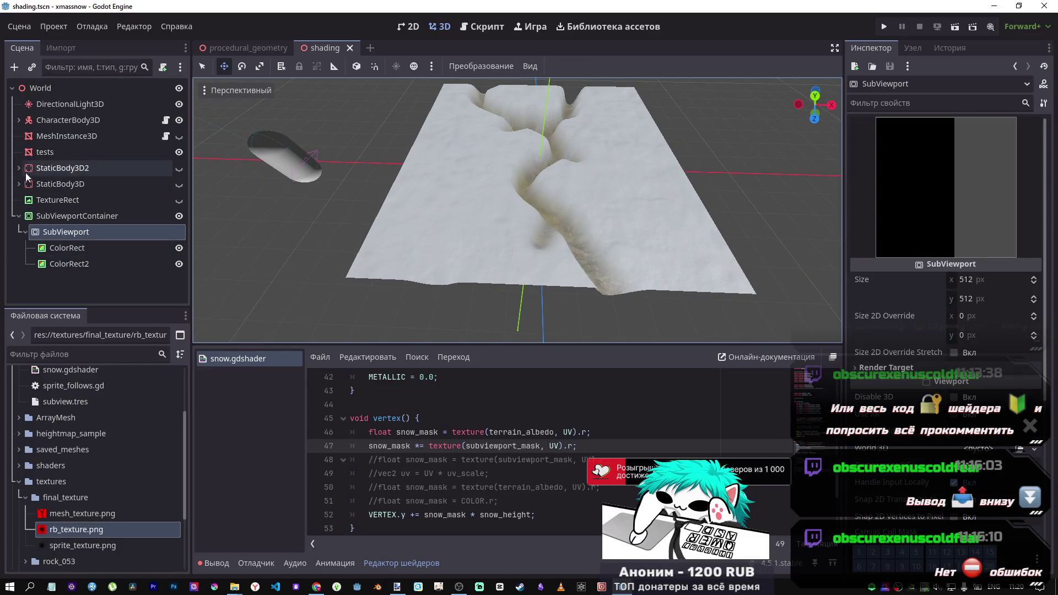
click(41, 153)
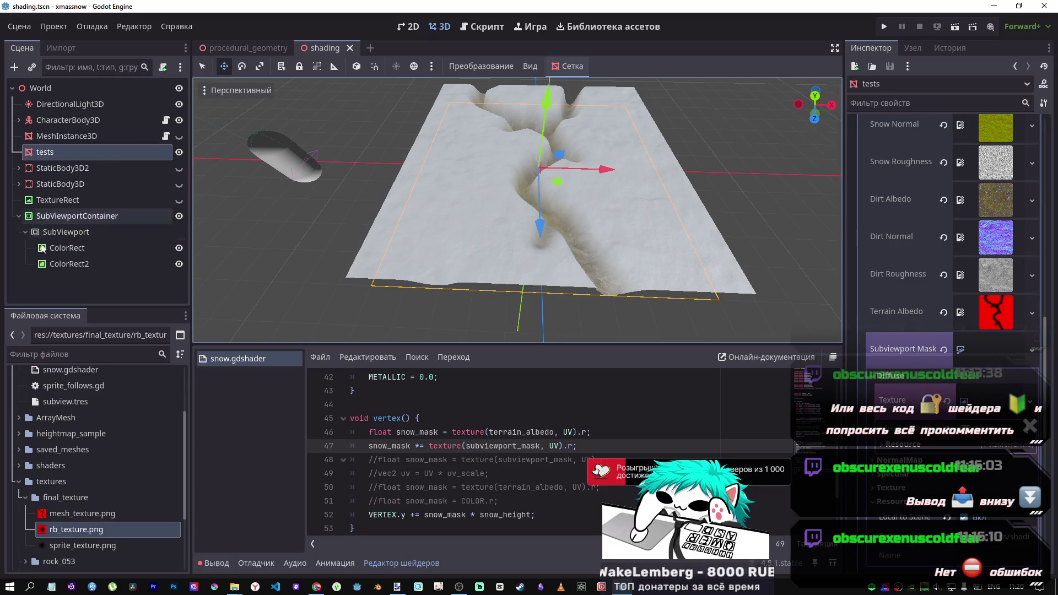
click(59, 234)
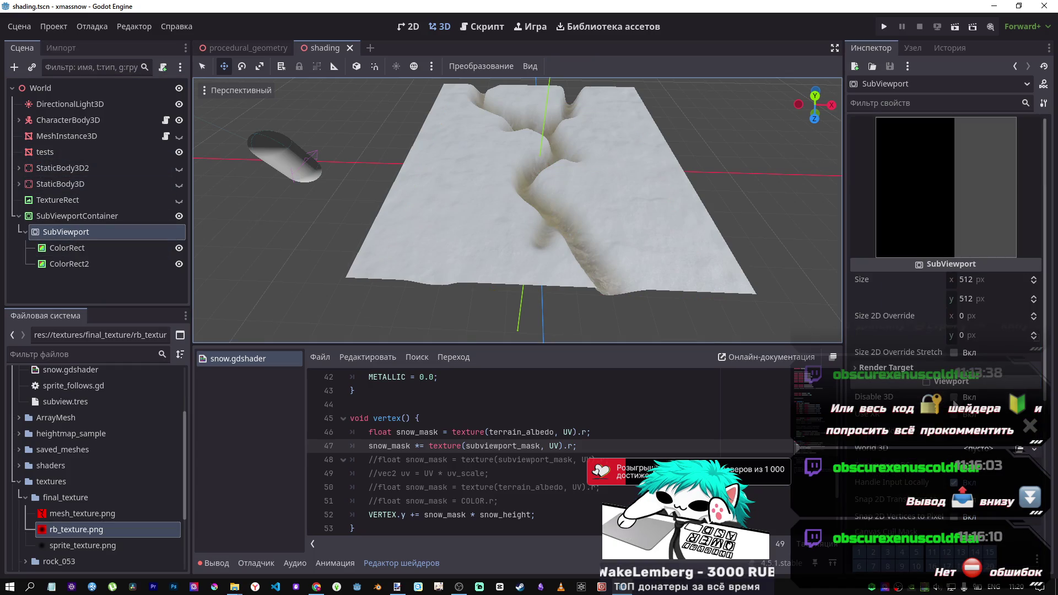
click(964, 319)
text(51)
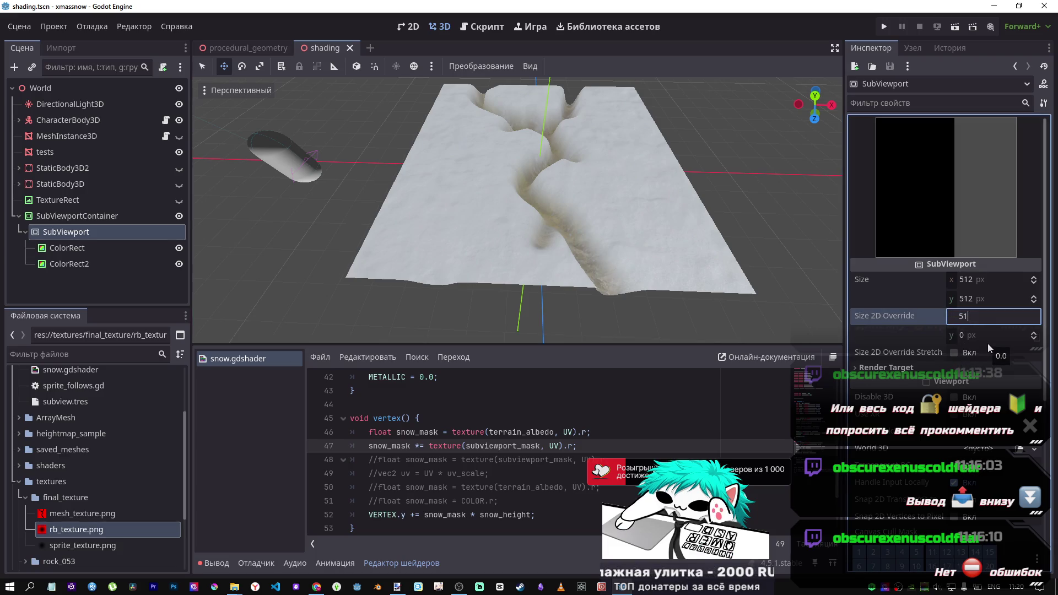
Confirm the 512 override width, save, and review the Render Target update modes unchanged
text(2)
key(Tab)
text(512)
key(Tab)
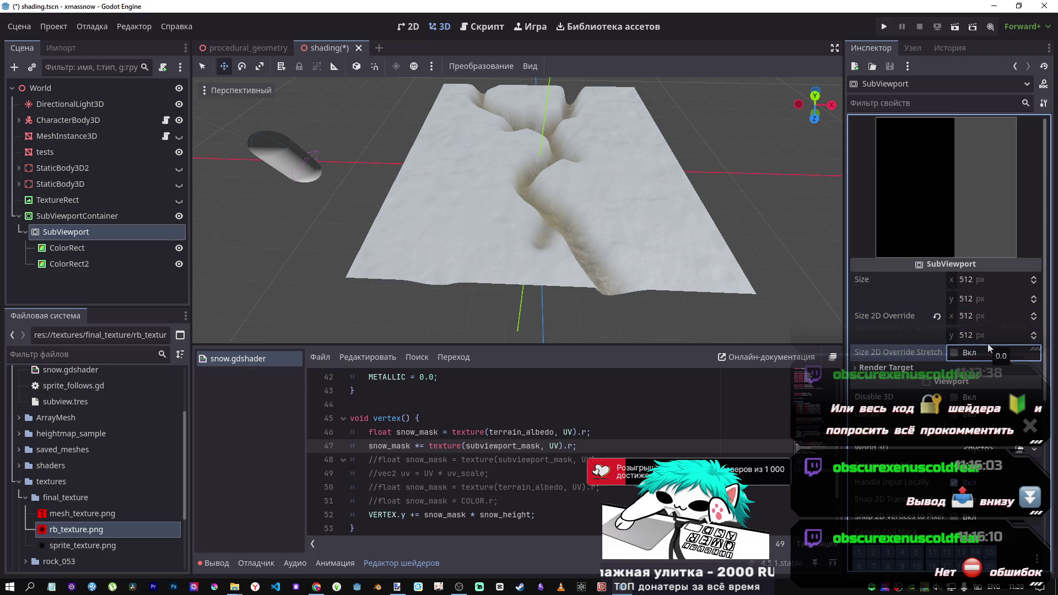
key(ctrl+s)
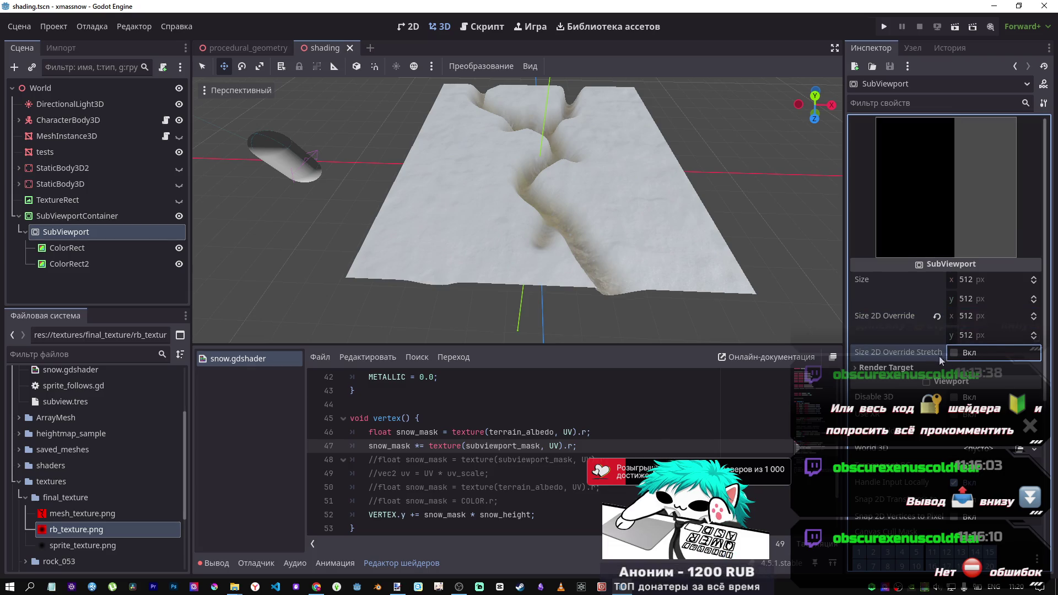
click(913, 368)
click(987, 403)
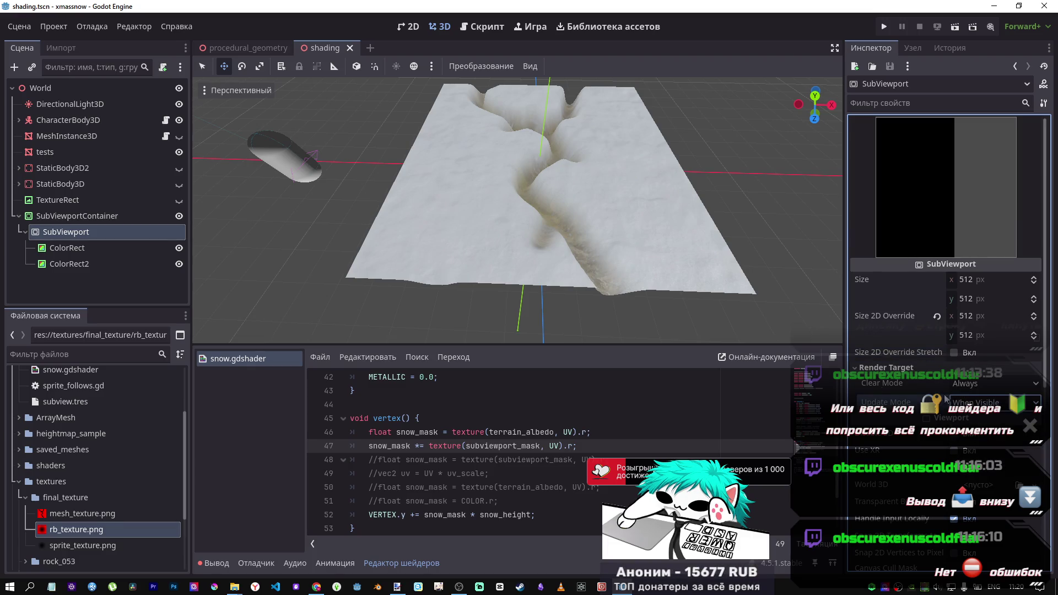
click(551, 282)
Enable Size 2D Override Stretch on the SubViewport and save the scene
click(24, 158)
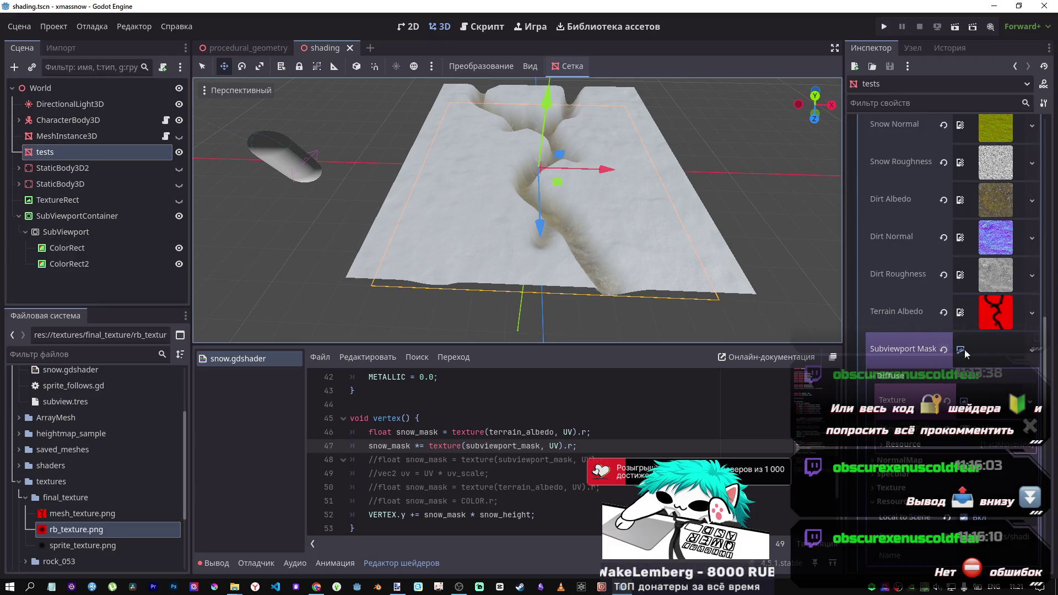
click(51, 234)
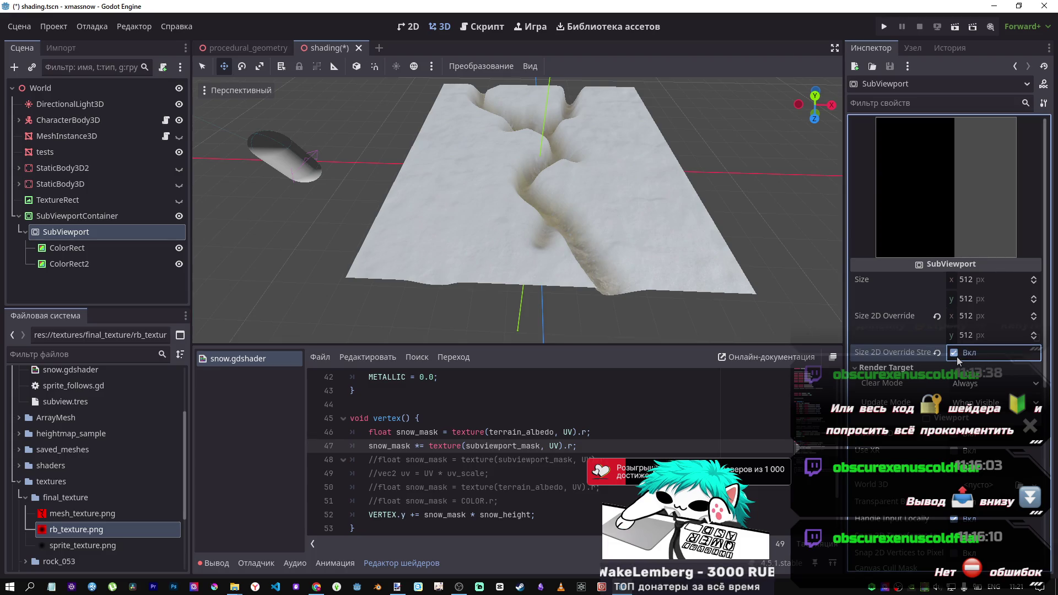
click(955, 353)
click(45, 152)
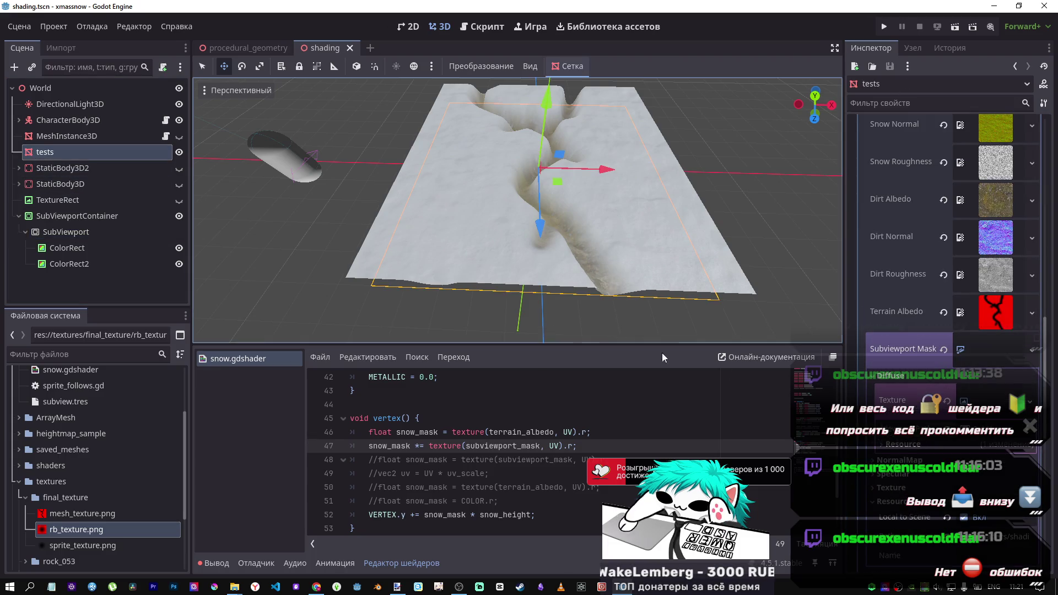
click(68, 236)
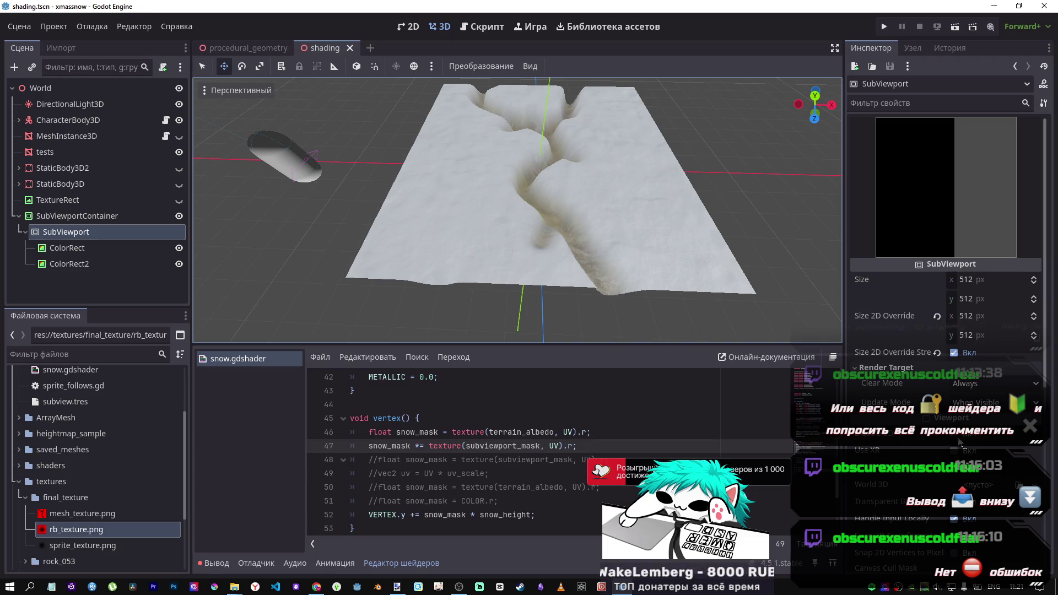
click(948, 187)
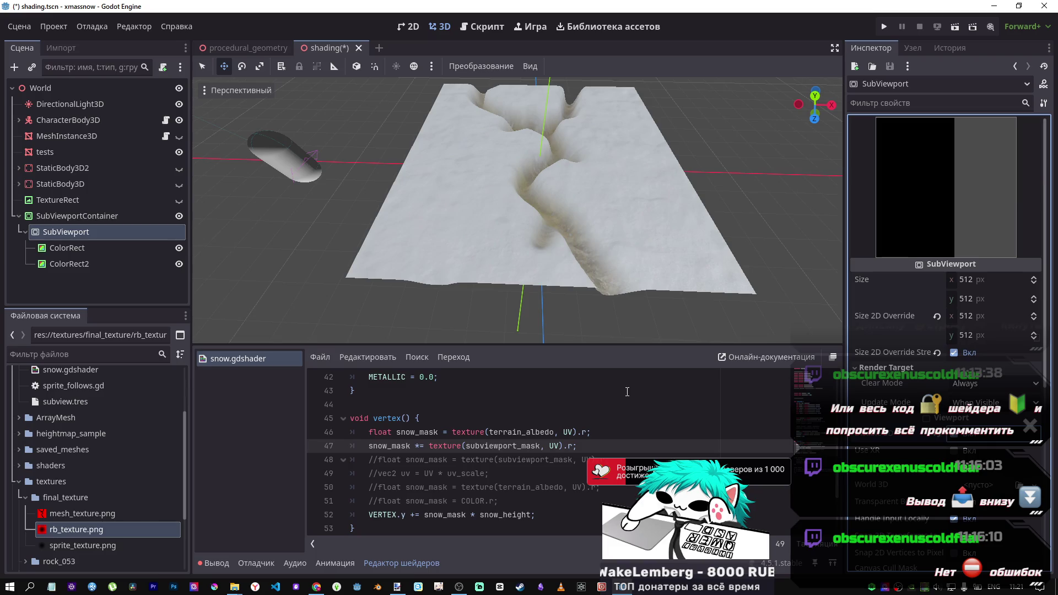
key(ctrl+s)
click(34, 153)
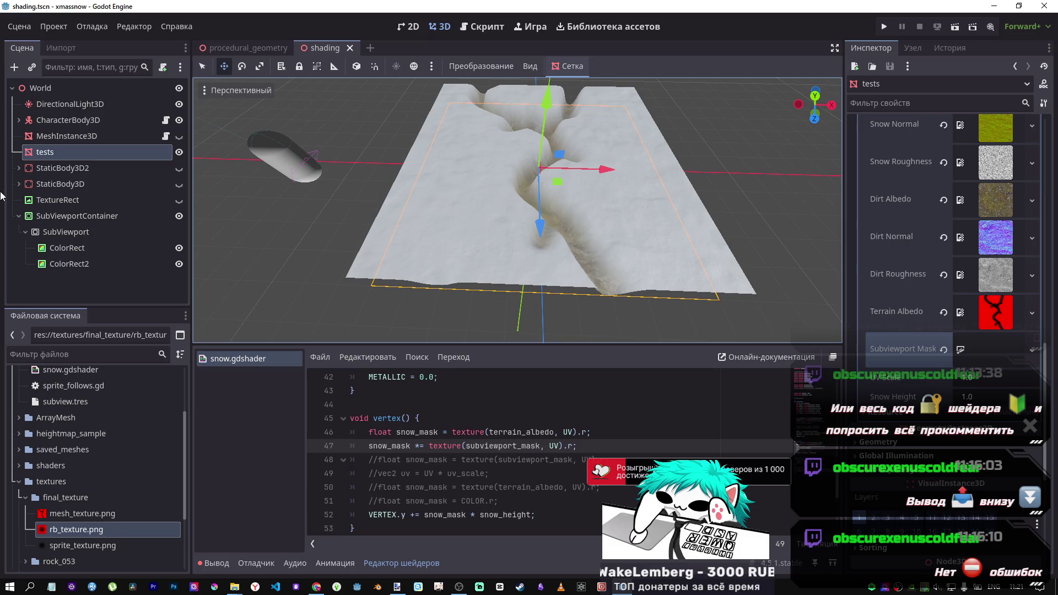
click(48, 221)
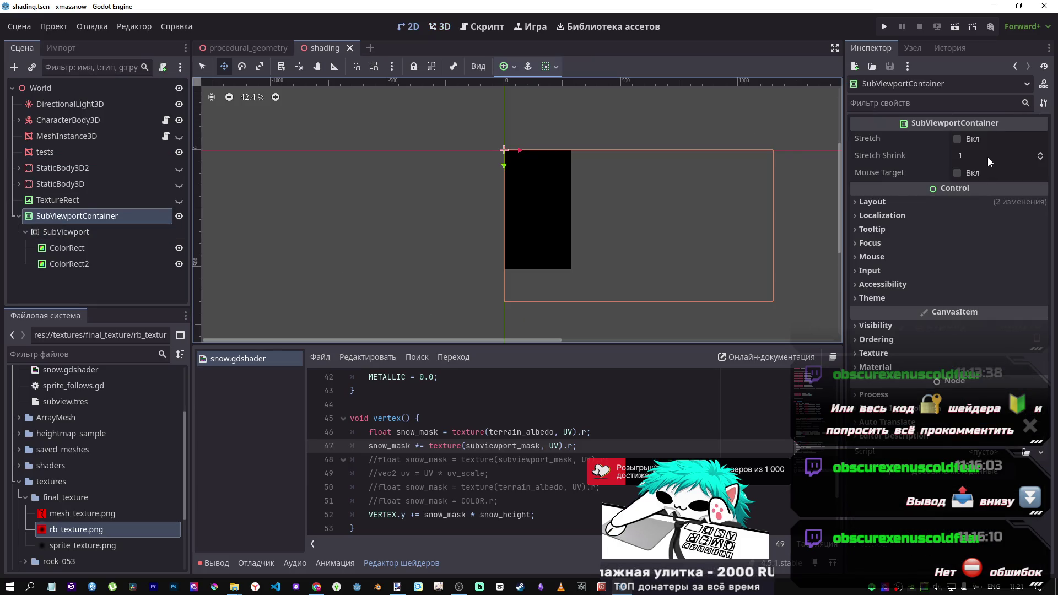
Set the SubViewport's Update Mode to Always and save the scene
click(937, 204)
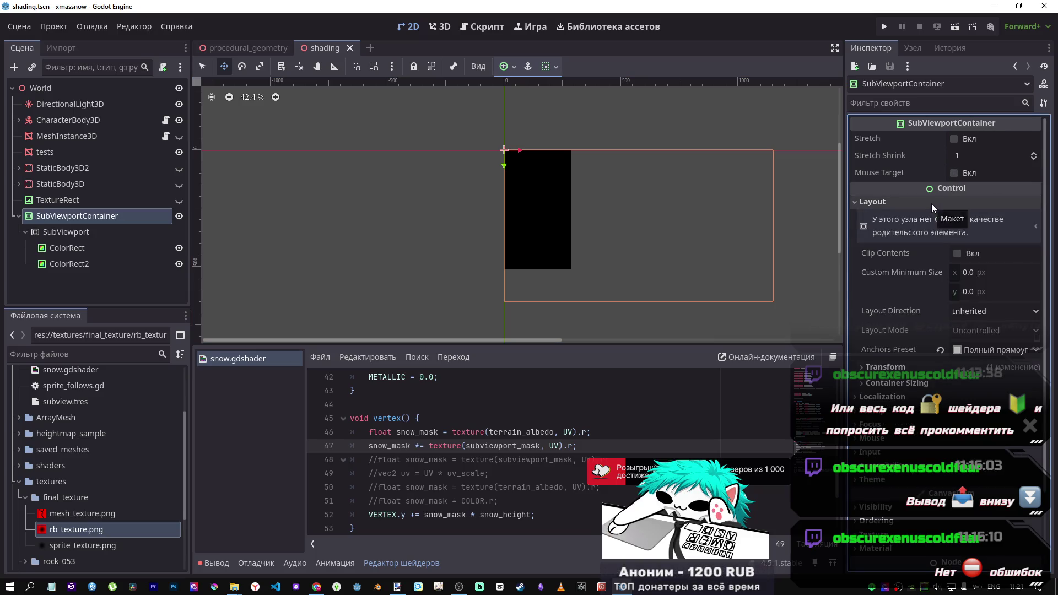
click(932, 204)
click(912, 206)
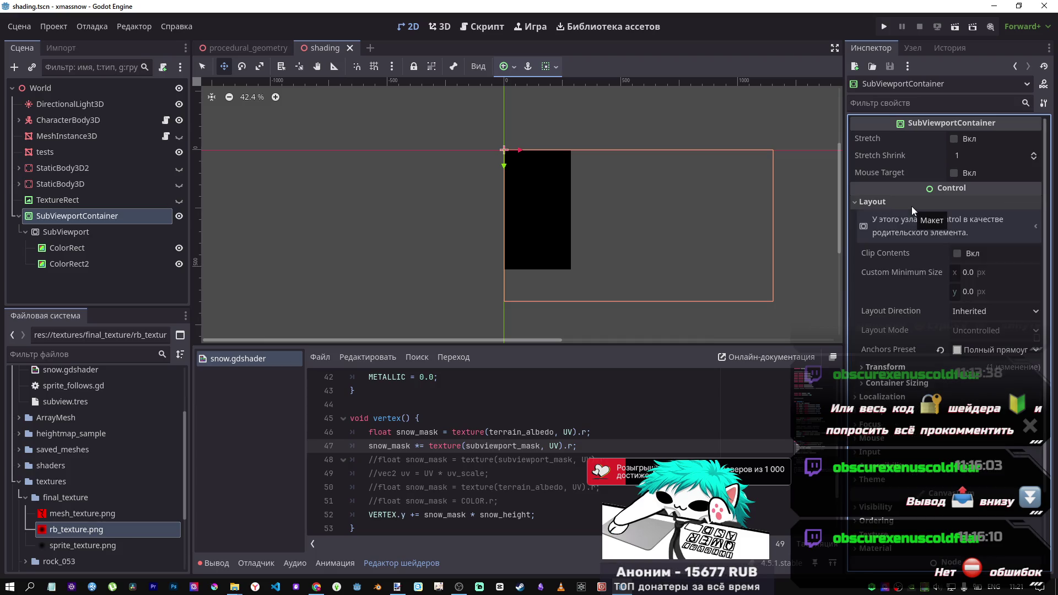
click(912, 205)
click(55, 232)
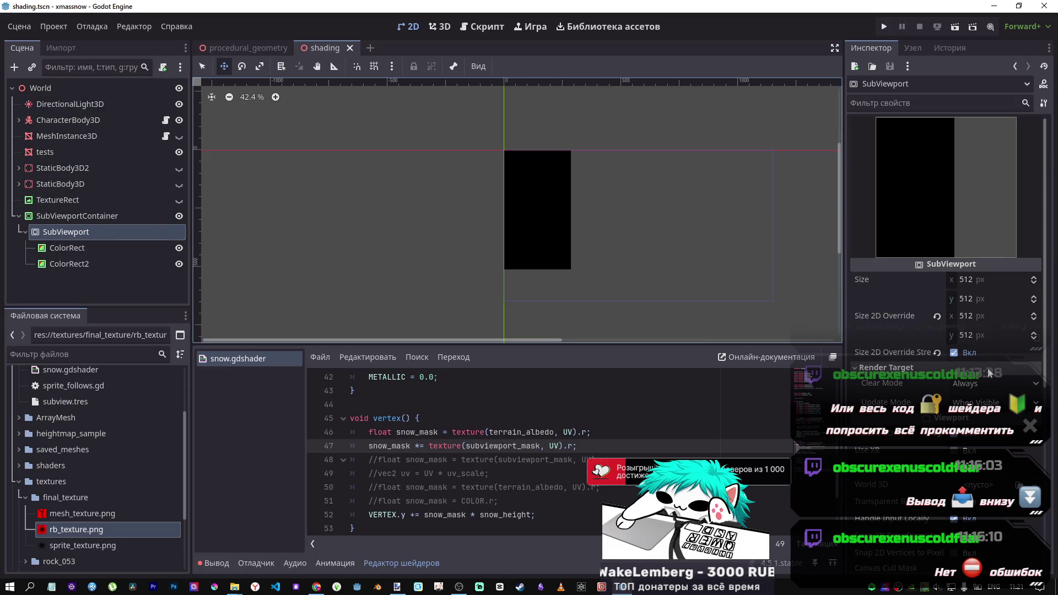
click(39, 152)
click(53, 236)
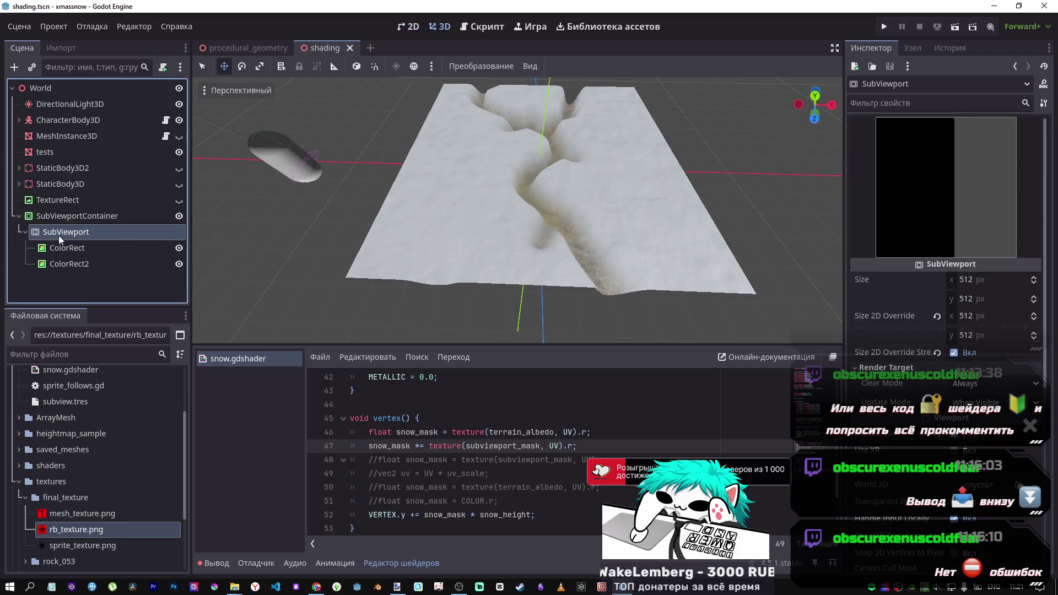
click(990, 483)
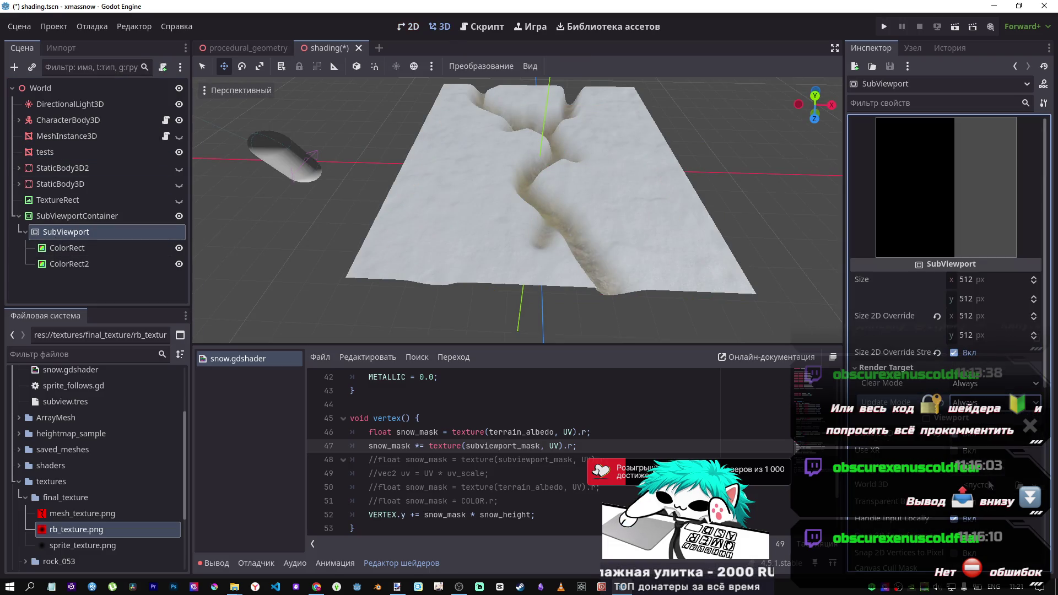
key(ctrl+s)
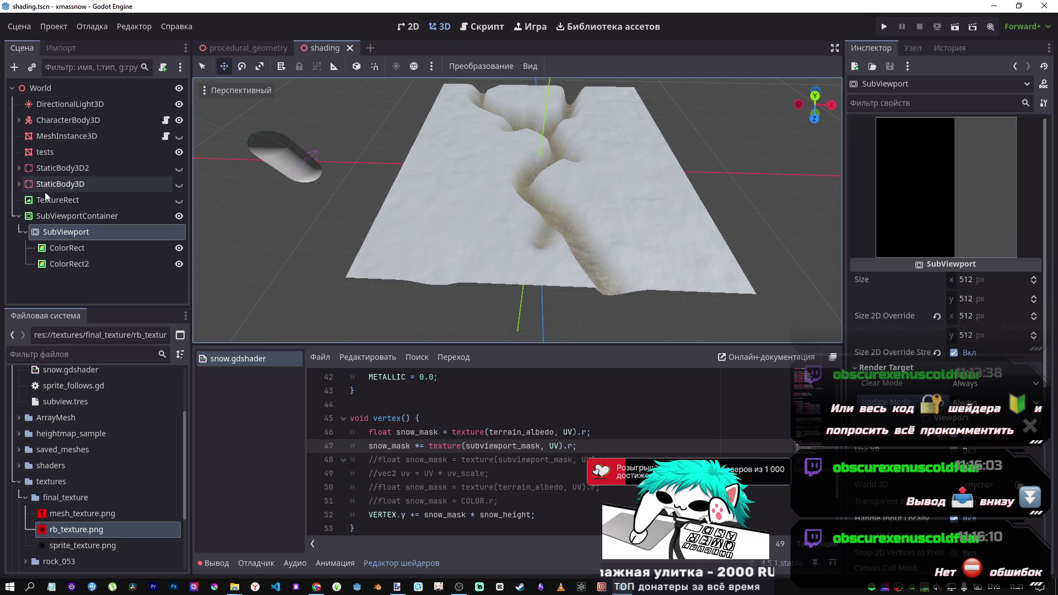
Inspect the tests node's Subviewport Mask texture details, then reselect the SubViewport
click(31, 150)
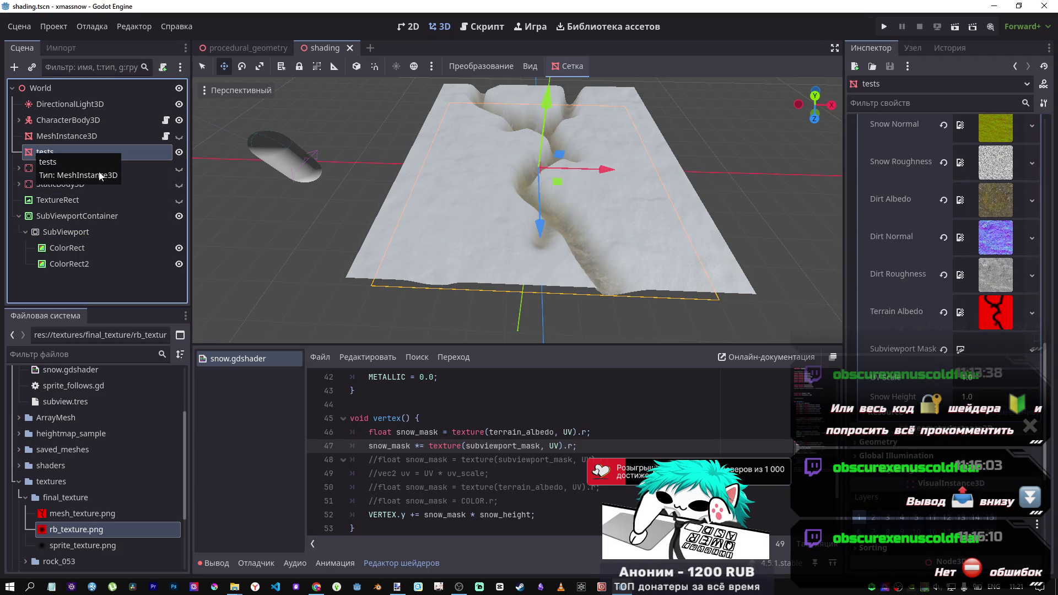
click(1029, 357)
click(860, 349)
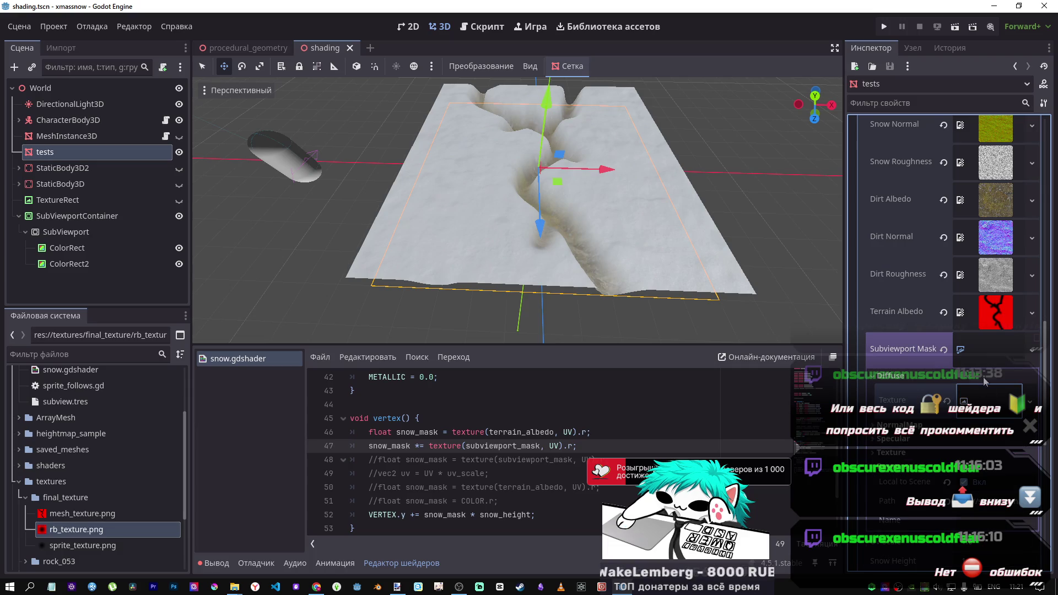
click(982, 357)
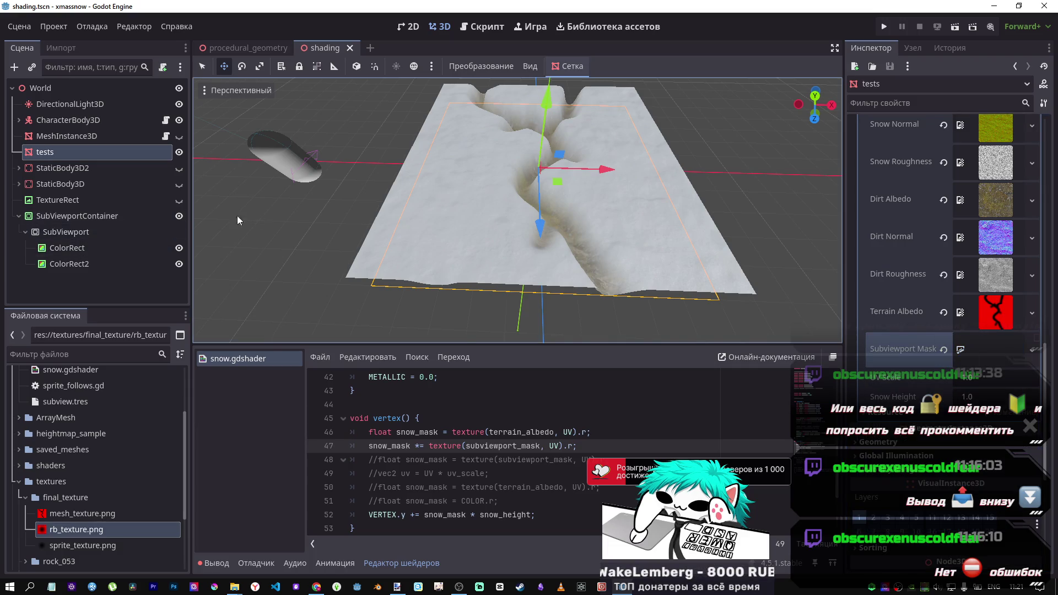
click(33, 154)
click(56, 232)
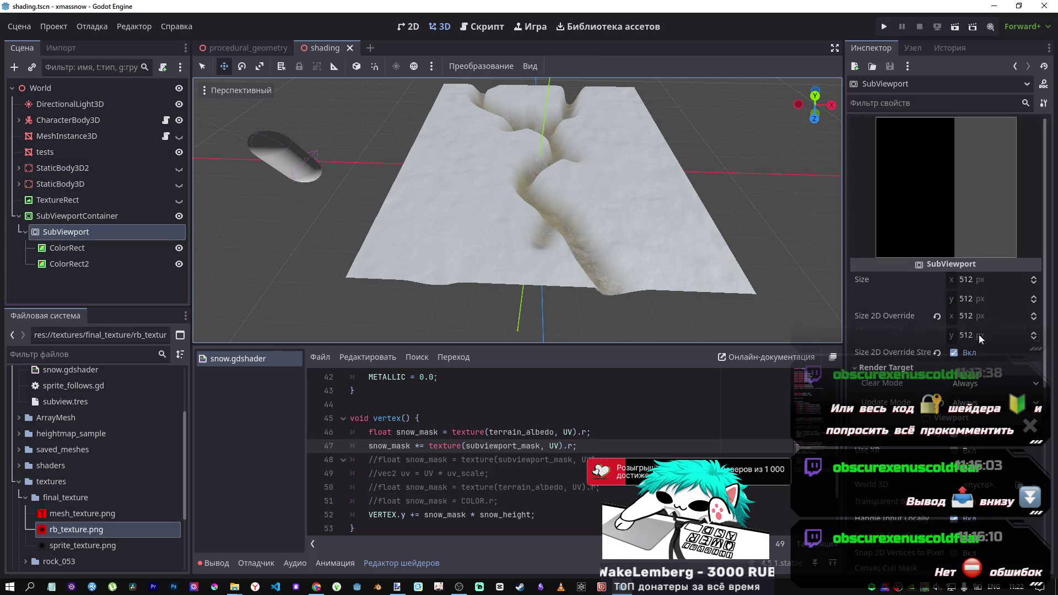
scroll(954, 439, down, 5)
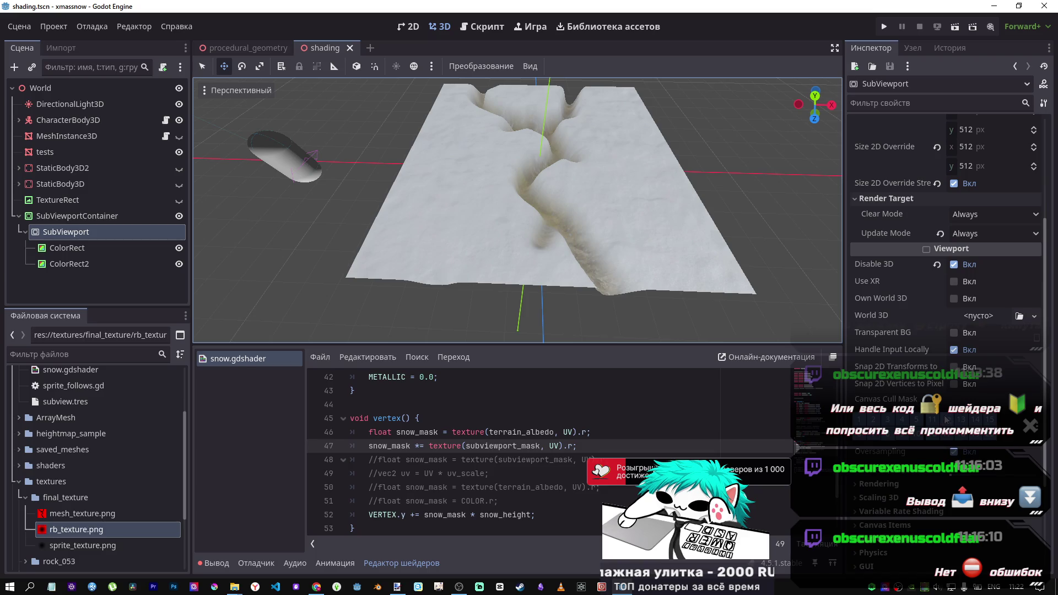
Set the SubViewport's Clear Mode to Next Frame and save
click(981, 213)
click(984, 263)
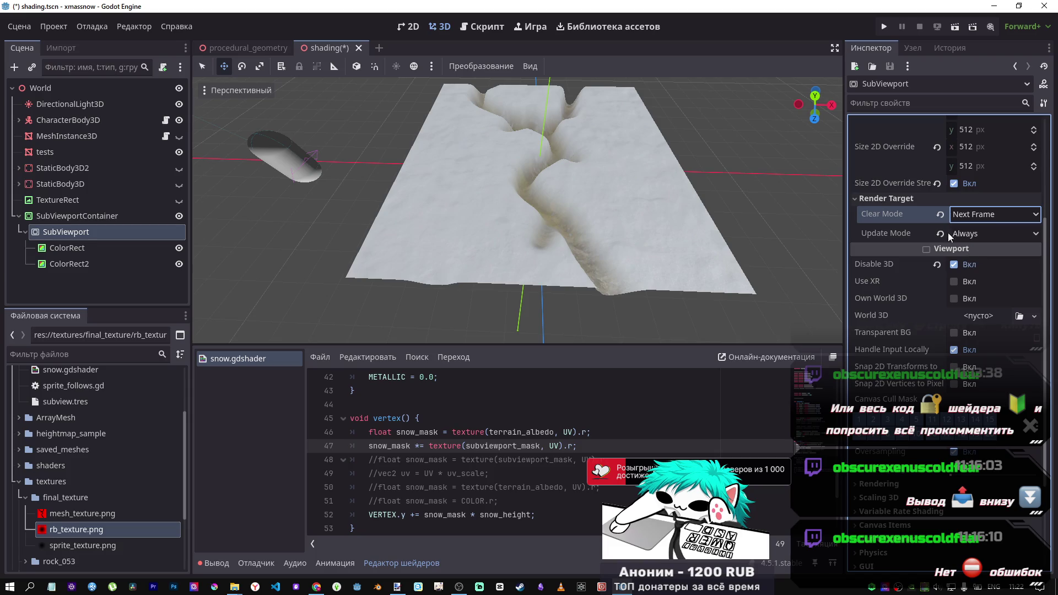
key(ctrl+s)
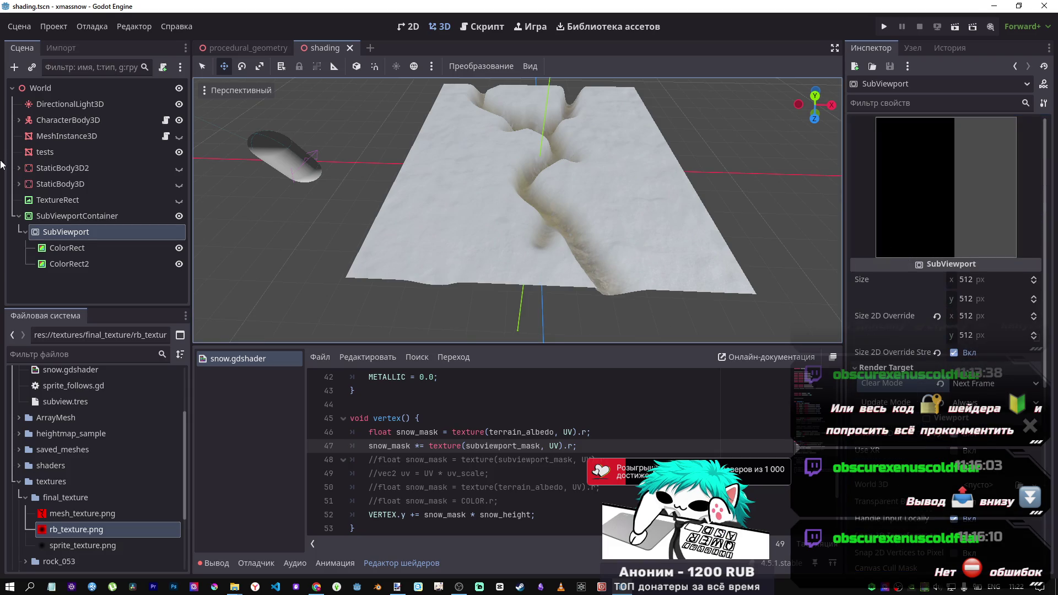
Drag the SubViewport onto the tests Subviewport Mask, then review the ColorRects and container in 2D
click(45, 153)
drag(66, 232, 1013, 353)
click(48, 233)
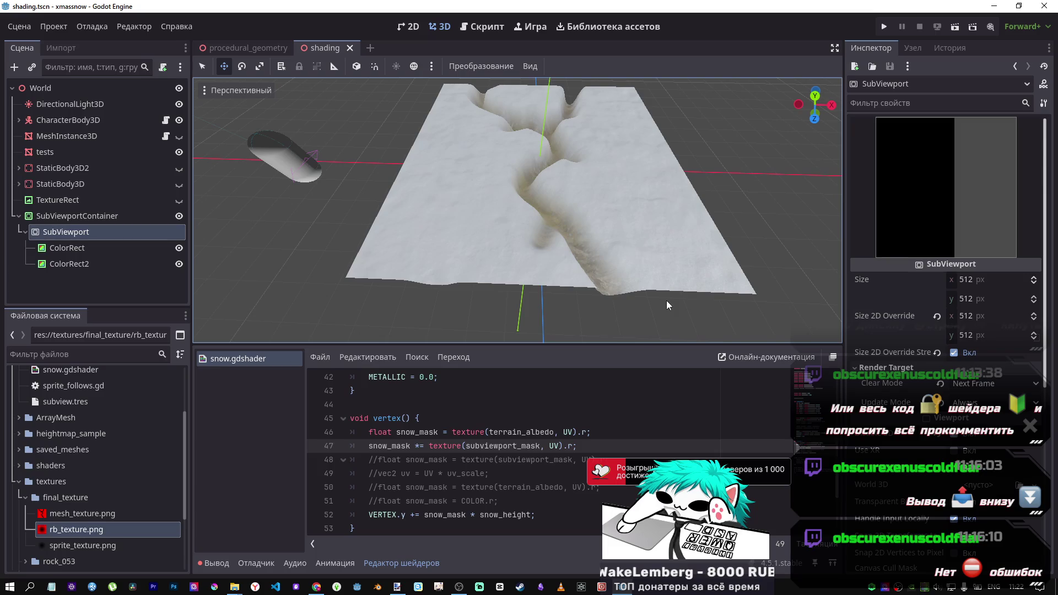
click(66, 249)
click(77, 234)
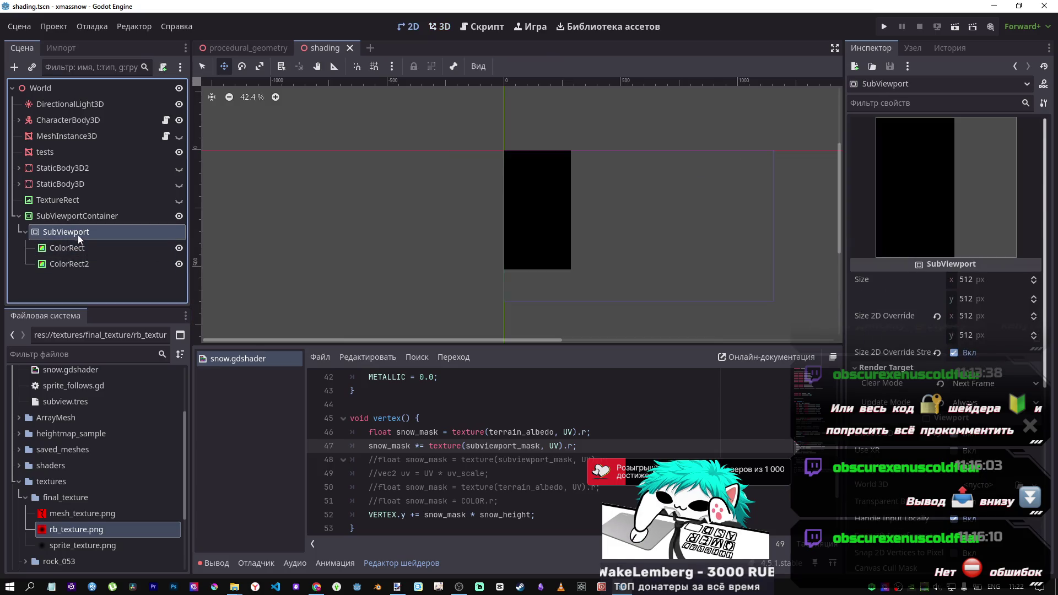
click(79, 251)
click(76, 264)
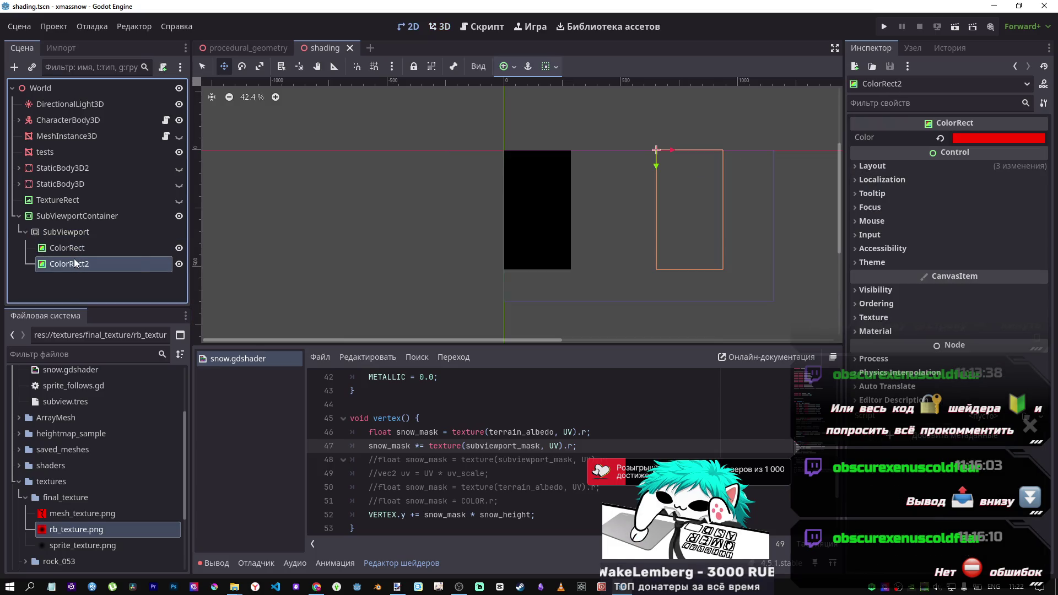
click(71, 232)
click(77, 216)
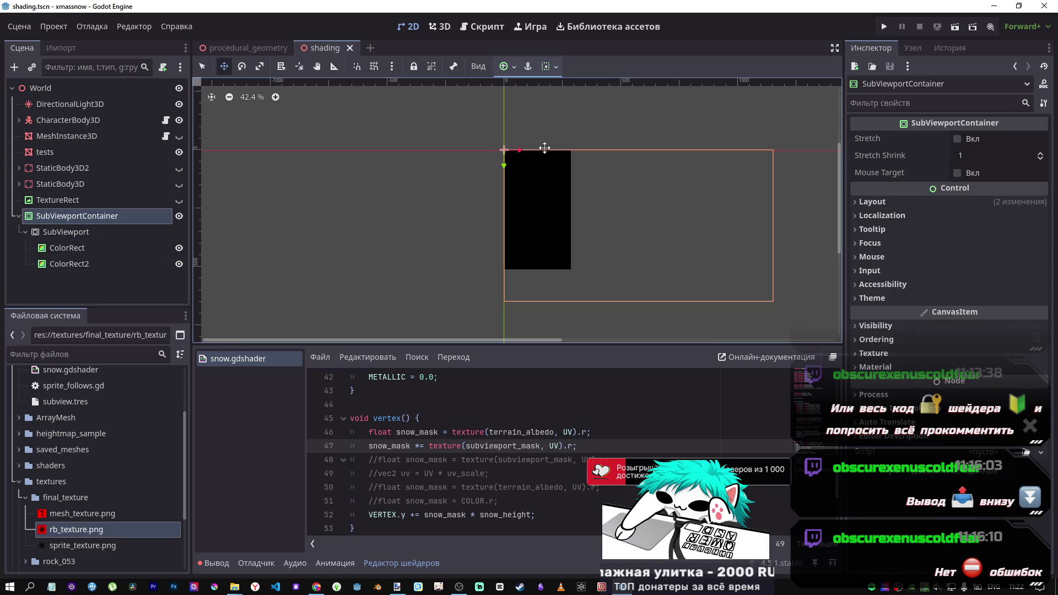
Apply the Full Rect anchor preset to the SubViewportContainer and select the first ColorRect
click(529, 67)
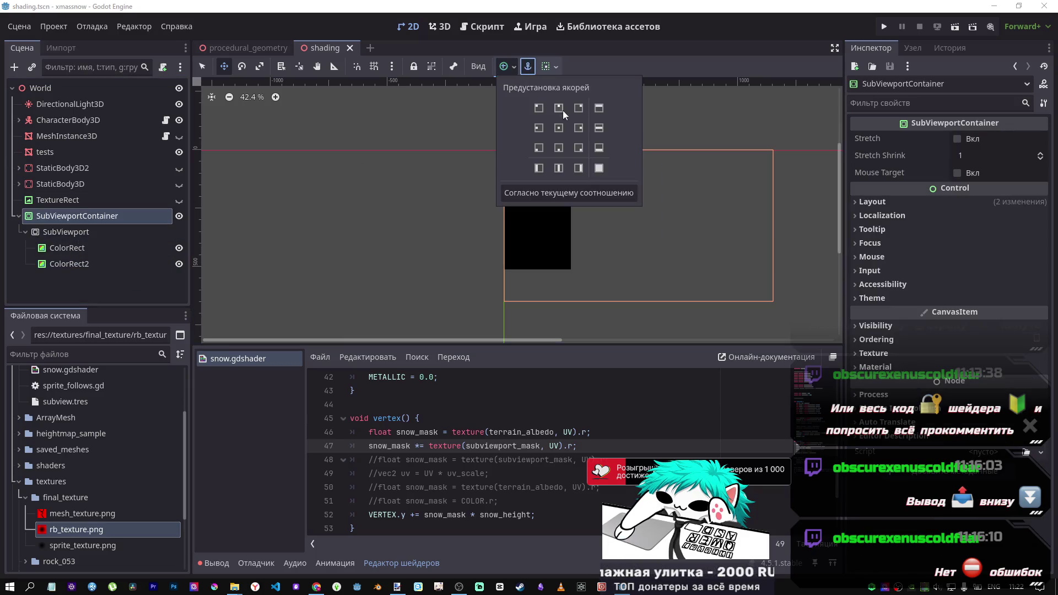
click(602, 171)
click(532, 62)
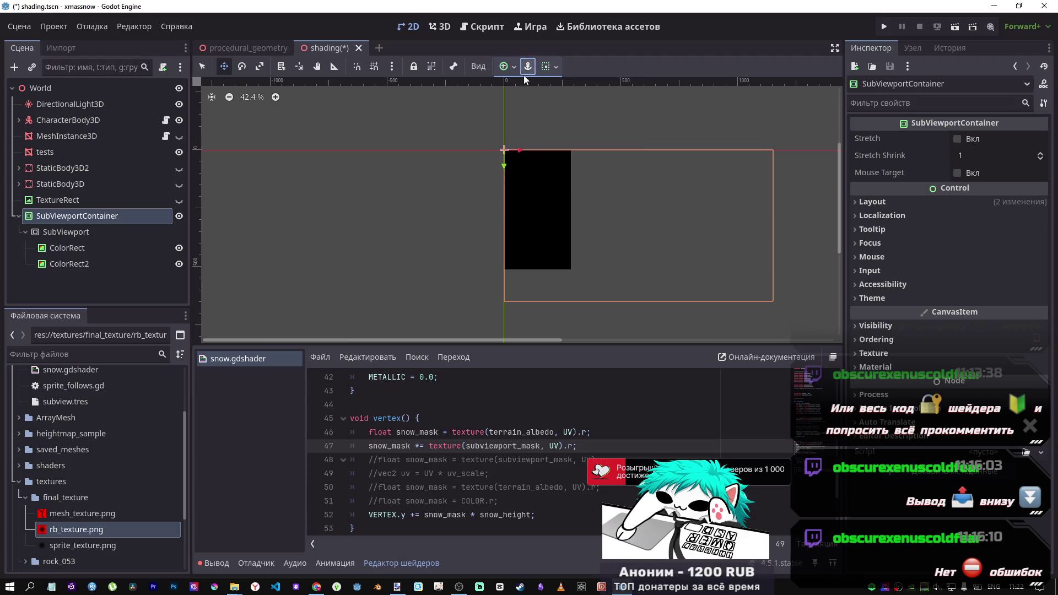
click(66, 232)
click(82, 248)
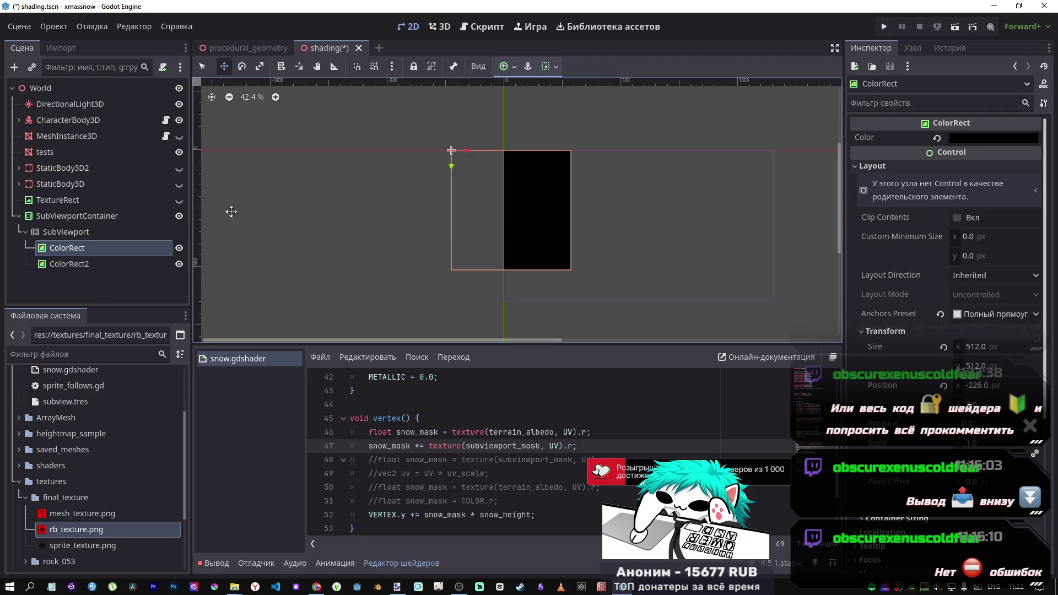
Try several ColorRect positions with undo, then reset its colour to default white
mouse_move(526, 211)
mouse_down()
mouse_move(567, 142)
mouse_move(640, 230)
mouse_move(778, 237)
mouse_move(474, 148)
mouse_move(584, 220)
mouse_move(413, 172)
mouse_up()
key(ctrl+z)
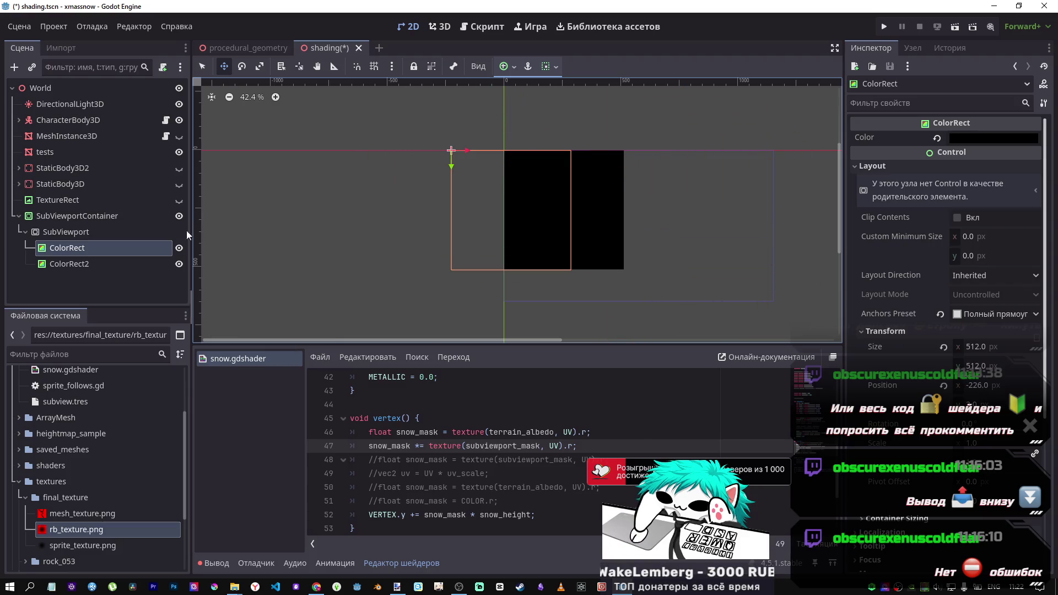
key(ctrl+s)
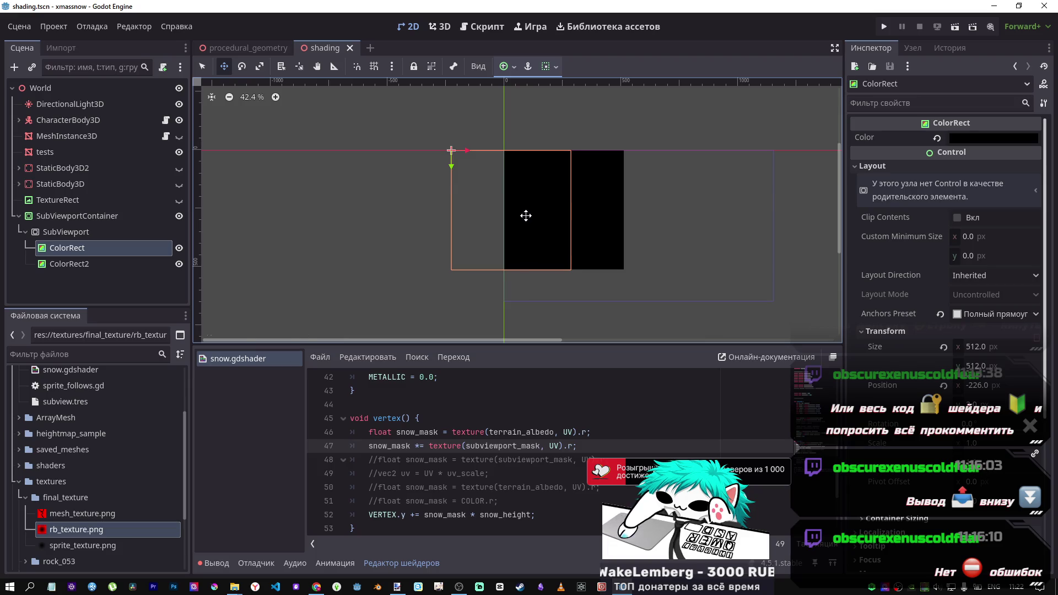
mouse_move(527, 215)
mouse_down()
mouse_move(553, 109)
mouse_move(560, 170)
mouse_up()
key(ctrl+z)
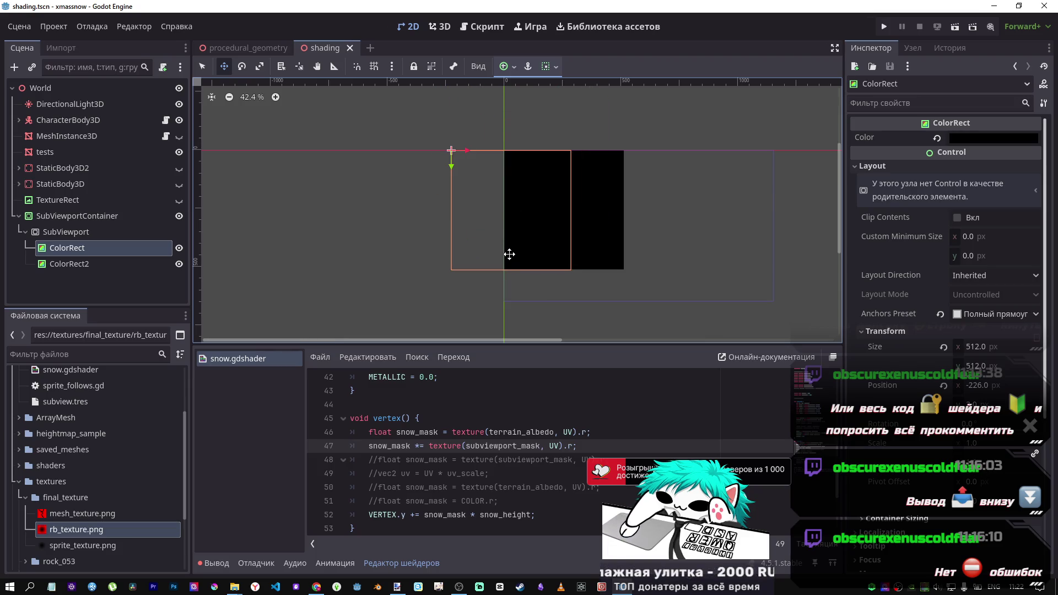
drag(543, 236, 430, 233)
key(ctrl+z)
mouse_move(512, 230)
mouse_down()
mouse_move(418, 220)
mouse_move(523, 218)
mouse_up()
key(ctrl+s)
key(ctrl+z)
click(937, 138)
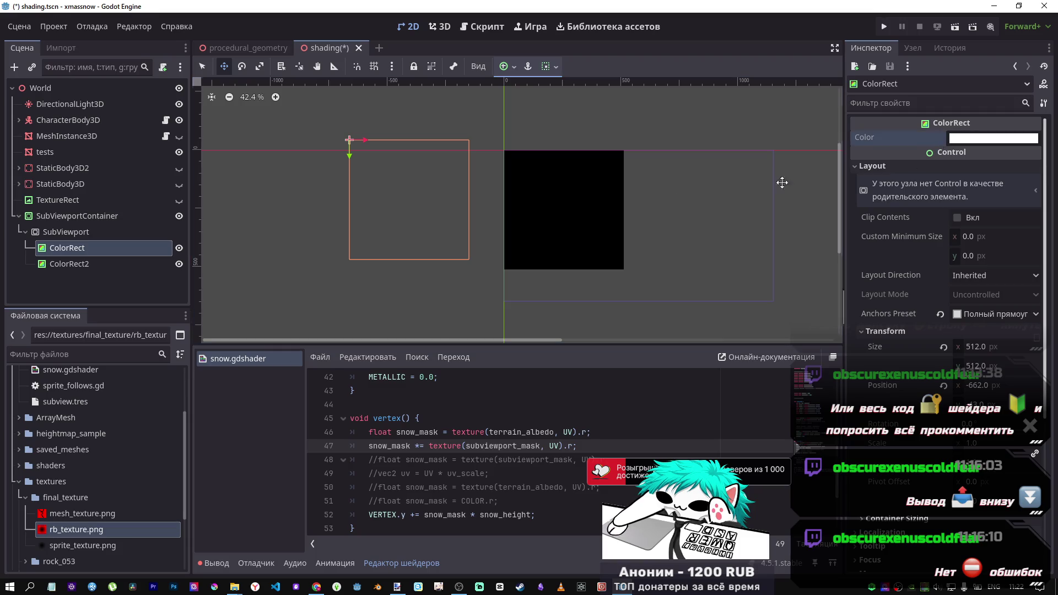
mouse_move(446, 190)
mouse_down()
mouse_move(547, 199)
mouse_move(637, 148)
mouse_move(487, 158)
mouse_move(650, 217)
mouse_move(423, 177)
mouse_move(492, 205)
mouse_move(464, 201)
mouse_up()
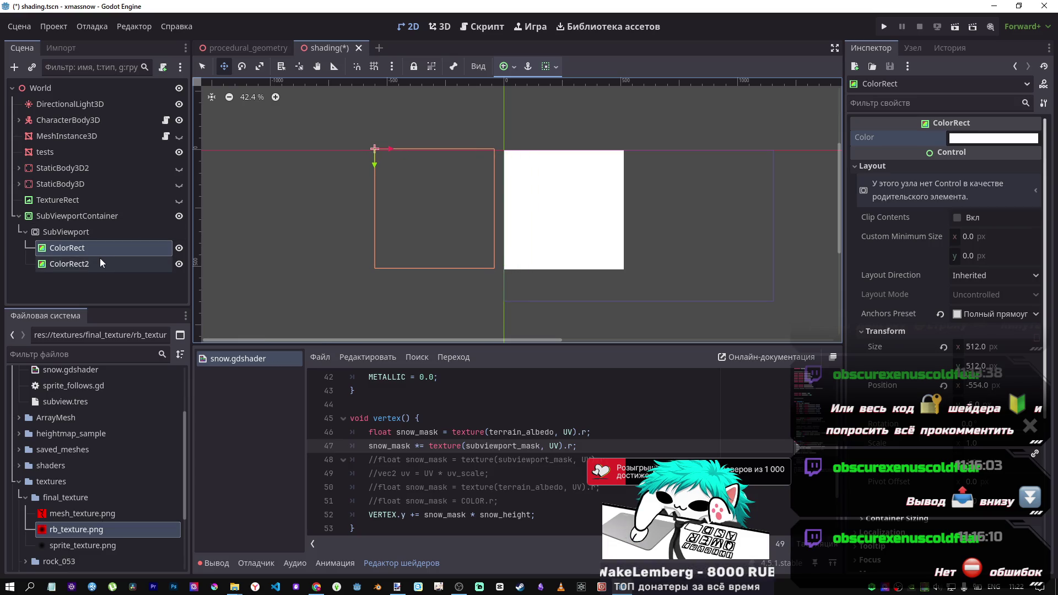
Set the SubViewport's Clear Mode back to Always and save
click(83, 232)
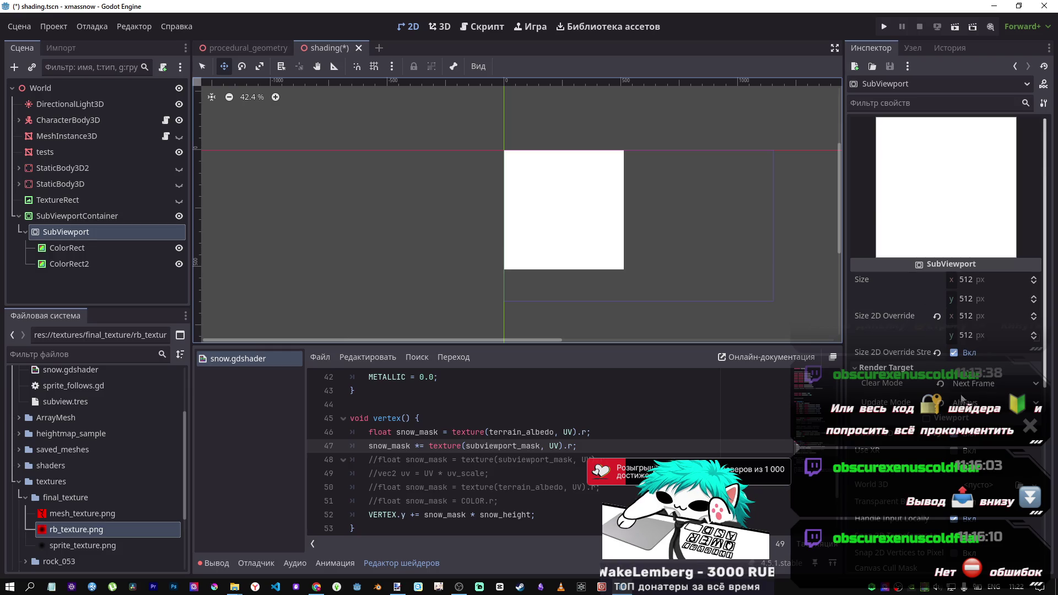
click(940, 384)
click(964, 398)
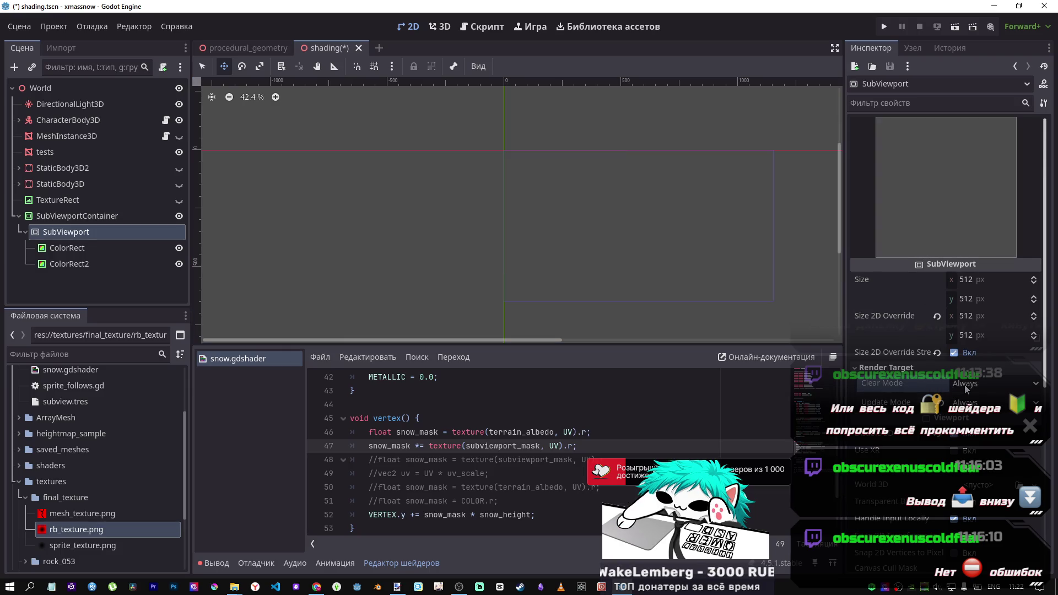
key(ctrl+s)
Shift the first ColorRect to the right and reselect the tests terrain
click(67, 264)
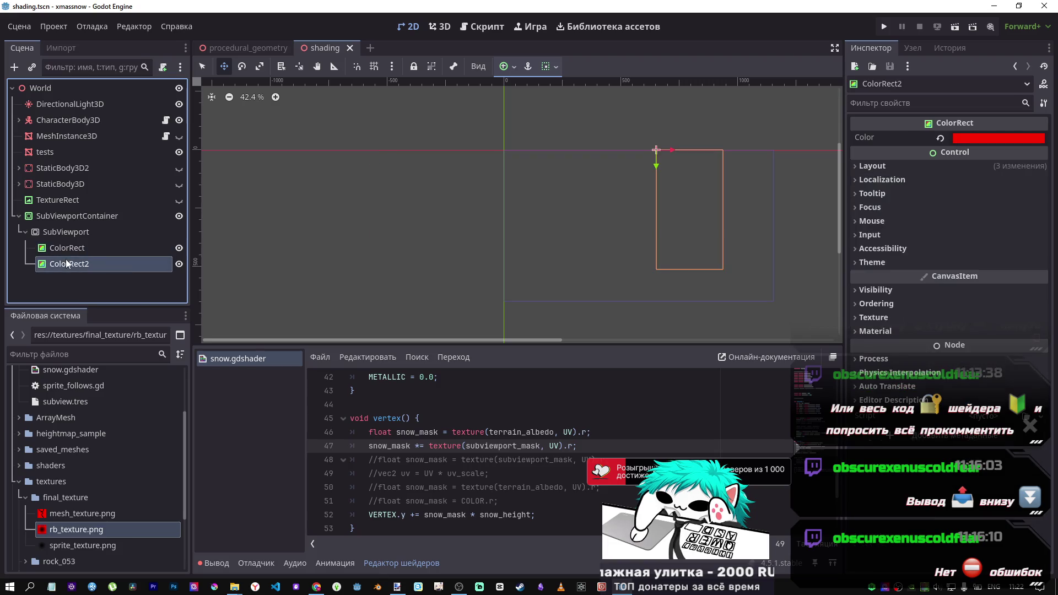
click(68, 248)
drag(444, 202, 521, 203)
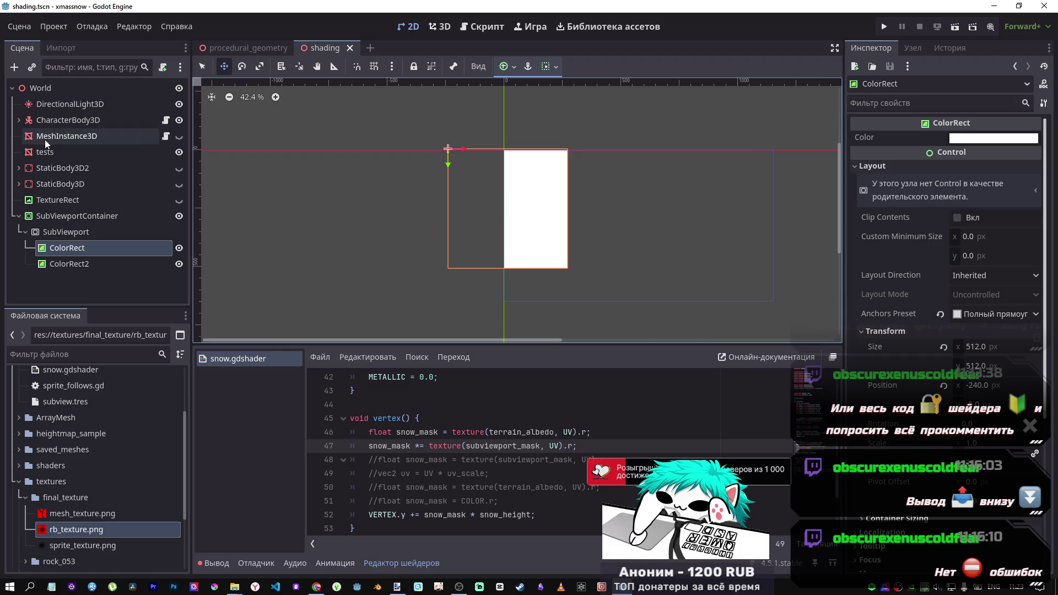
click(44, 166)
click(42, 155)
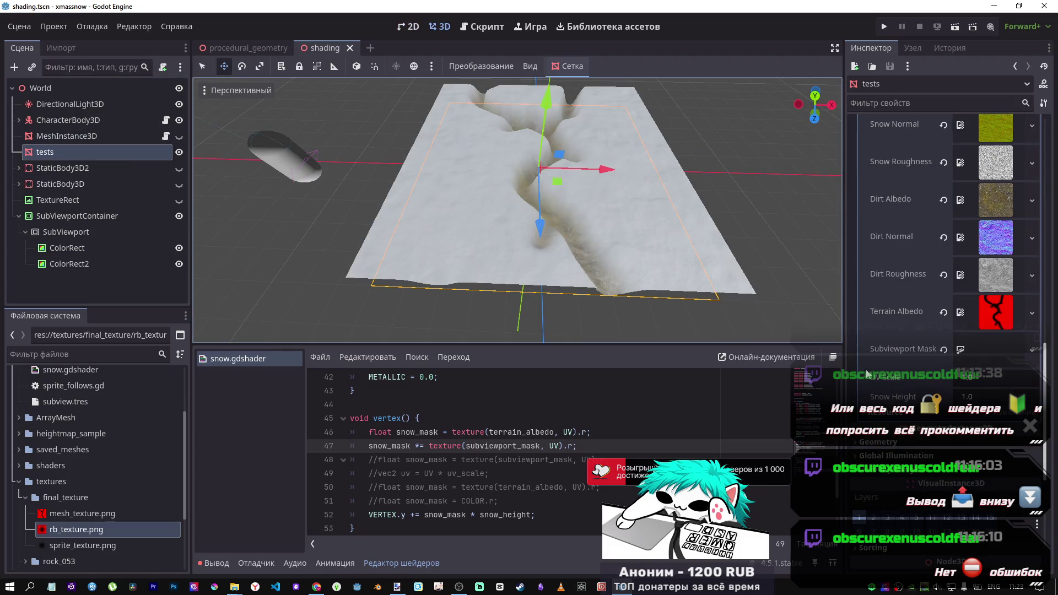
Expand the tests Subviewport Mask texture and open the picker for its source viewport
click(981, 349)
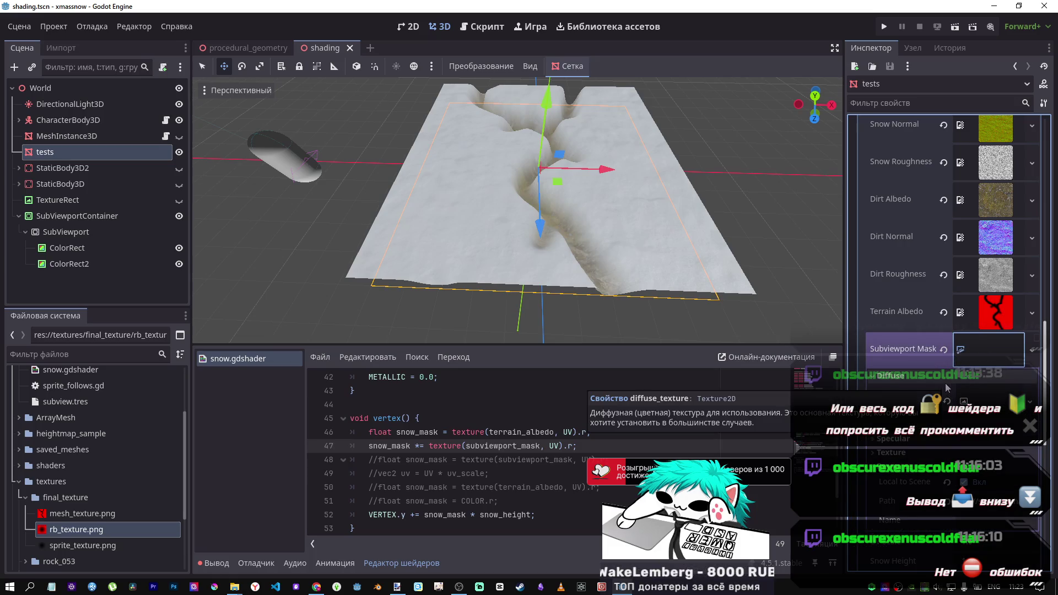
click(975, 401)
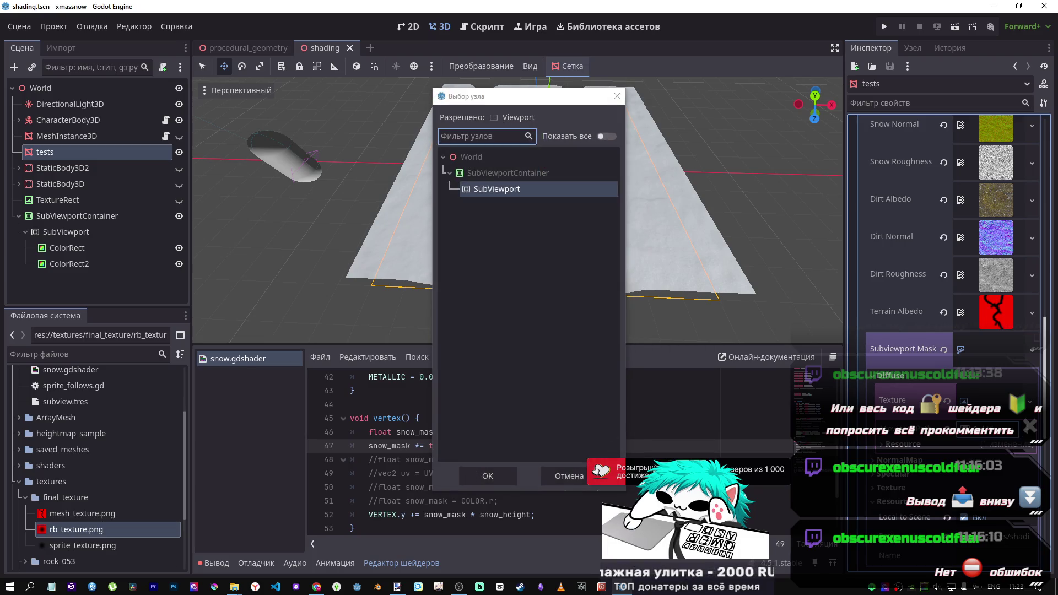
Give the tests node's Subviewport Mask a new ViewportTexture sourced from SubViewport, then collapse it
key(Return)
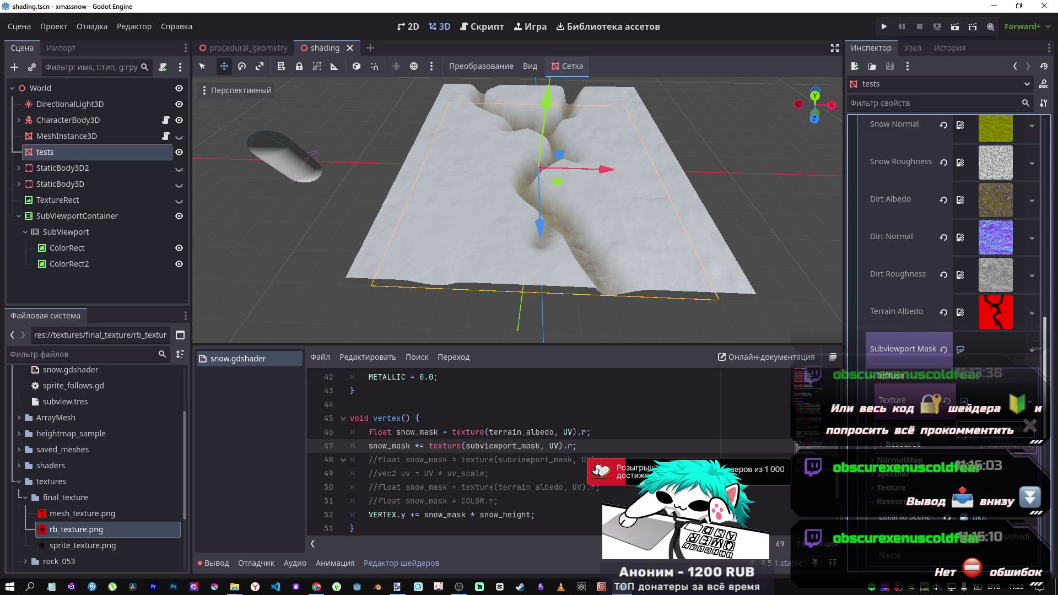
click(952, 438)
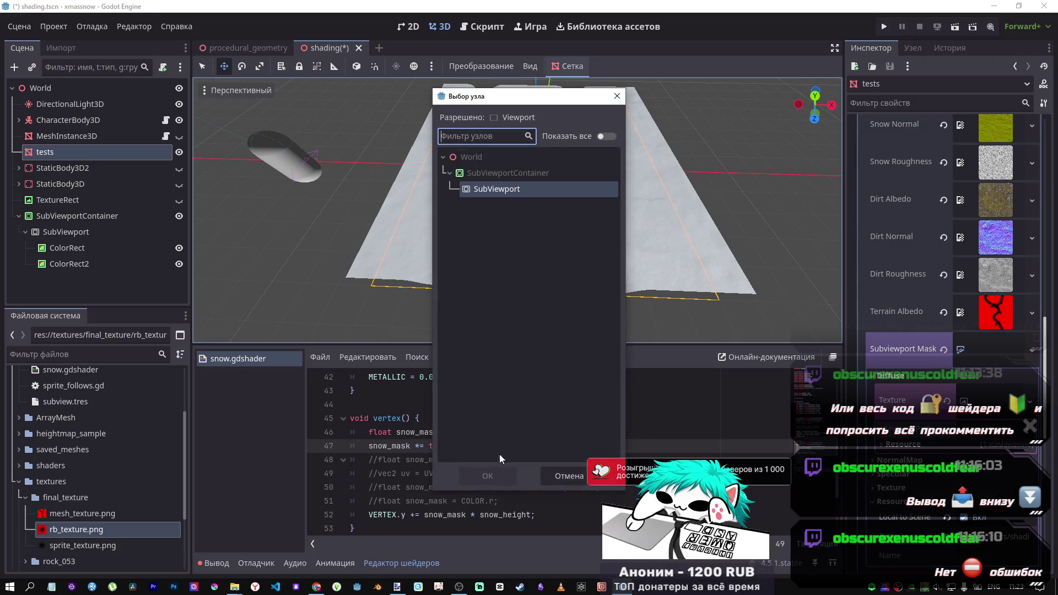
click(521, 188)
click(483, 480)
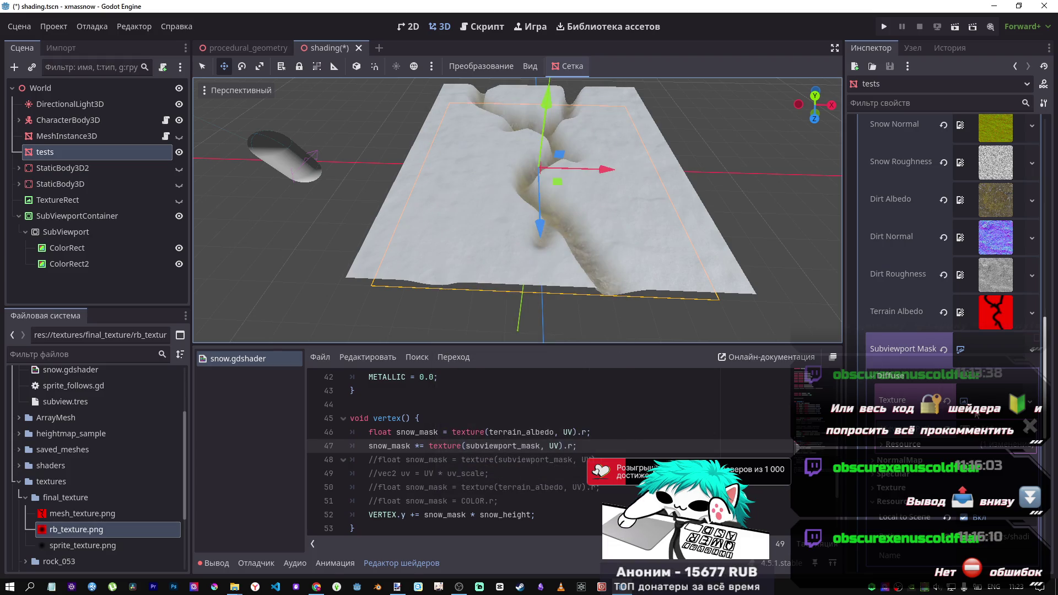
click(959, 351)
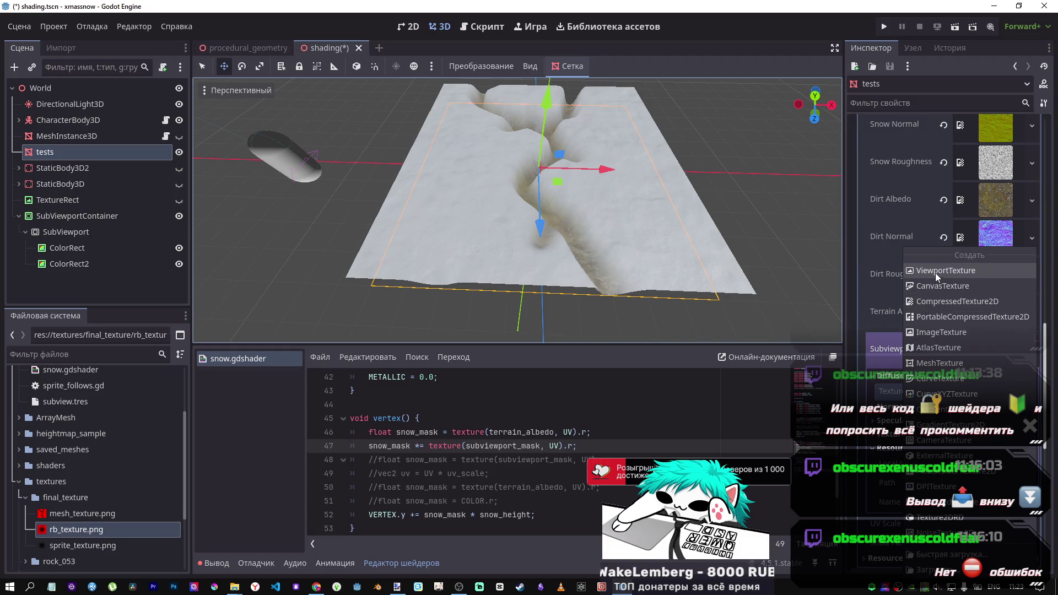
click(935, 271)
click(512, 189)
click(488, 475)
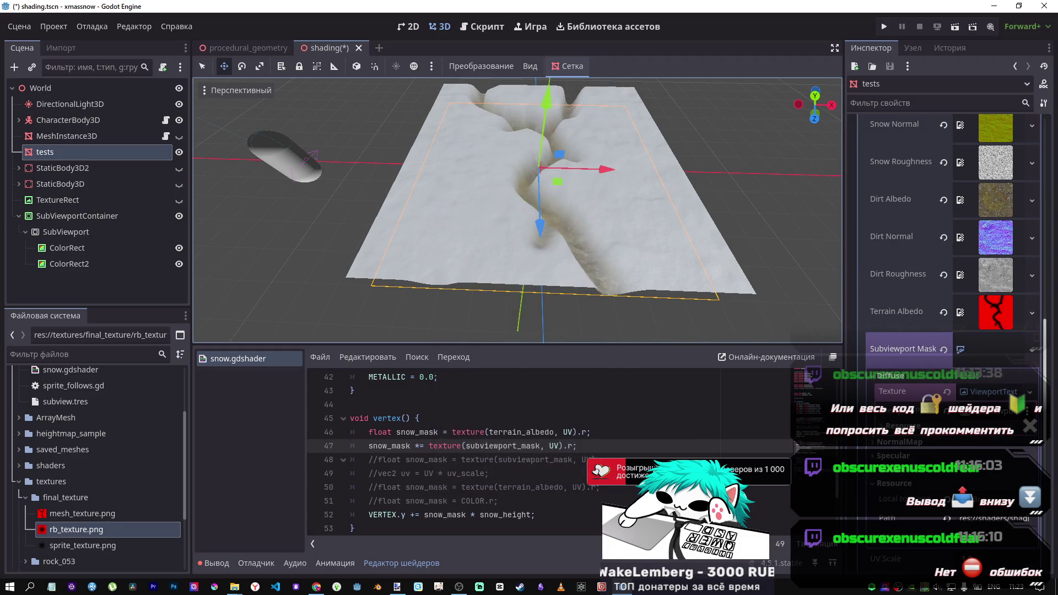
click(981, 359)
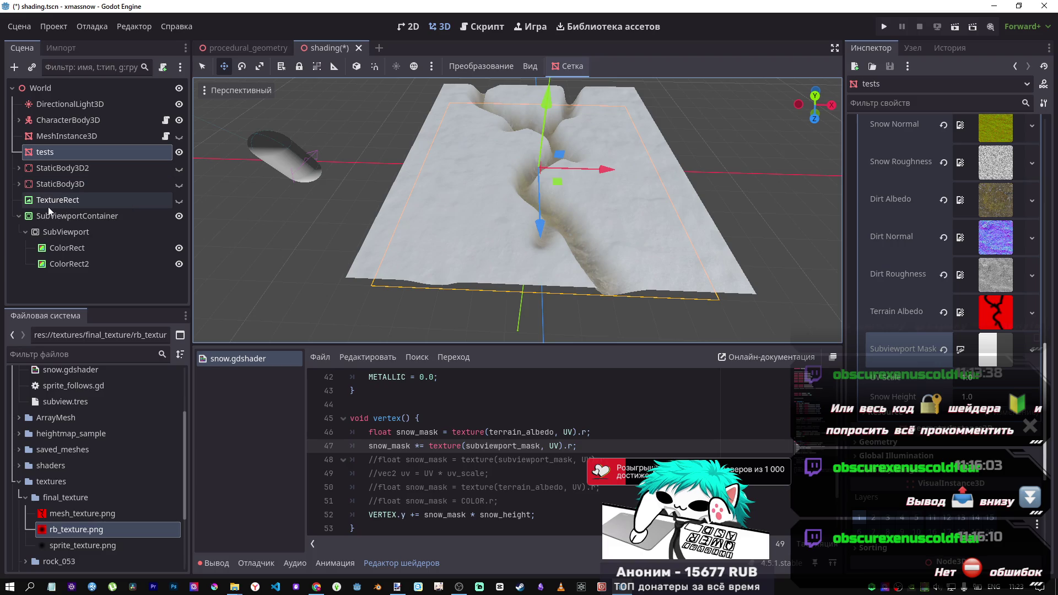
Set the mask ColorRect to black (R, G, B at 0), save the scene and reselect tests
click(59, 253)
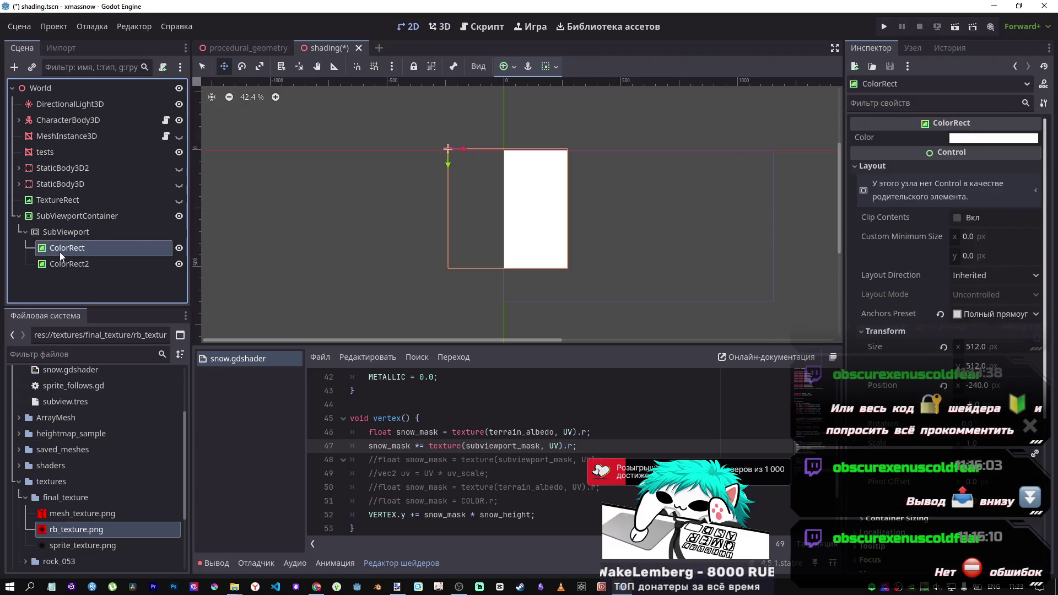
click(980, 138)
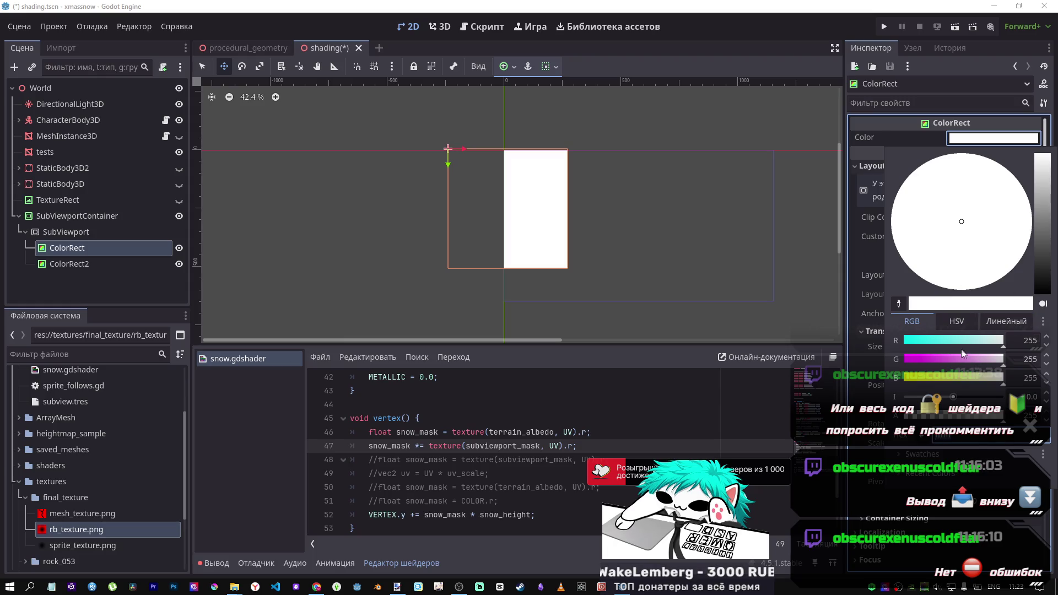
drag(1000, 381, 894, 389)
drag(992, 359, 902, 359)
drag(974, 340, 901, 340)
click(1001, 145)
key(ctrl+s)
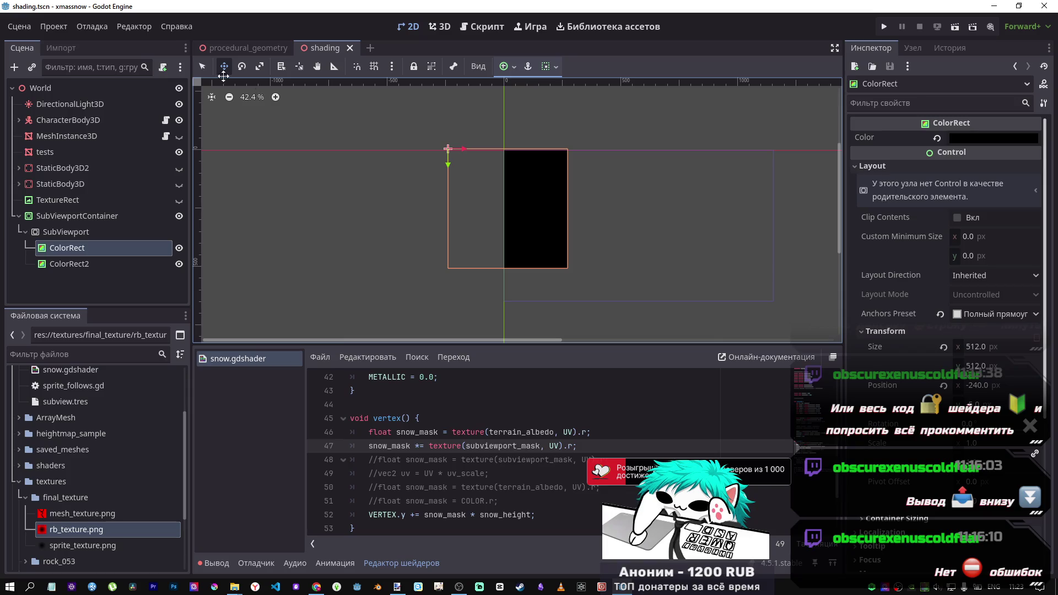
click(39, 153)
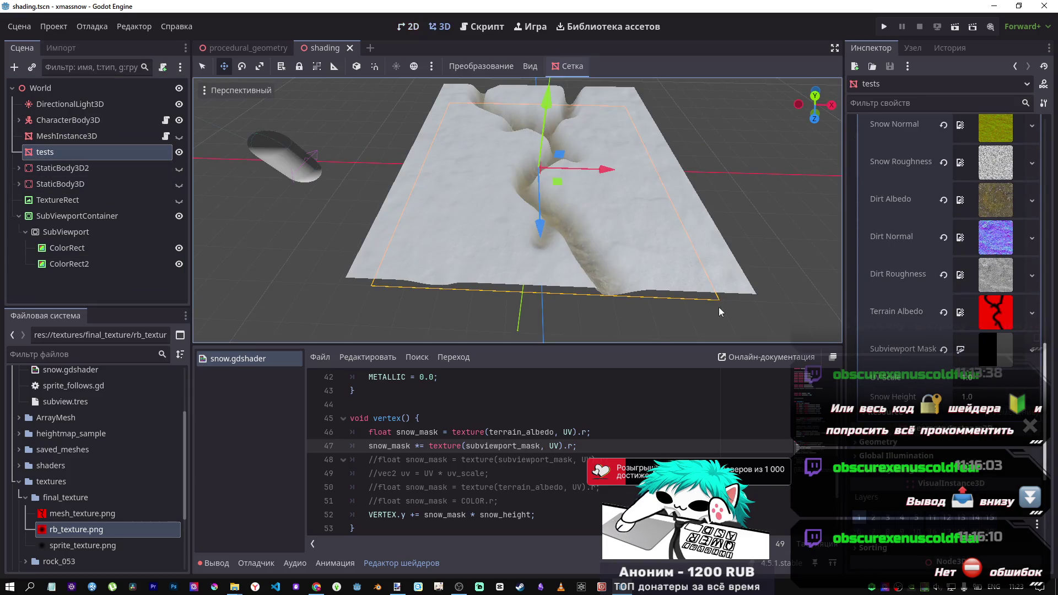
Fly the 3D camera in over the snow terrain to inspect the carved trail
scroll(518, 210, up, 5)
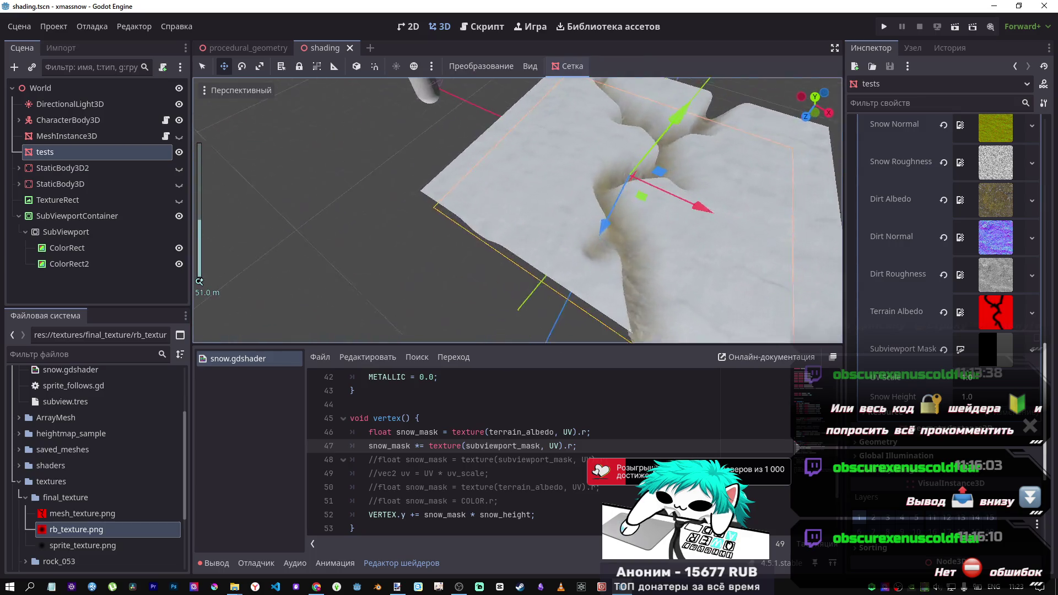
key(s)
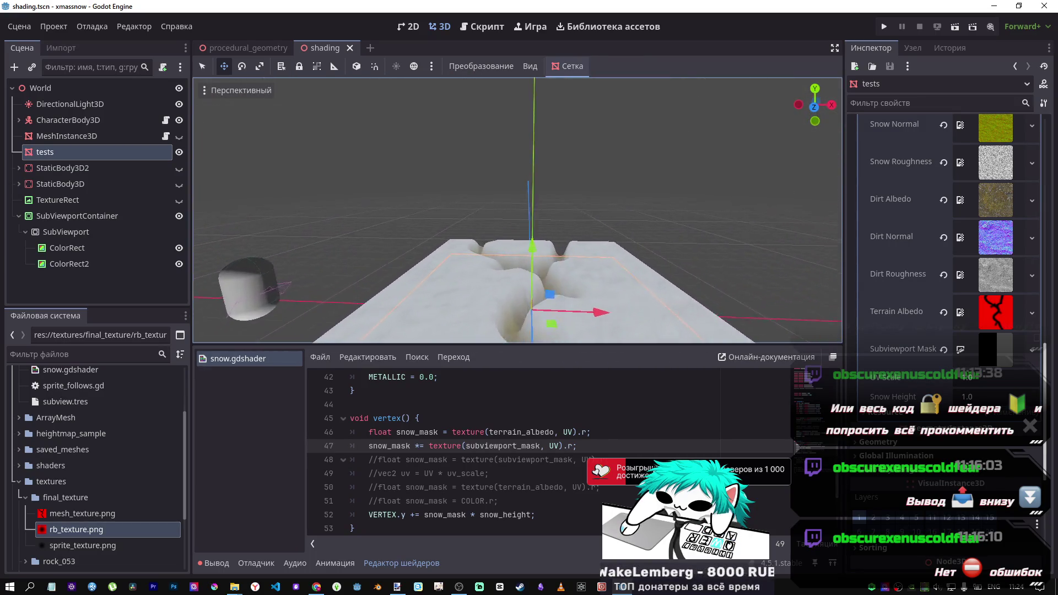
key(f)
key(w)
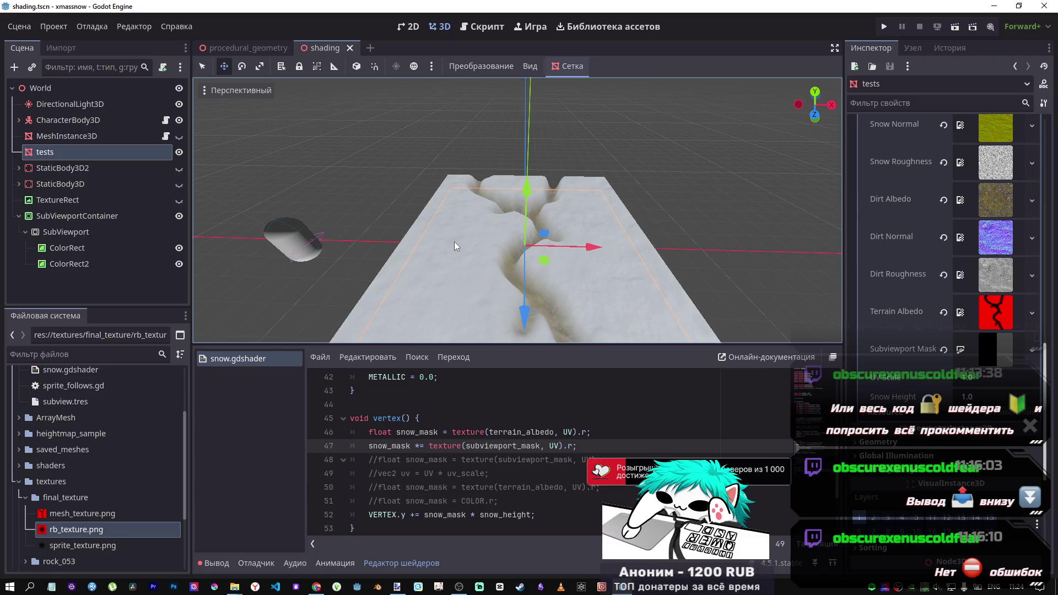
Expand and collapse the Subviewport Mask settings, then switch to the DeepSeek chat in Chrome
click(988, 344)
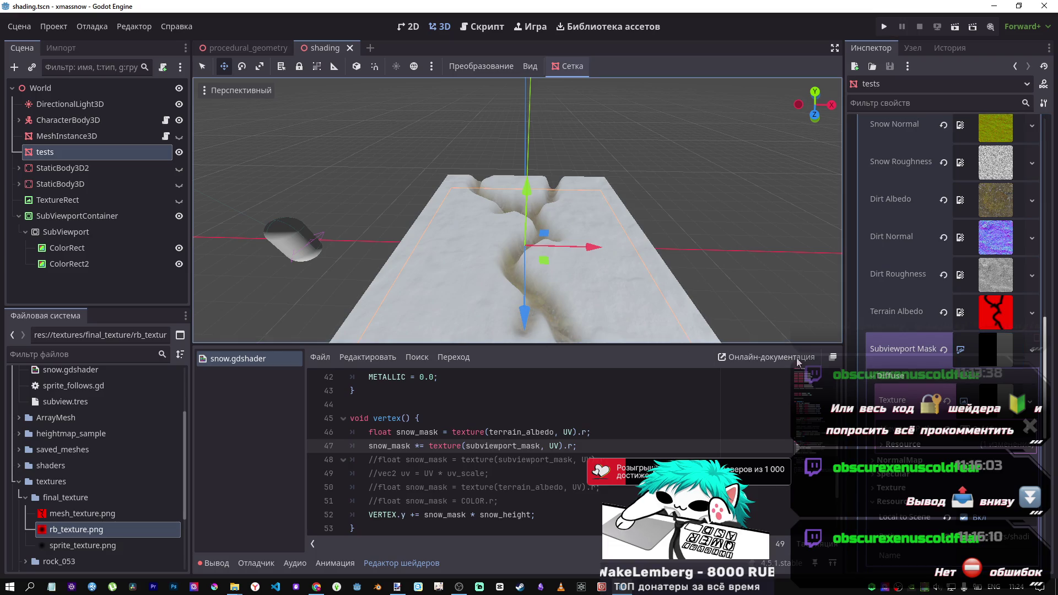
click(997, 359)
click(997, 359)
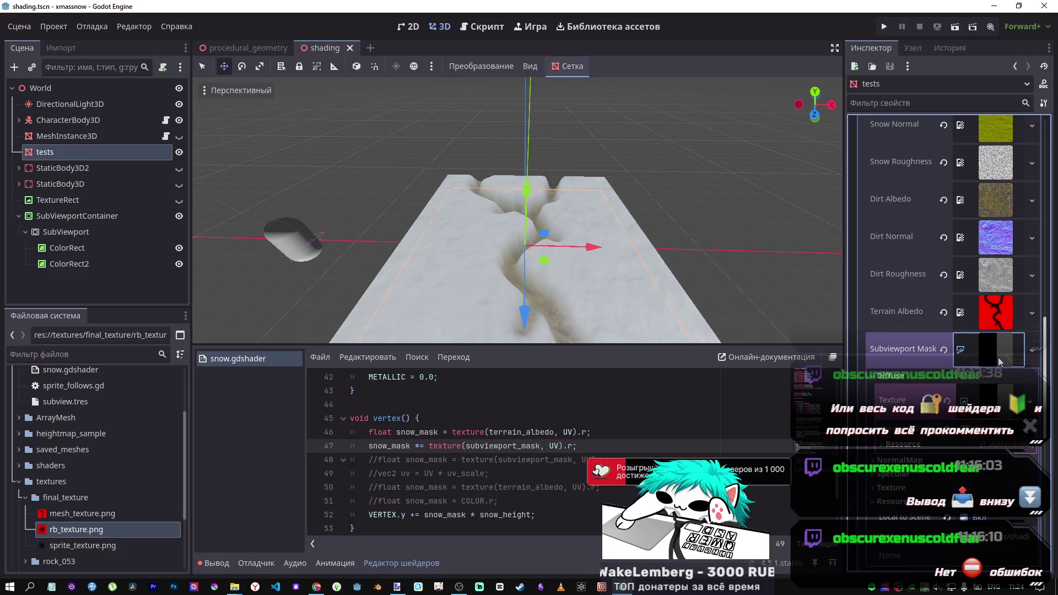
click(1009, 356)
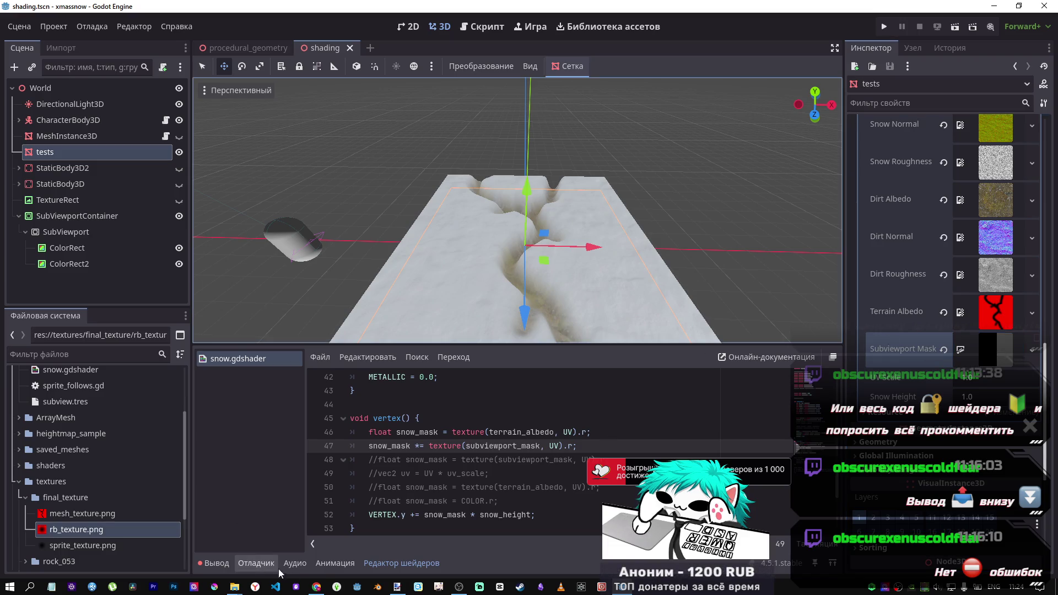
click(313, 588)
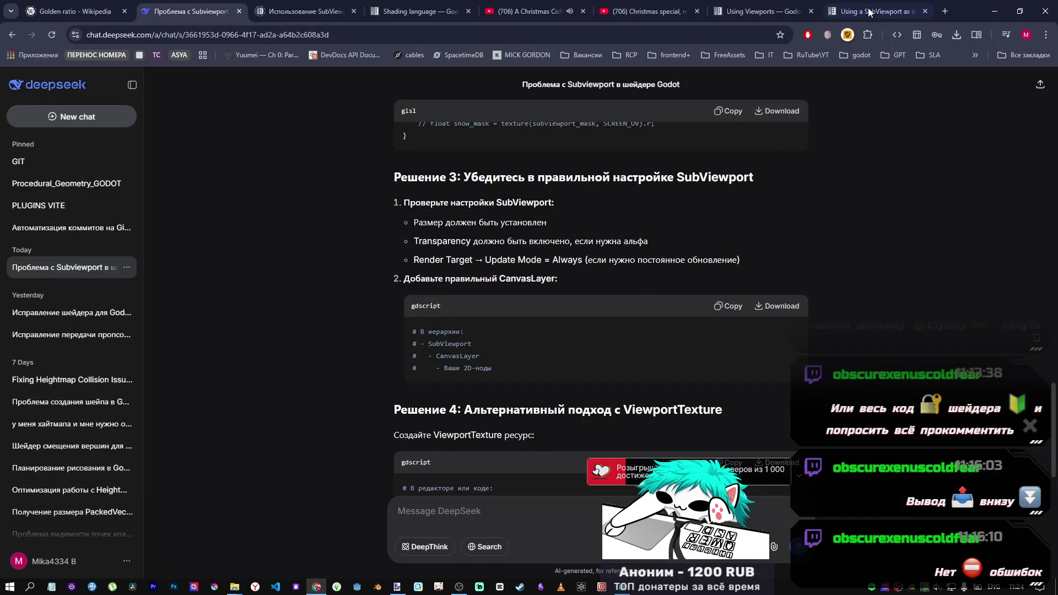
Copy the ALBEDO mask test line from DeepSeek's 'Быстрая диагностика' section and return to Godot
scroll(636, 284, down, 5)
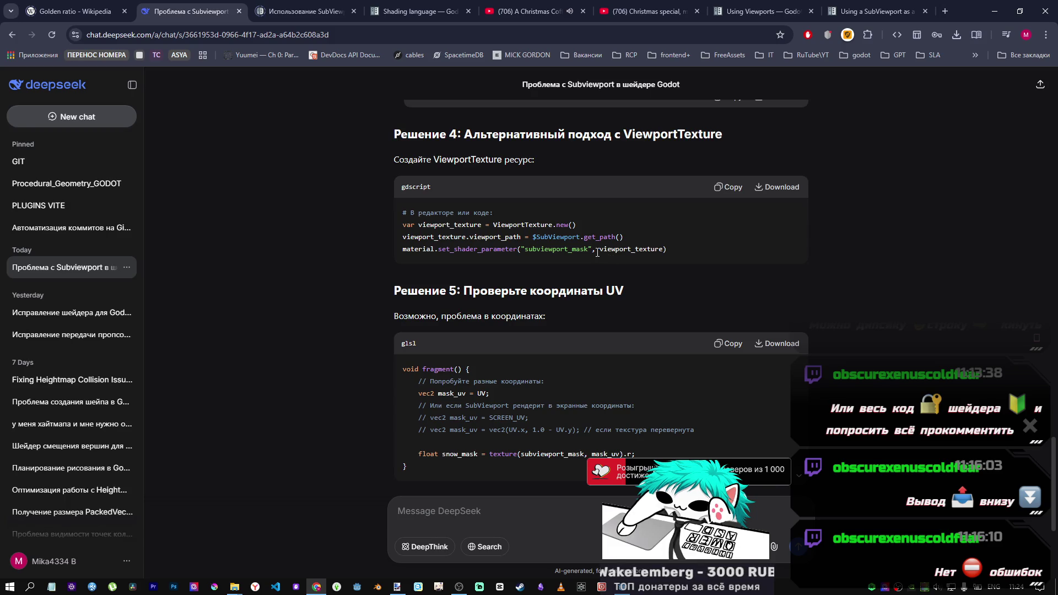
scroll(588, 250, down, 2)
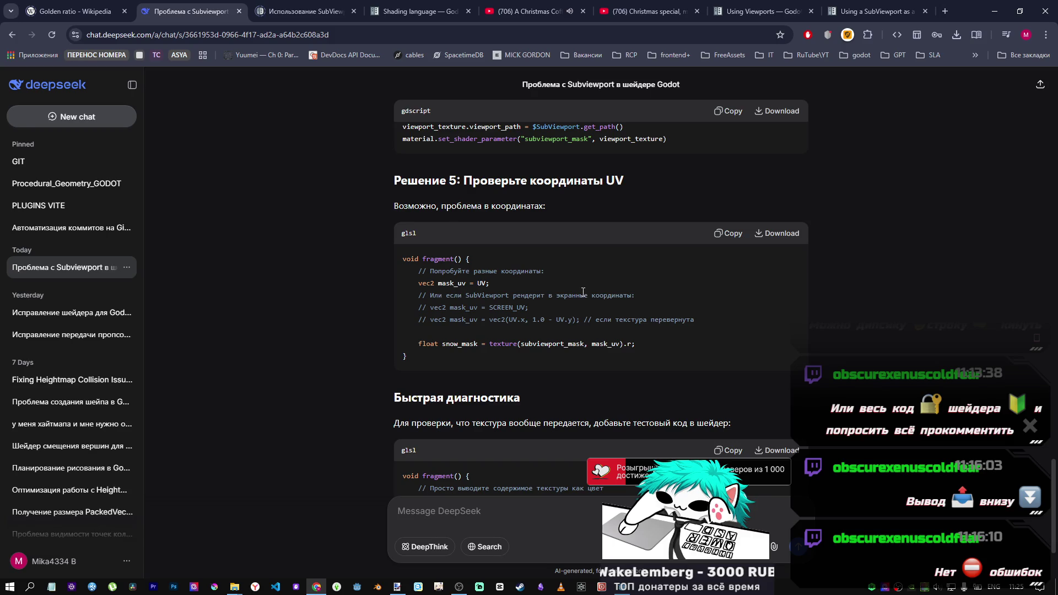
scroll(588, 337, down, 2)
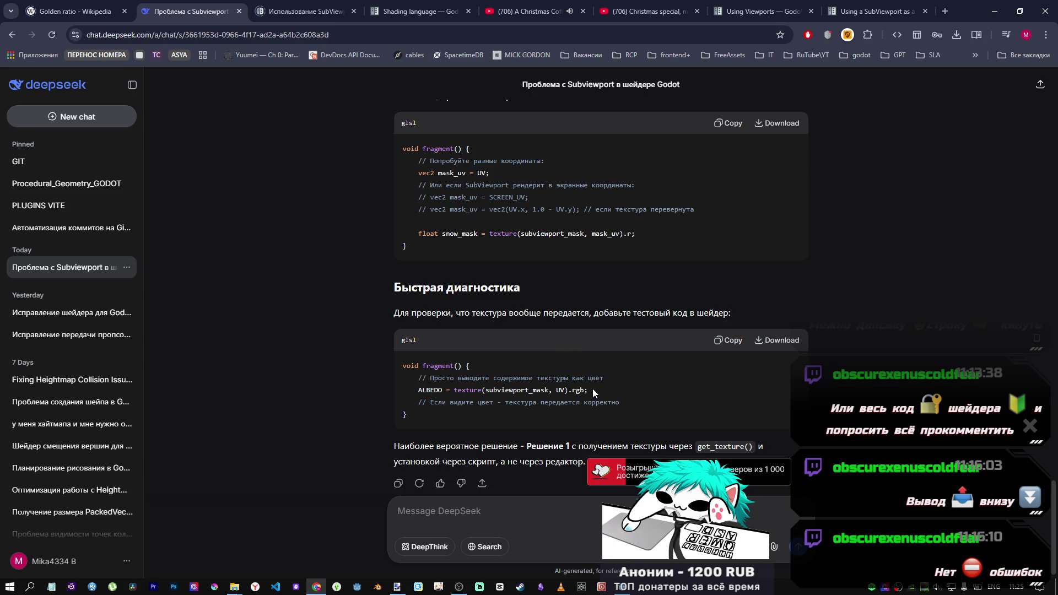
mouse_move(593, 389)
mouse_down()
mouse_move(445, 399)
mouse_move(419, 387)
mouse_up()
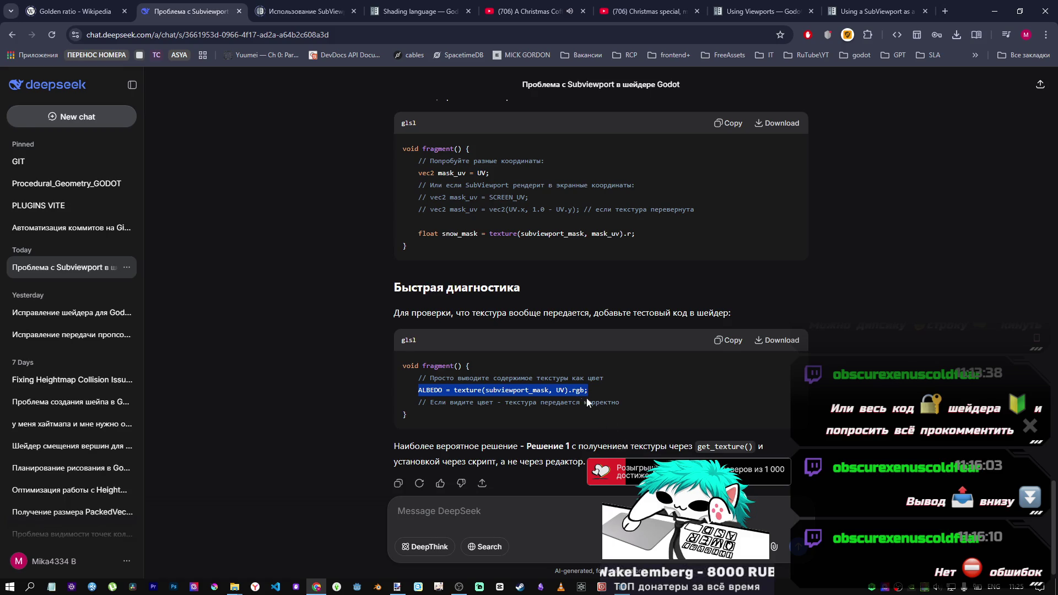
key(alt+Tab)
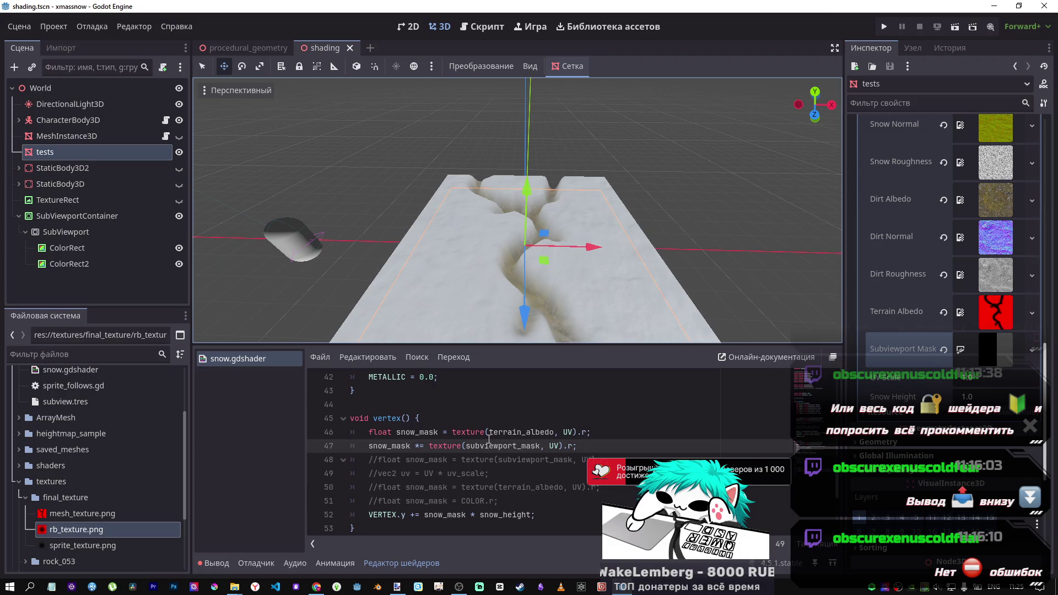
In snow.gdshader, comment out the ALBEDO mix line, paste the mask-as-albedo test line and save
scroll(489, 439, up, 3)
click(566, 458)
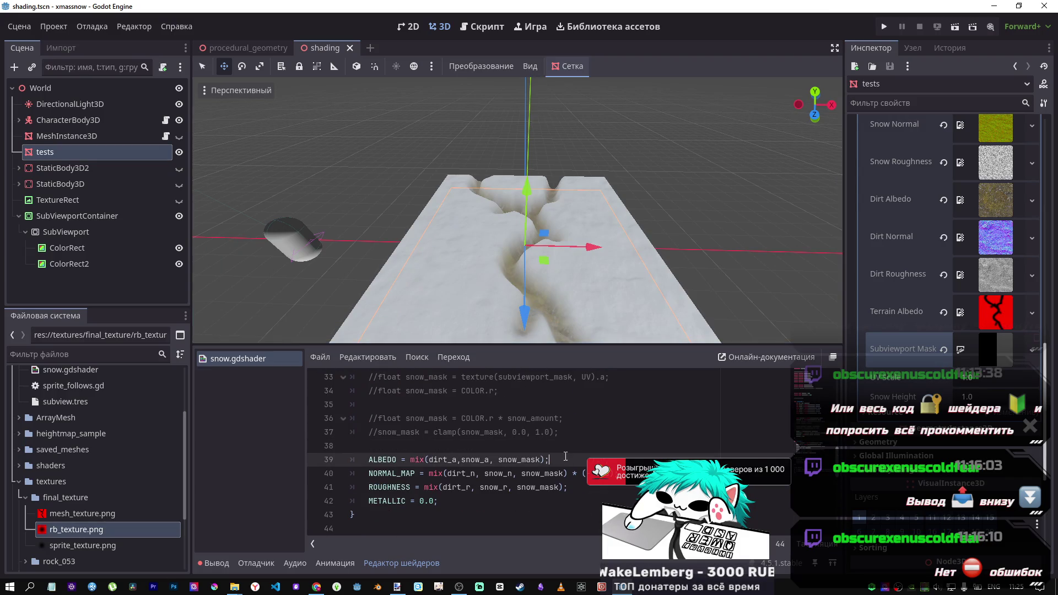
key(ctrl+k)
key(Up)
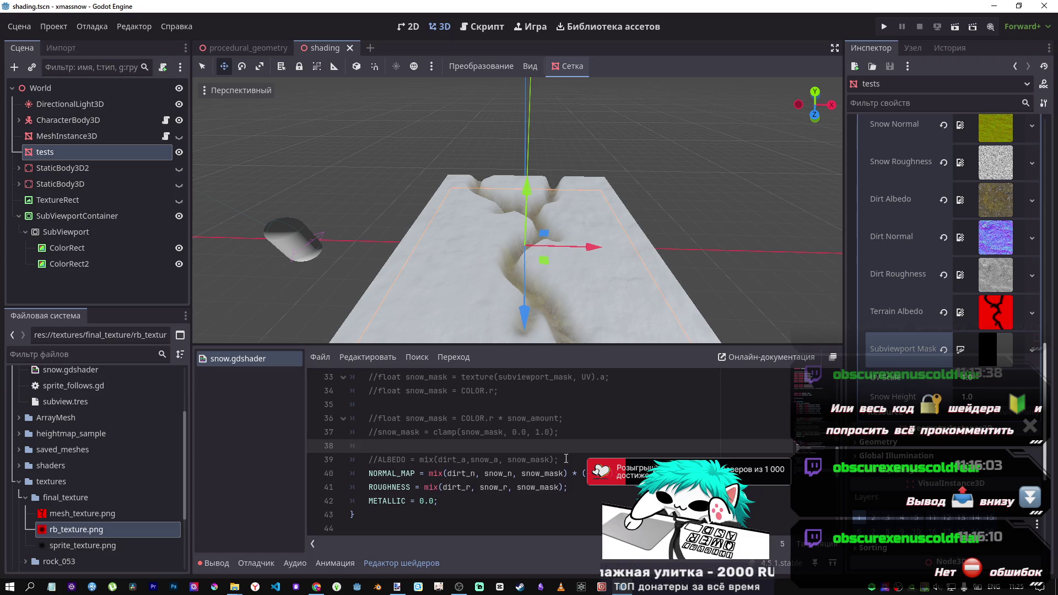
key(Return)
text(ALBEDO = texture(subviewport_mask, UV).rgb;)
key(ctrl+s)
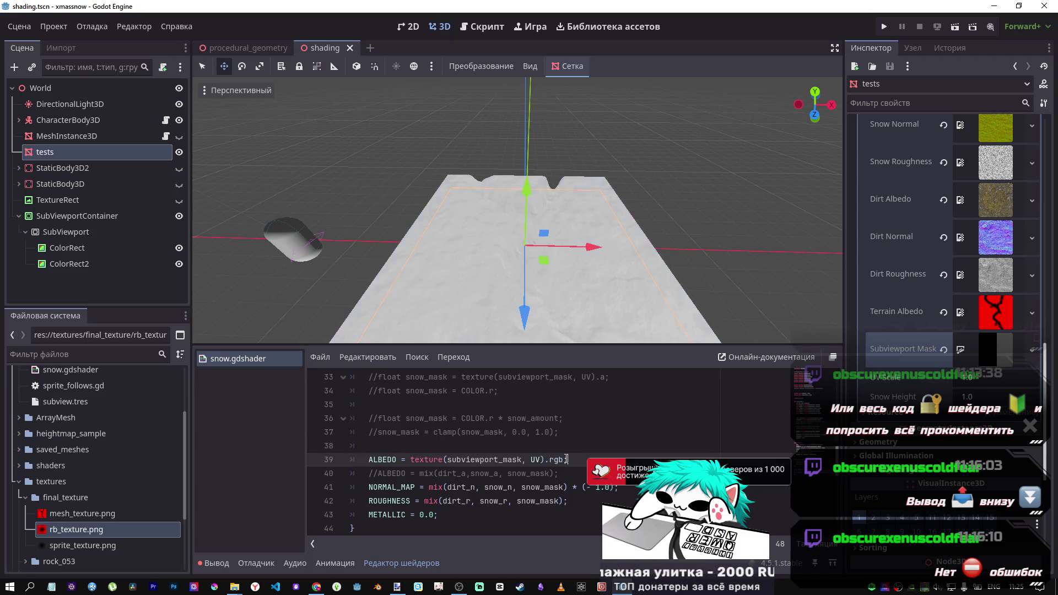
Fly around the terrain to inspect the mask shown as albedo
key(w)
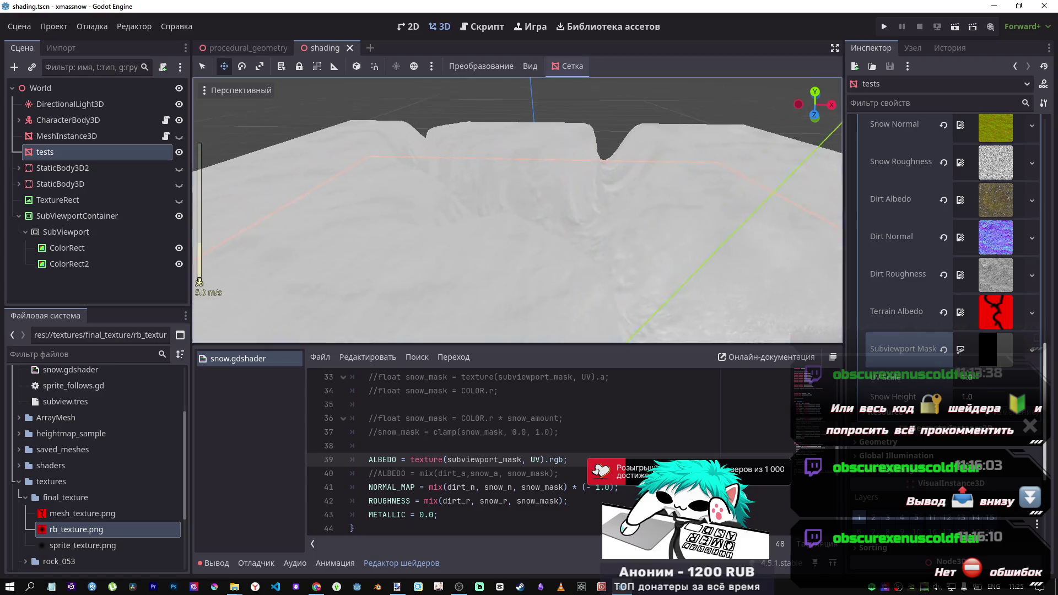
key(s)
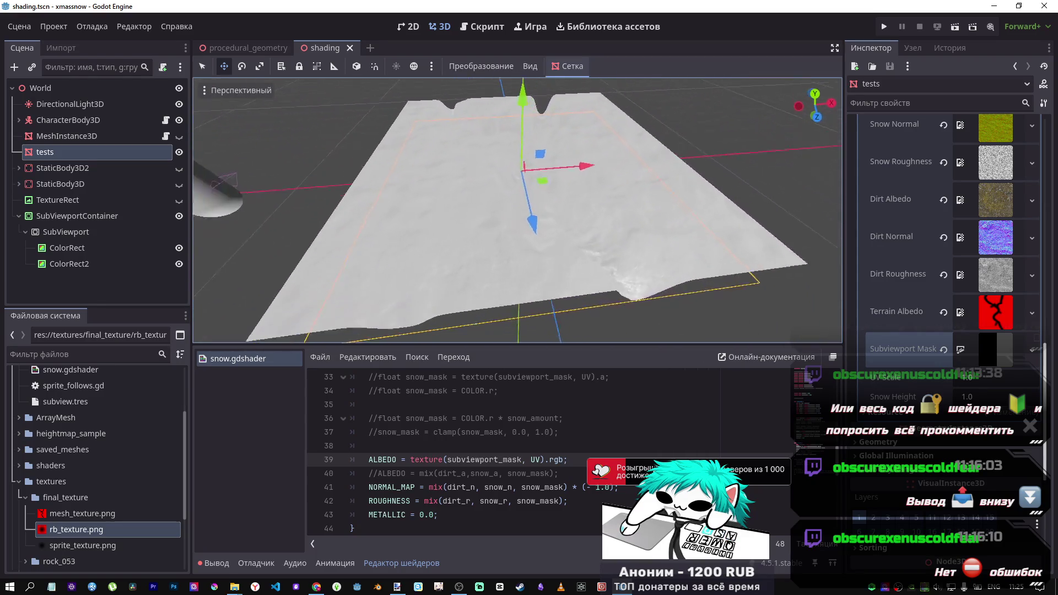
key(s)
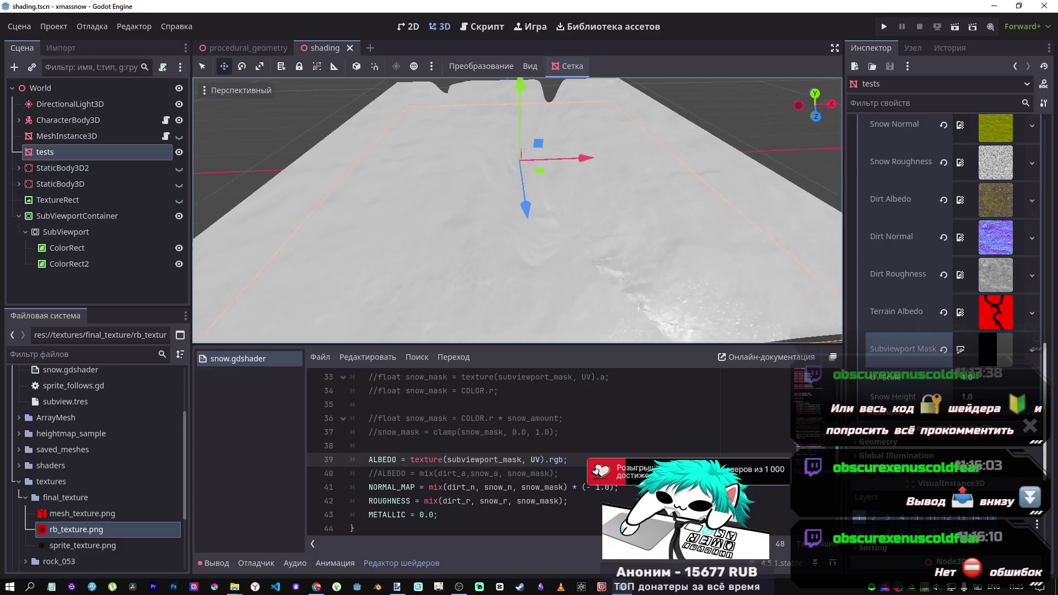
scroll(547, 473, up, 2)
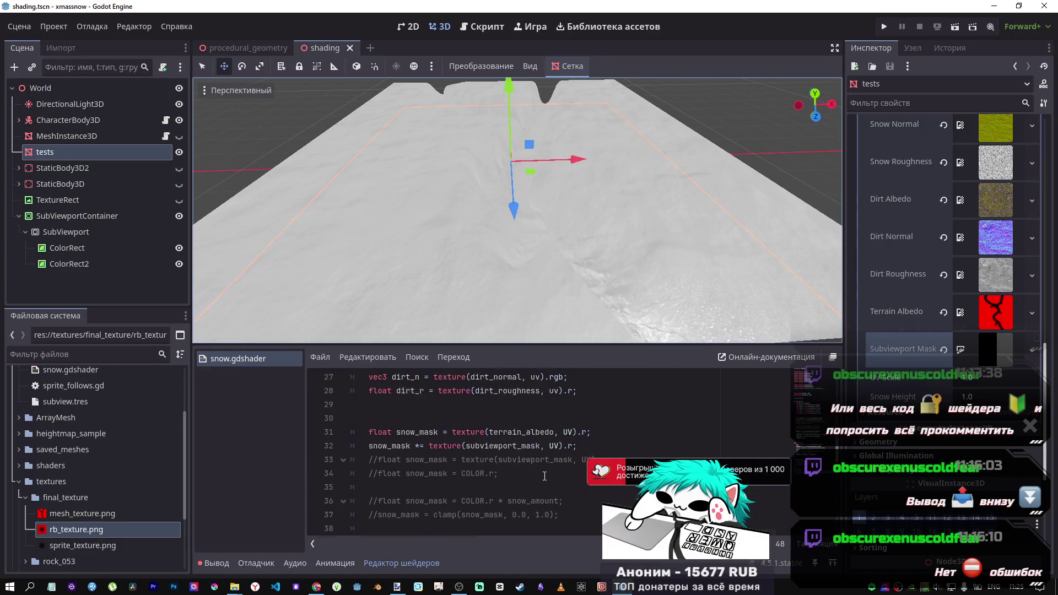
scroll(547, 473, down, 2)
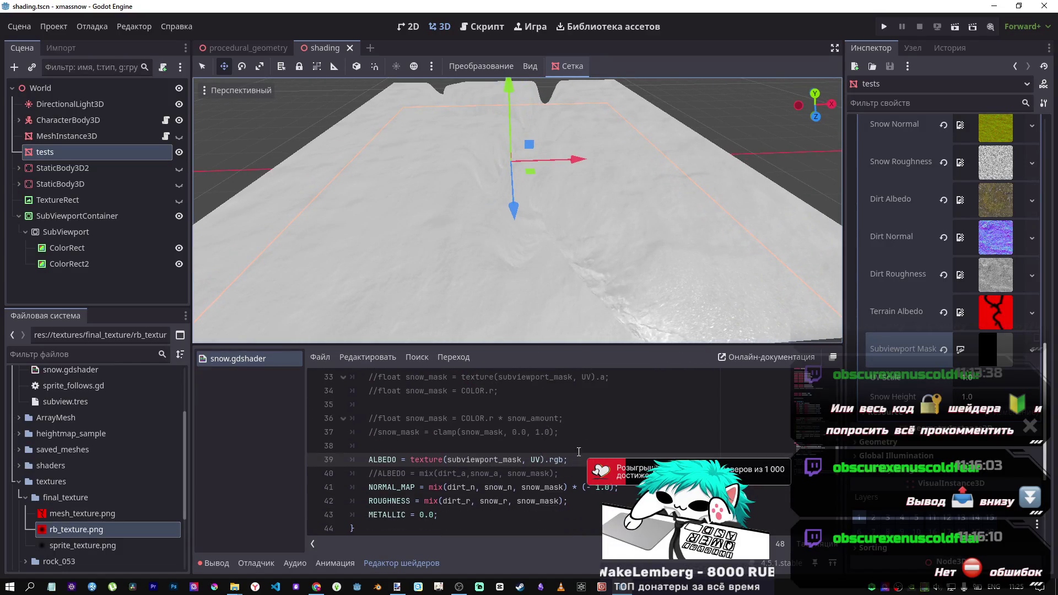
scroll(567, 338, down, 6)
scroll(541, 301, up, 6)
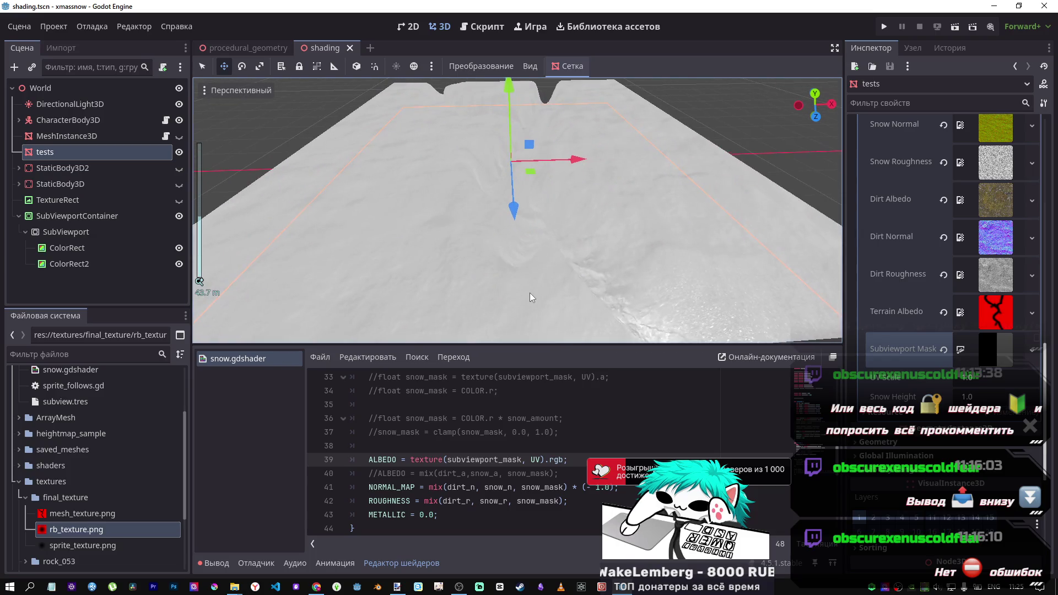
scroll(530, 294, down, 3)
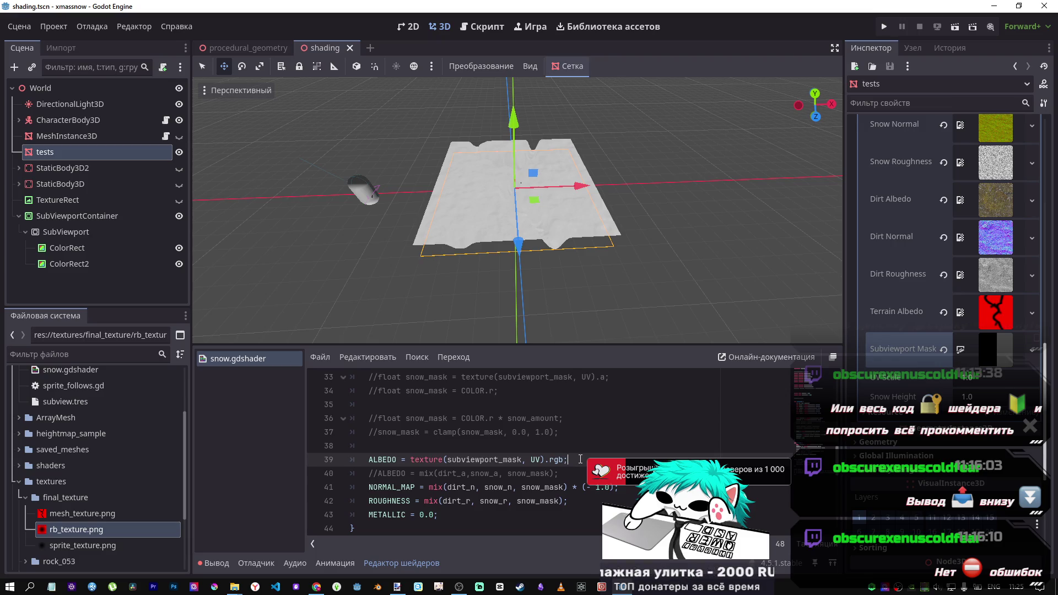
Restore the original dirt–snow ALBEDO mix, delete the commented test line and save the shader
key(ctrl+k)
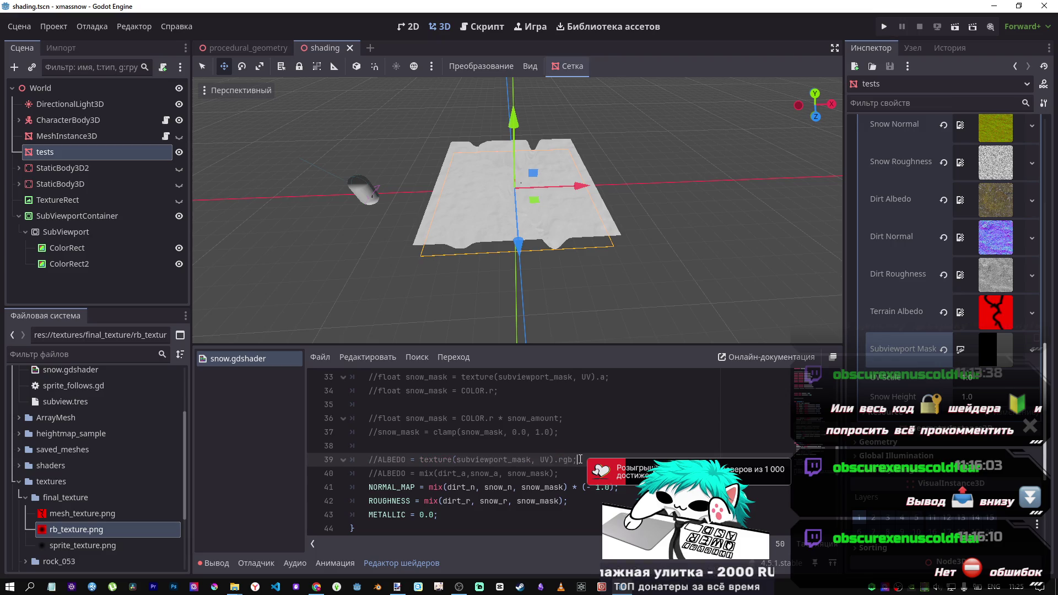
key(Down)
key(ctrl+k)
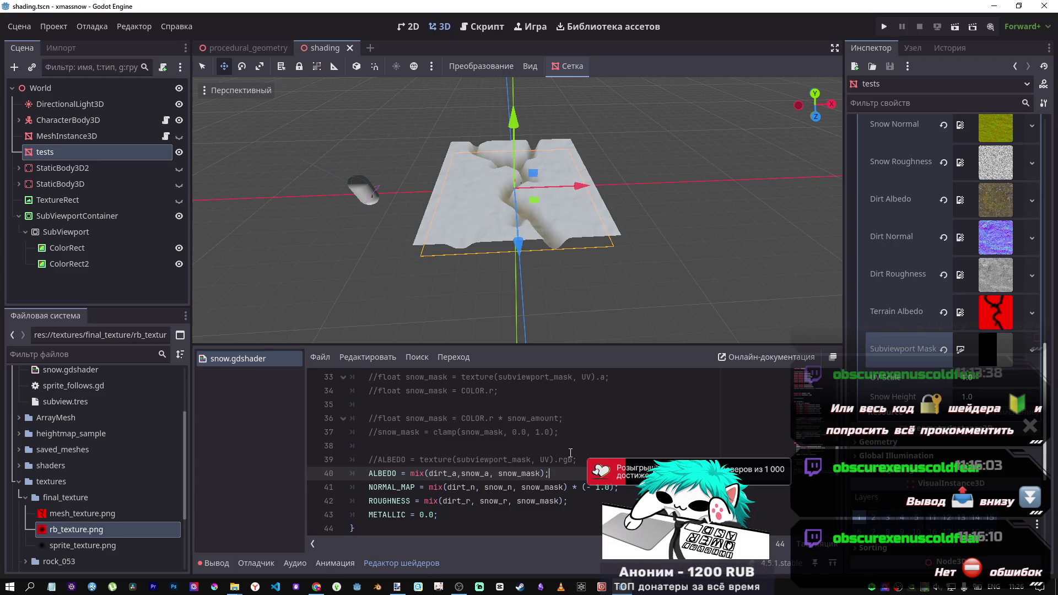
drag(371, 445, 389, 459)
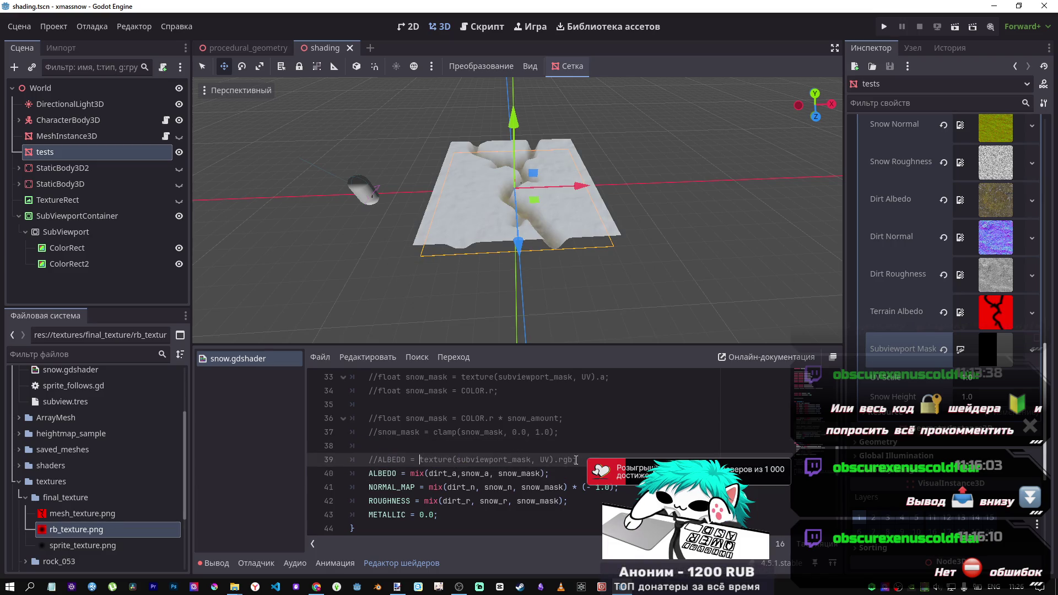
drag(578, 459, 499, 459)
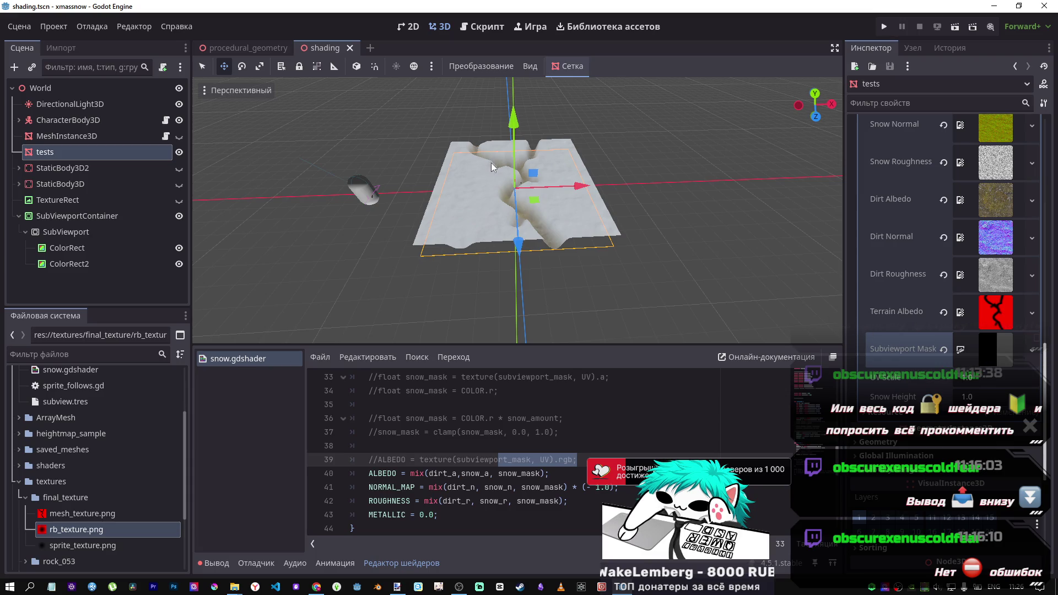
key(ctrl+shift+Left)
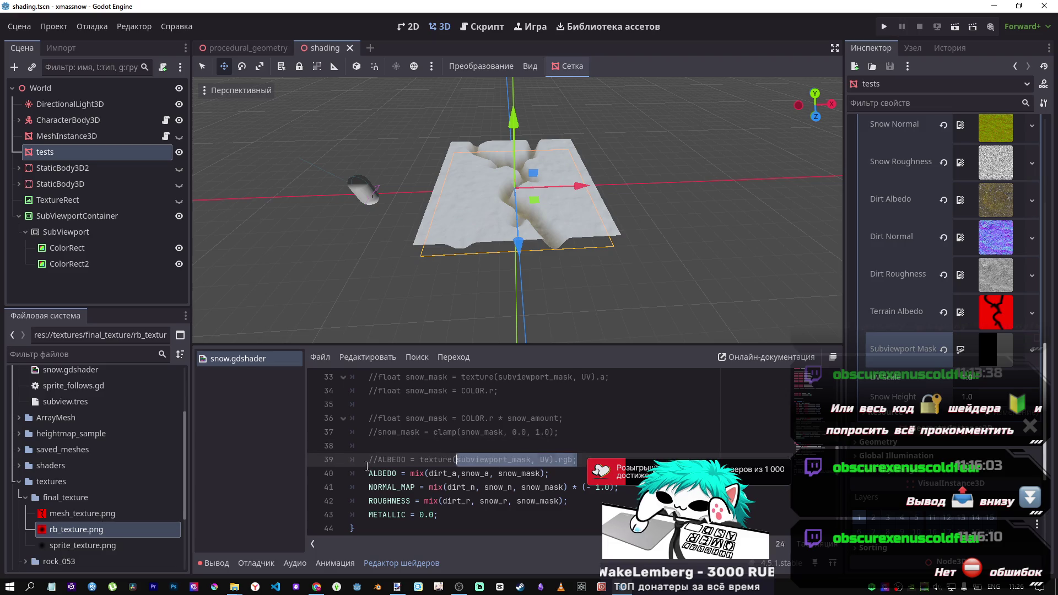
shift+click(323, 464)
key(BackSpace)
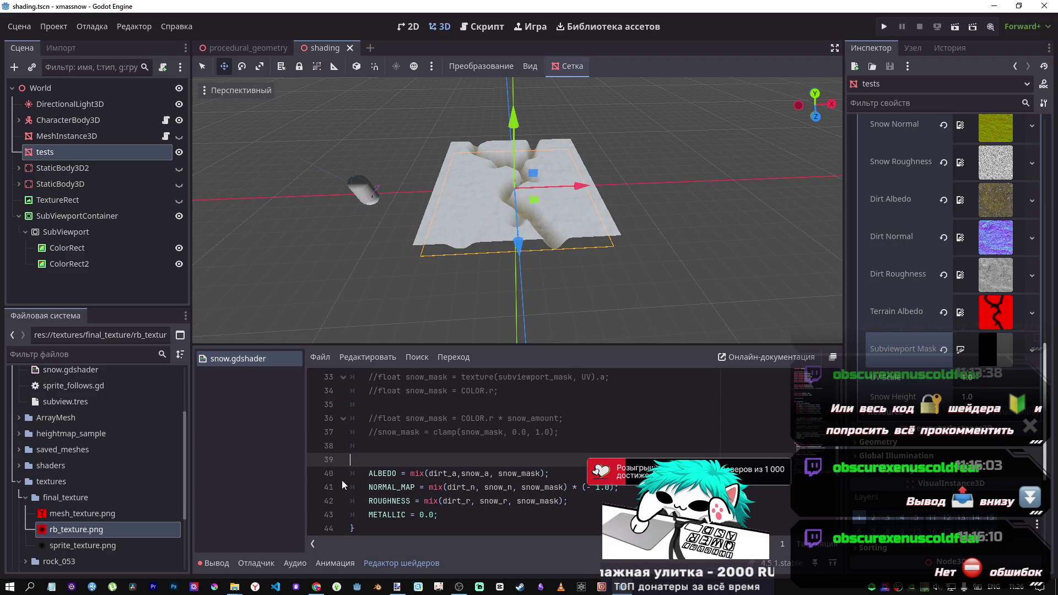
key(ctrl+s)
key(BackSpace)
key(ctrl+s)
Return to the DeepSeek chat in Chrome and scroll through its answer
scroll(542, 472, down, 6)
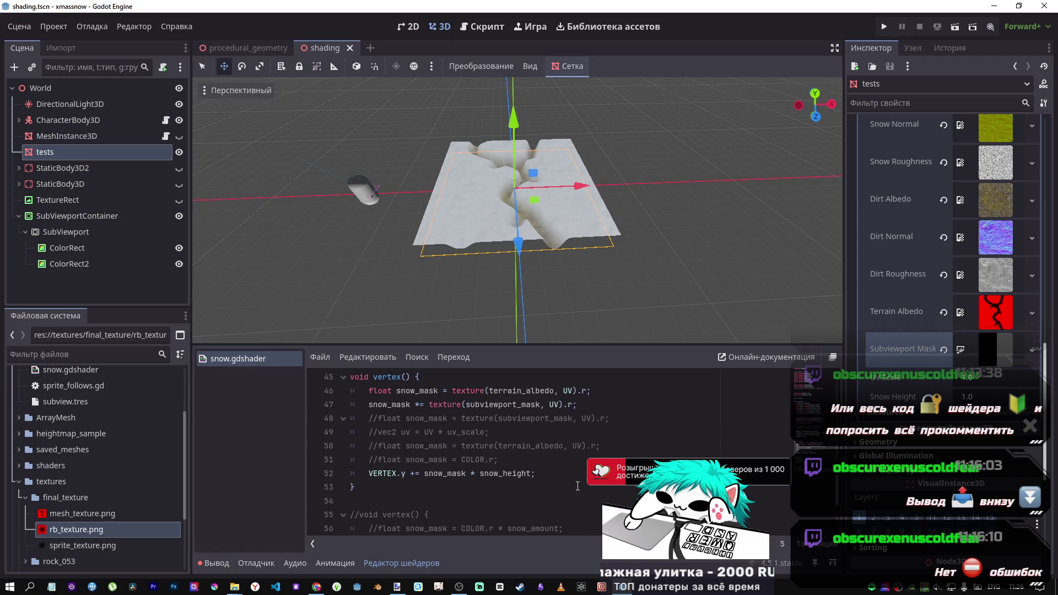
scroll(542, 473, up, 4)
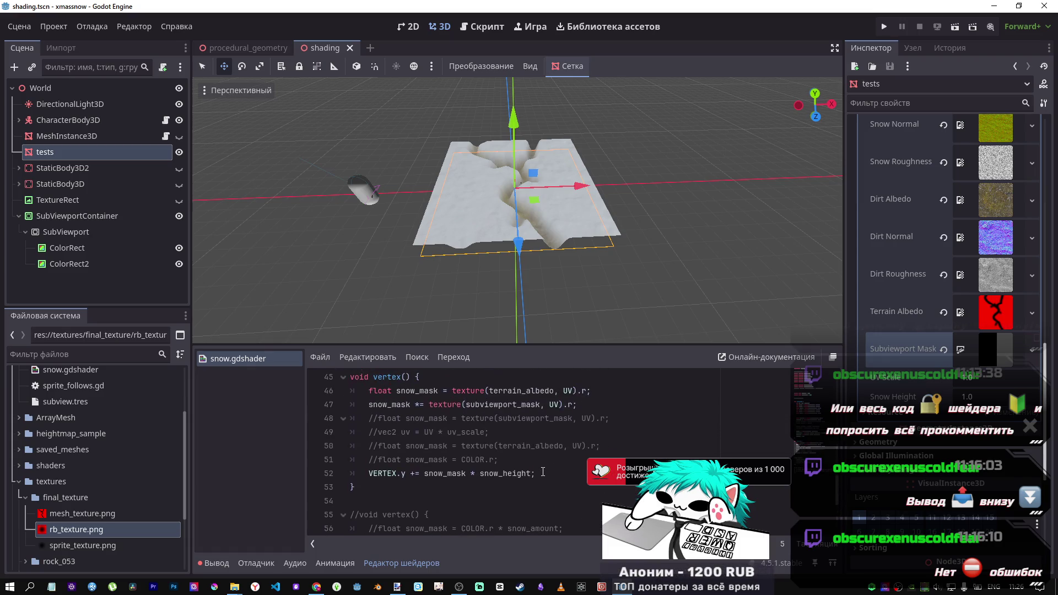
scroll(543, 472, up, 3)
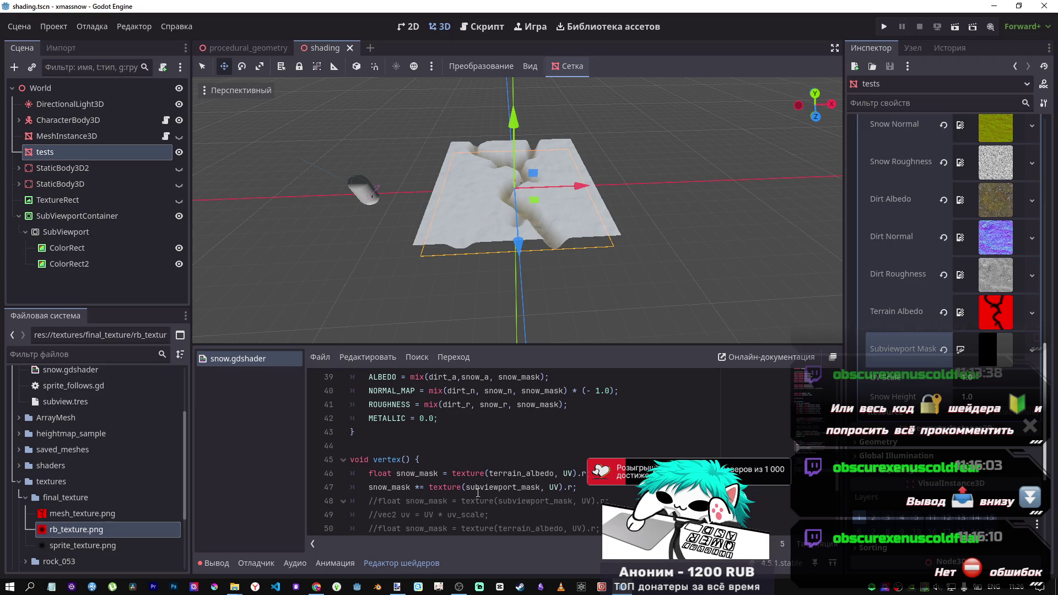
click(317, 587)
scroll(545, 429, down, 1)
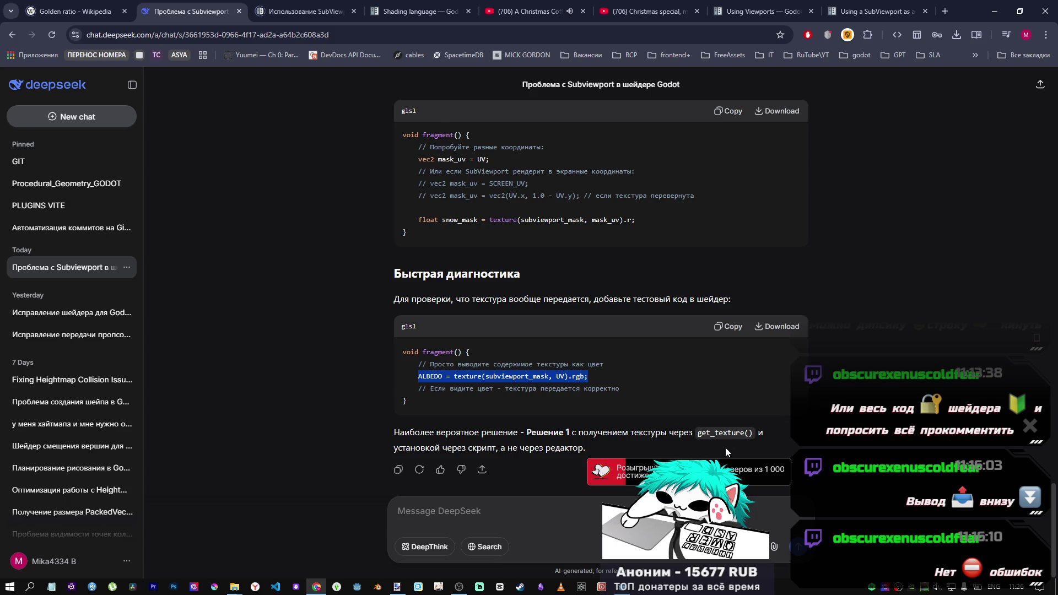
Copy Solution 1's set_shader_parameter line passing SubViewport's get_texture() to subviewport_mask, then return to Godot
scroll(731, 448, up, 4)
scroll(729, 444, up, 4)
scroll(708, 435, up, 3)
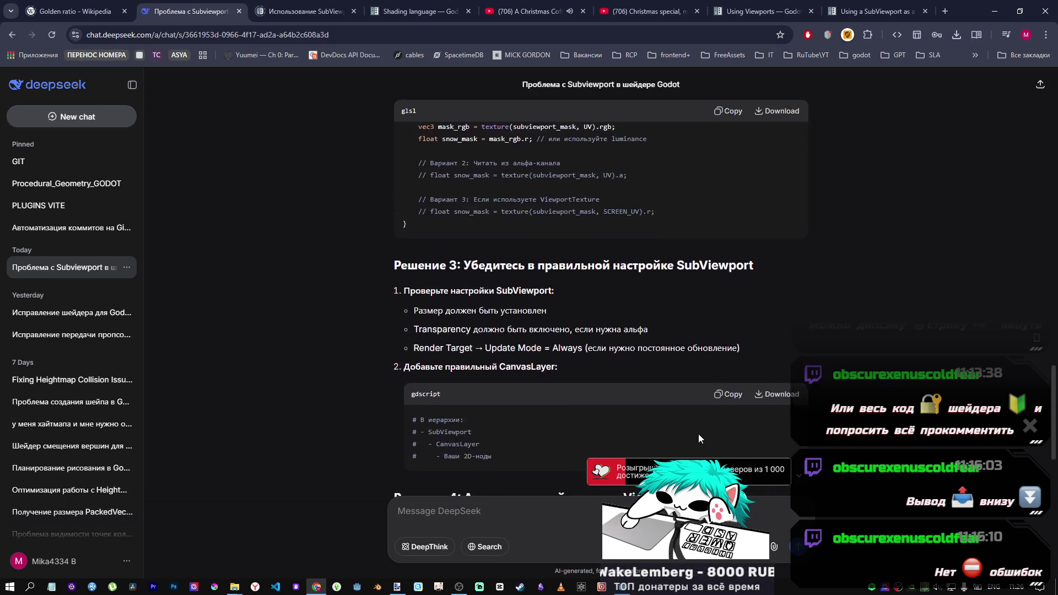
scroll(692, 433, down, 3)
scroll(685, 438, up, 12)
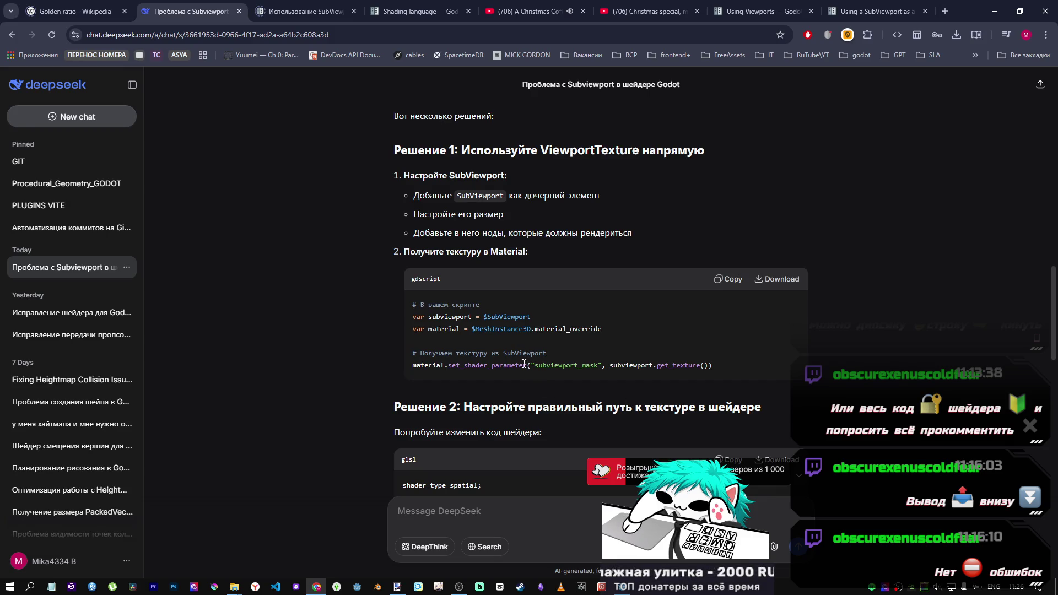
drag(464, 368, 711, 366)
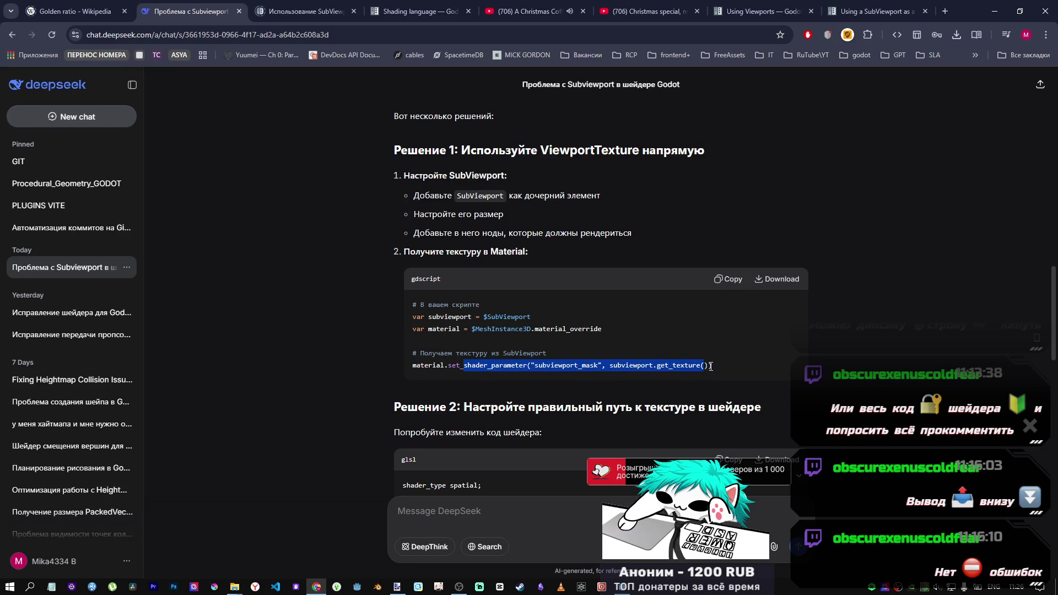
click(711, 366)
key(alt+Tab)
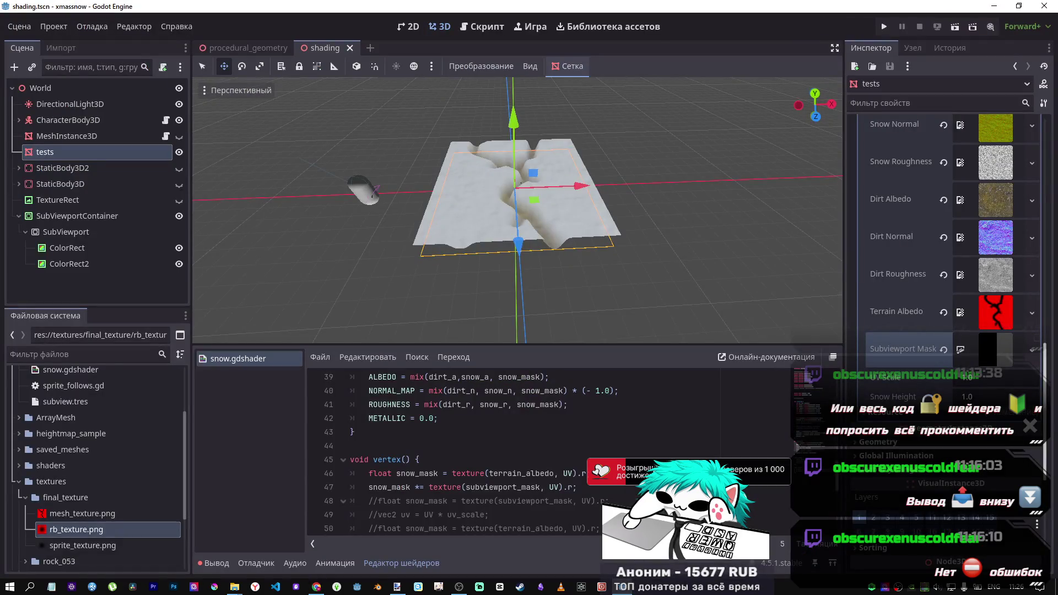
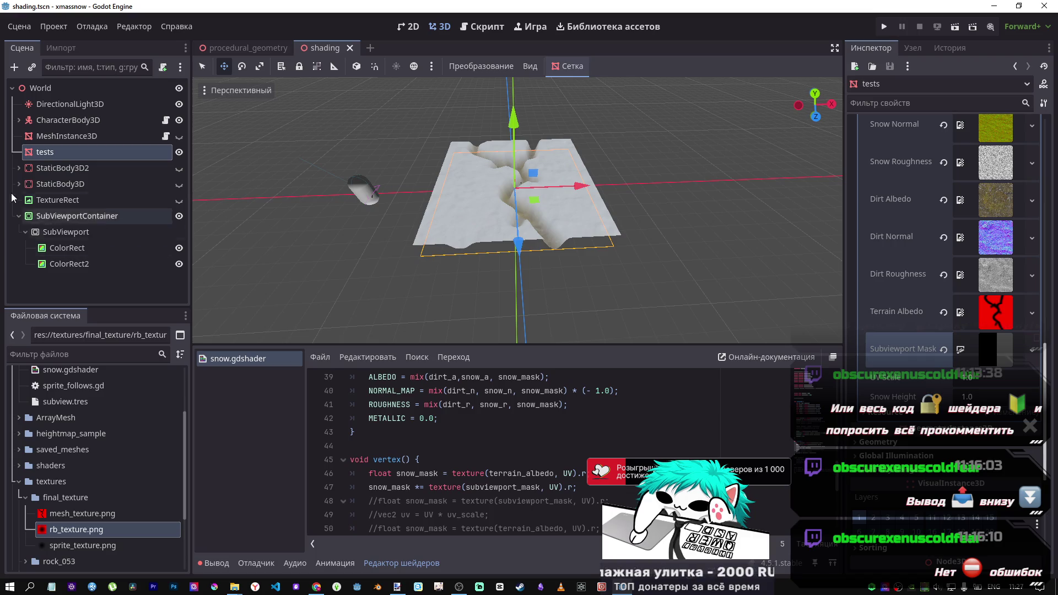
Revert the tests node's Subviewport Mask texture to empty in the Inspector
right_click(57, 152)
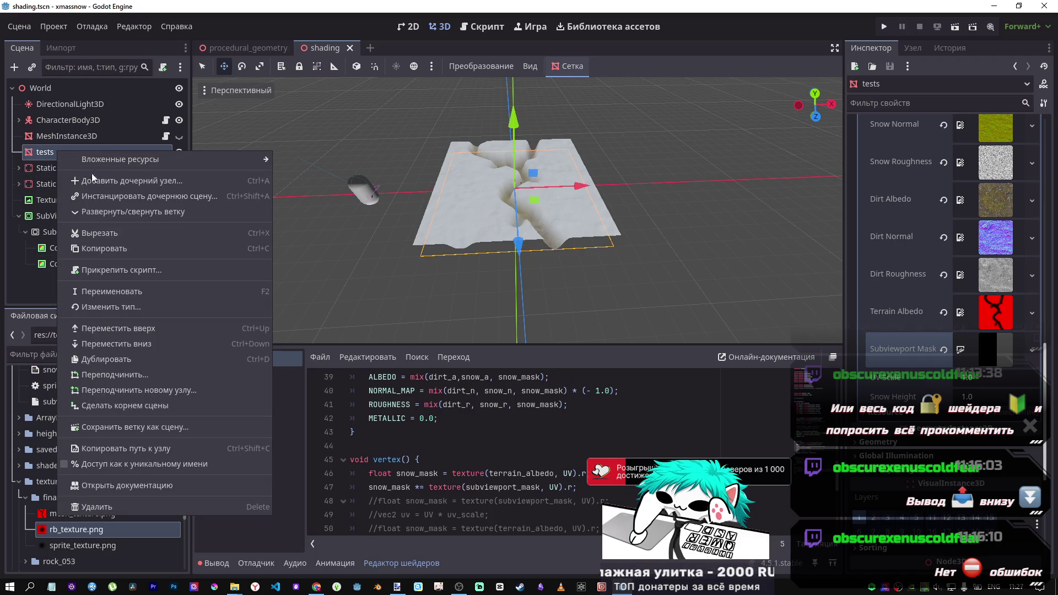
click(943, 354)
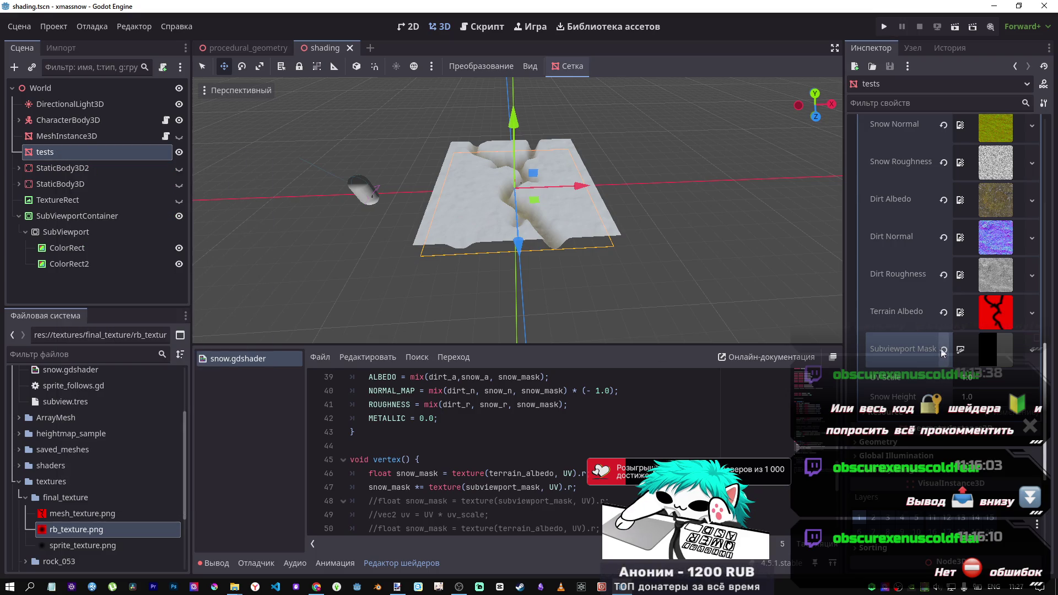
click(943, 354)
Attach a new GDScript, res://shaders/tests.gd, to the tests node
right_click(88, 152)
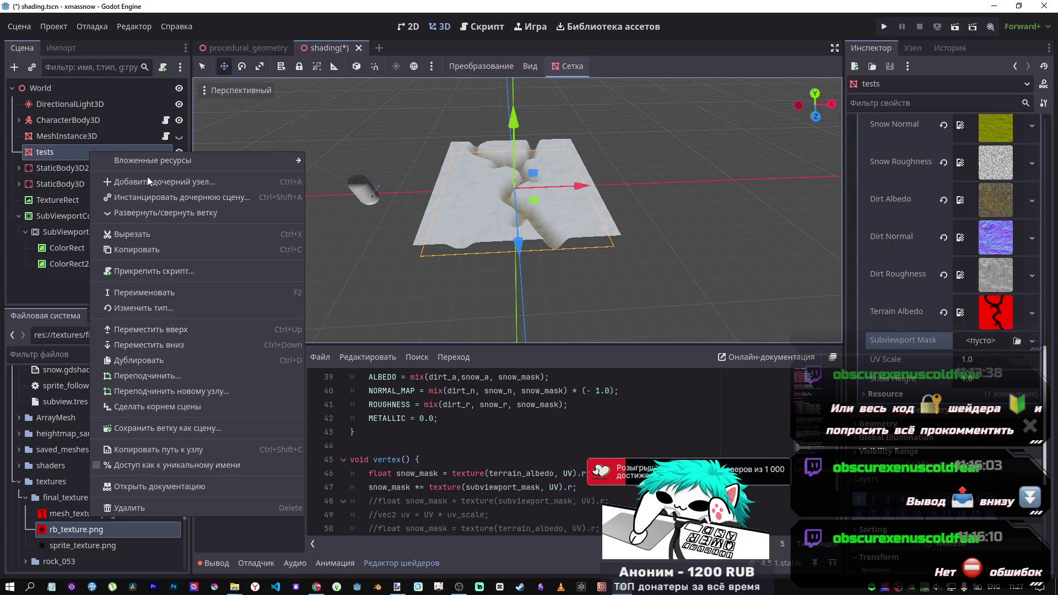
mouse_move(152, 164)
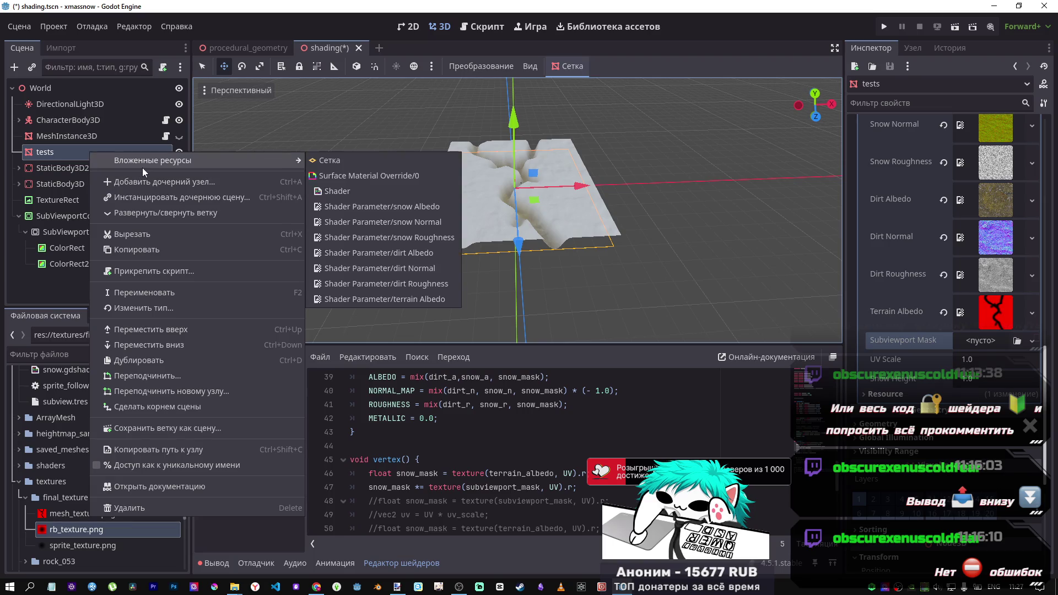
click(148, 270)
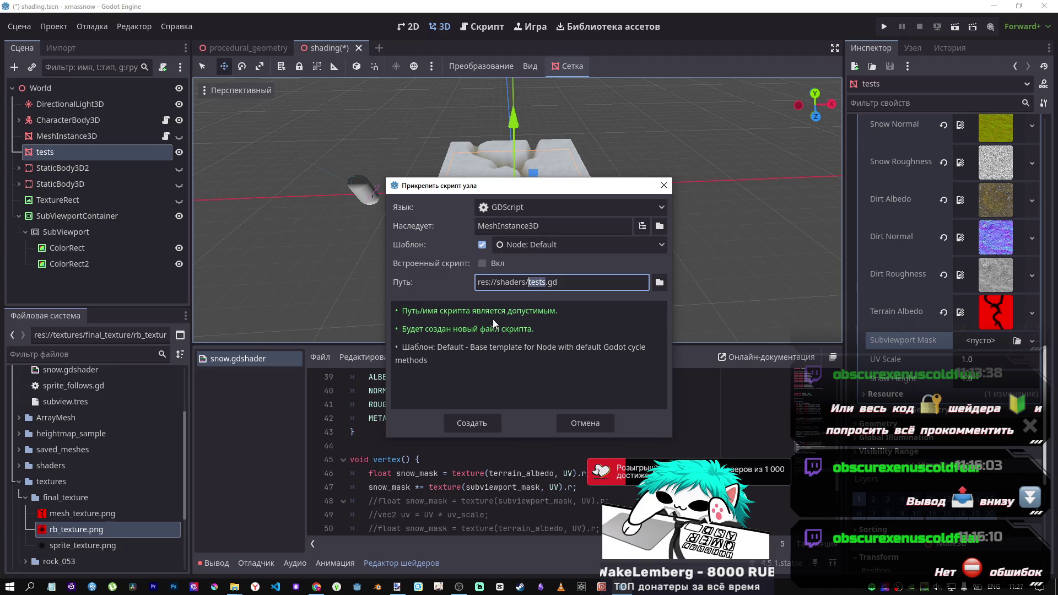
click(488, 429)
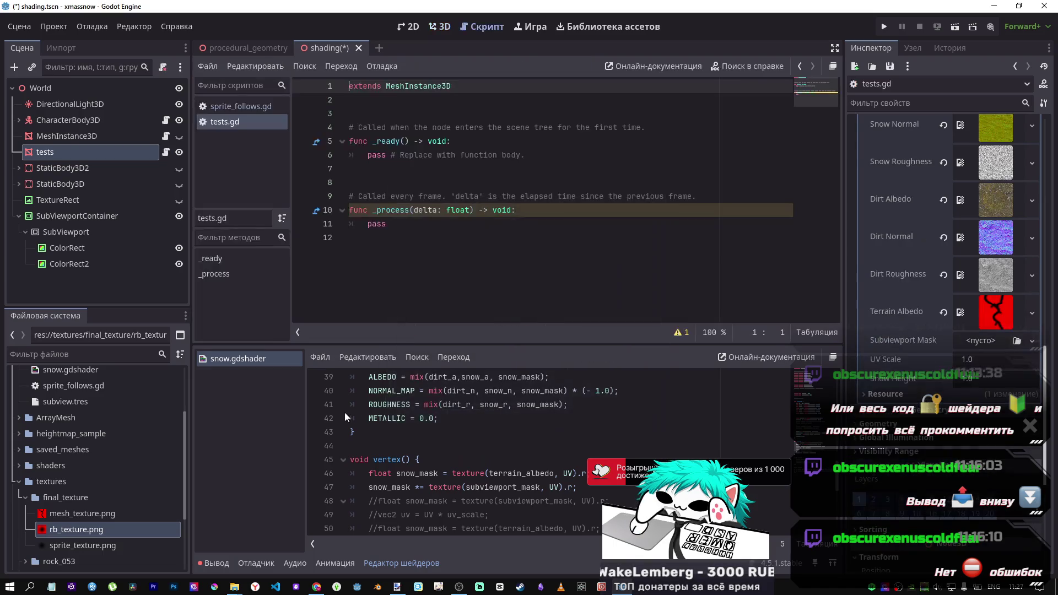
Delete the _ready function and its comment from tests.gd
click(498, 212)
mouse_move(499, 223)
mouse_down()
mouse_move(353, 156)
mouse_move(352, 143)
mouse_up()
click(440, 159)
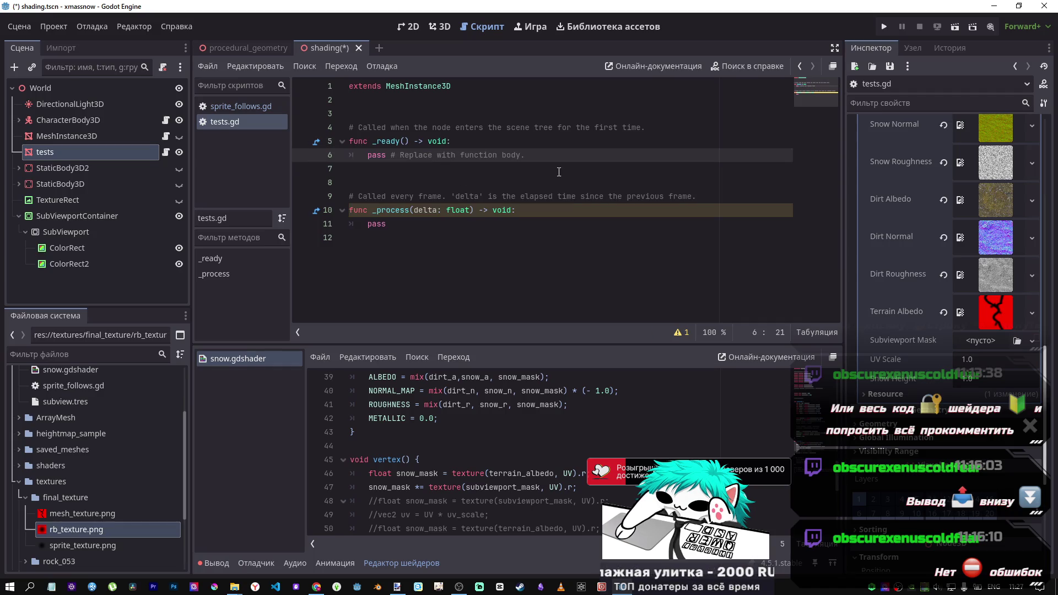
drag(552, 156, 370, 158)
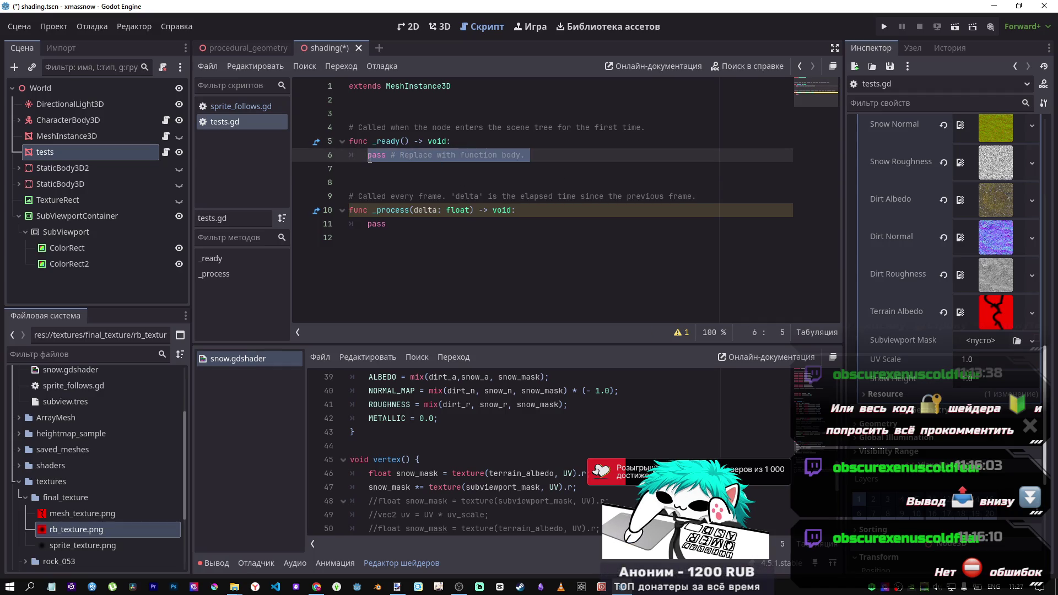
click(399, 224)
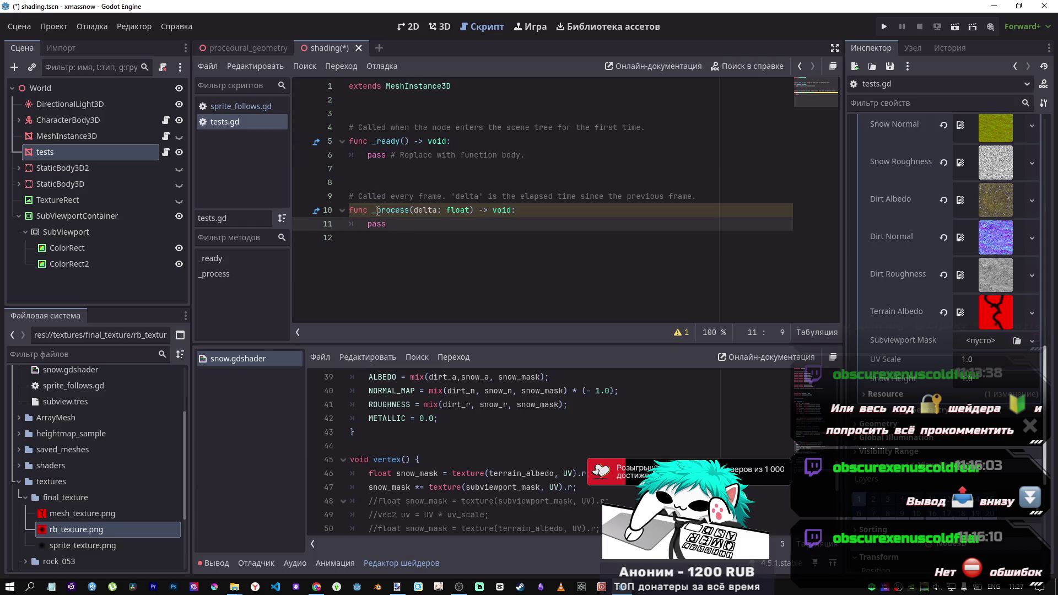
click(378, 211)
text(p)
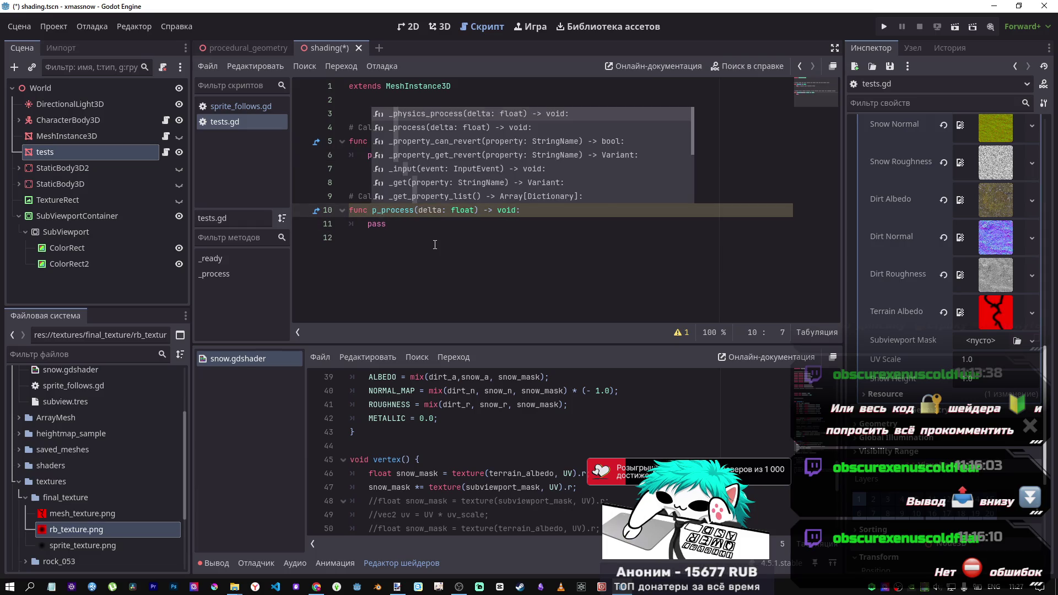
key(BackSpace)
click(408, 231)
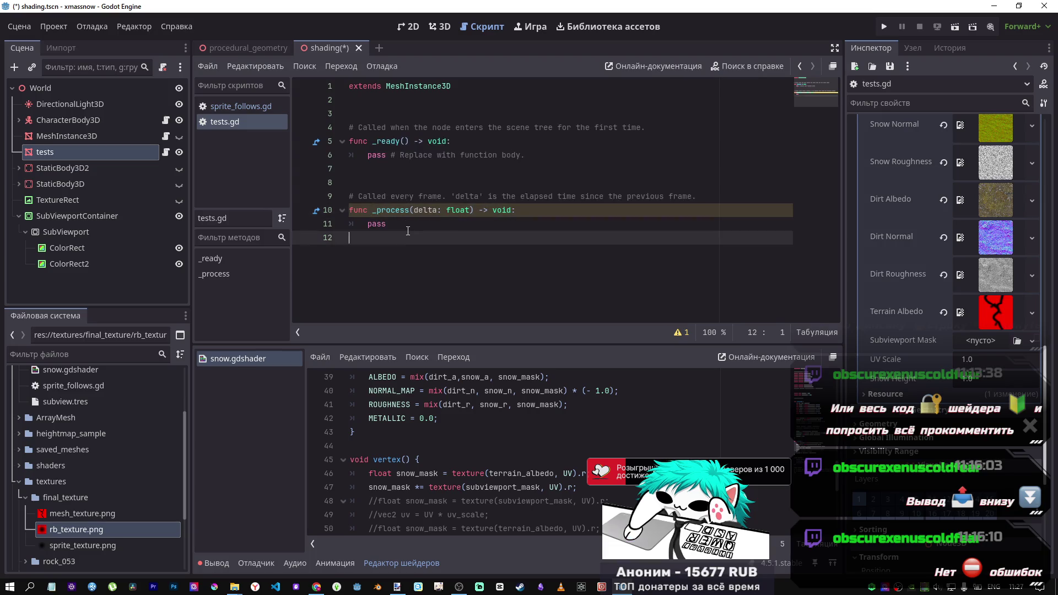
drag(350, 182, 335, 115)
key(BackSpace)
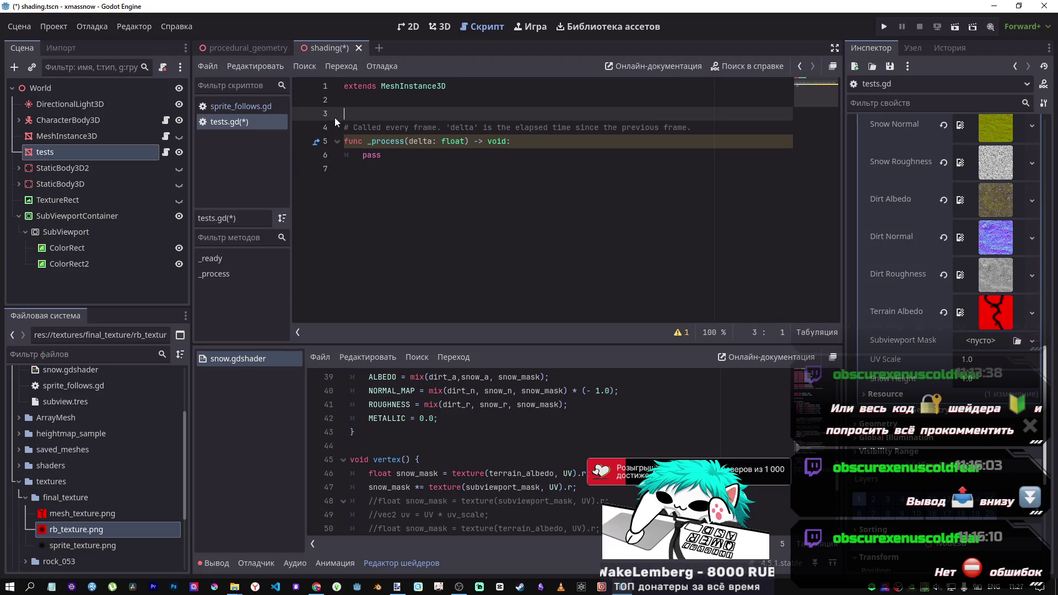
Save the script and add an empty first line above extends MeshInstance3D
click(404, 141)
key(ctrl+s)
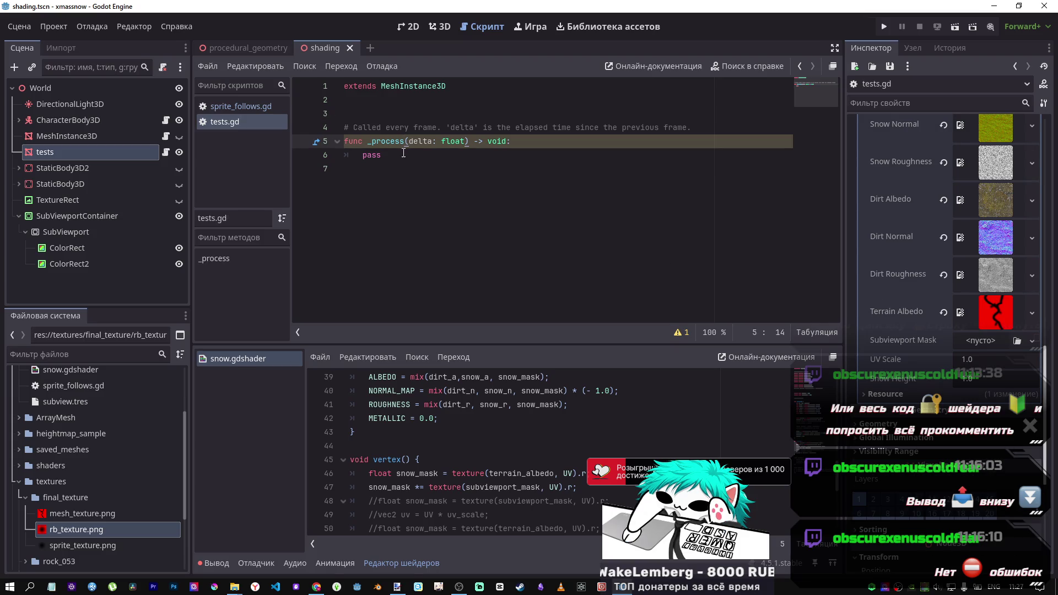
key(ctrl+Home)
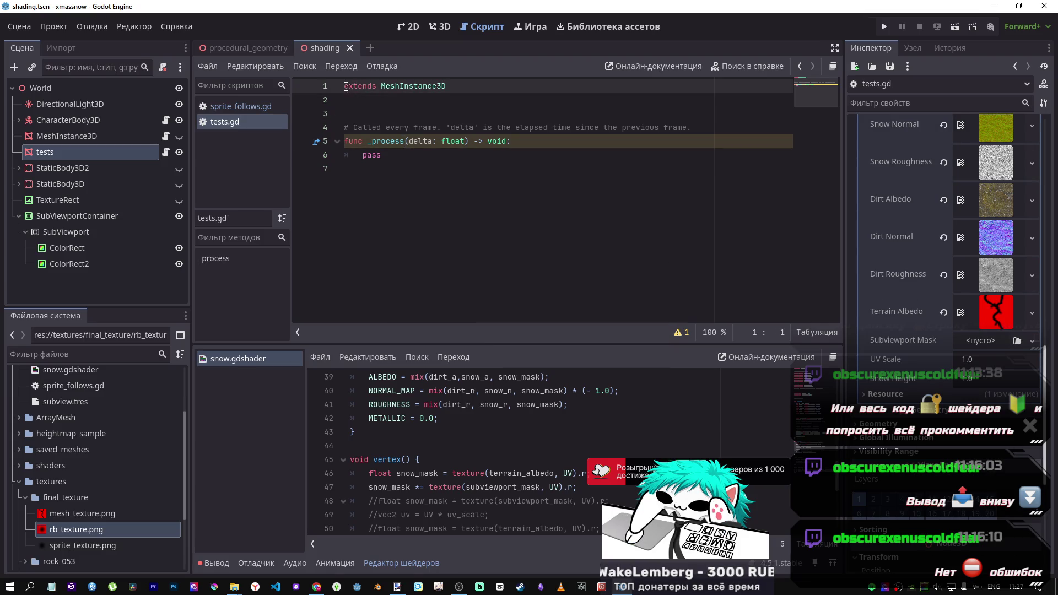
key(Return)
text(@)
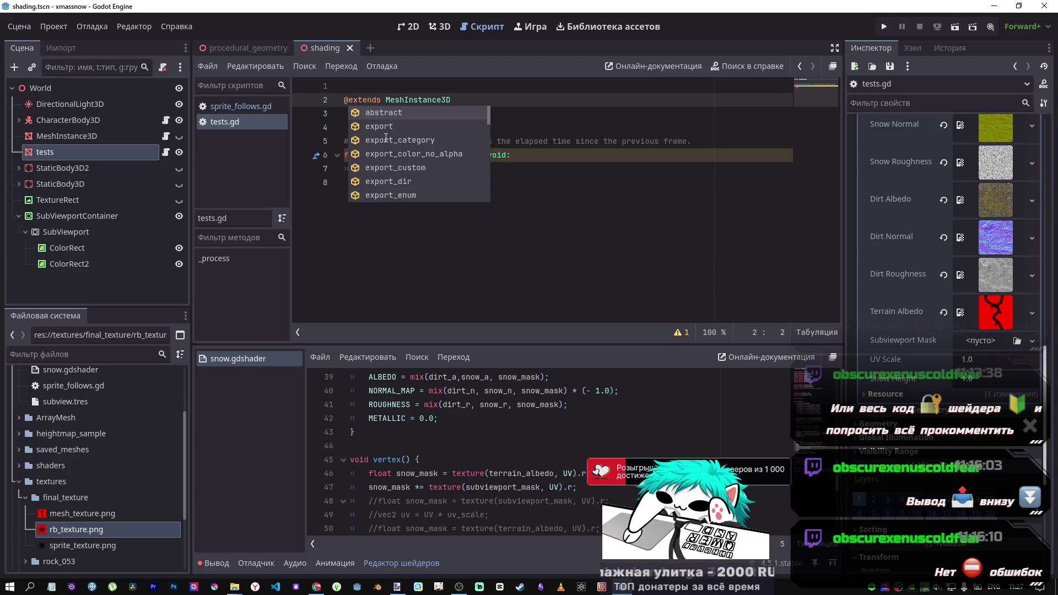
key(BackSpace)
key(Up)
text(@)
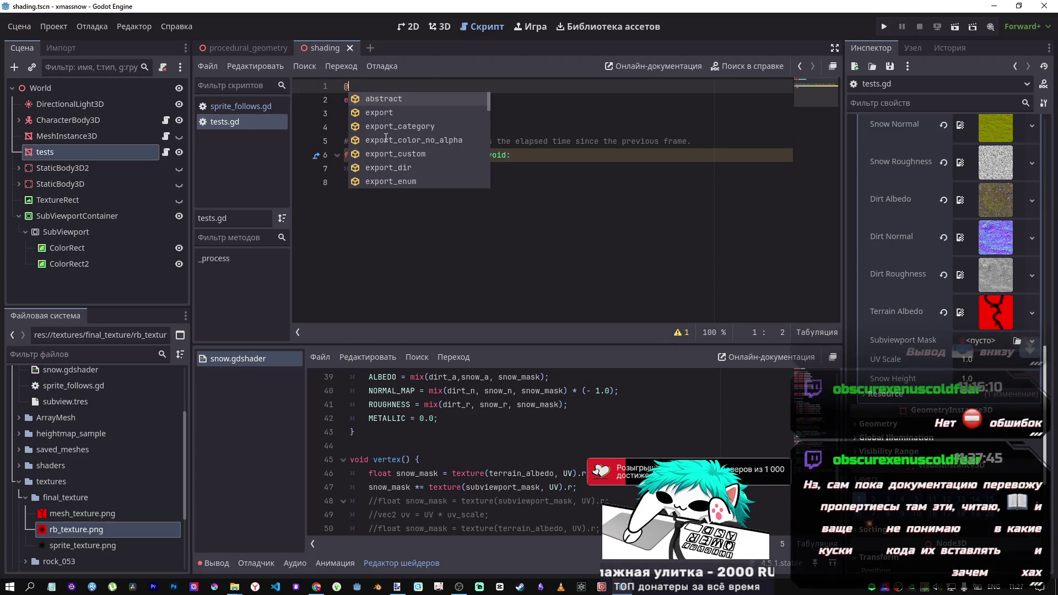
key(BackSpace)
Replace pass in _process with c=0
click(393, 169)
key(BackSpace)
key(BackSpace)
key(BackSpace)
text(c)
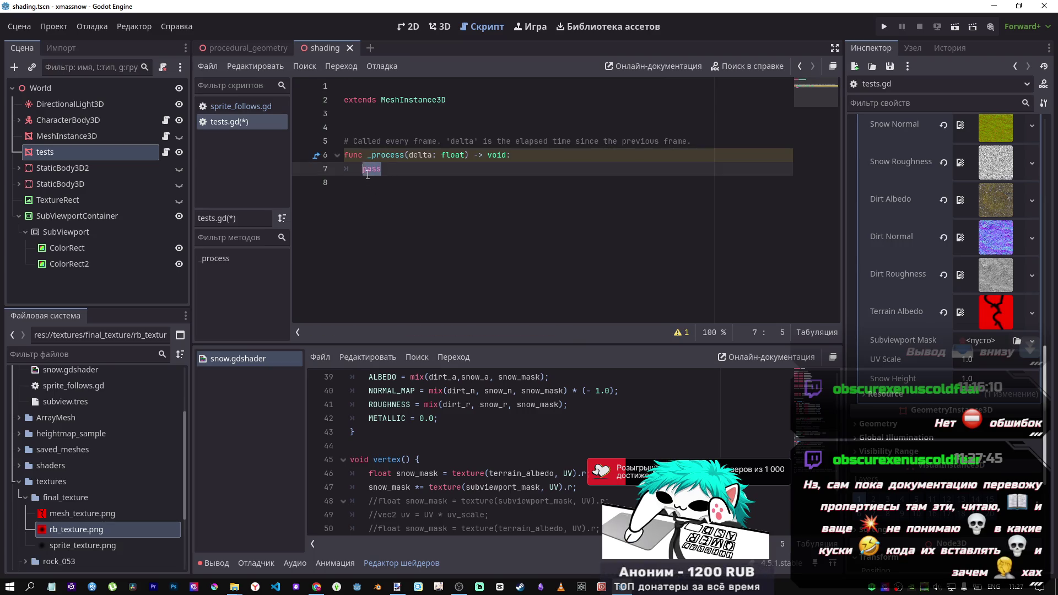
text(=)
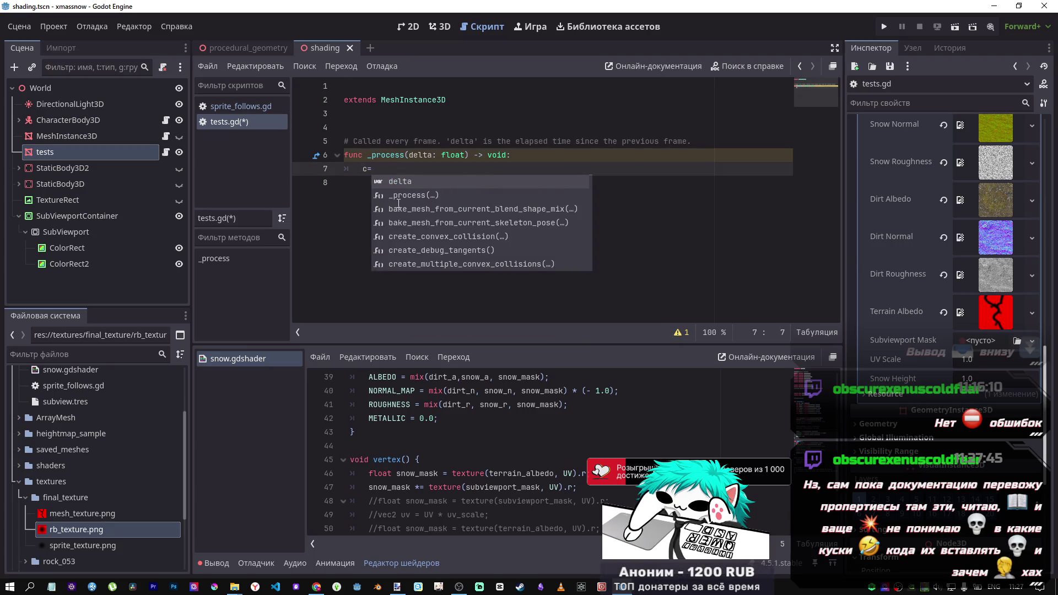
text(0)
Below c=0, write the loop header 'for c in 60:' with an empty indented body
key(Return)
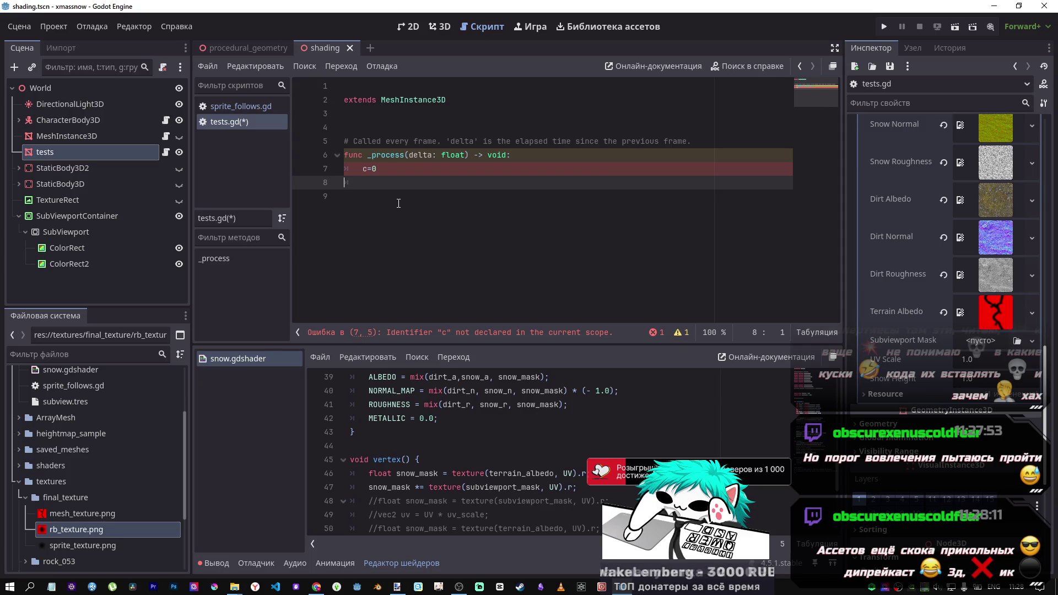
key(Up)
key(End)
key(Down)
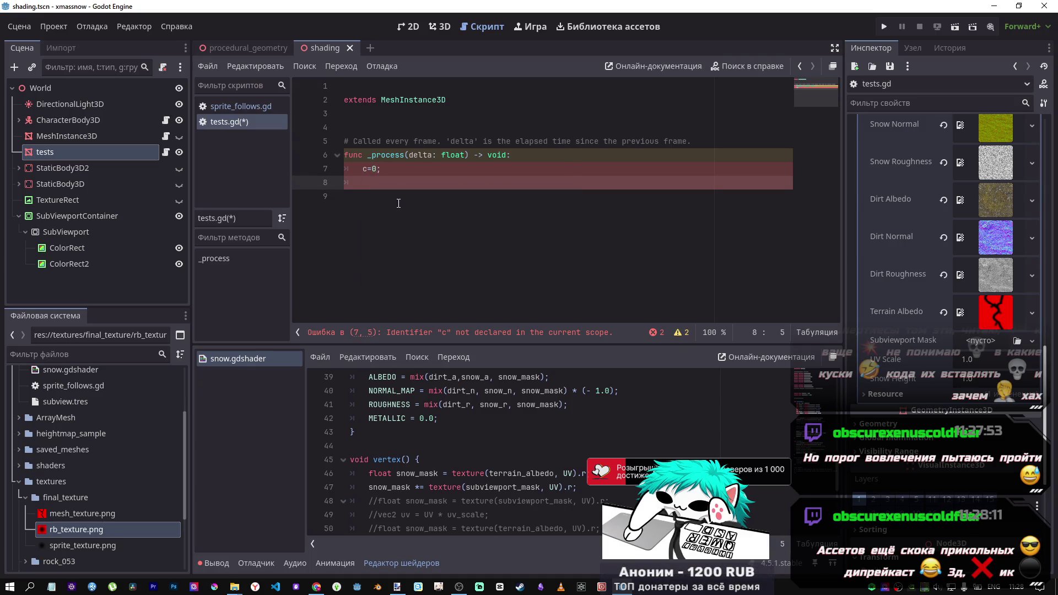
text(w)
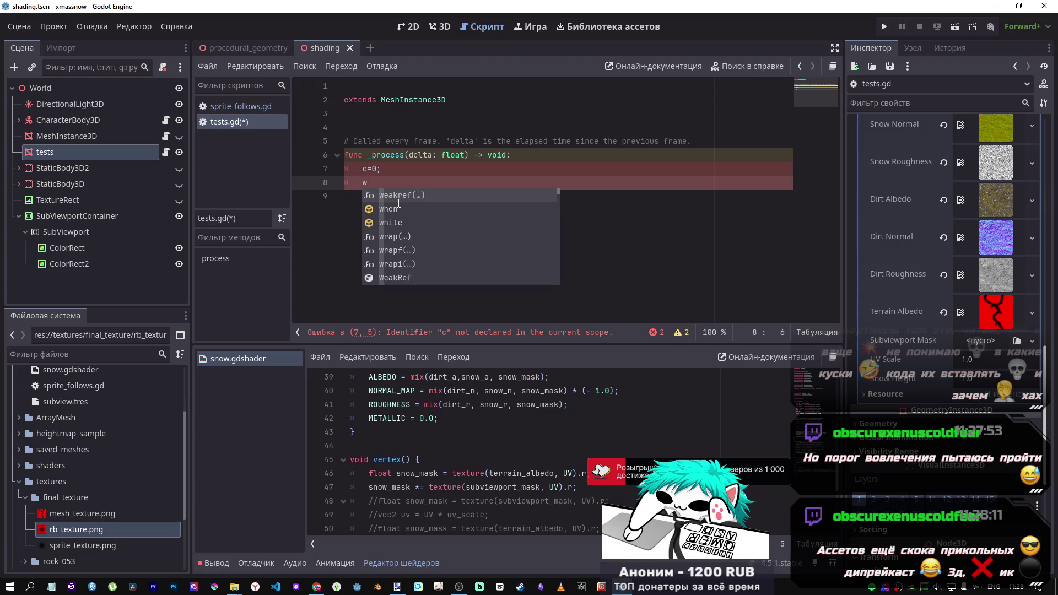
key(BackSpace)
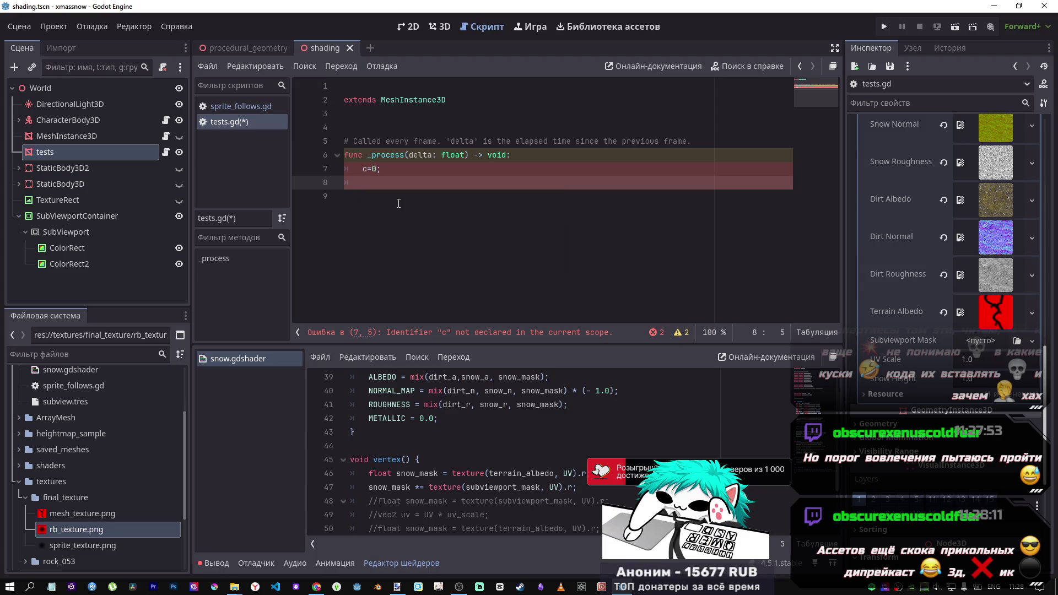
text(c=)
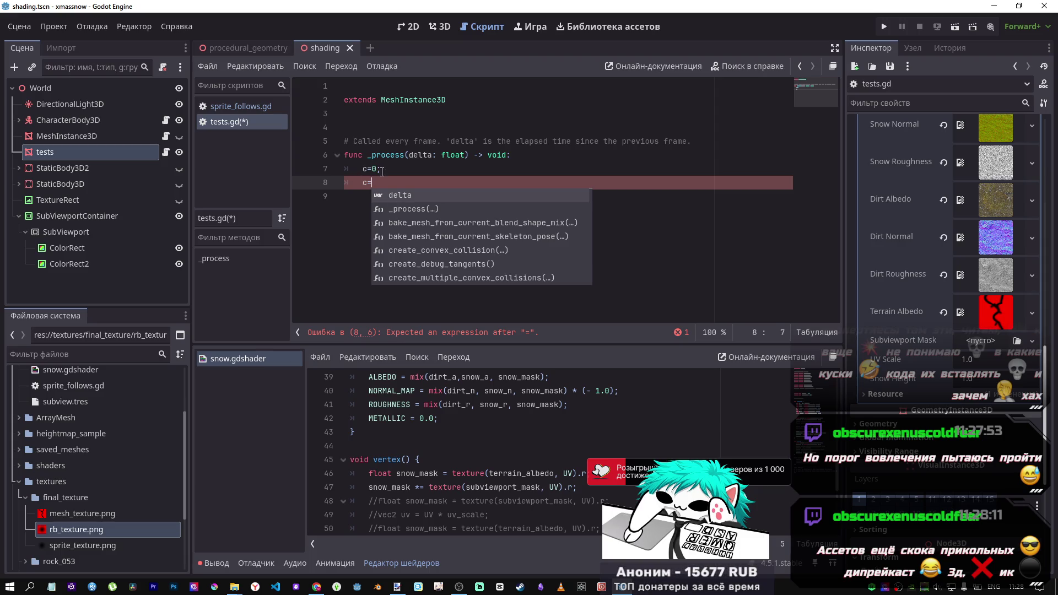
key(Escape)
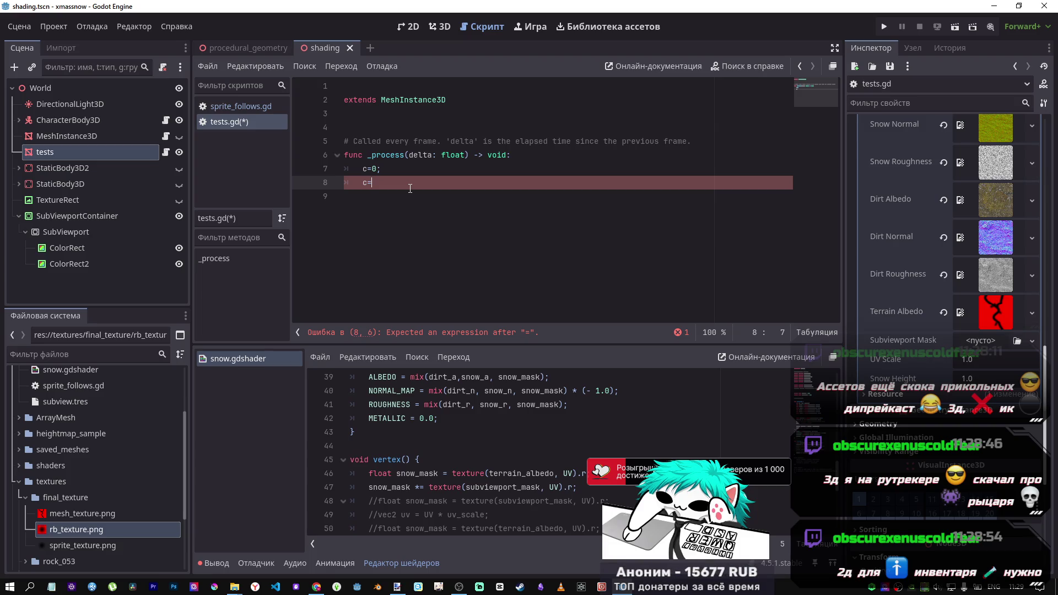
key(BackSpace)
key(BackSpace)
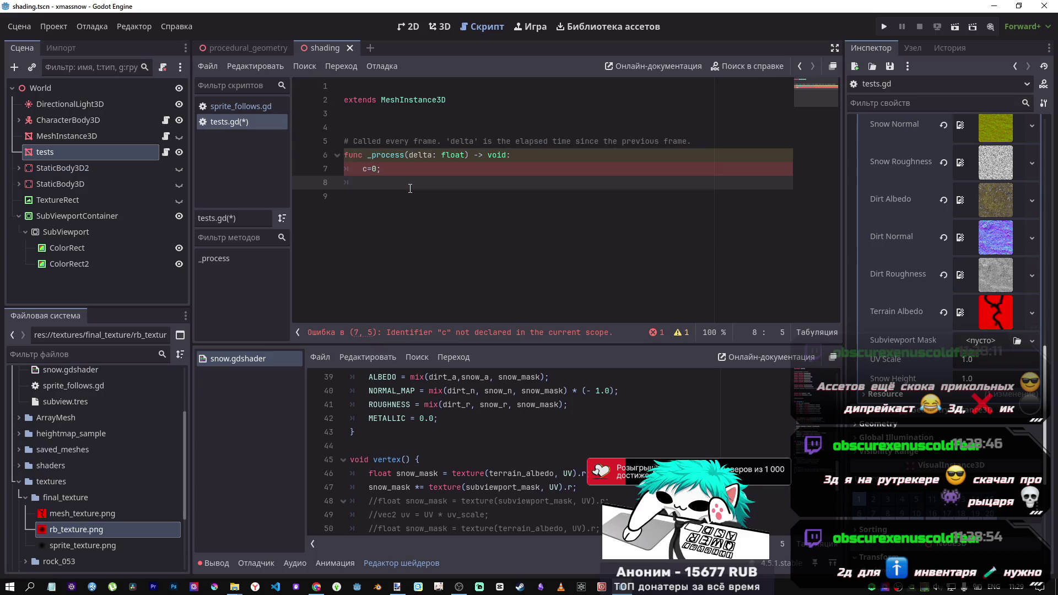
text(for c in 60:)
key(Return)
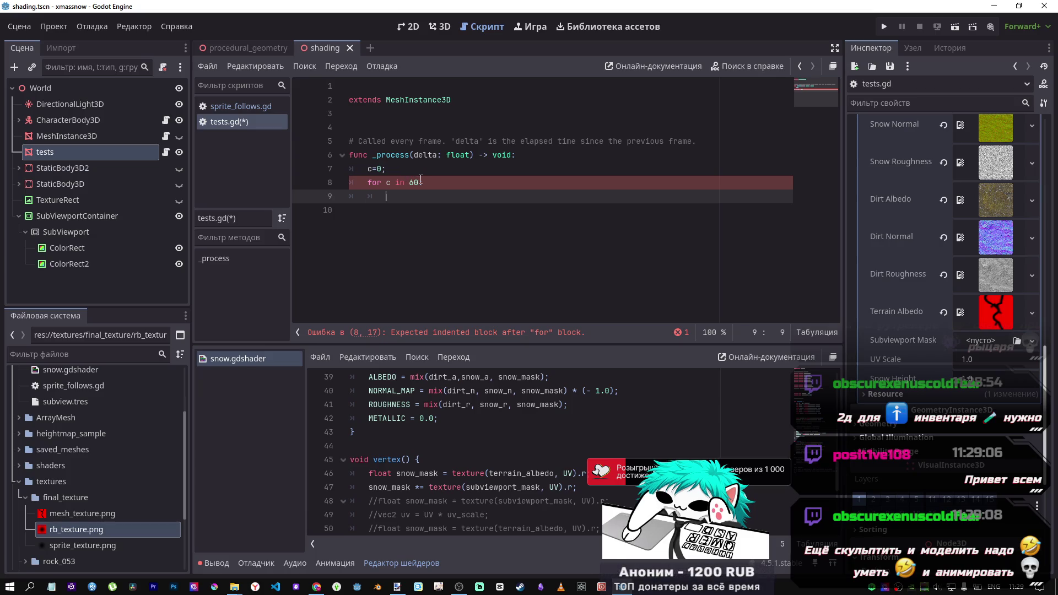
Inspect the unfinished for c in 60: line in tests.gd
click(426, 183)
drag(426, 183, 367, 181)
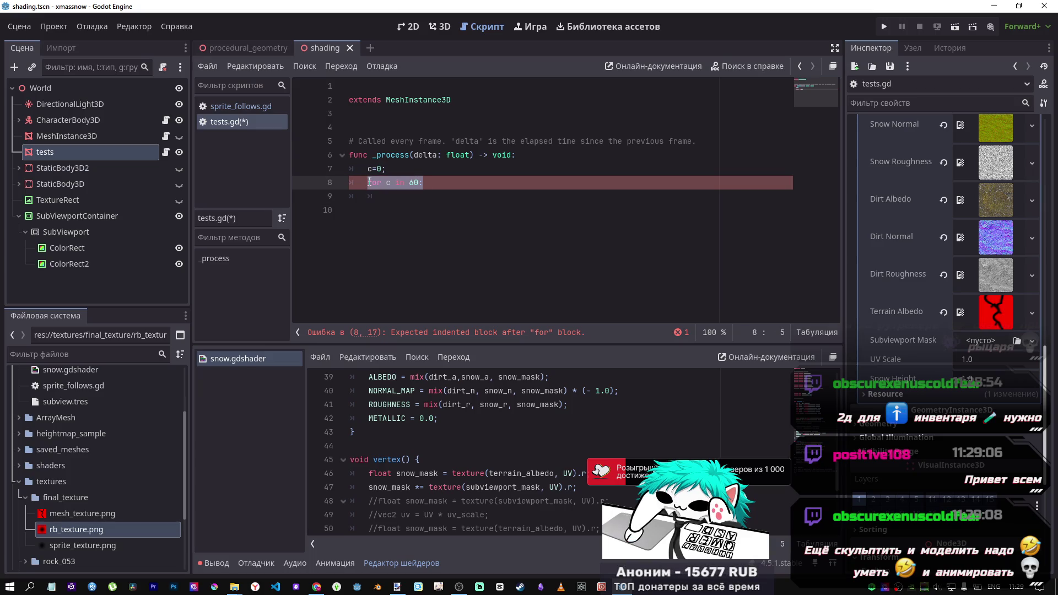
click(398, 182)
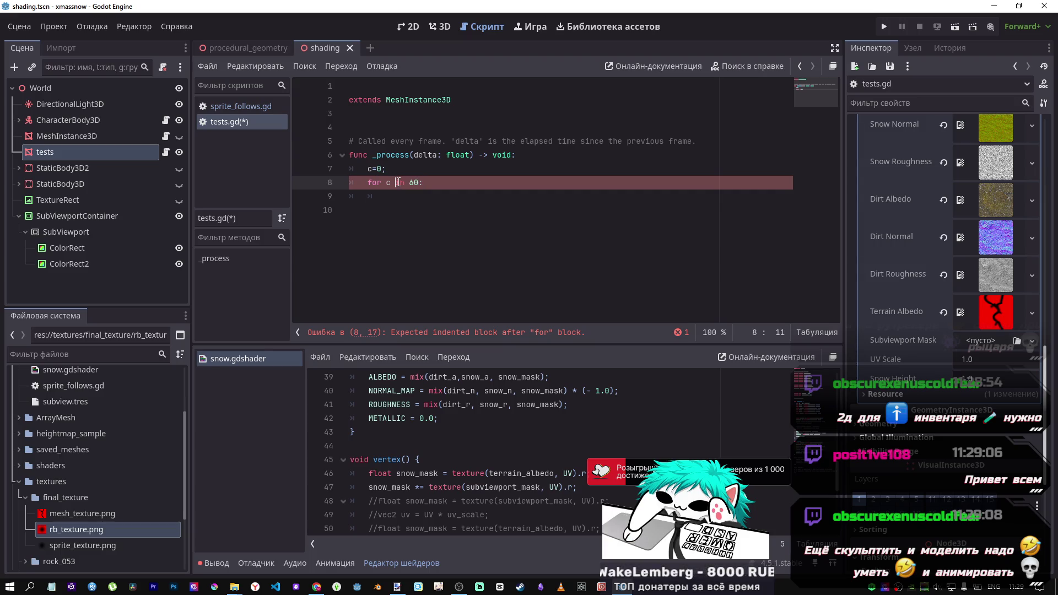
scroll(15, 507, up, 5)
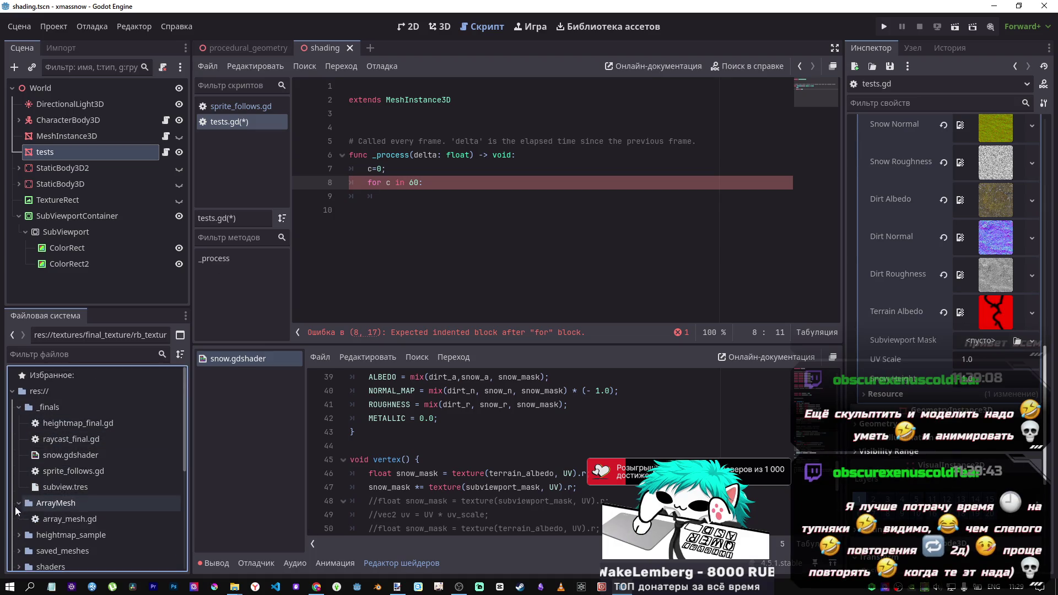
scroll(38, 503, down, 3)
Briefly open and close array_mesh.gd, then switch to the DeepSeek chat
double_click(67, 445)
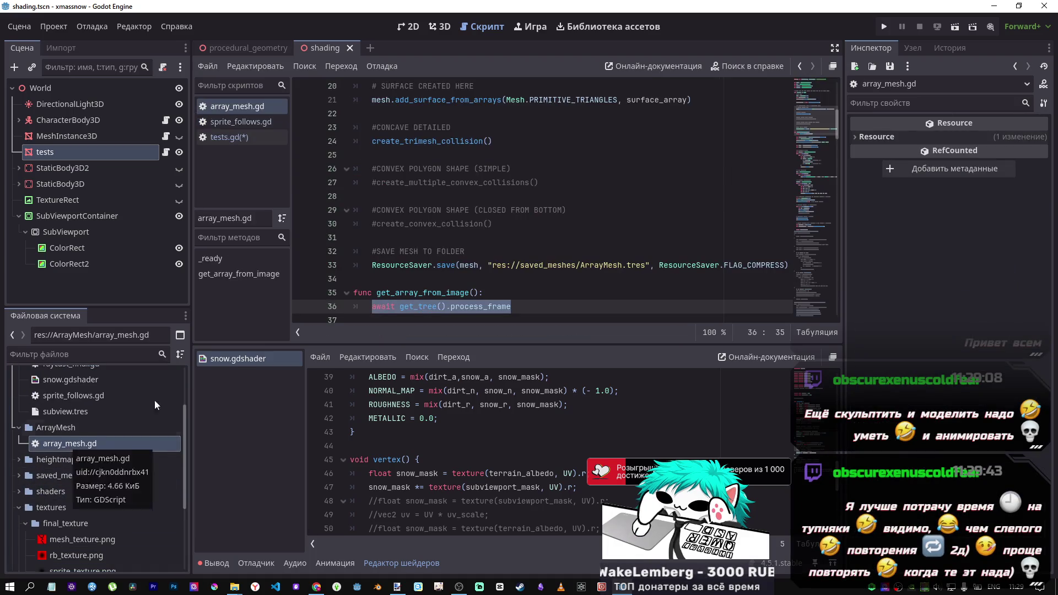
middle_click(238, 107)
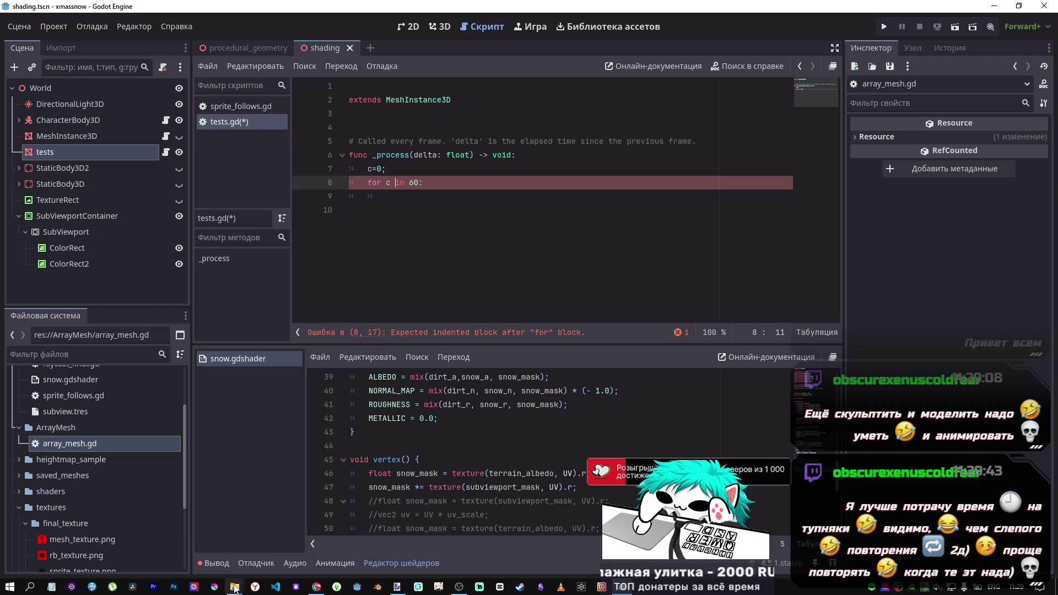
click(311, 538)
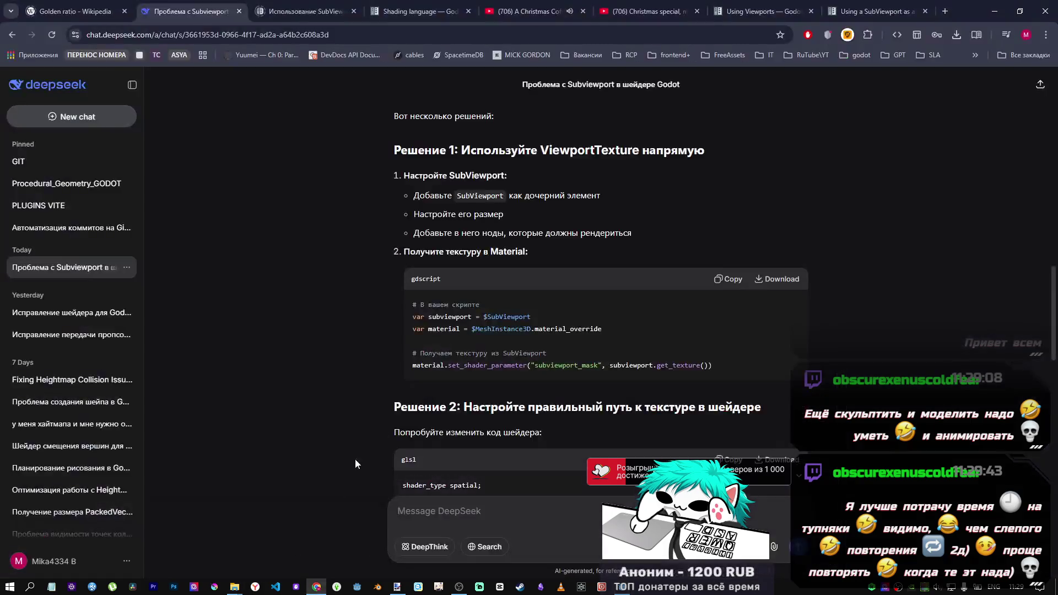
Ask DeepSeek, in Russian, for a Godot _process counter that counts to 60 and resets
scroll(509, 465, down, 3)
click(523, 507)
text(d)
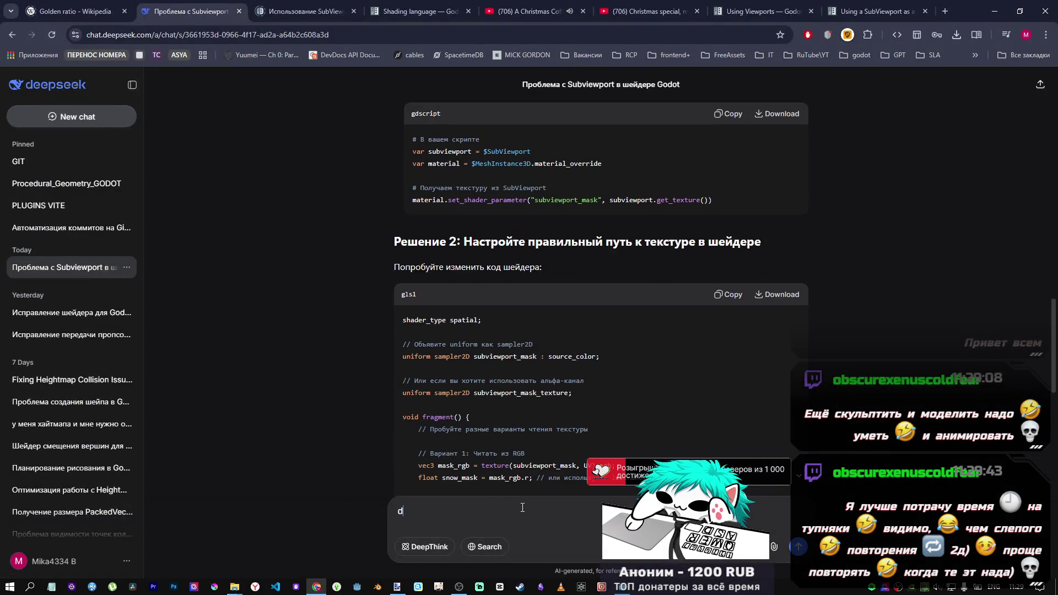
key(BackSpace)
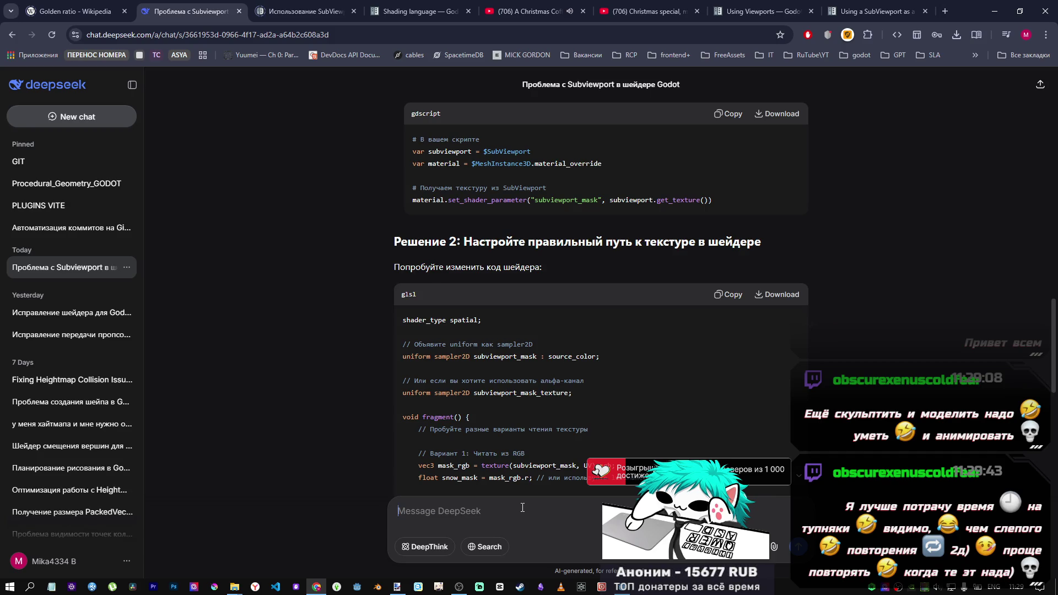
text(cx)
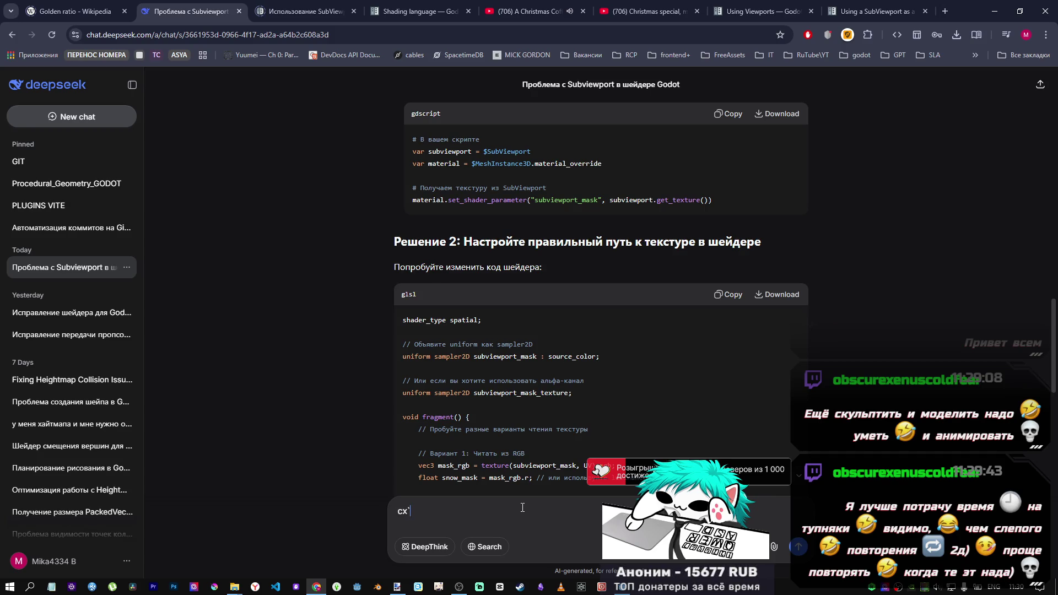
key(BackSpace)
key(BackSpace)
key(alt+shift)
text(счёт)
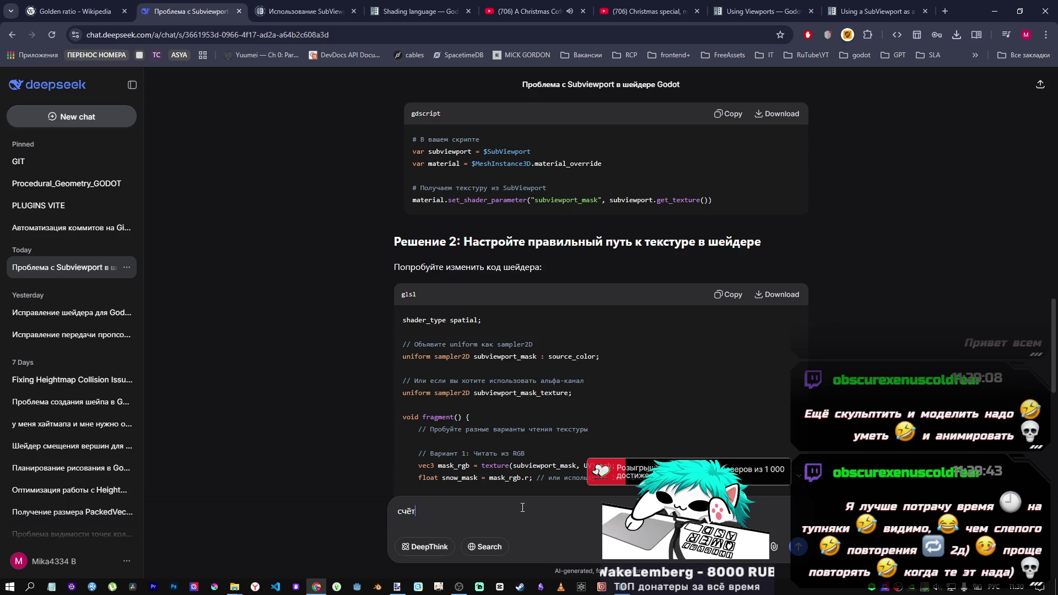
text(чик в проце)
text(сс годот)
text( 1 абзацем)
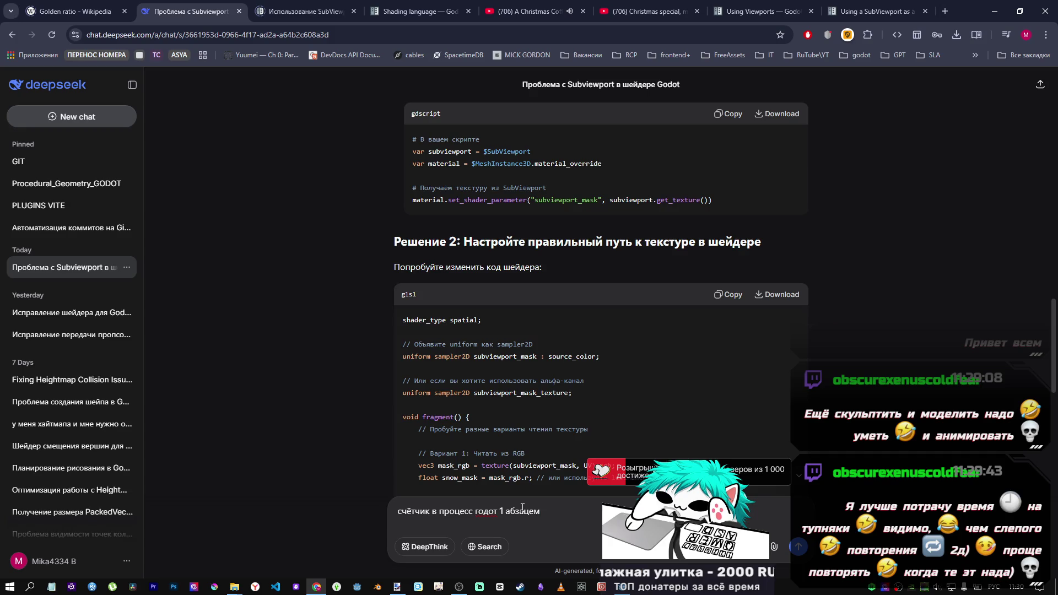
text( до 60 )
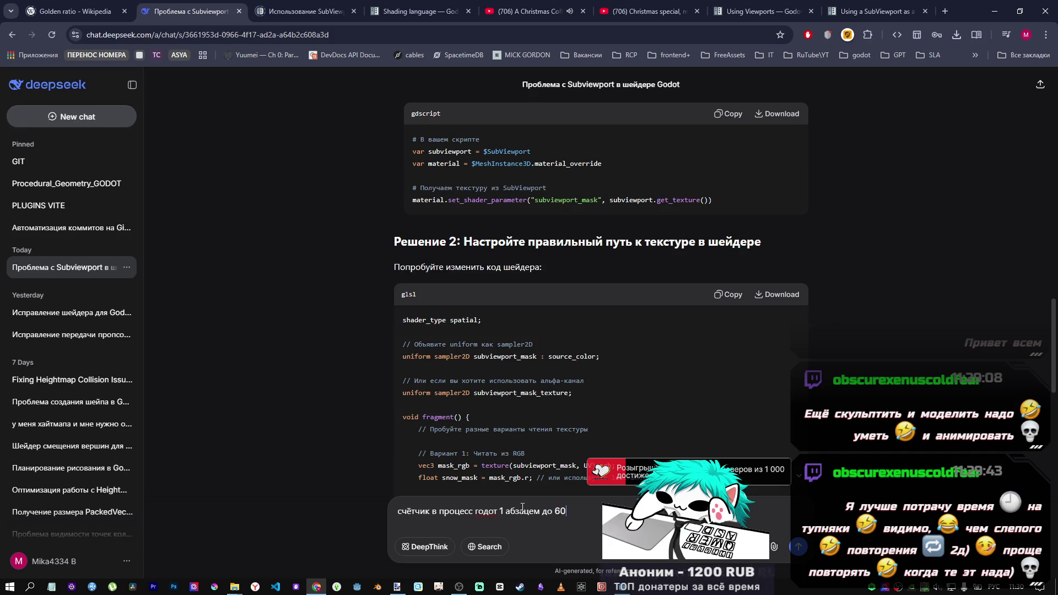
text(сбрасываем)
key(Return)
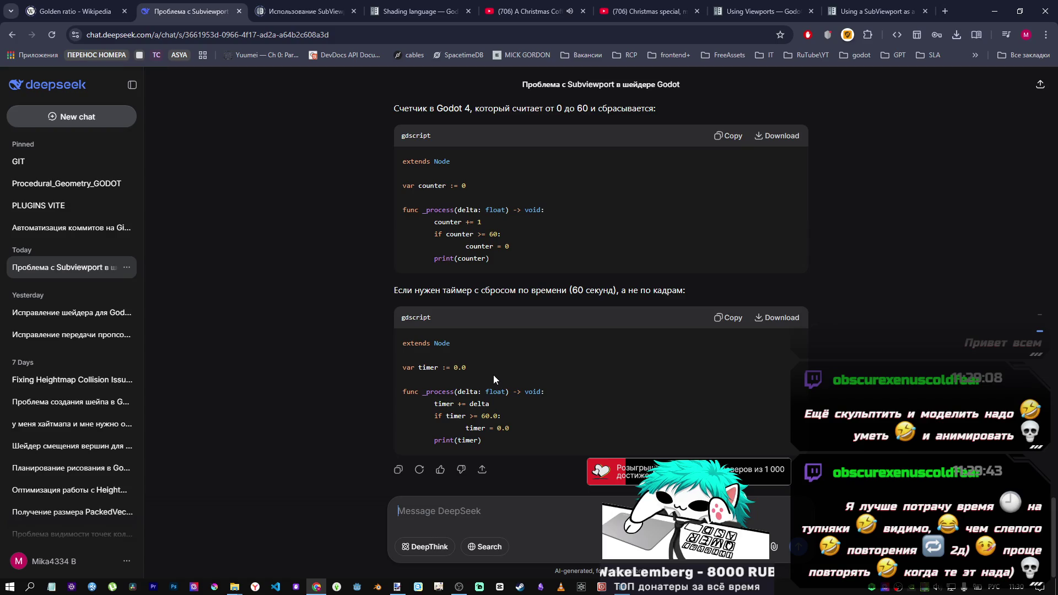
Select the reply's code from var counter to print(counter) and return to Godot
scroll(493, 375, up, 1)
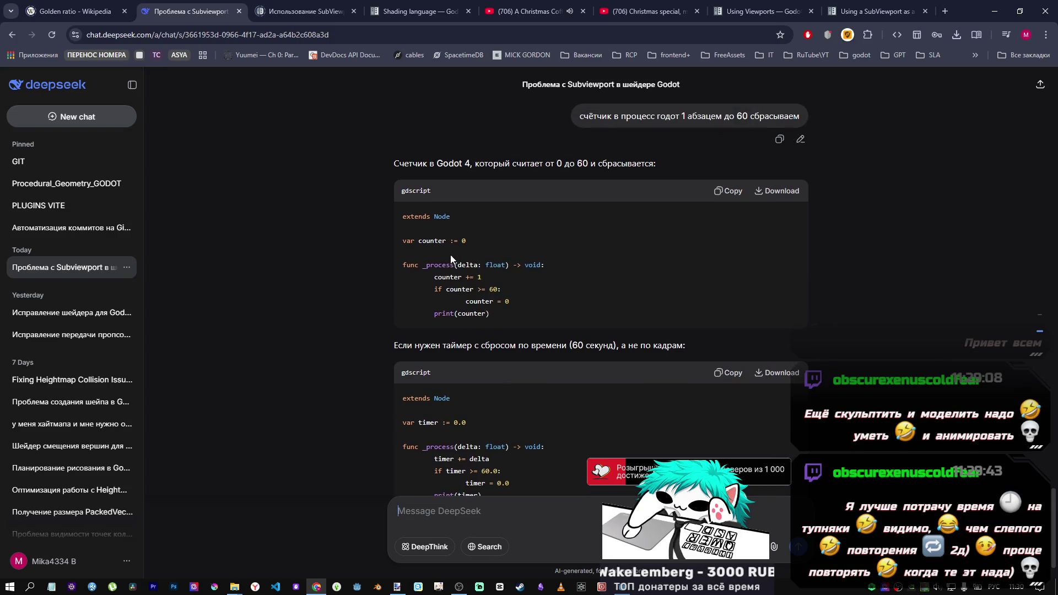
mouse_move(502, 313)
mouse_down()
mouse_move(426, 252)
mouse_move(404, 216)
mouse_up()
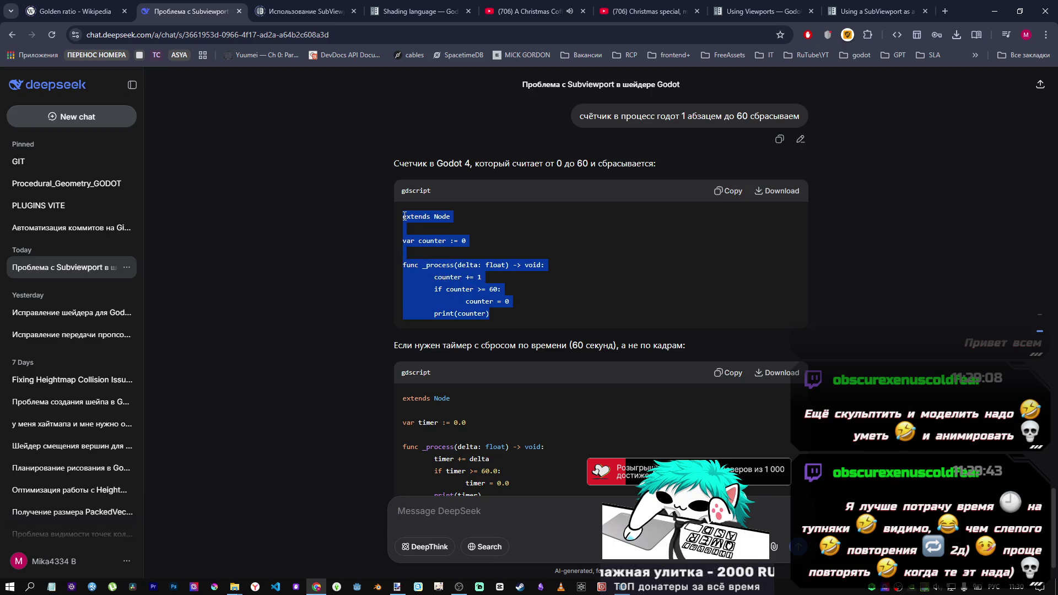
drag(515, 318, 402, 239)
key(ctrl+c)
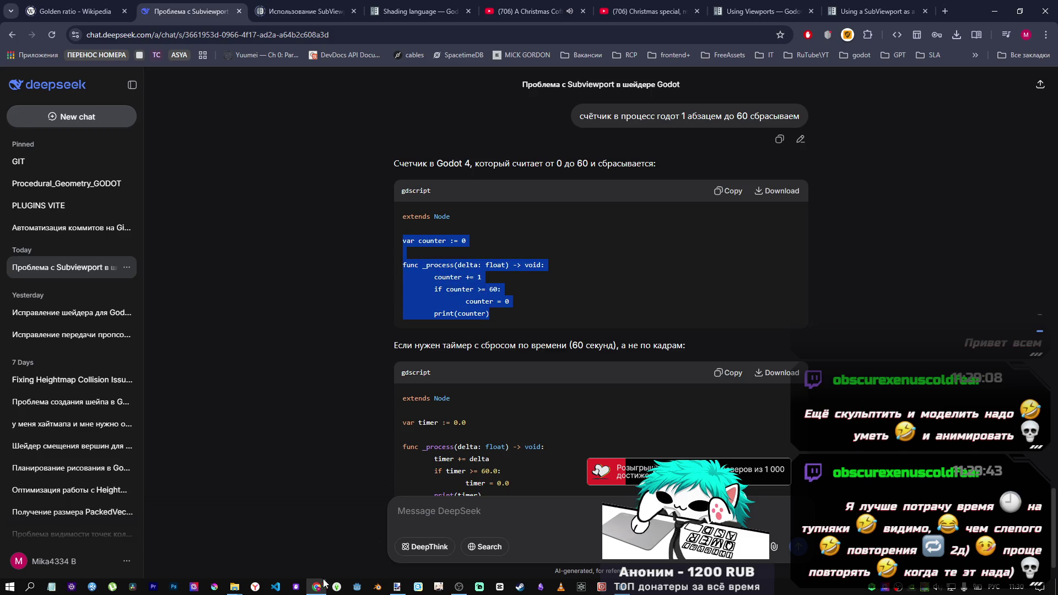
click(623, 583)
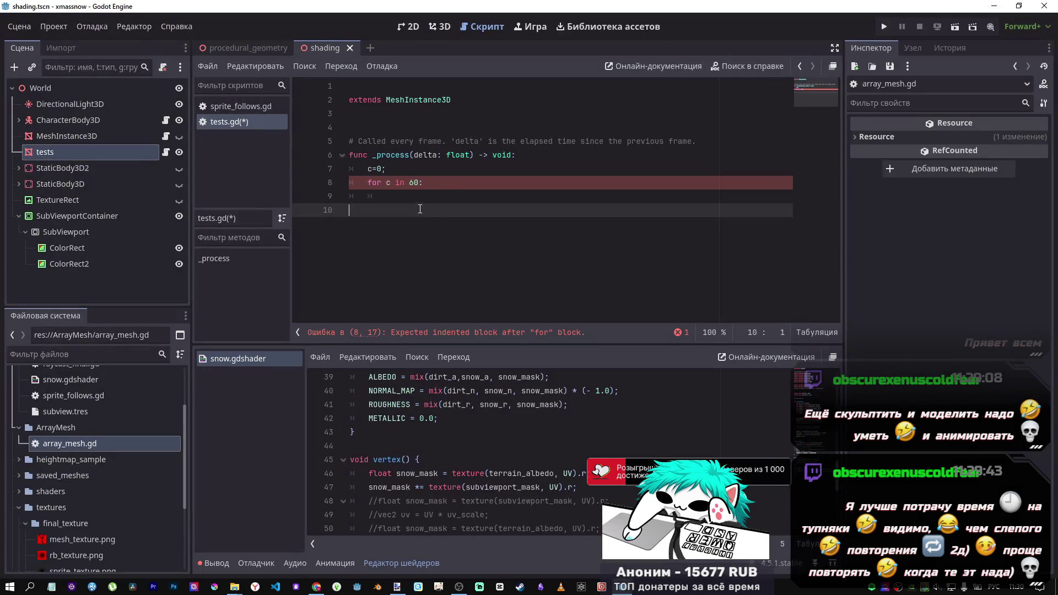
Paste the counter code over the broken loop and remove the empty first line
drag(420, 208, 302, 134)
key(ctrl+v)
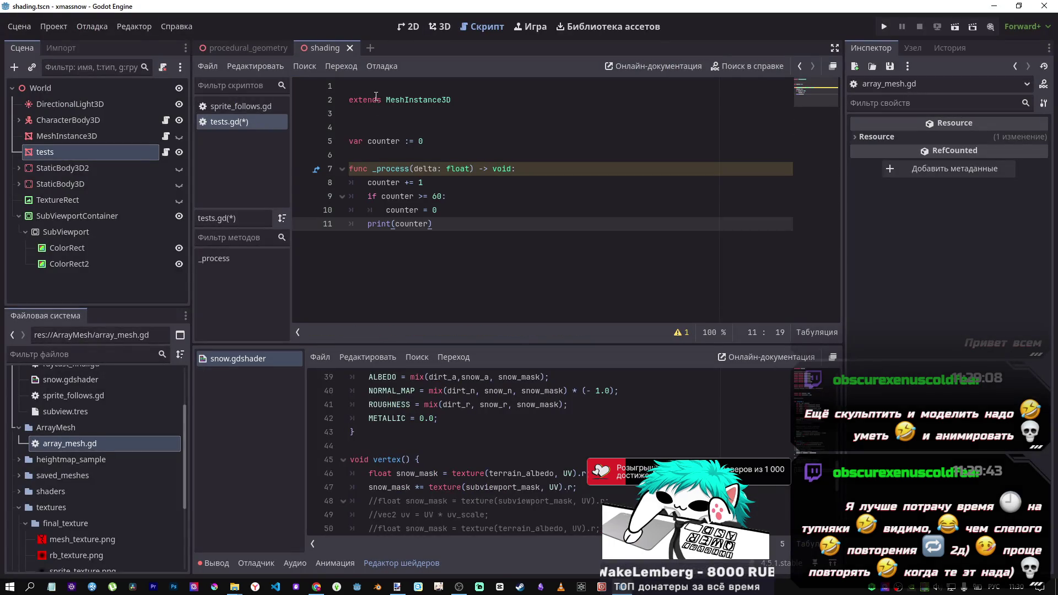
click(376, 97)
click(374, 88)
key(Delete)
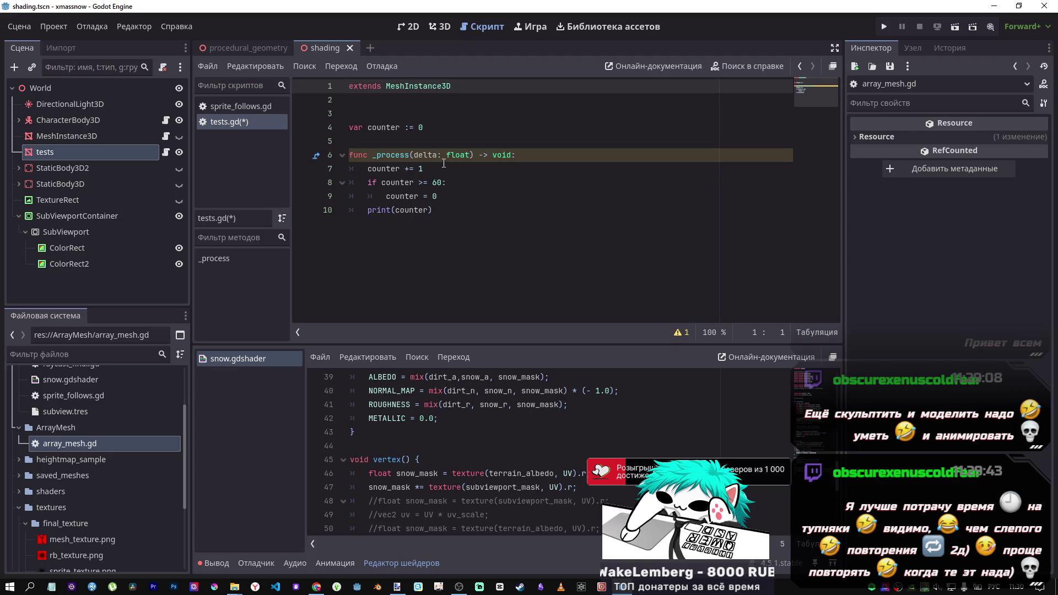
Delete the print(counter) statement, leaving an empty indented line in _process
click(444, 163)
key(ctrl+End)
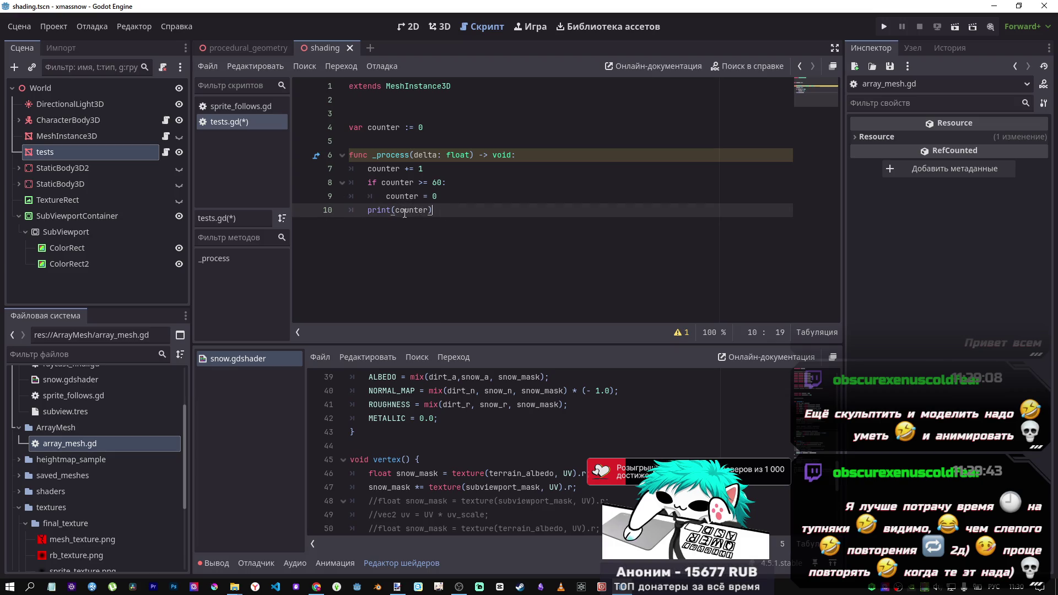
key(shift+Home)
key(BackSpace)
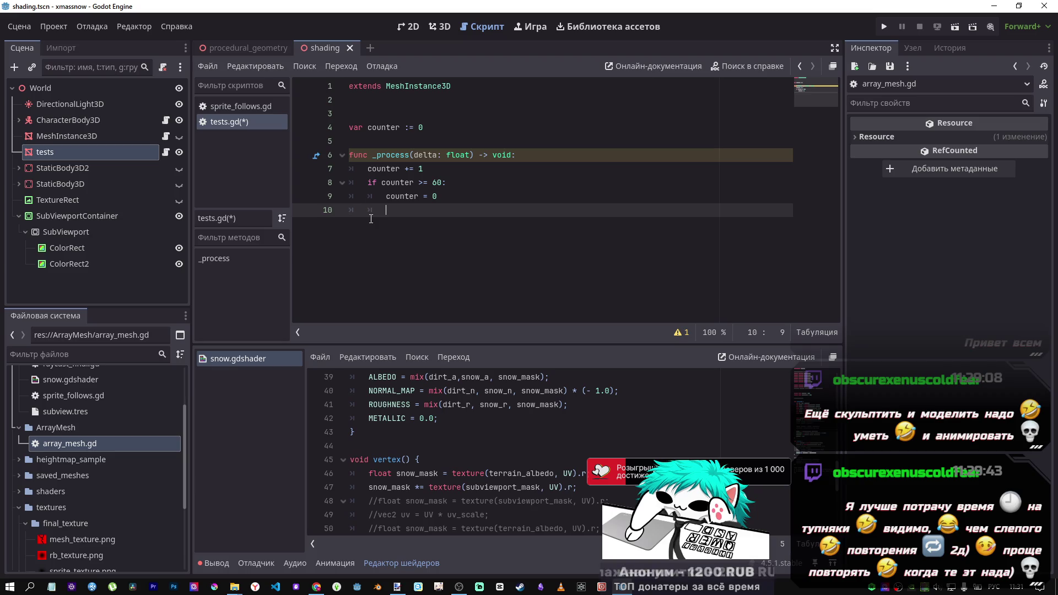
key(Return)
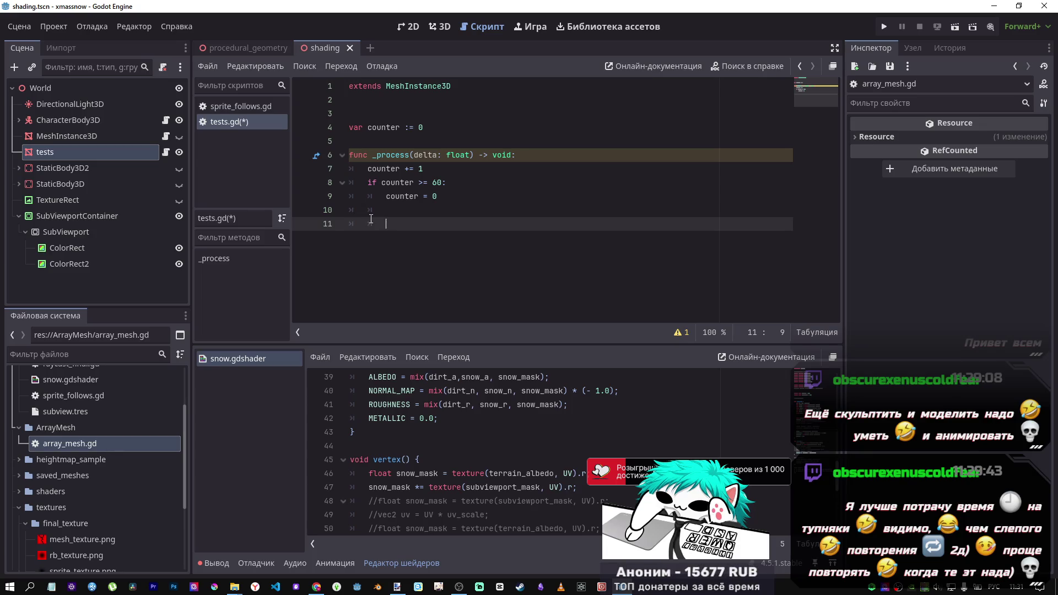
click(323, 574)
Copy DeepSeek's four Solution 1 lines setting subviewport_mask from the SubViewport texture into tests.gd
scroll(593, 335, up, 15)
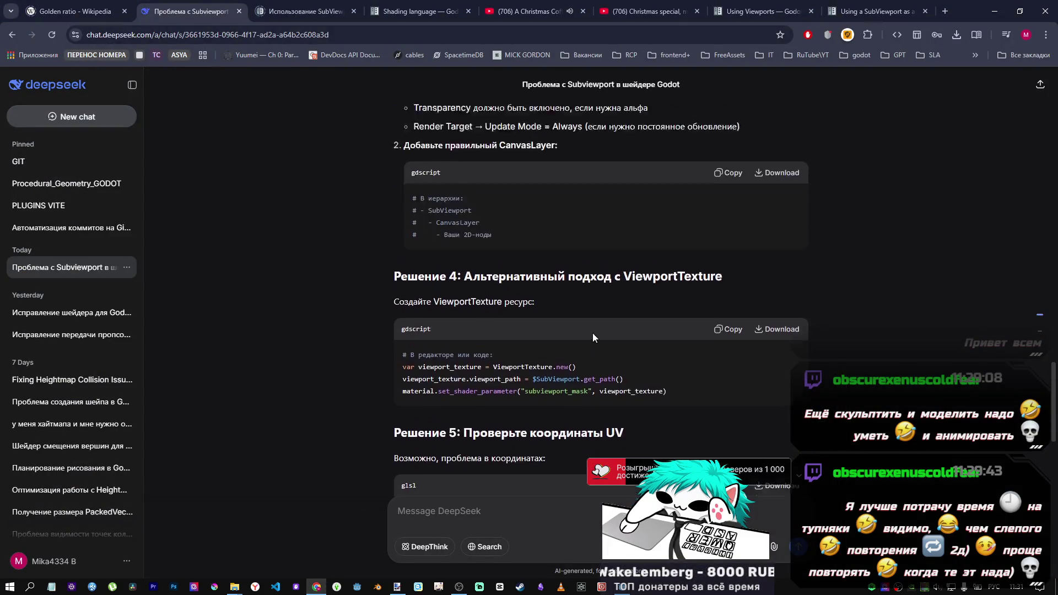
scroll(593, 333, down, 5)
scroll(584, 331, down, 2)
scroll(584, 328, up, 15)
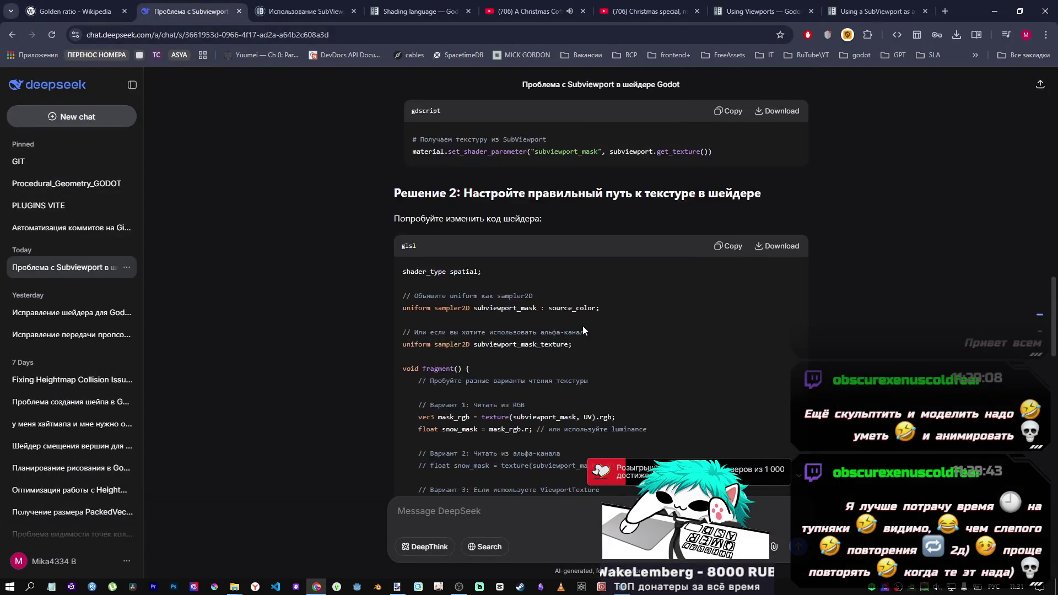
scroll(583, 323, up, 3)
scroll(581, 324, down, 5)
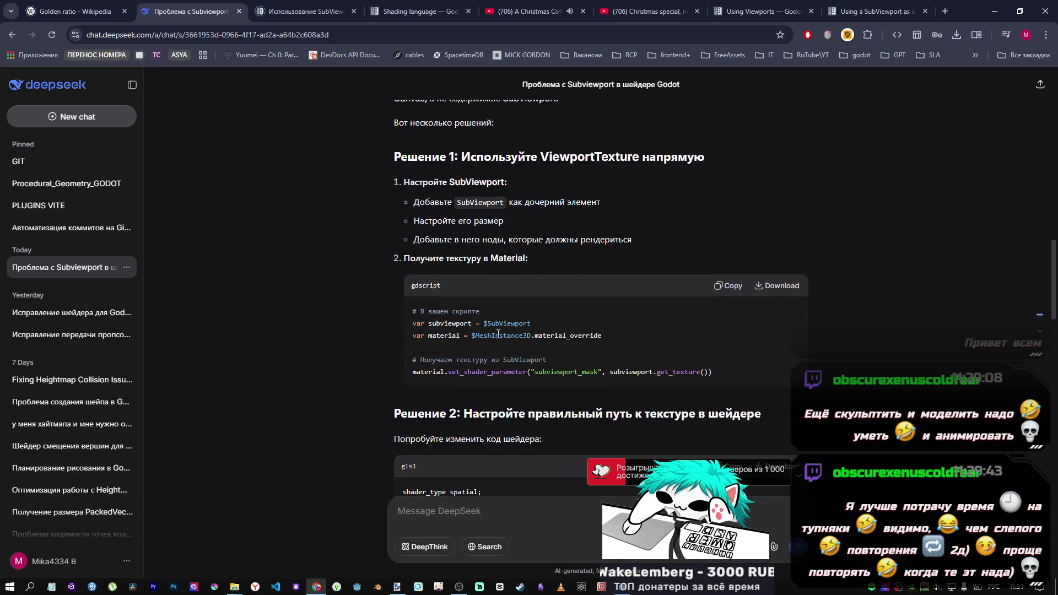
drag(720, 382, 411, 379)
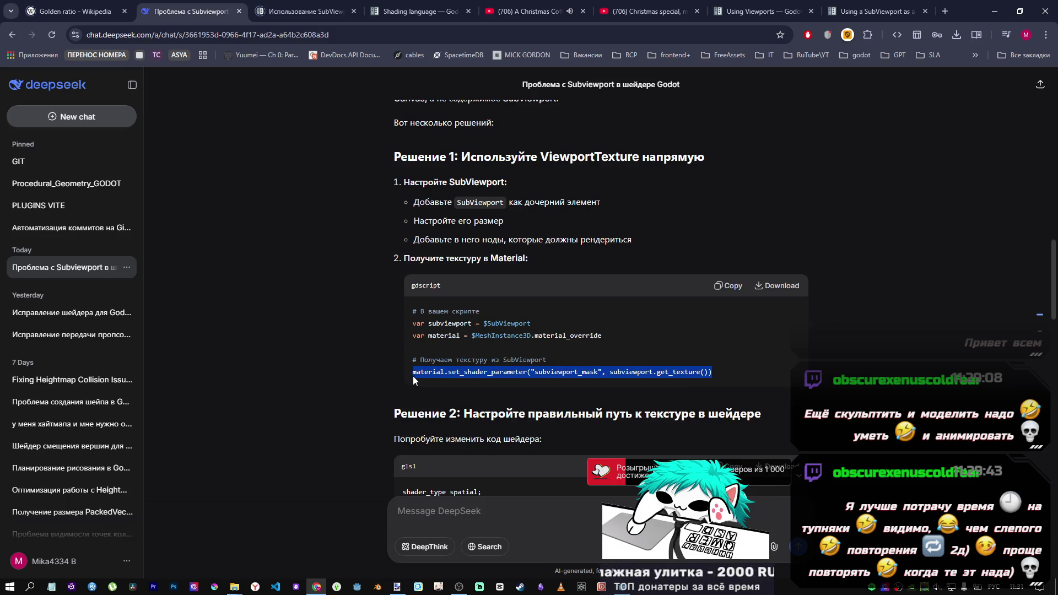
click(527, 340)
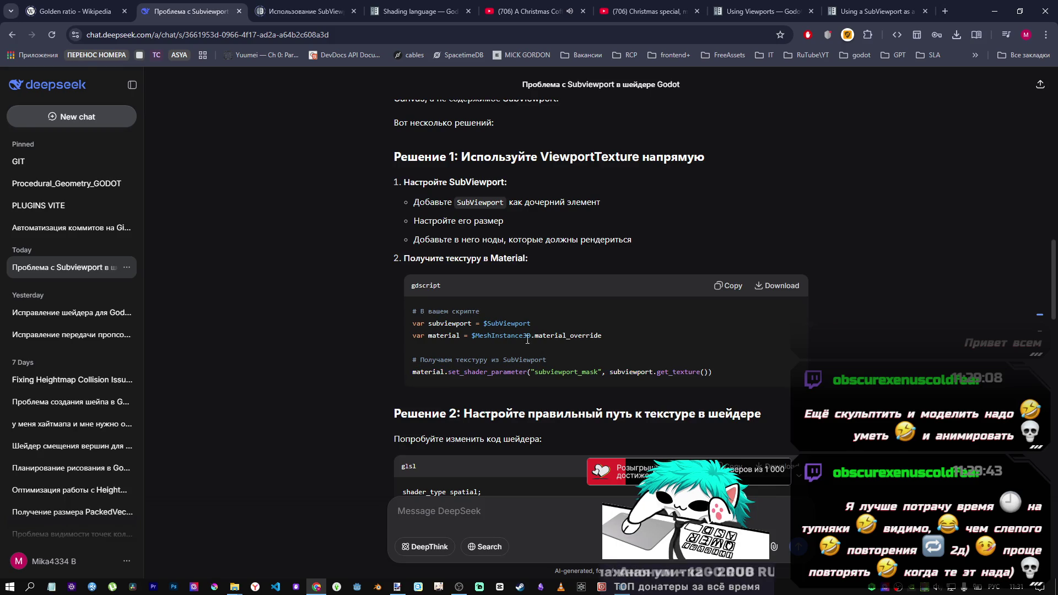
mouse_move(714, 372)
mouse_down()
mouse_move(377, 340)
mouse_move(380, 326)
mouse_up()
key(ctrl+c)
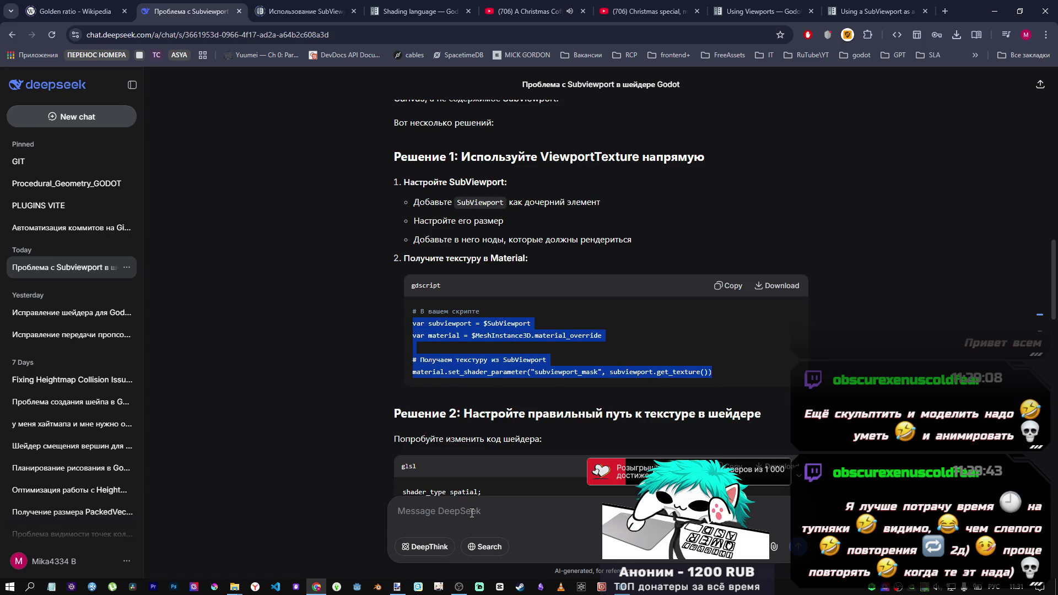
mouse_move(622, 587)
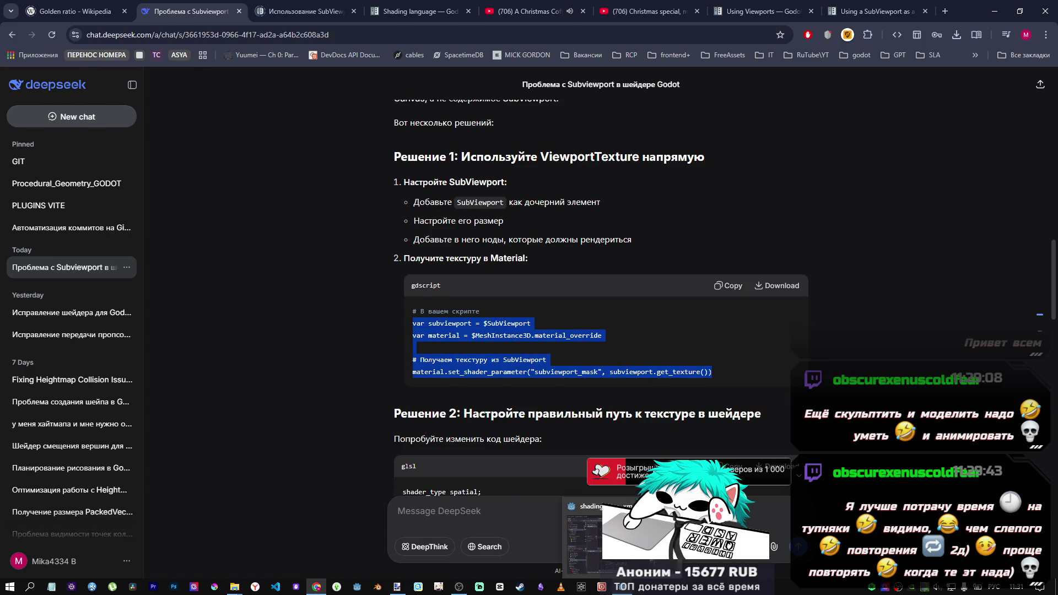
click(585, 535)
key(ctrl+v)
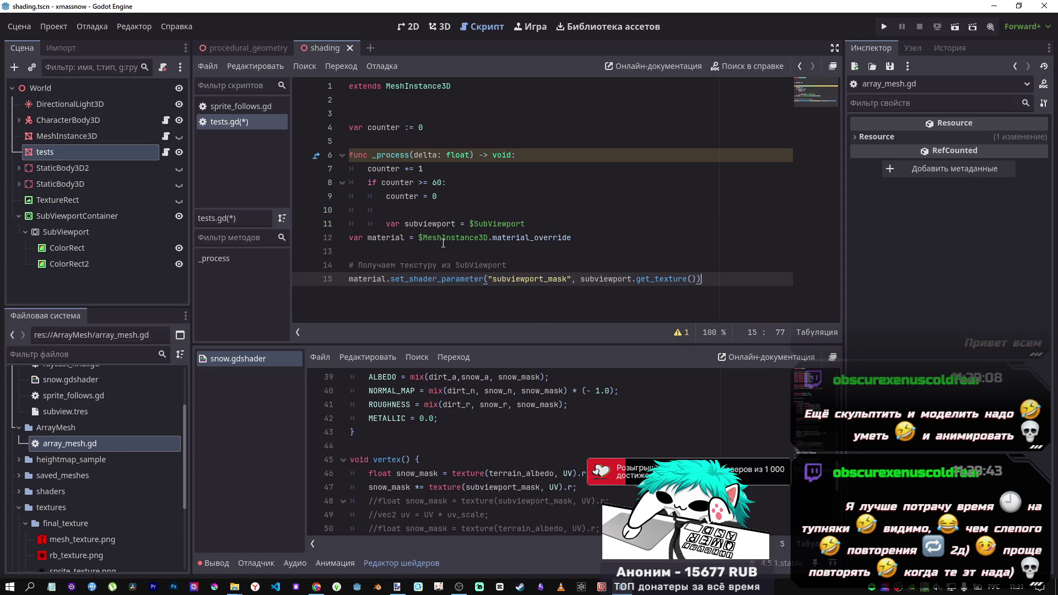
Move the pasted var subviewport and material declarations to lines 3–4 at the script top
mouse_move(572, 238)
mouse_down()
mouse_move(350, 238)
mouse_move(386, 224)
mouse_up()
key(ctrl+c)
key(BackSpace)
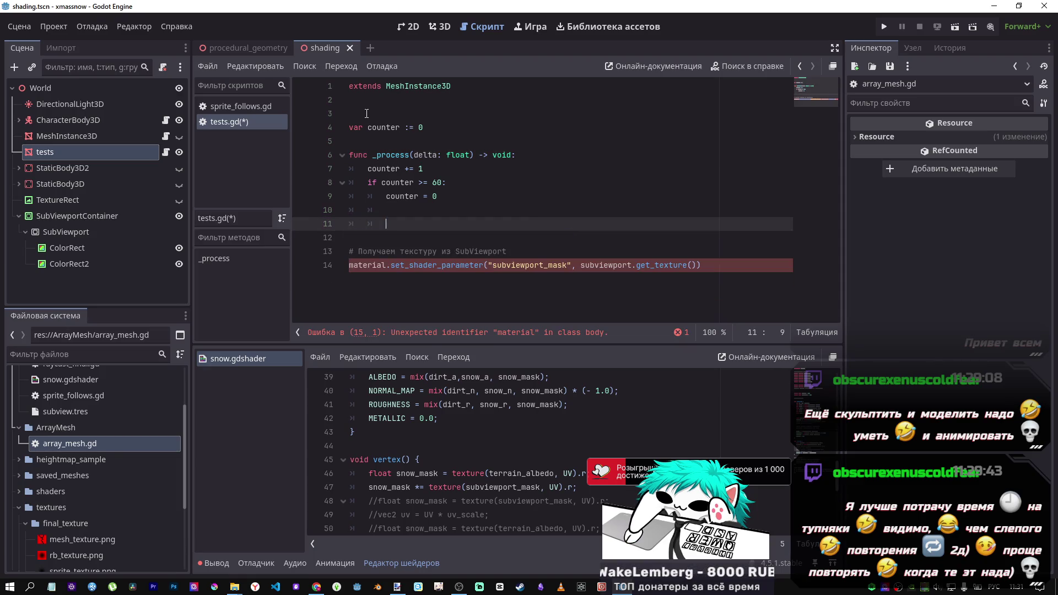
click(367, 113)
key(Return)
key(ctrl+v)
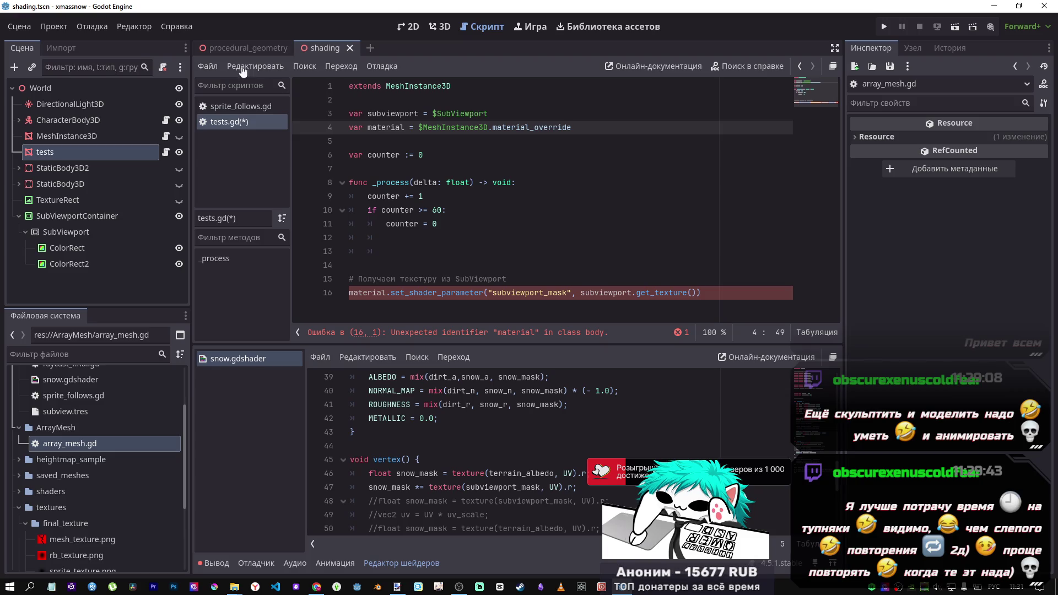
click(439, 118)
click(485, 128)
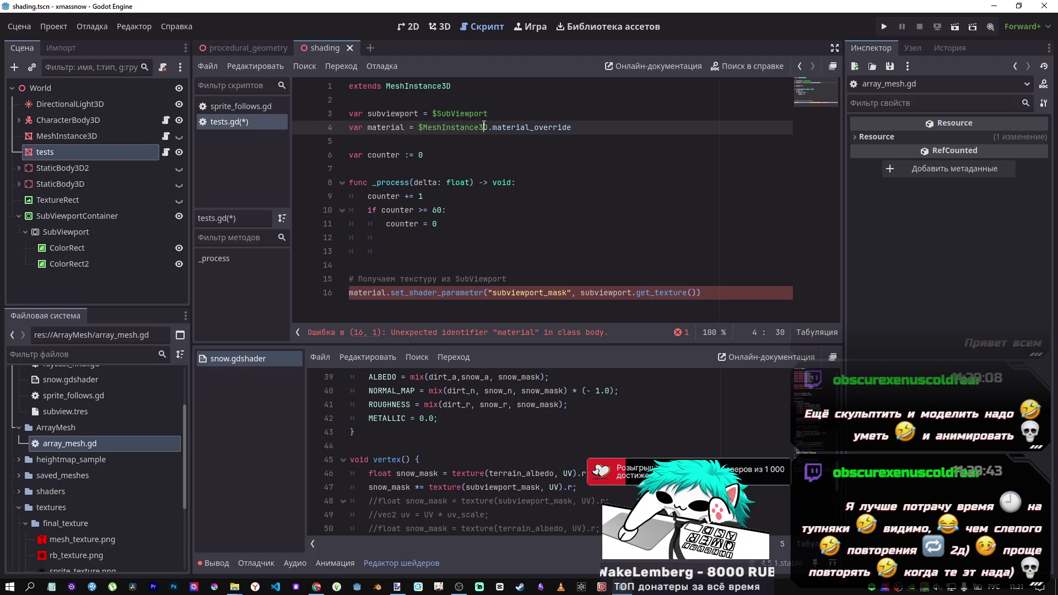
mouse_move(485, 128)
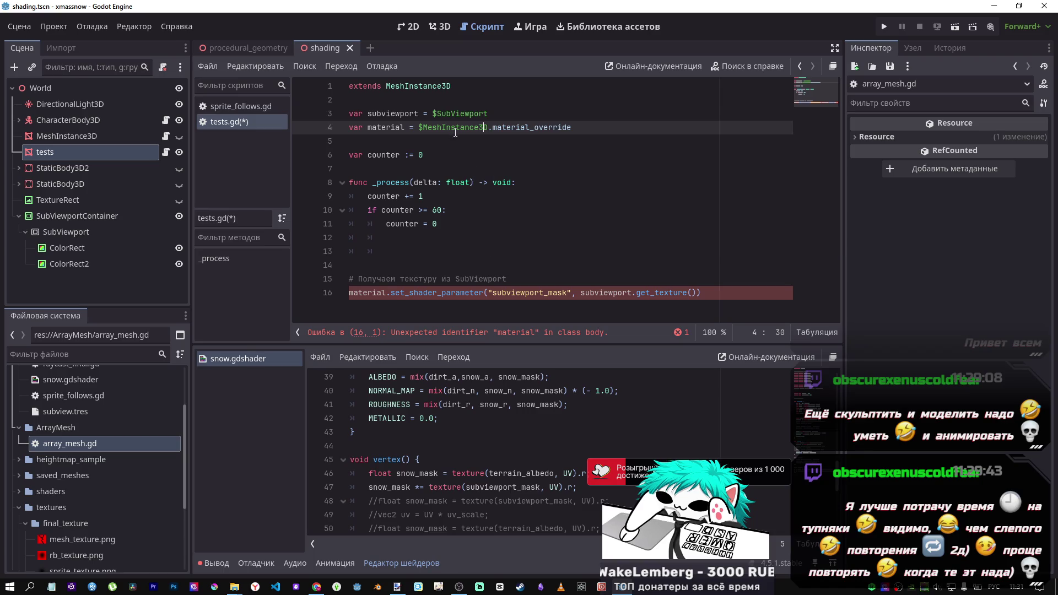
mouse_move(572, 128)
mouse_down()
mouse_move(474, 127)
mouse_move(419, 114)
mouse_up()
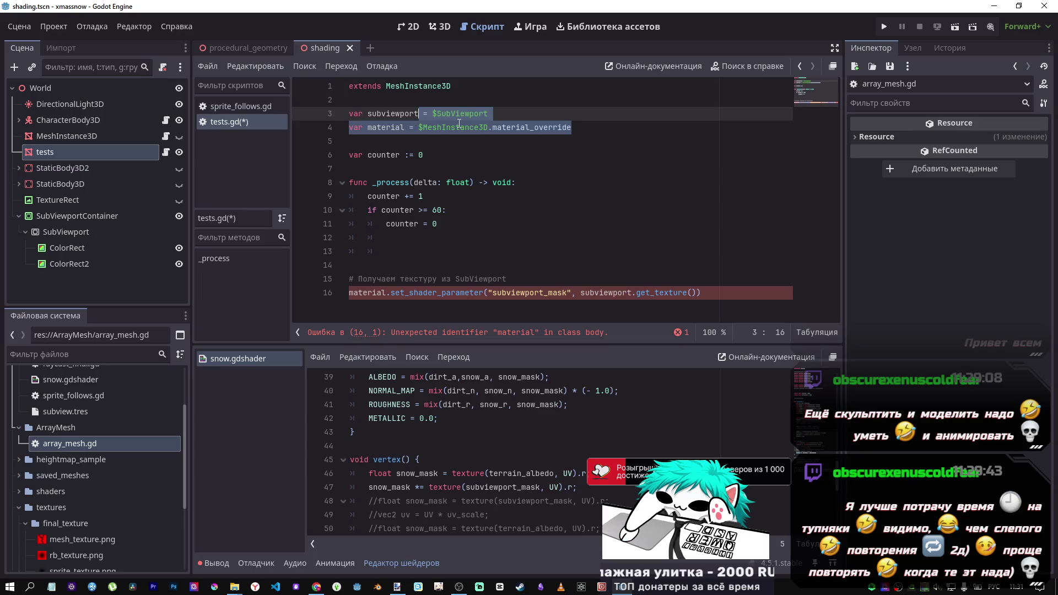
click(495, 128)
drag(489, 128, 420, 127)
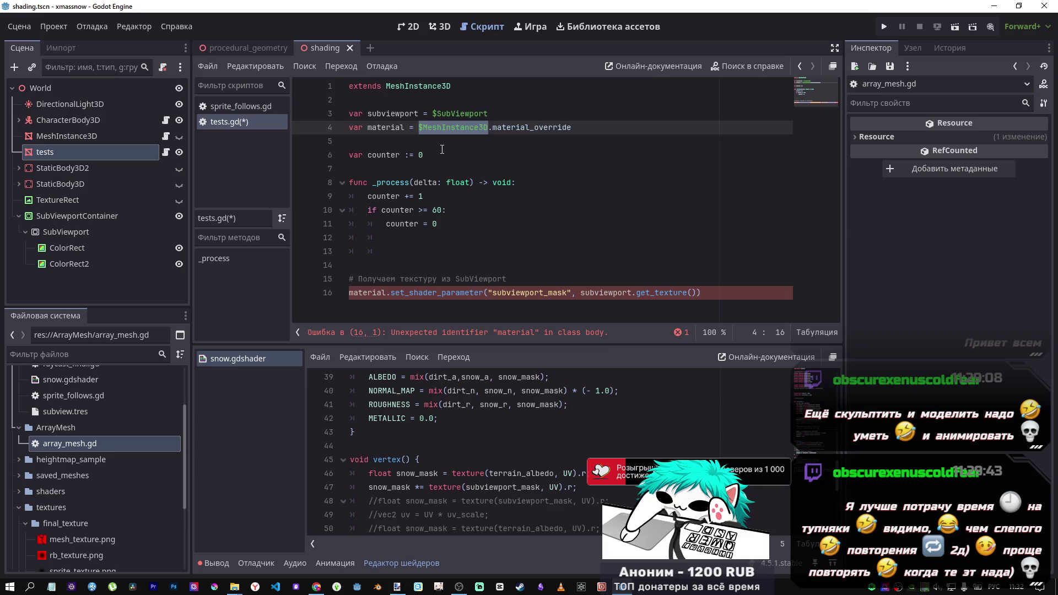
key(BackSpace)
mouse_move(94, 153)
mouse_down()
mouse_move(445, 127)
mouse_move(417, 130)
mouse_up()
key(Delete)
key(Delete)
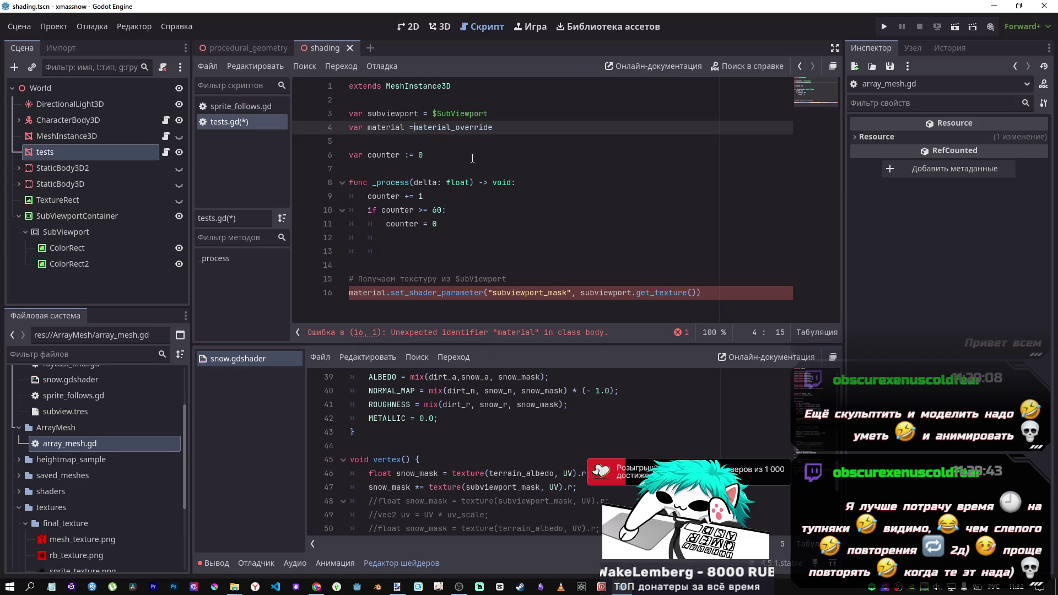
click(493, 117)
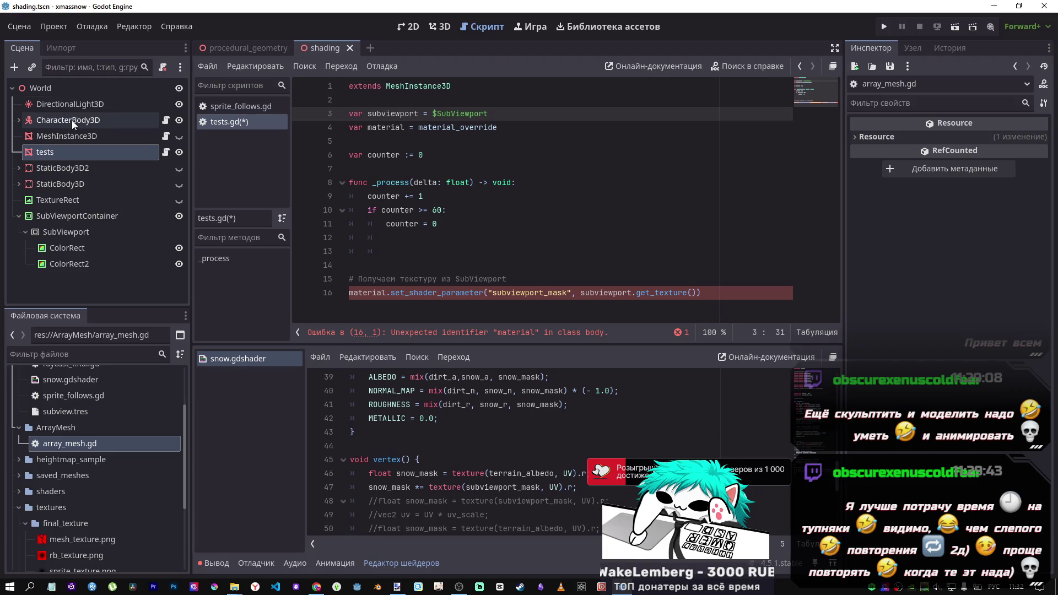
mouse_move(62, 231)
mouse_down()
mouse_move(168, 226)
mouse_move(521, 128)
mouse_move(467, 139)
mouse_up()
key(Return)
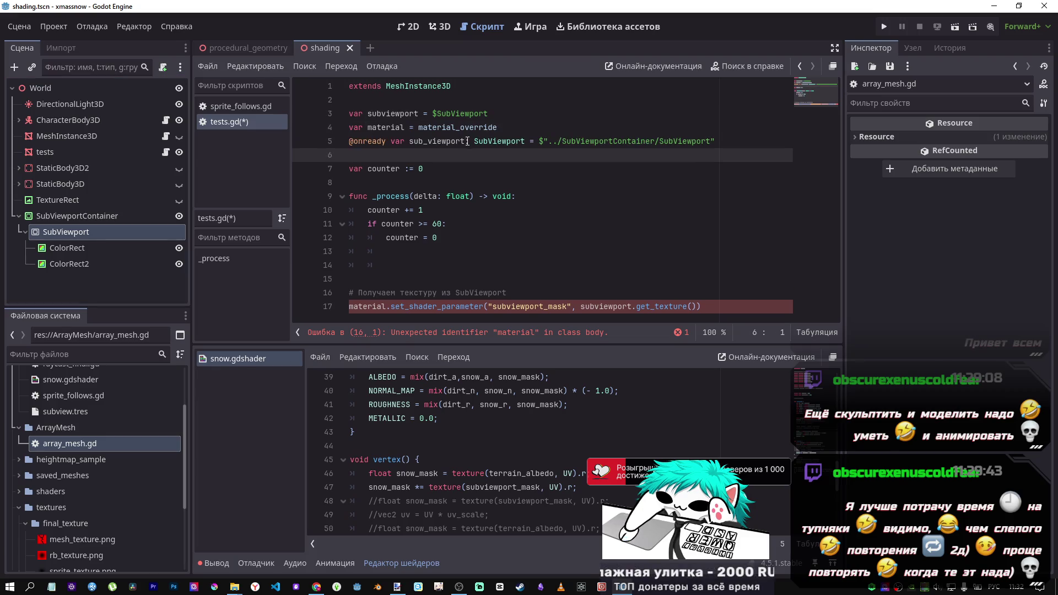
click(427, 141)
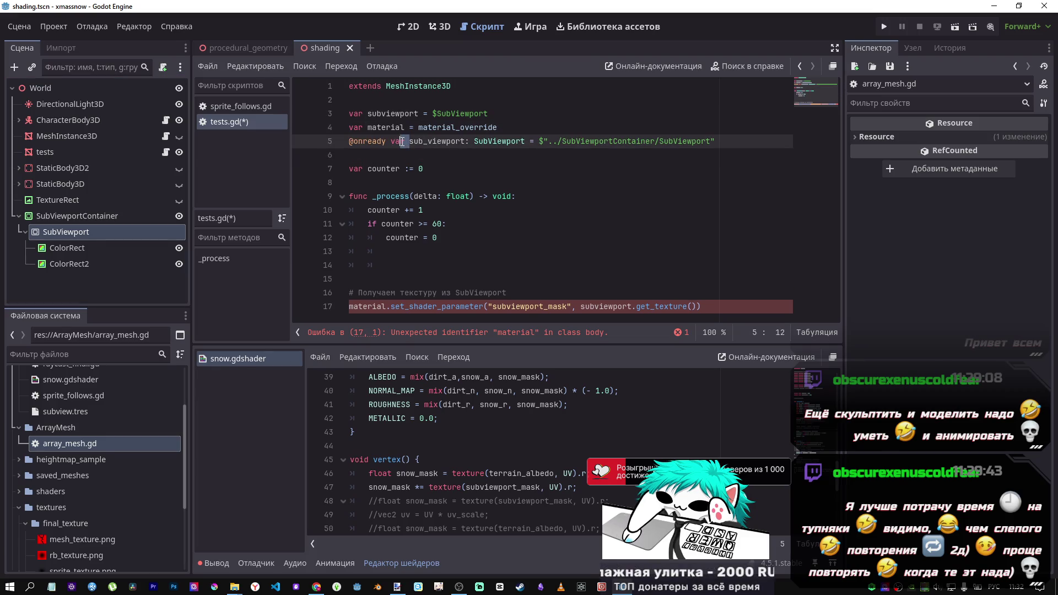
drag(490, 114, 312, 114)
key(Delete)
key(Delete)
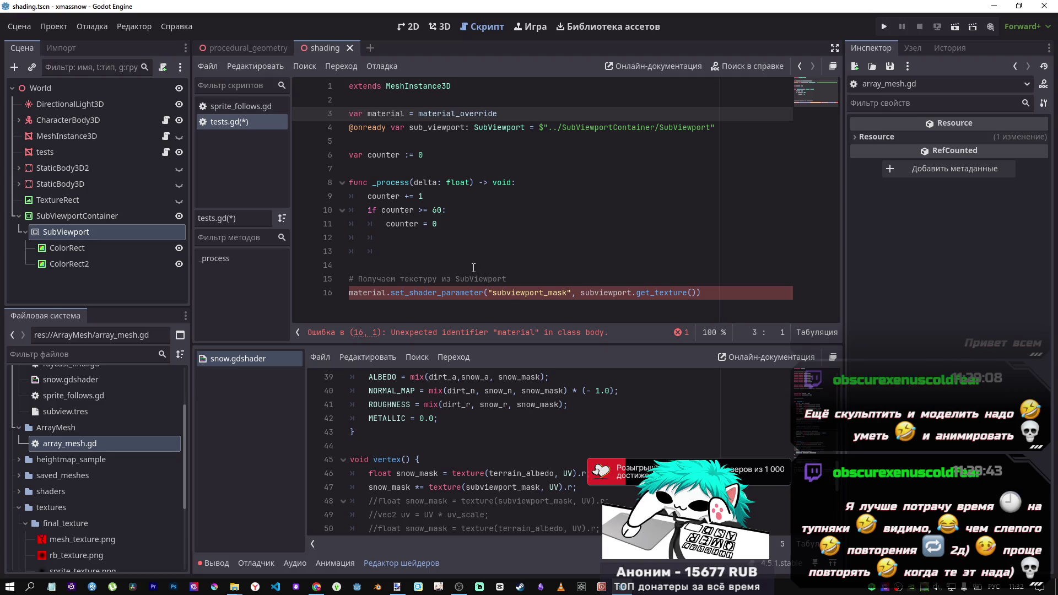
Pull the set_shader_parameter call up into the _process function
click(376, 293)
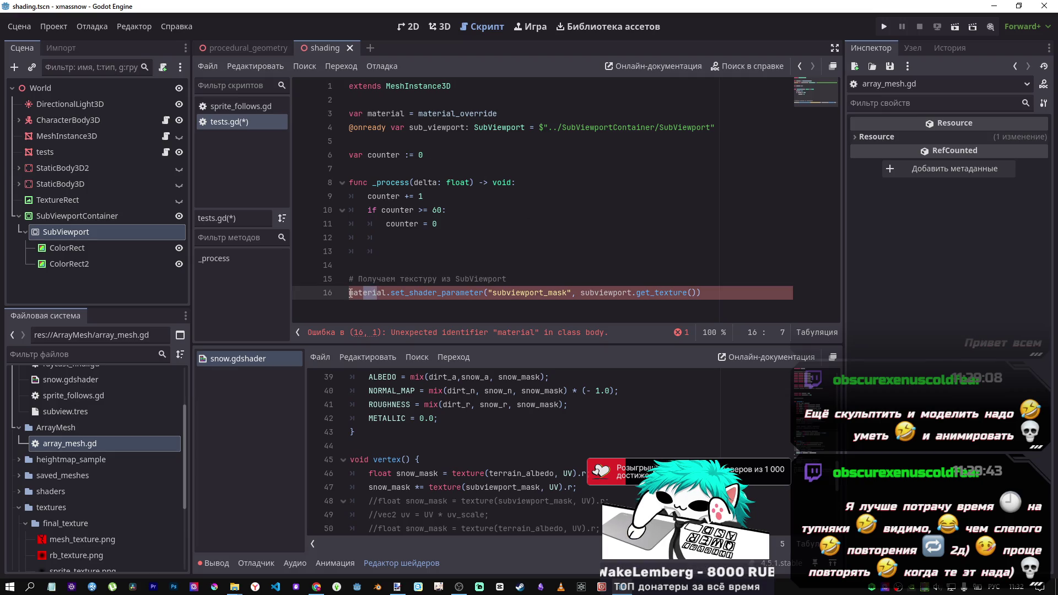
click(351, 292)
drag(351, 293, 394, 237)
key(BackSpace)
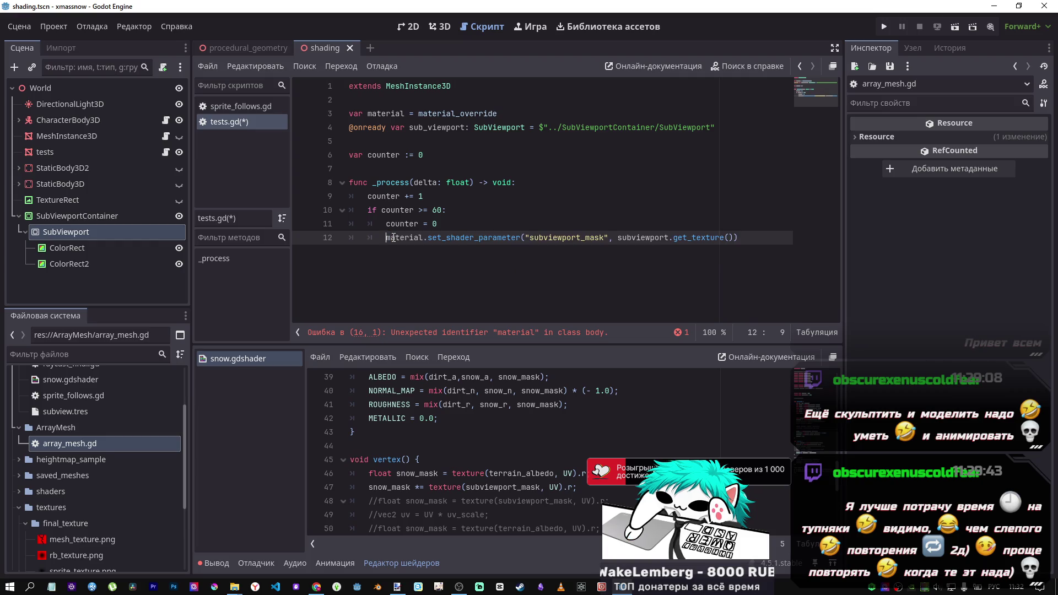
key(Return)
click(469, 255)
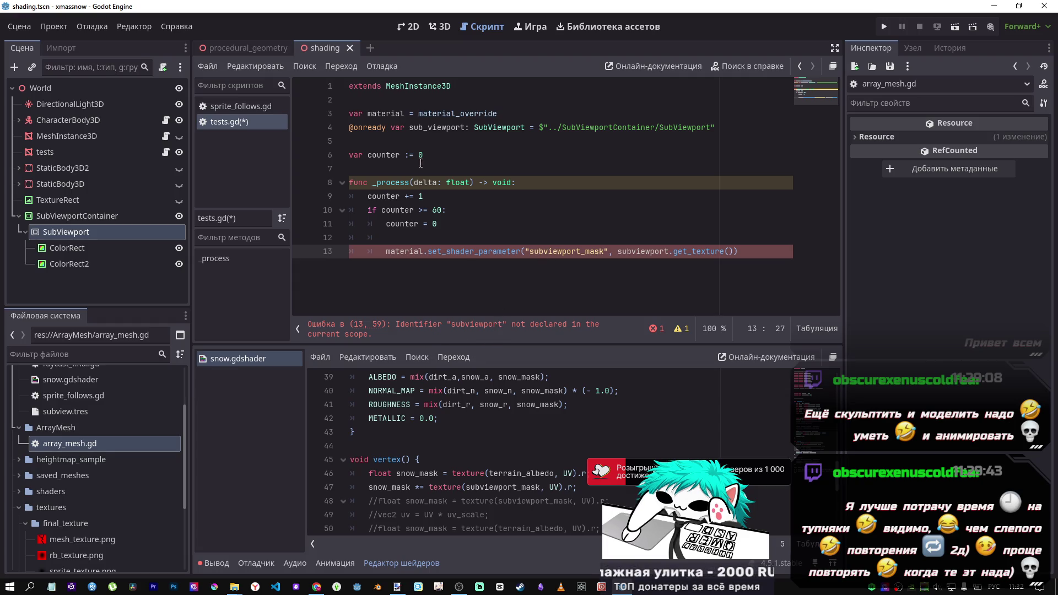
mouse_move(409, 127)
mouse_down()
mouse_move(336, 127)
mouse_move(392, 127)
mouse_move(318, 140)
mouse_up()
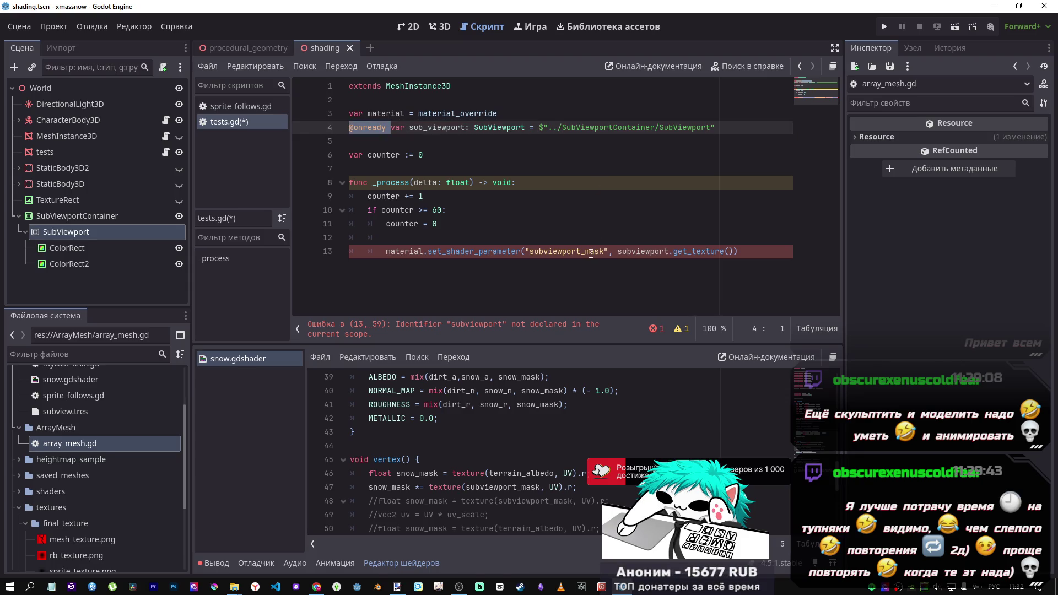
Rename sub_viewport to subviewport on line 4 and save tests.gd
click(428, 128)
key(BackSpace)
key(ctrl+s)
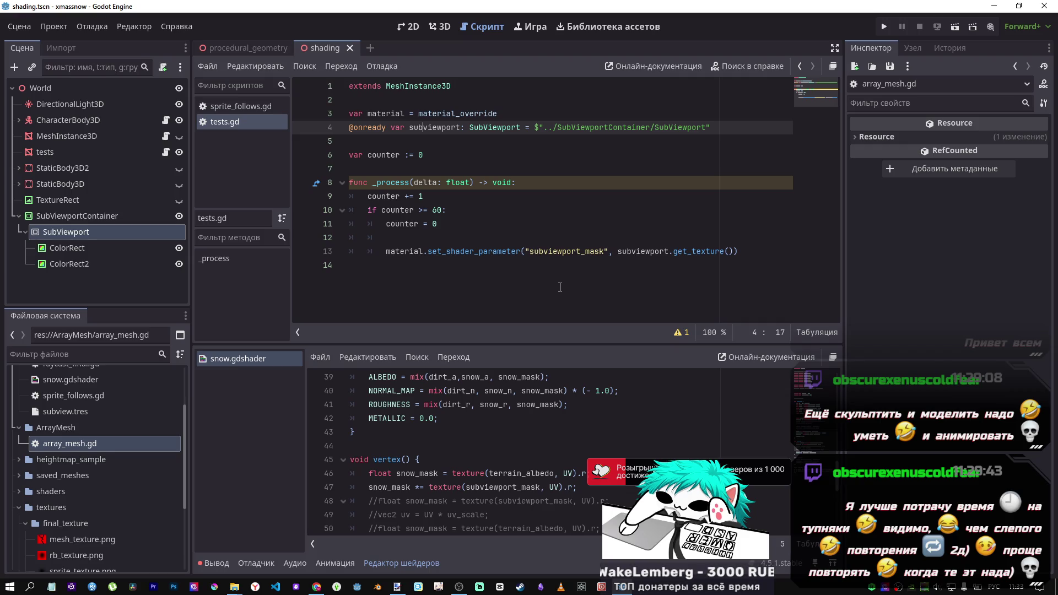
Review the set_shader_parameter call on line 13 of _process
click(485, 225)
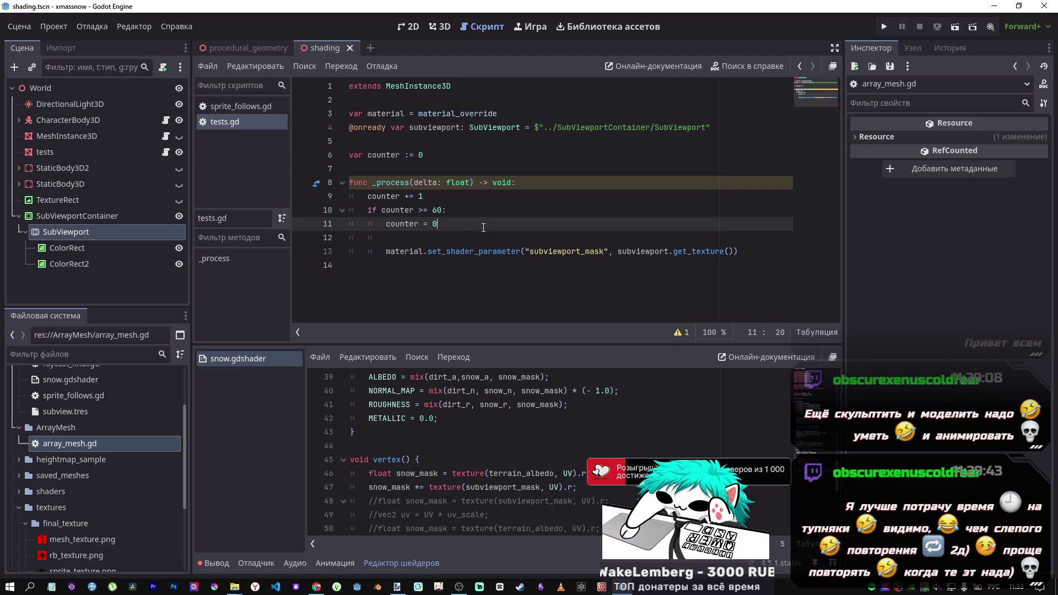
click(457, 241)
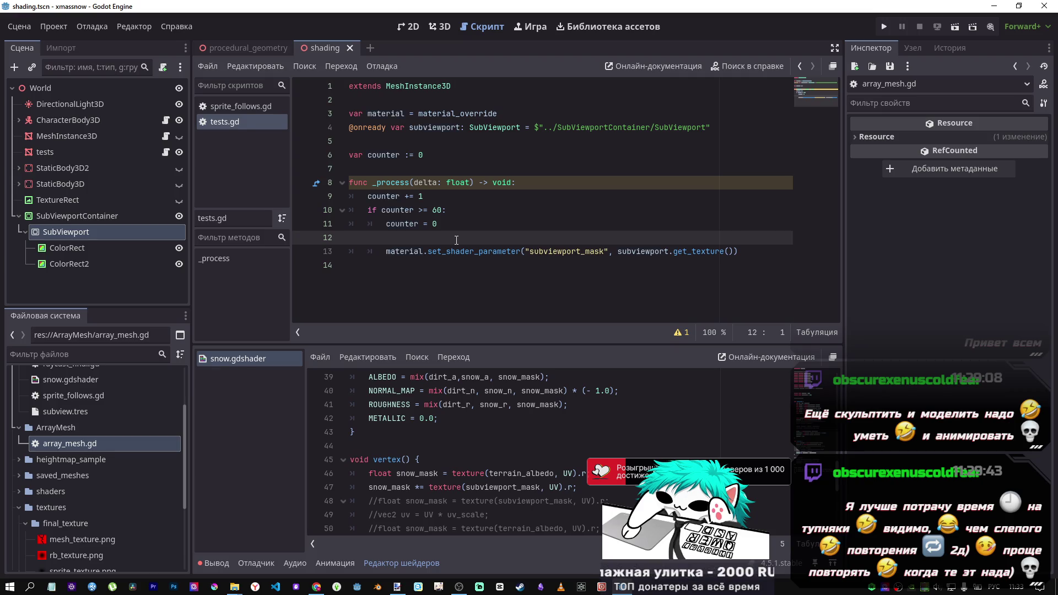
mouse_move(576, 251)
mouse_down()
mouse_move(761, 240)
mouse_move(375, 252)
mouse_move(386, 246)
mouse_up()
click(754, 257)
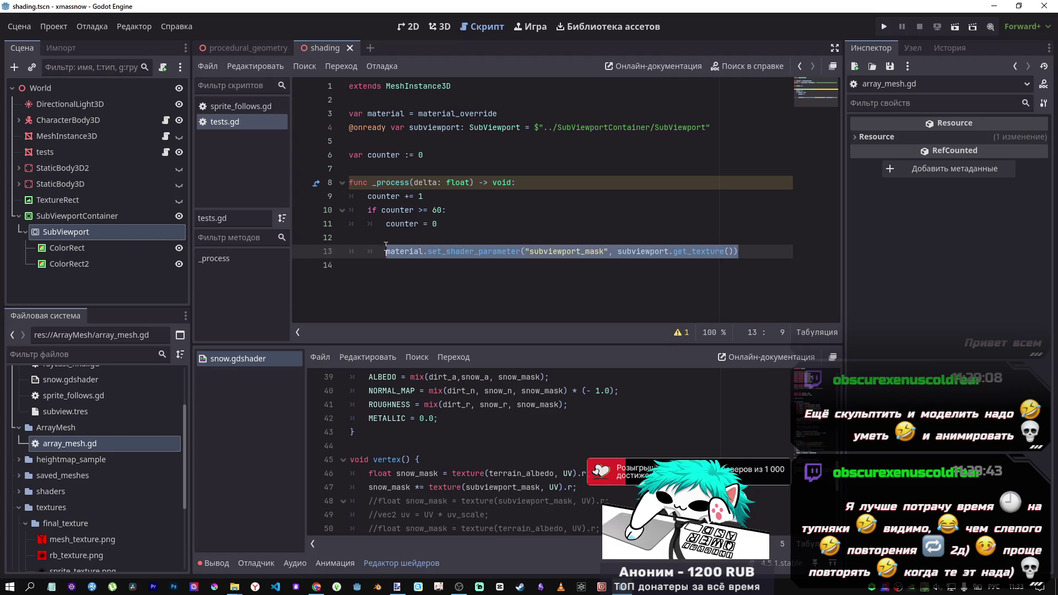
click(734, 251)
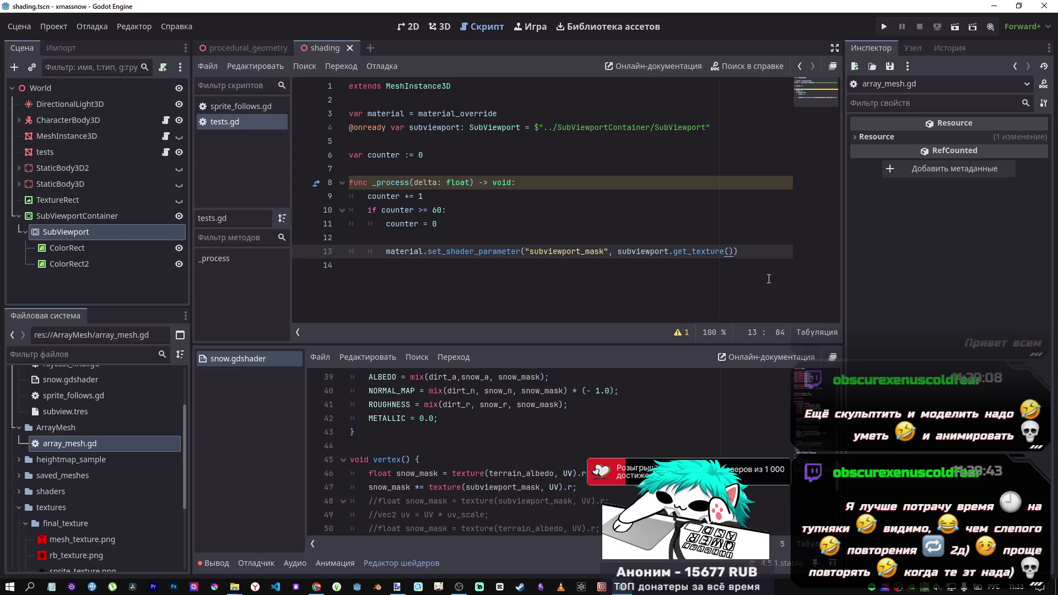
click(739, 250)
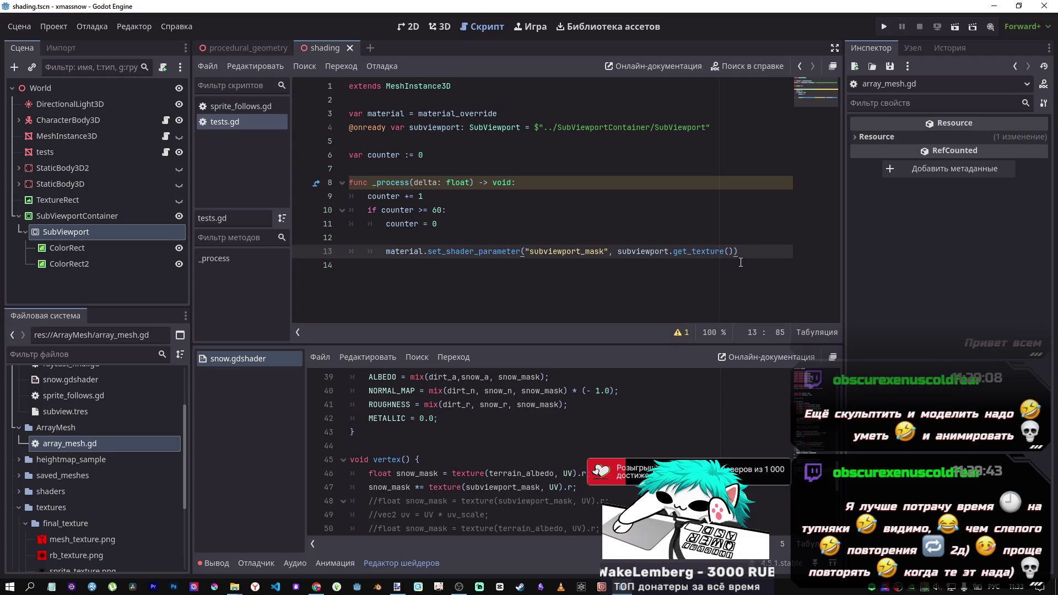
click(637, 252)
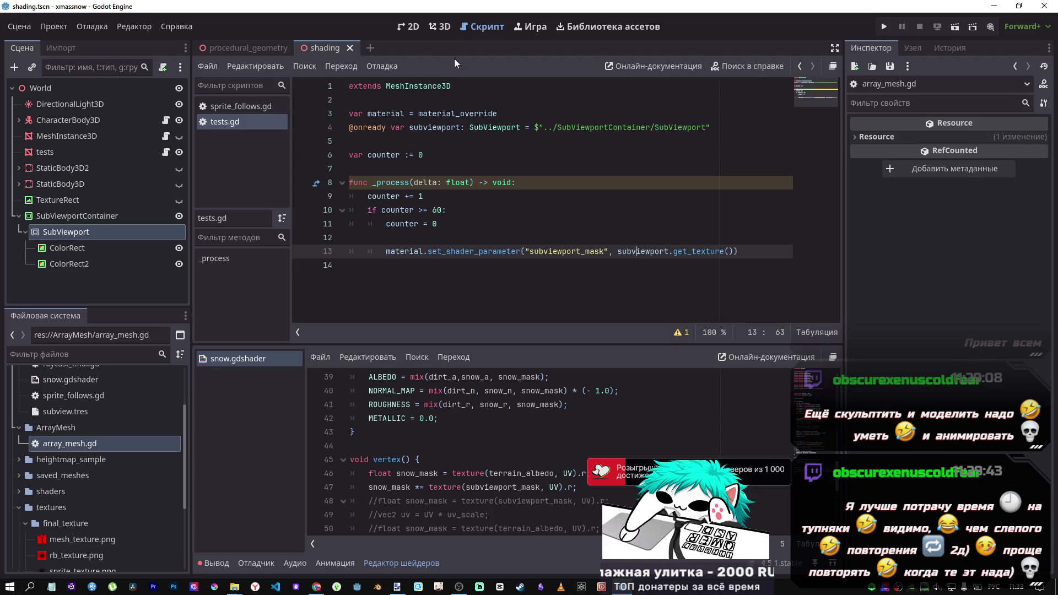
click(496, 119)
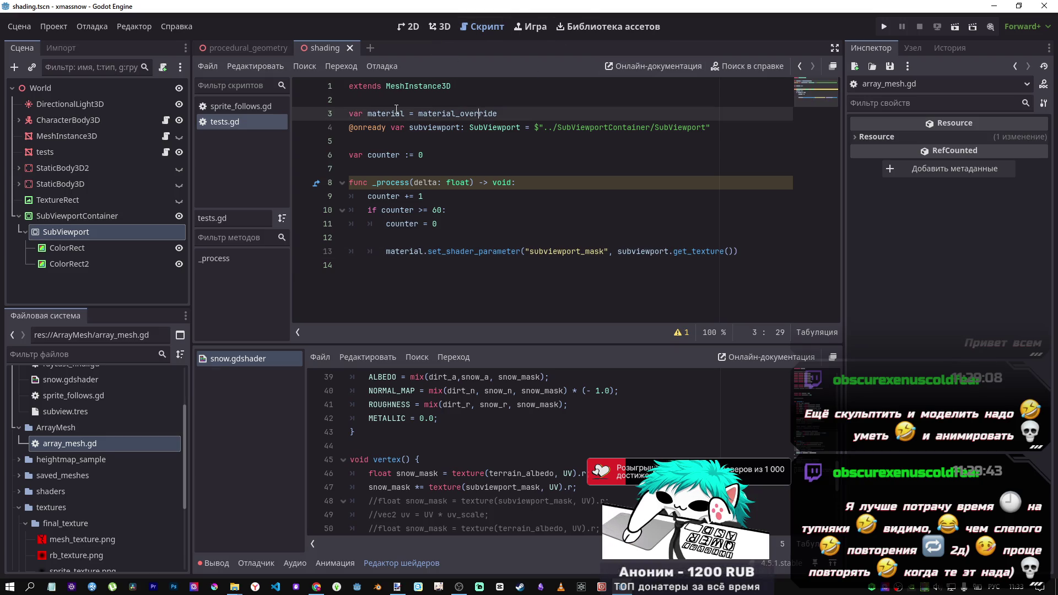
click(353, 86)
key(Return)
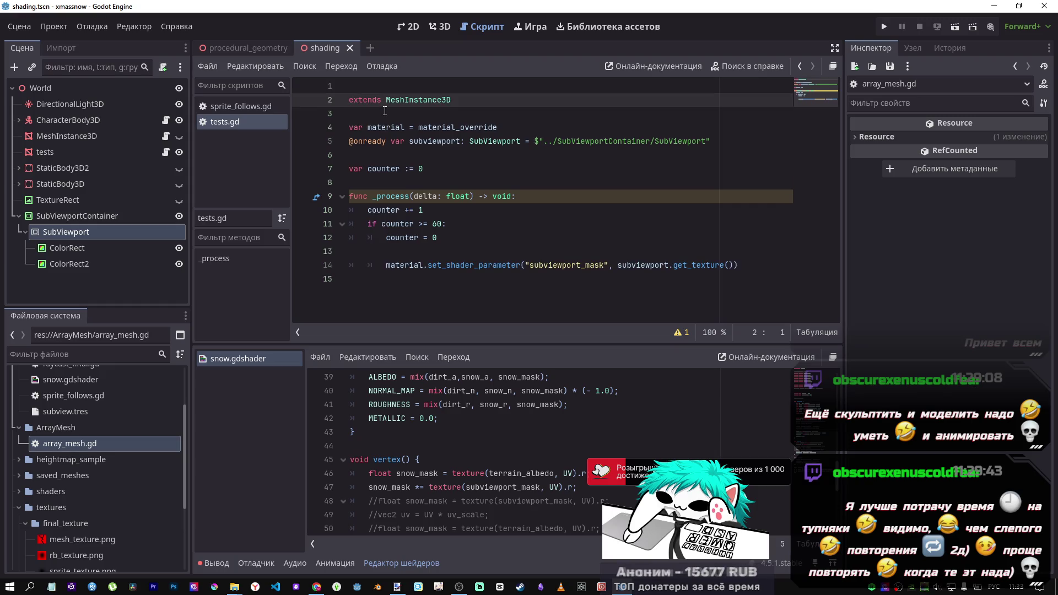
key(Up)
text(")
key(BackSpace)
key(alt+shift)
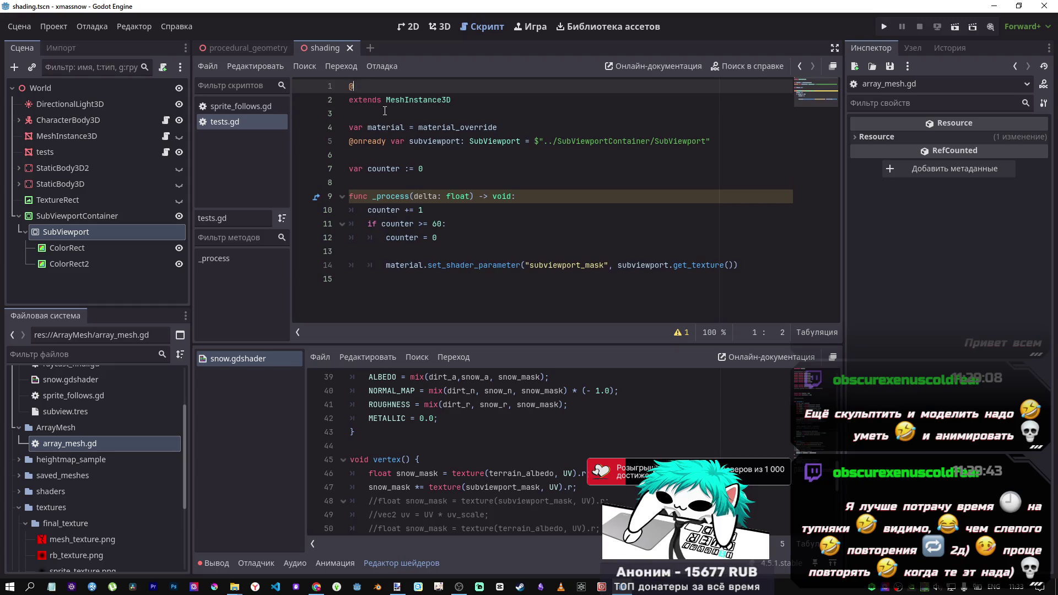
text(@tool)
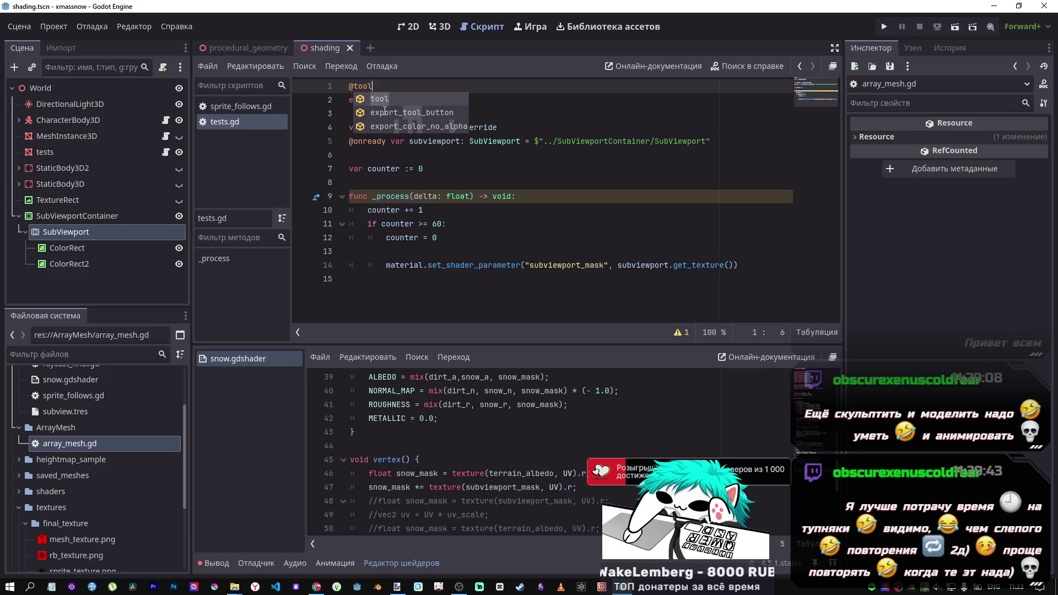
click(519, 122)
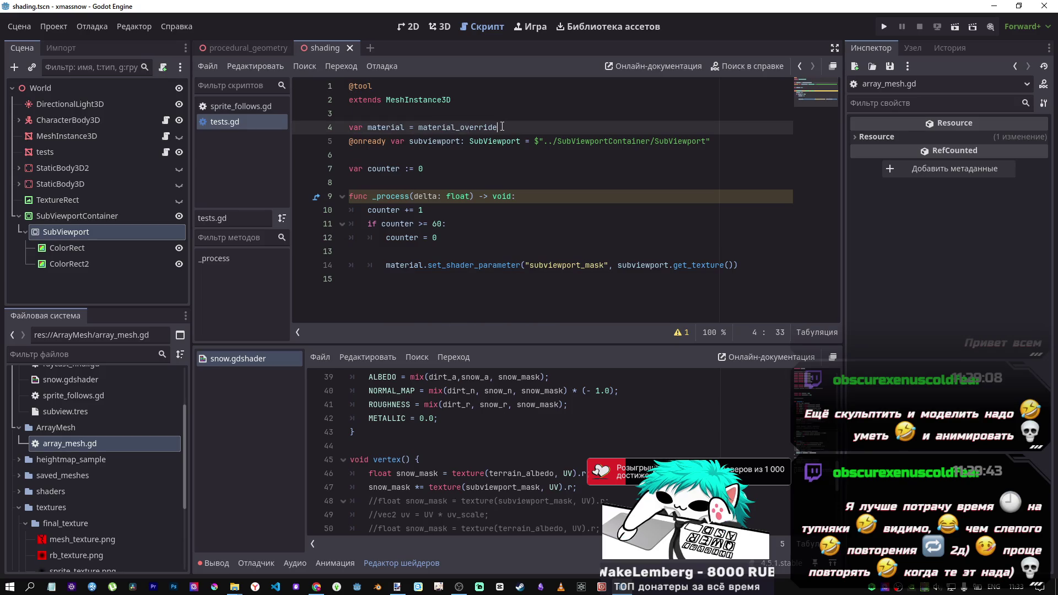
click(439, 26)
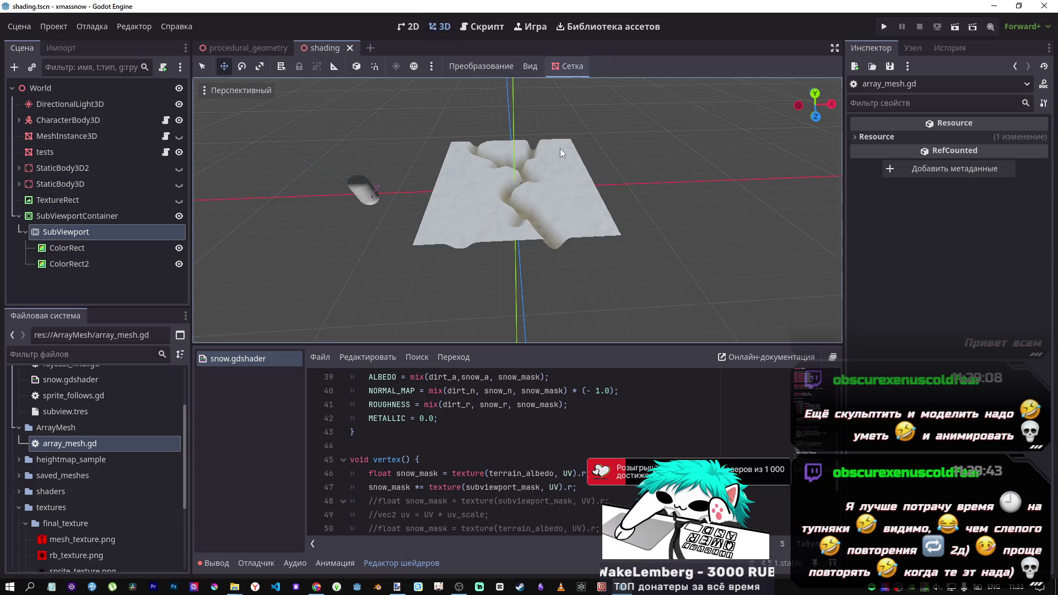
scroll(594, 167, up, 3)
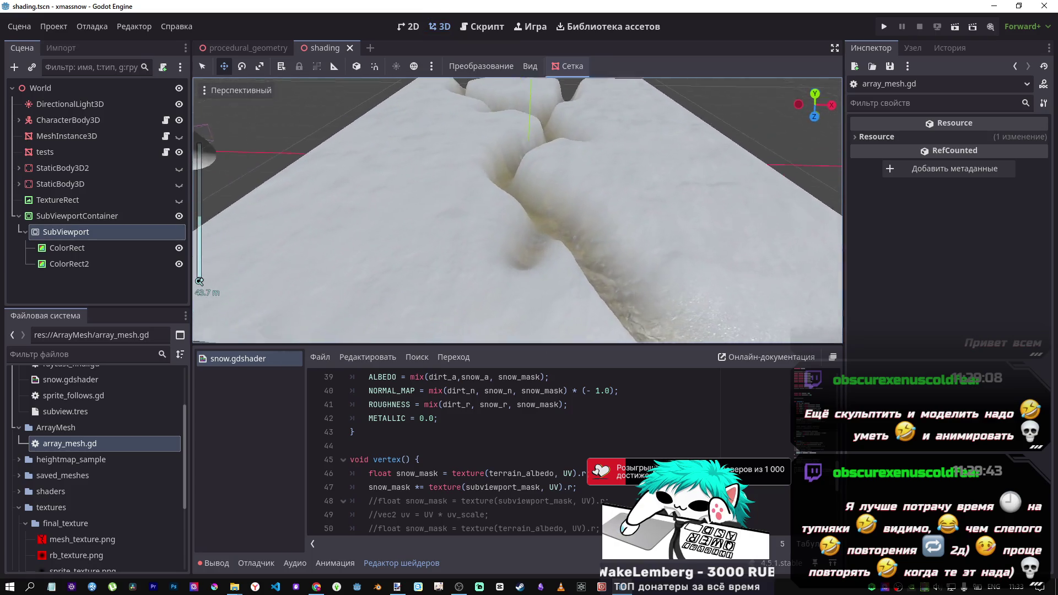
scroll(551, 128, down, 3)
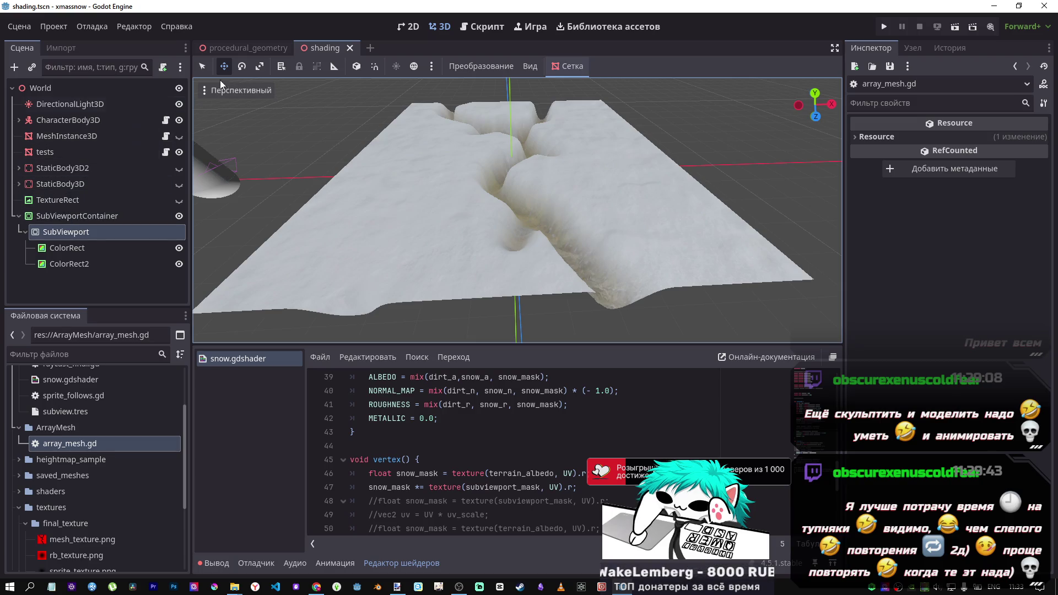
mouse_move(240, 48)
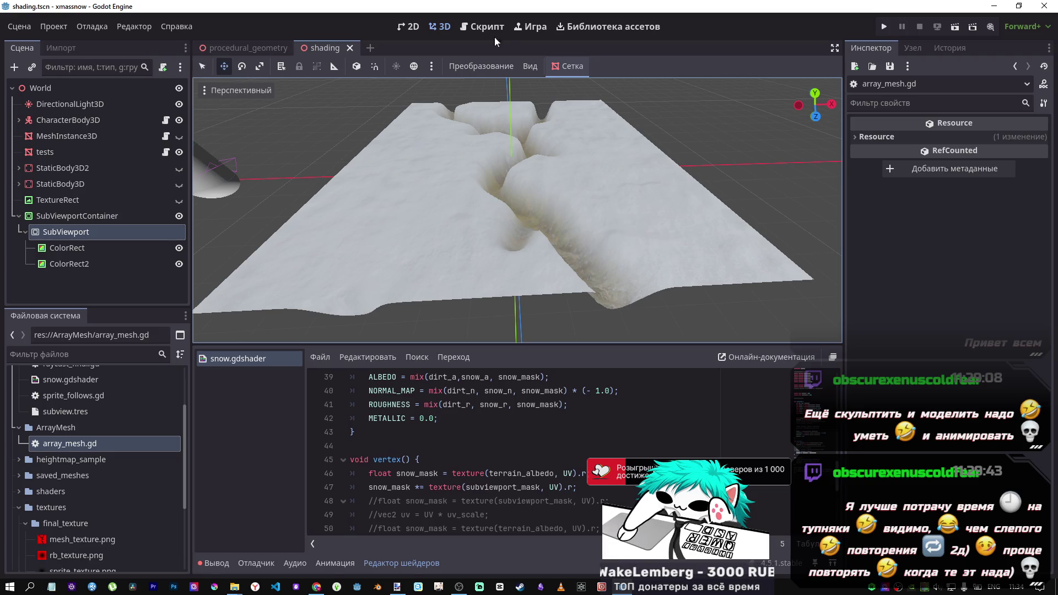
click(471, 28)
click(451, 27)
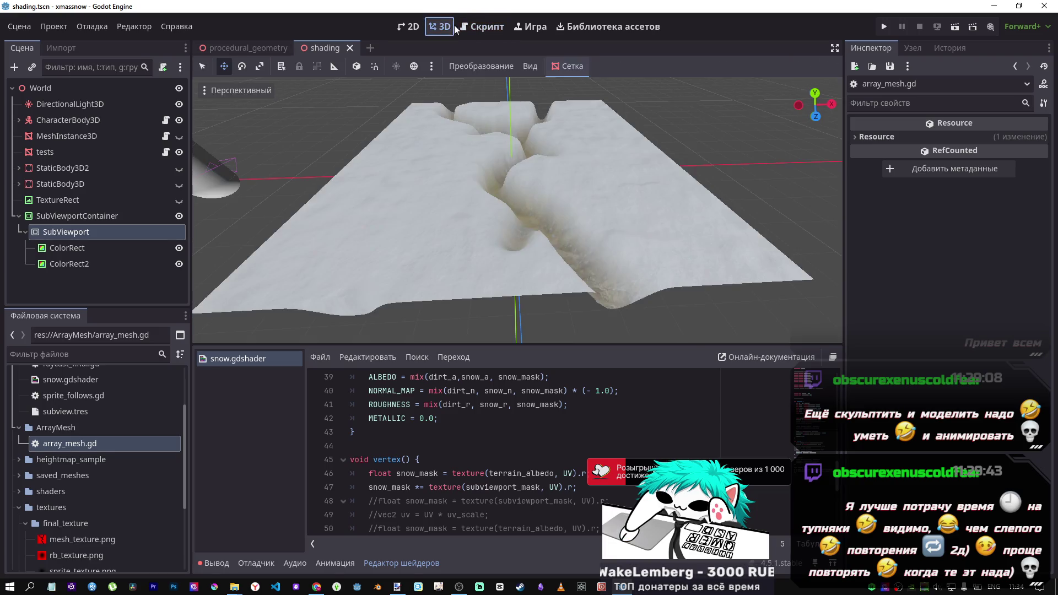
Reload the current project from the Project menu and view the null-instance errors in Output
click(473, 25)
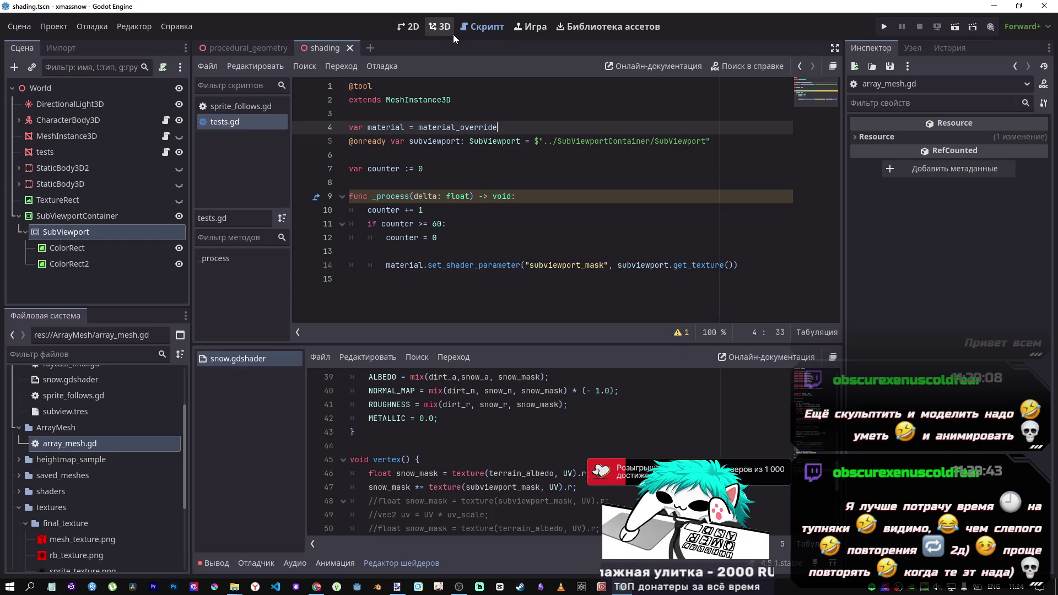
click(45, 26)
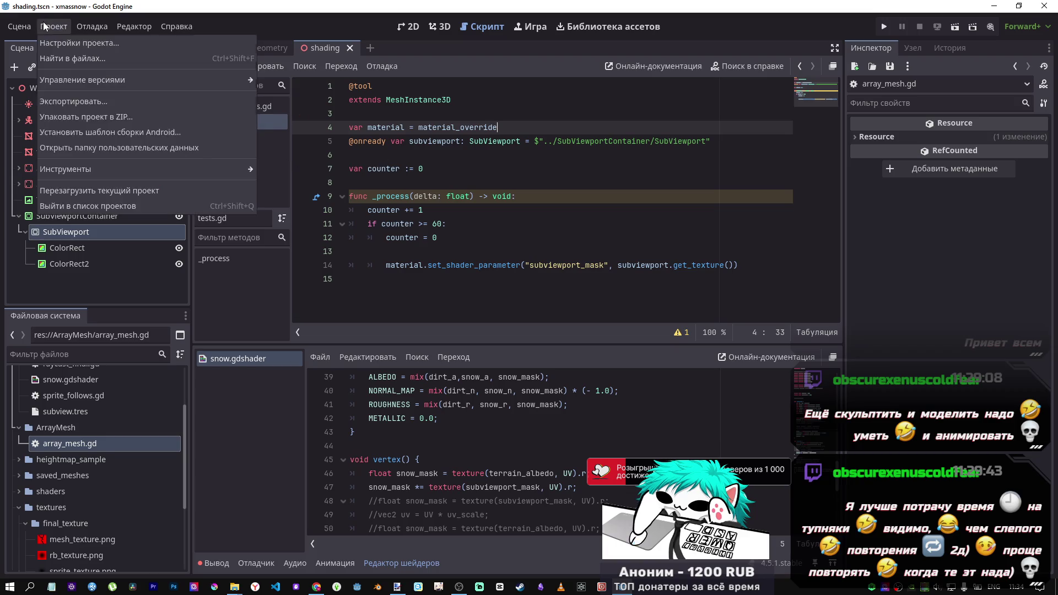
click(213, 12)
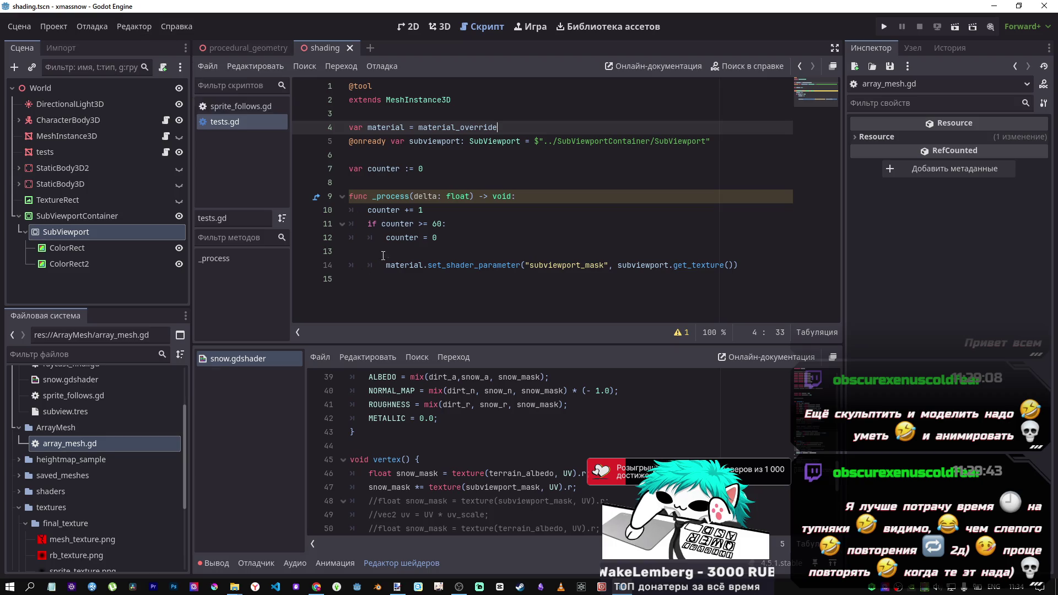
click(438, 224)
key(Left)
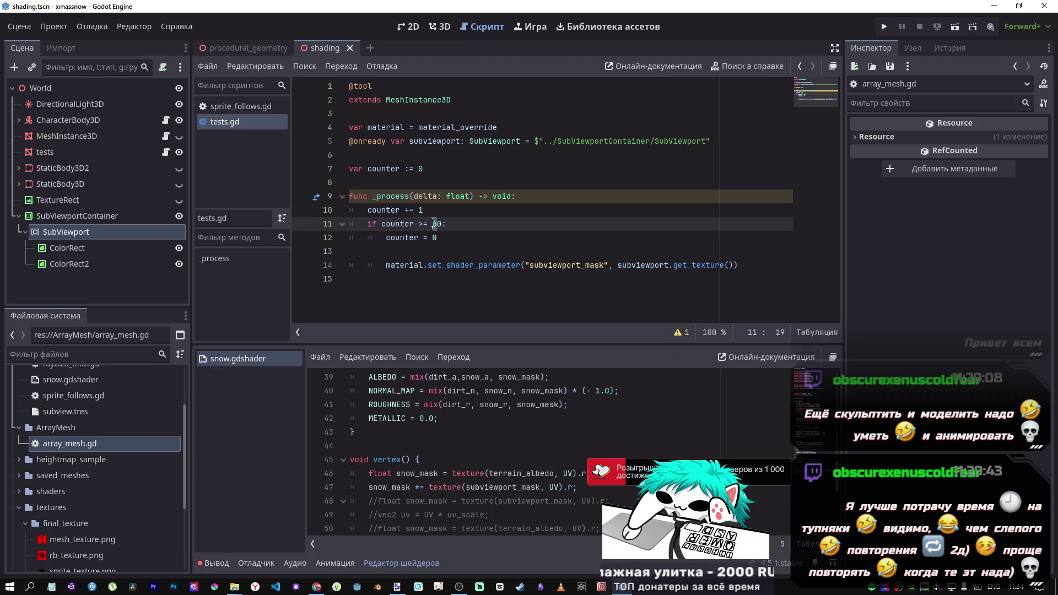
click(49, 28)
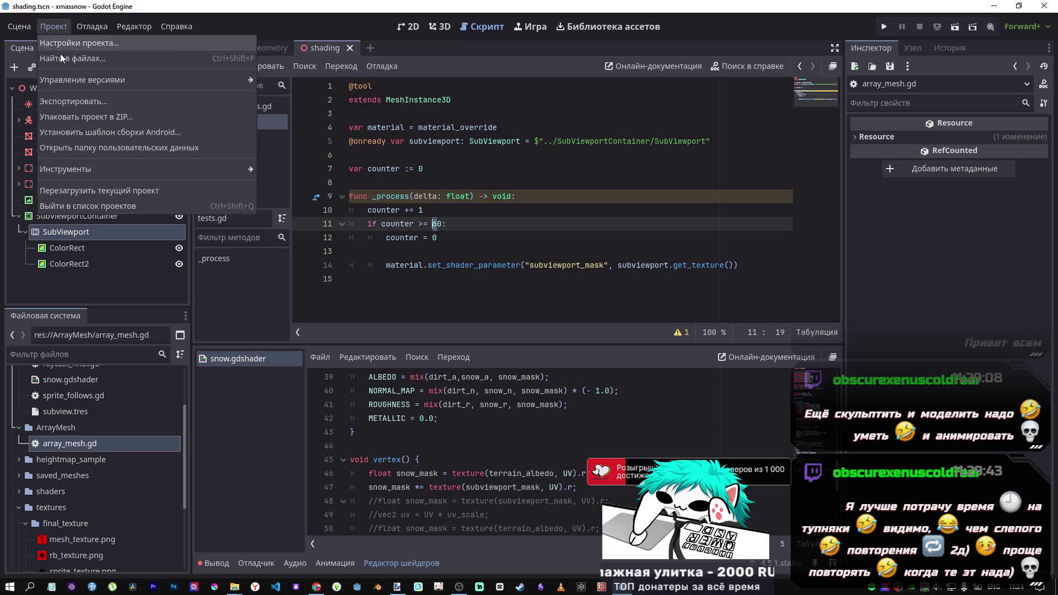
click(92, 187)
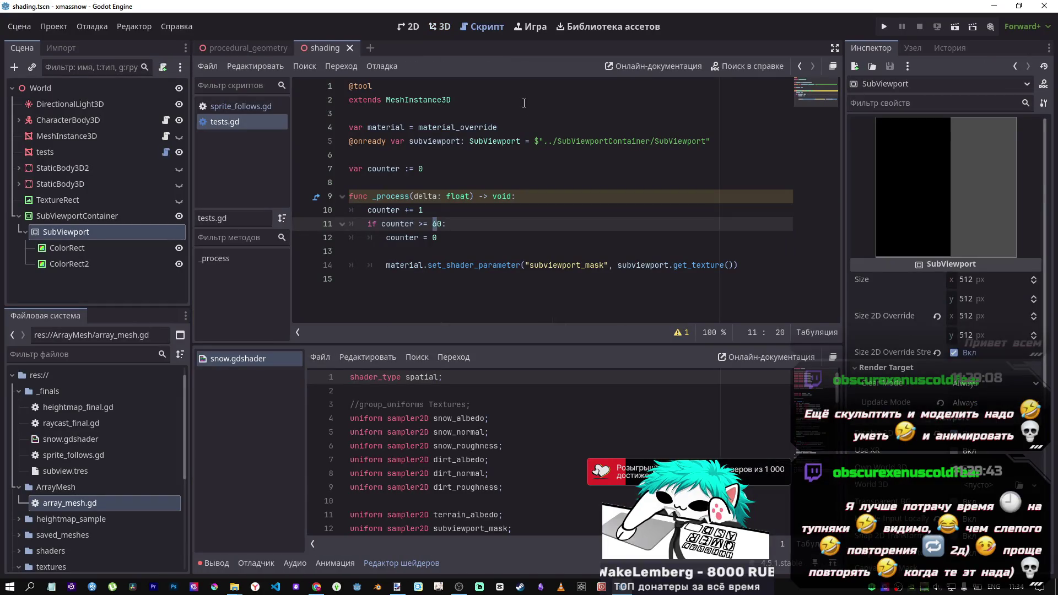
click(227, 563)
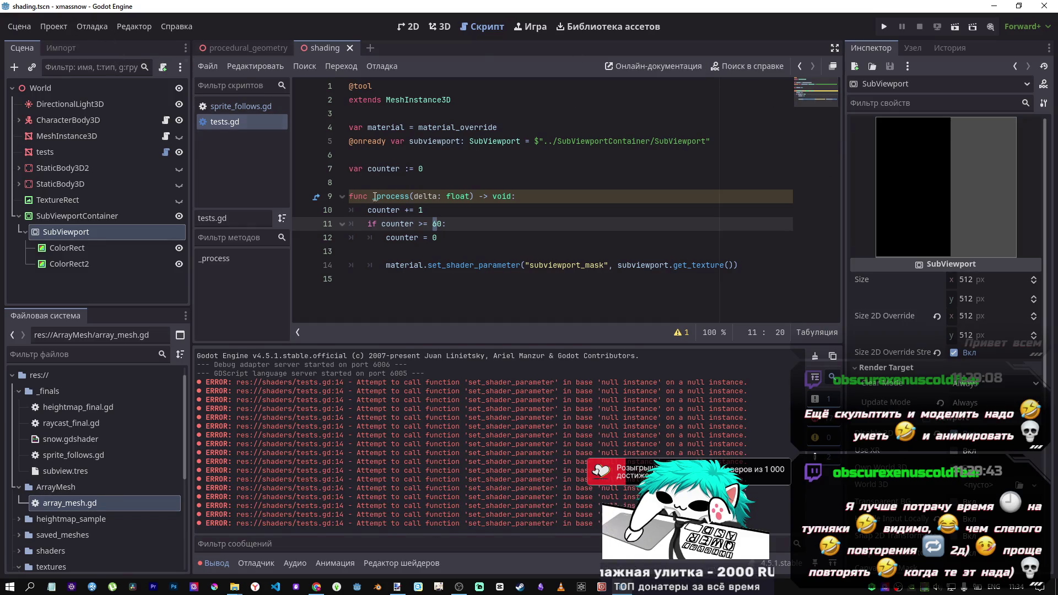
click(368, 87)
key(ctrl+k)
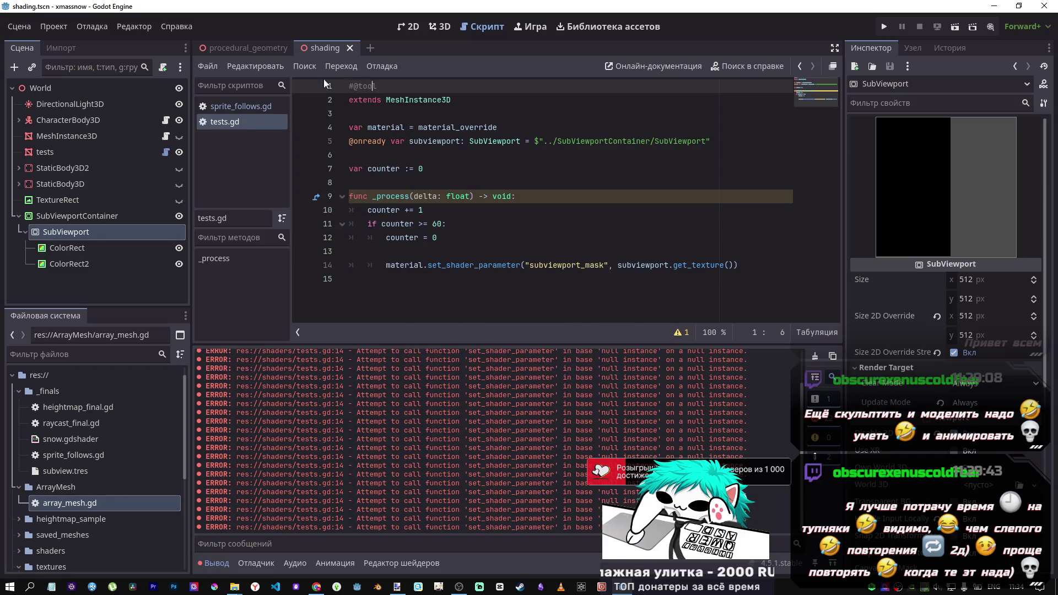
click(92, 27)
mouse_move(57, 32)
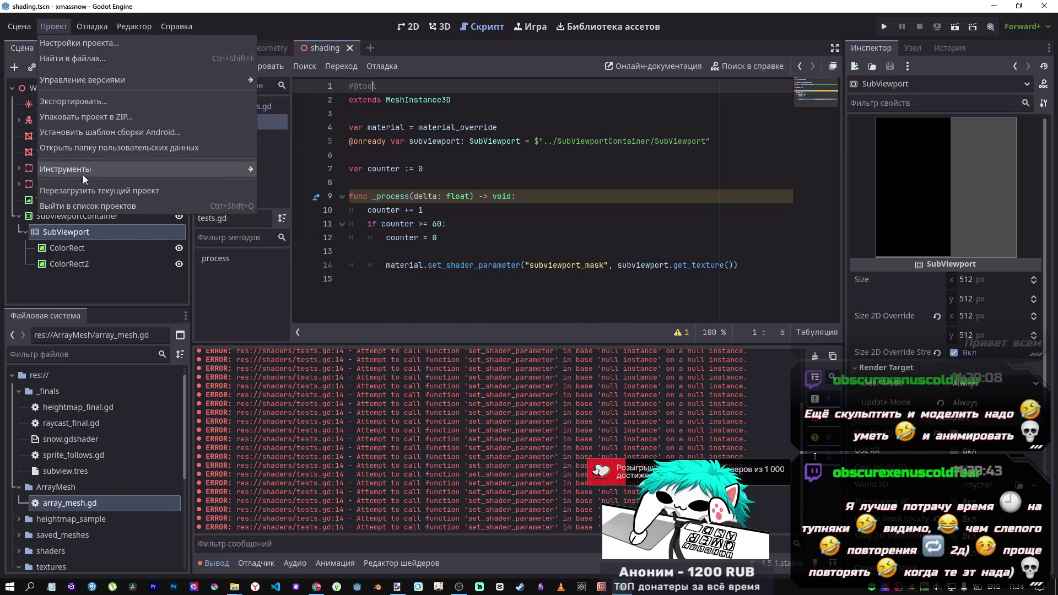
click(101, 186)
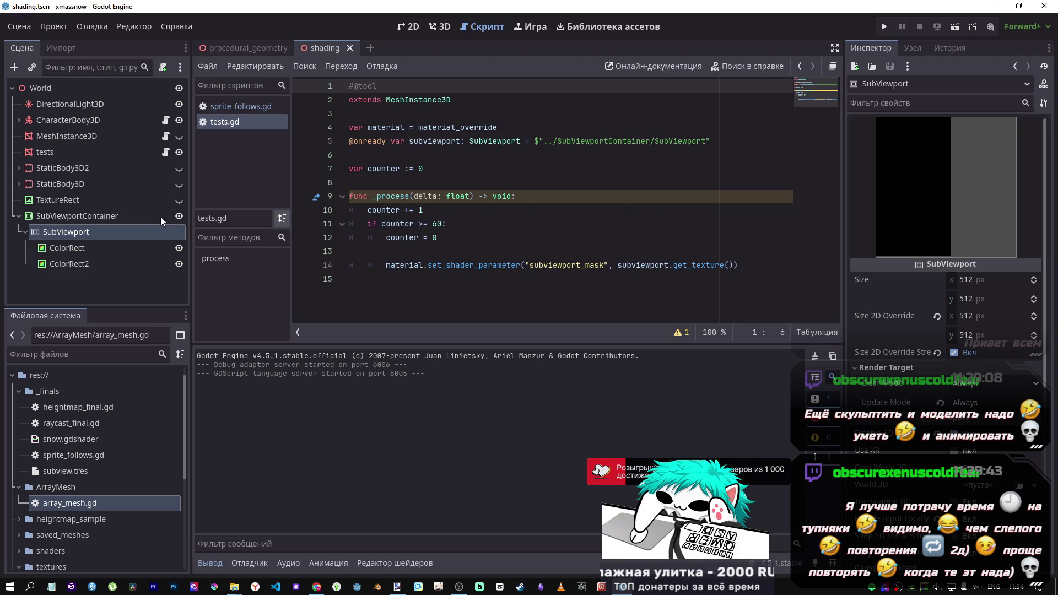
click(498, 139)
click(670, 267)
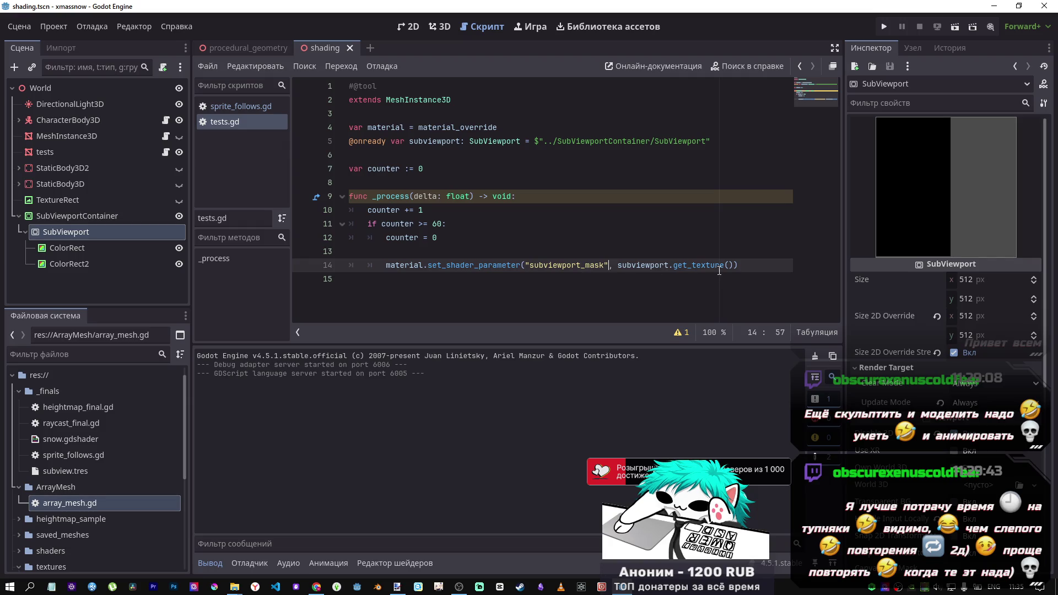
Trim part of 'subviewport' on line 14 and select the set_shader_parameter name
click(652, 266)
drag(673, 266, 633, 268)
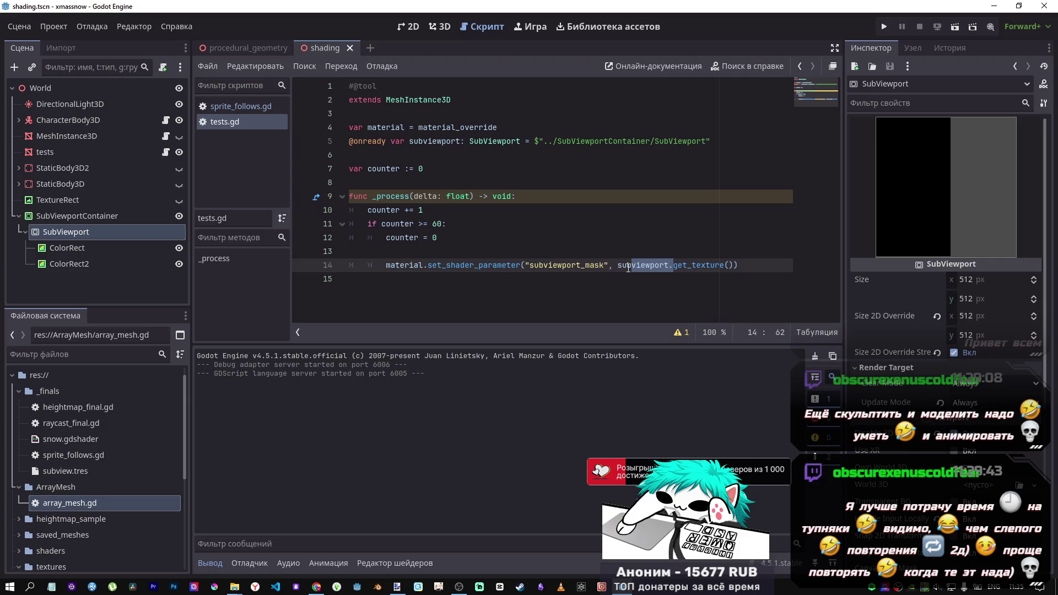
click(628, 268)
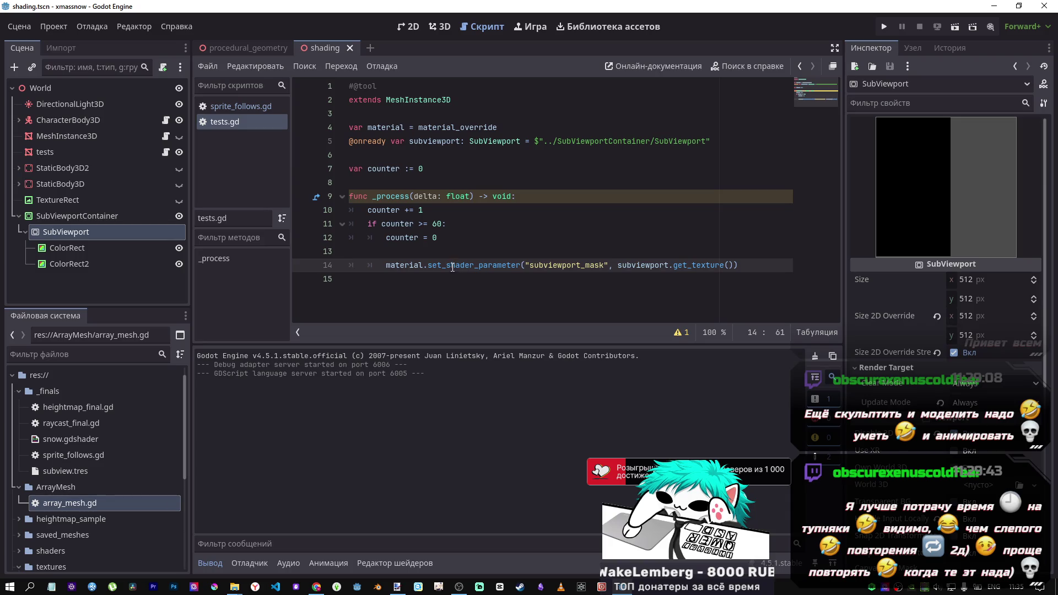
drag(453, 268, 528, 267)
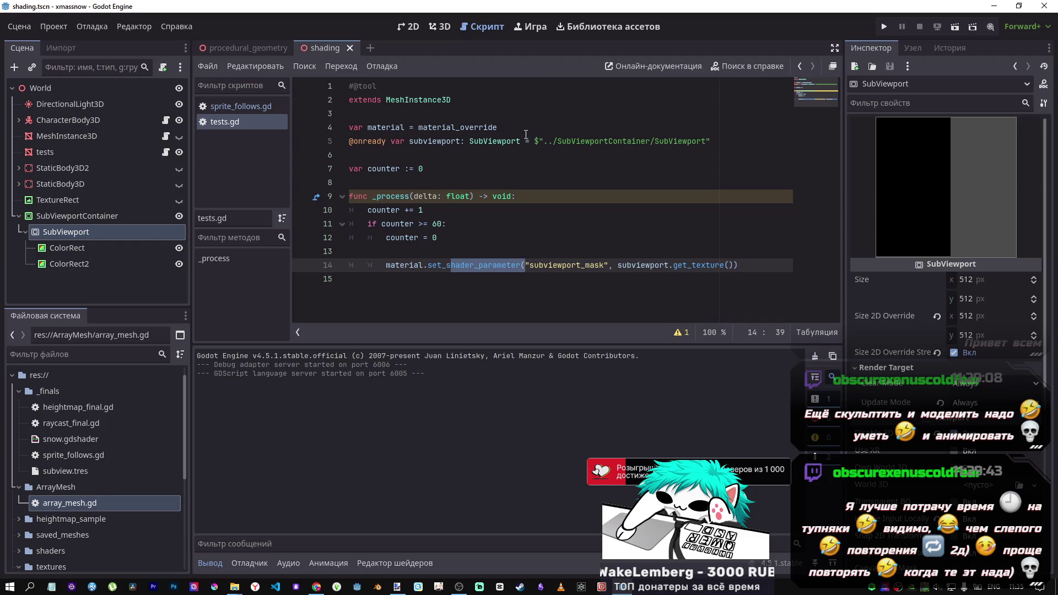
Change line 4 to material_surface_override and show tests' Surface Material Override in the Inspector
drag(510, 128, 464, 128)
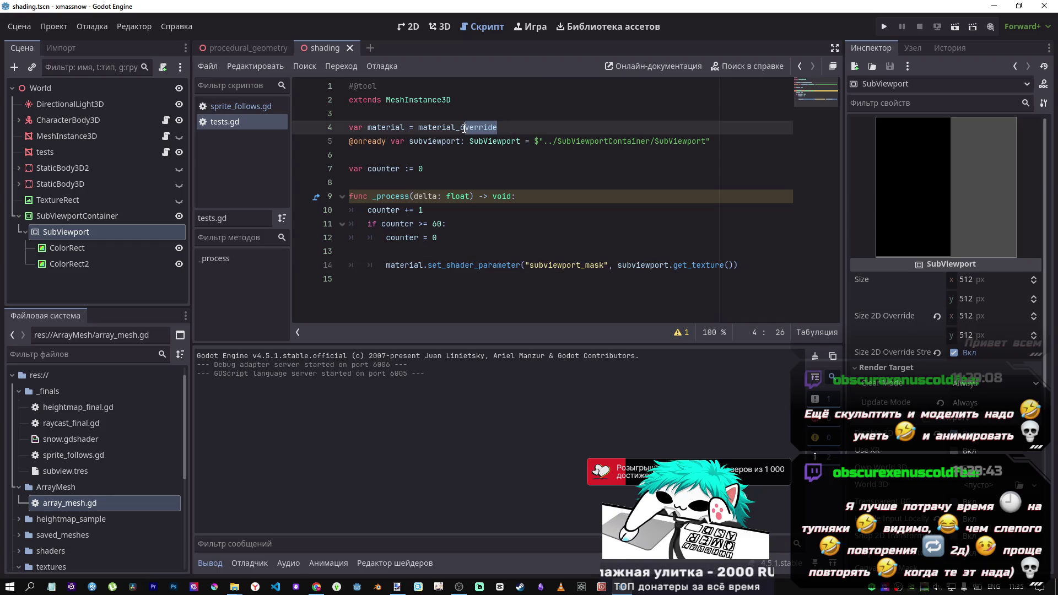
click(460, 129)
key(ctrl+space)
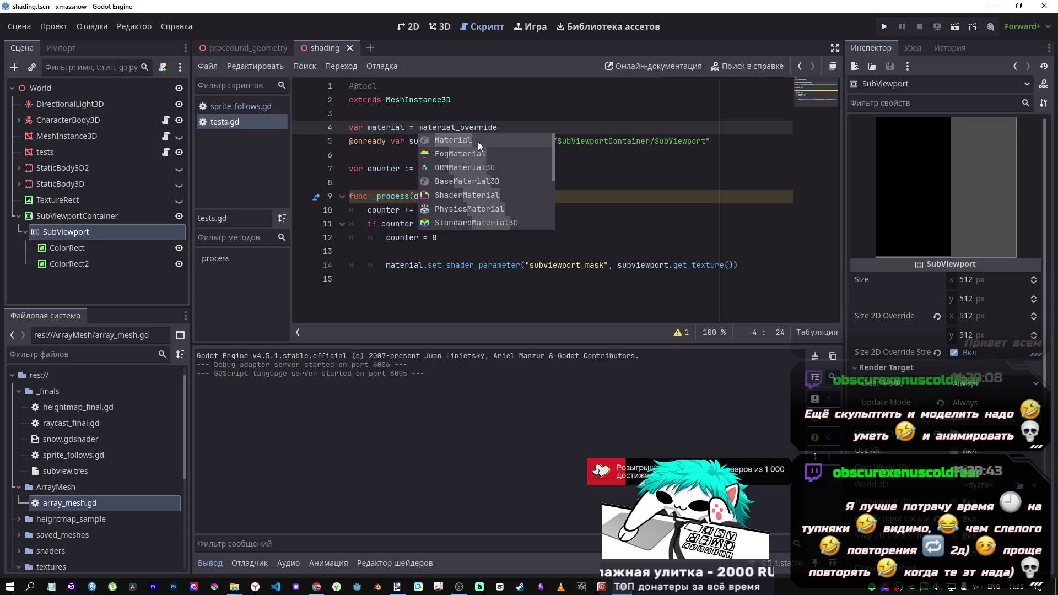
click(489, 129)
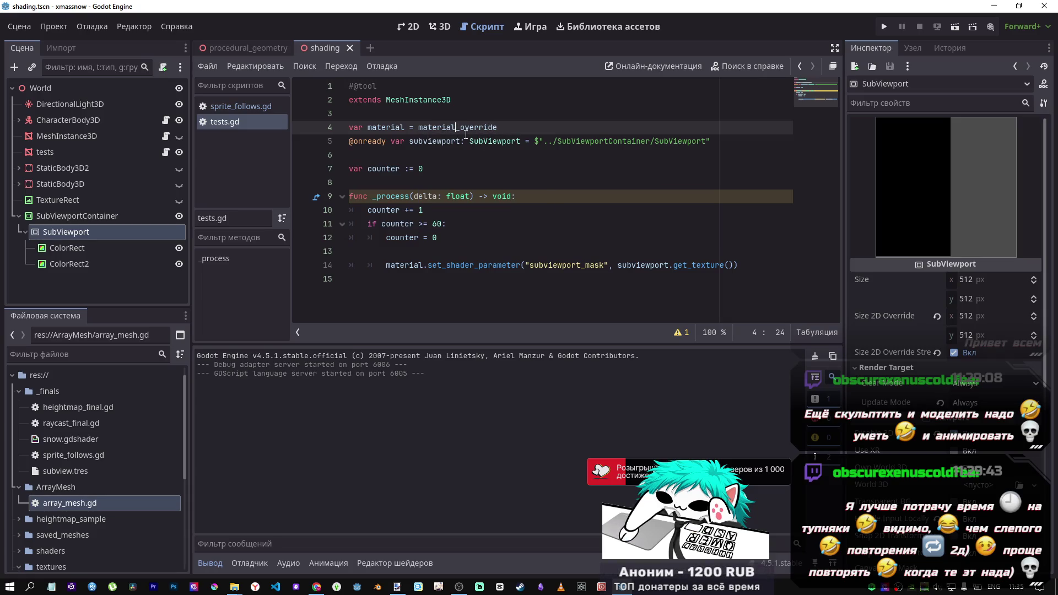
text(_sur)
text(face_)
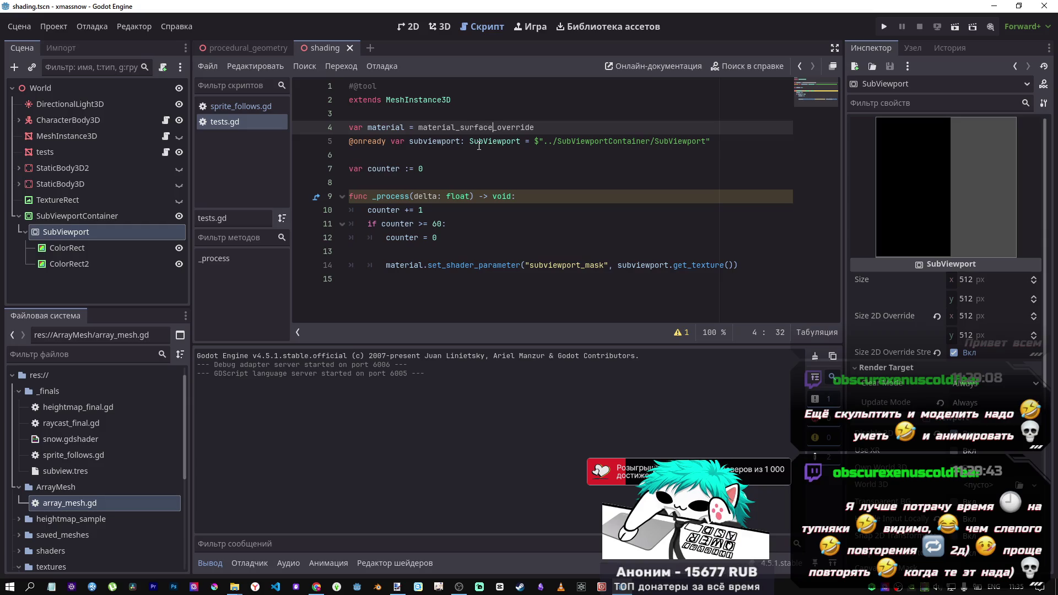
click(44, 152)
scroll(963, 356, down, 10)
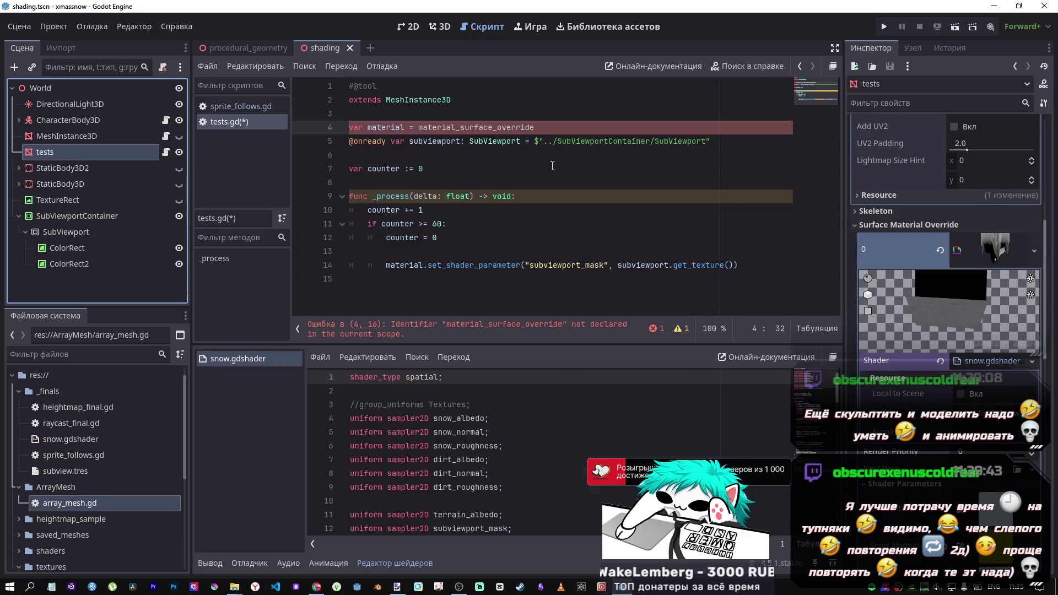
Drag the Surface Material Override property into line 4 and tidy it to surface_material_override
drag(495, 128, 461, 128)
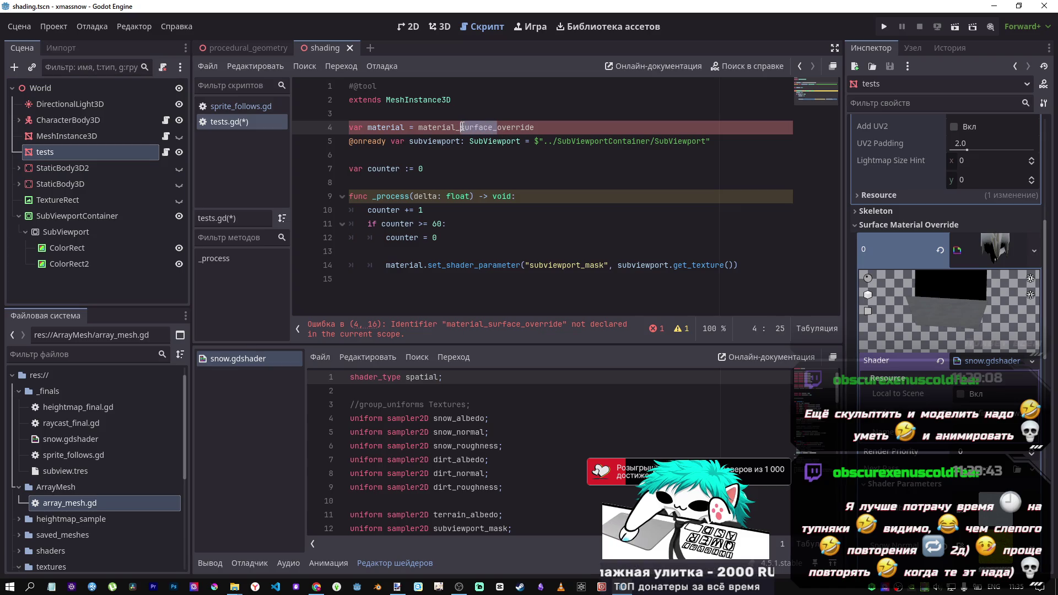
key(BackSpace)
key(ctrl+z)
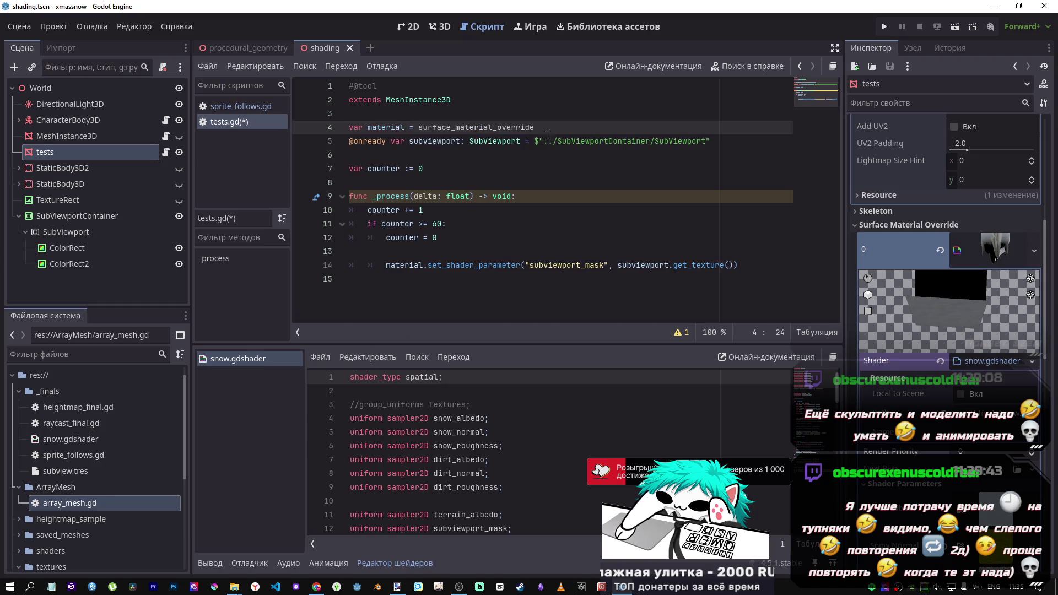
click(900, 224)
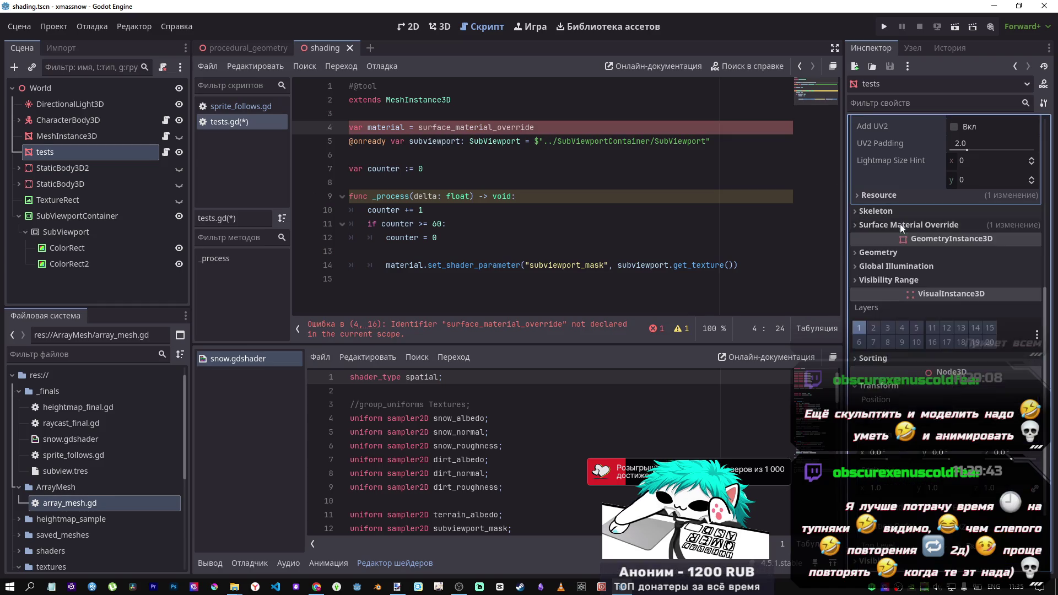
click(875, 225)
drag(890, 240, 565, 131)
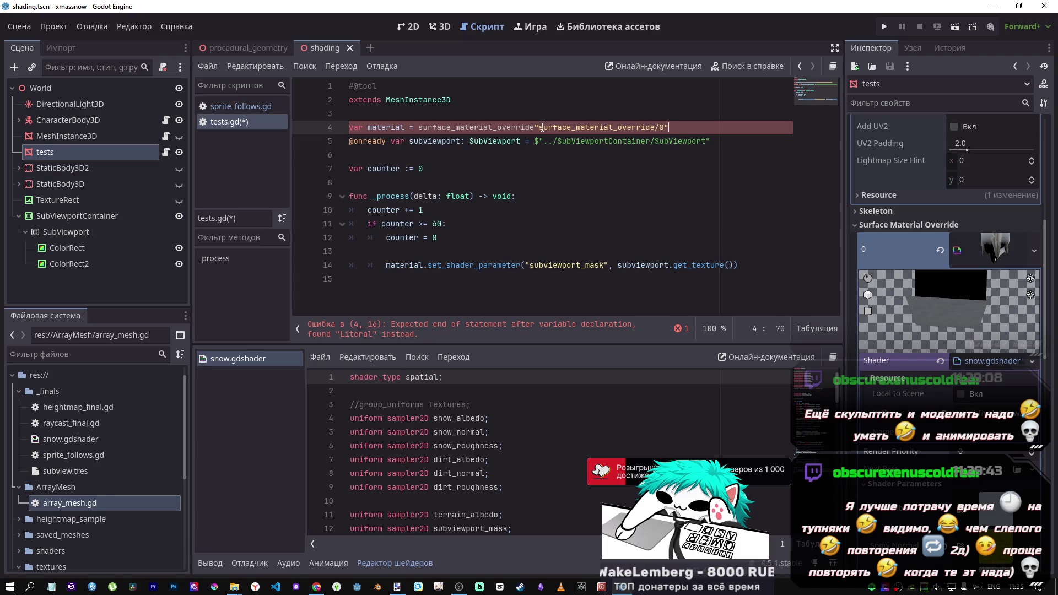
drag(540, 127, 419, 129)
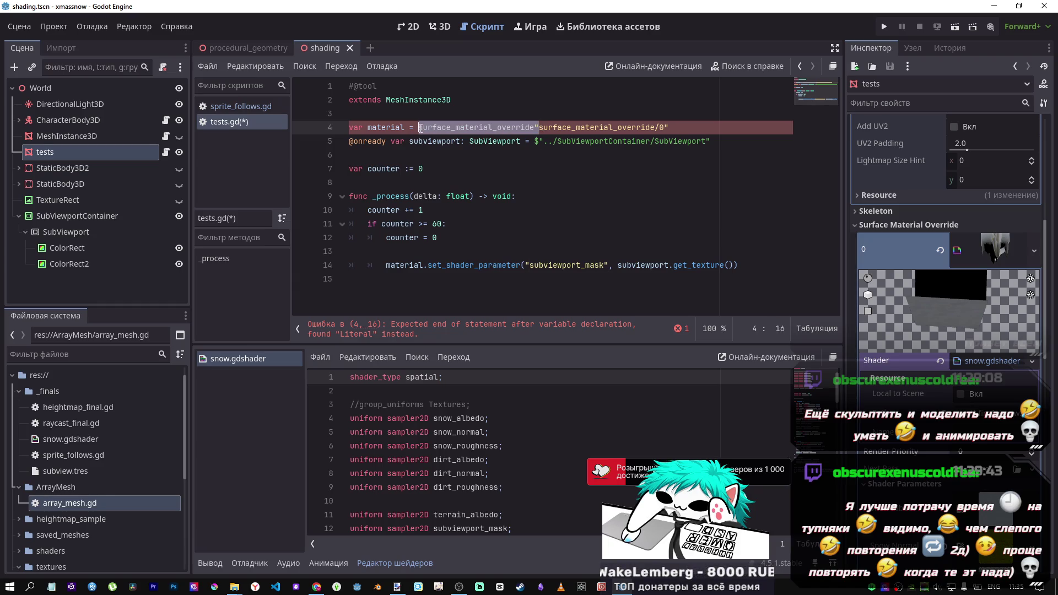
key(BackSpace)
key(End)
key(BackSpace)
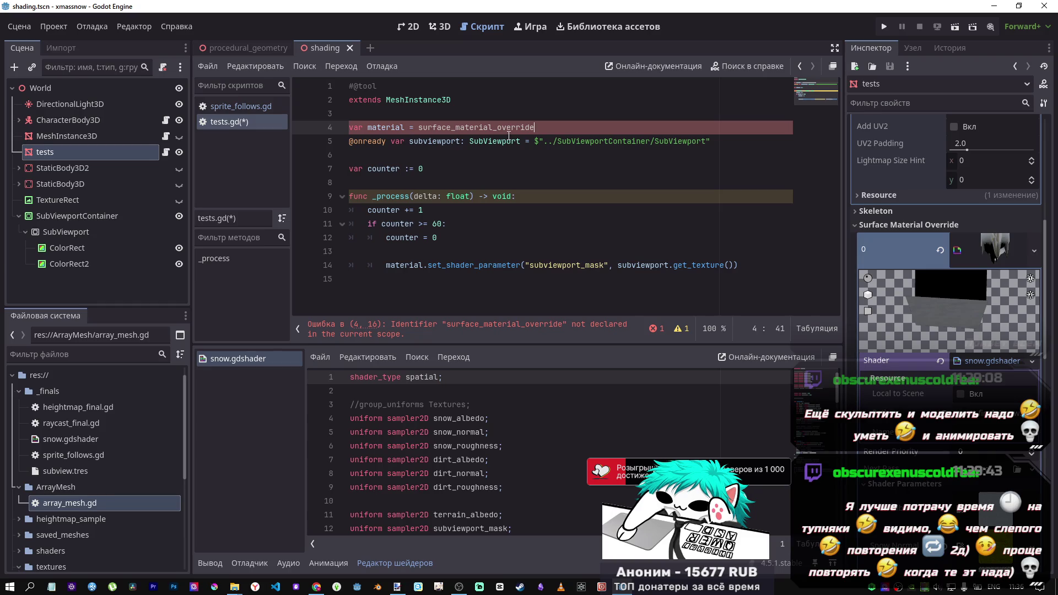
Check the material slot 0 options, then open the MeshInstance3D class documentation
right_click(888, 247)
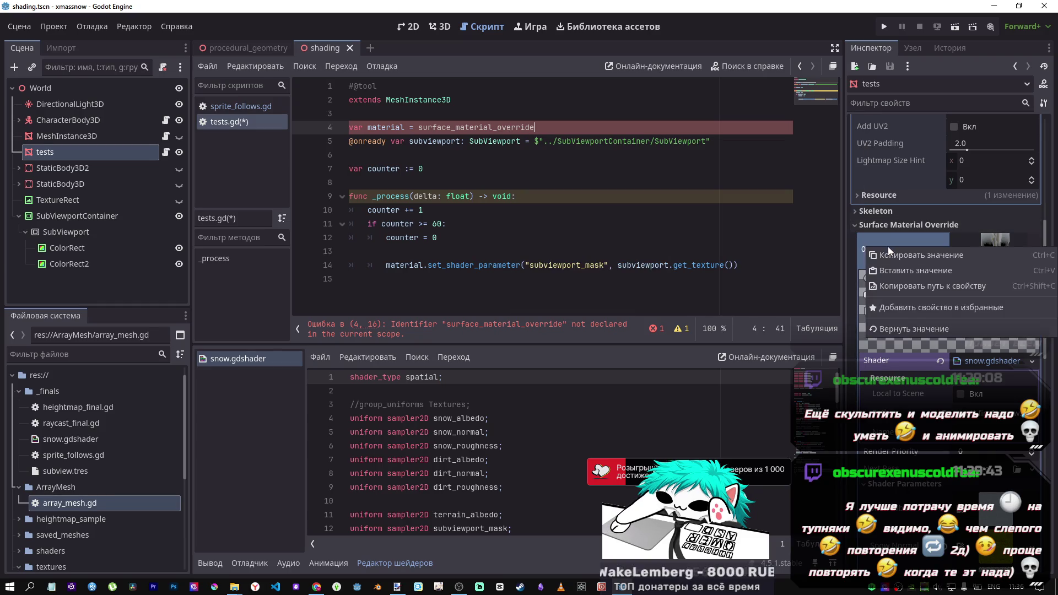
click(911, 228)
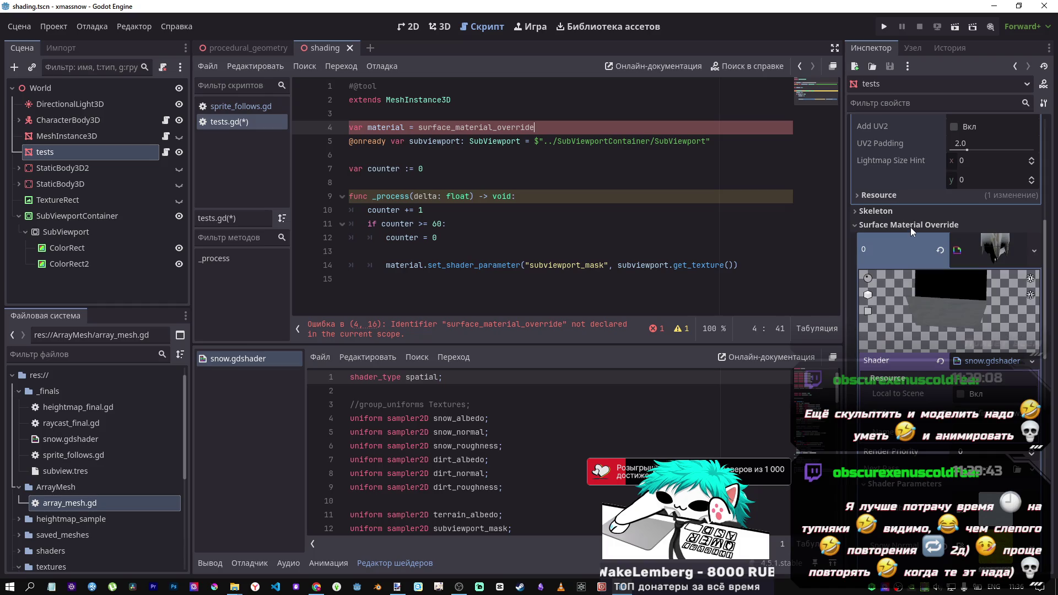
click(1044, 84)
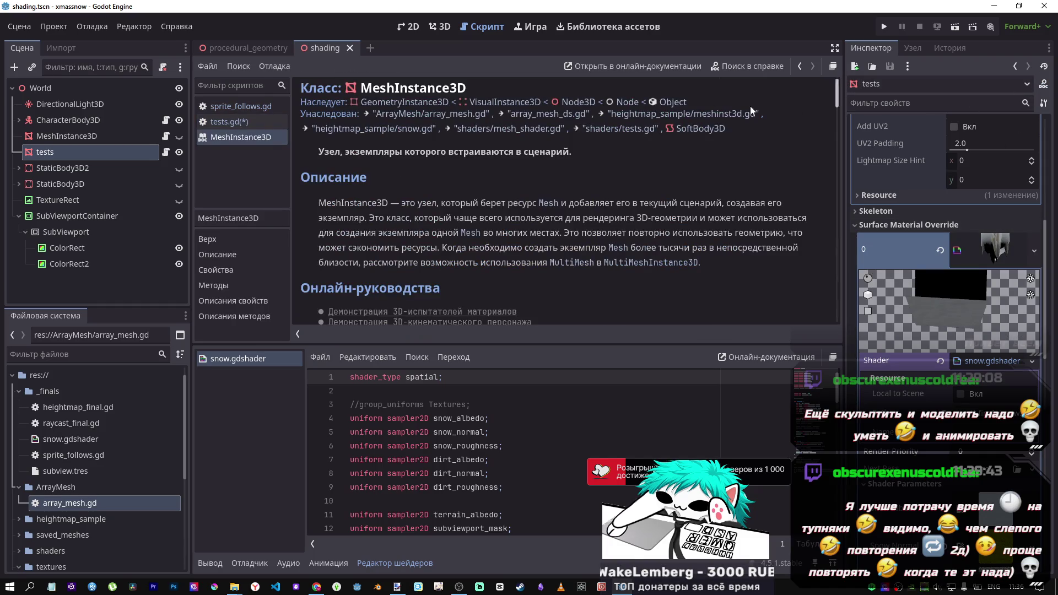
Follow the mesh property to the Mesh class docs and search them for 'material'
scroll(429, 167, down, 5)
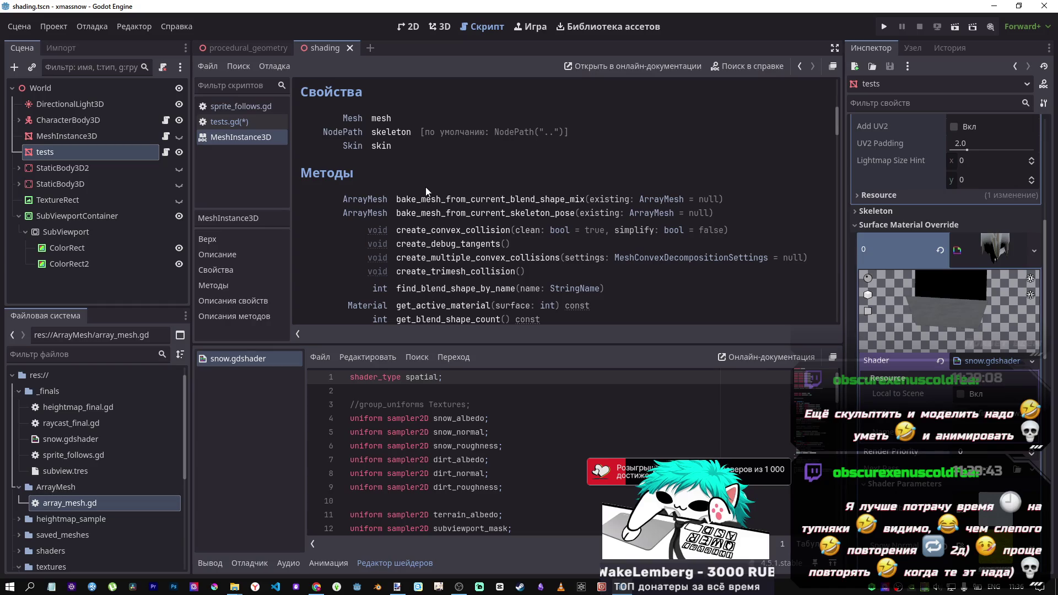
click(381, 118)
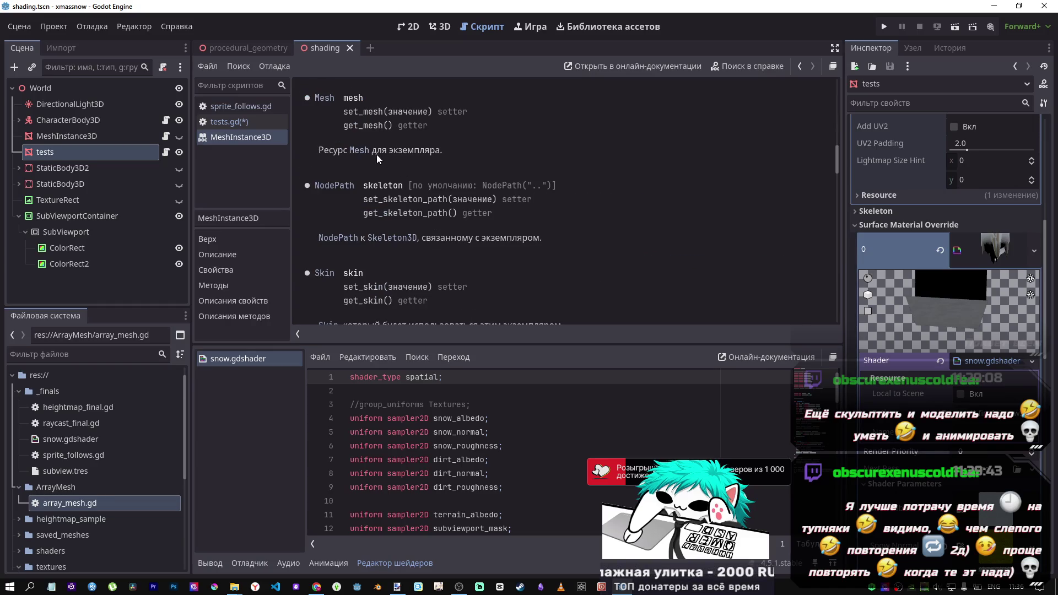
click(362, 150)
scroll(469, 203, down, 6)
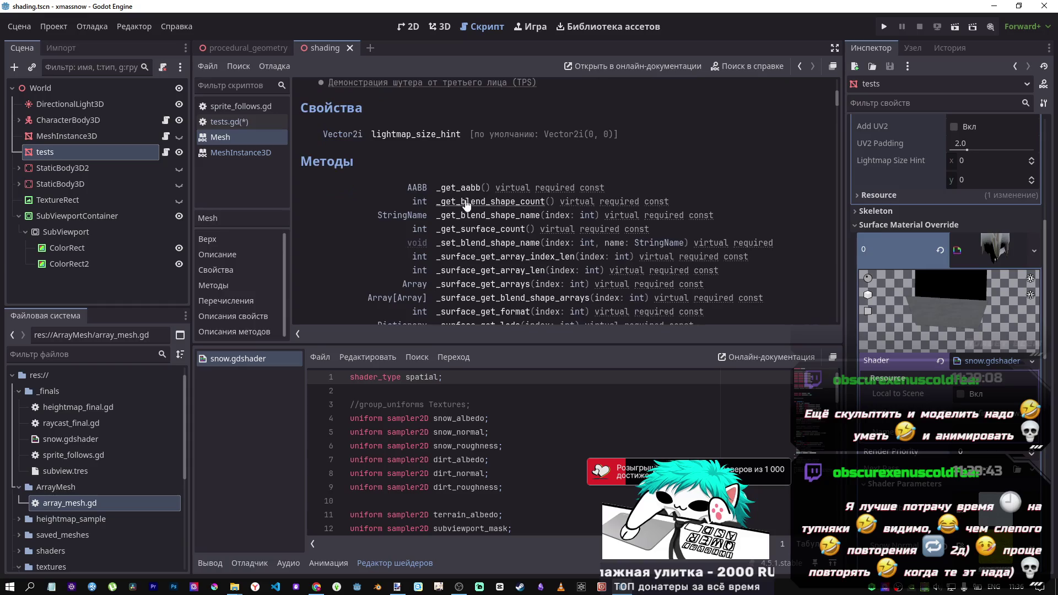
scroll(465, 203, down, 5)
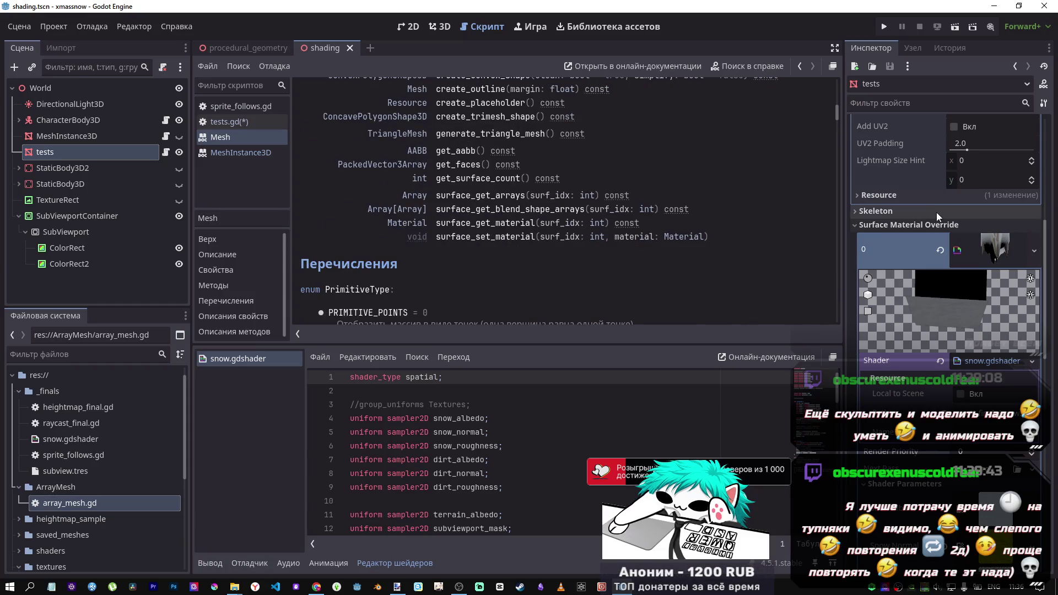
scroll(585, 250, down, 10)
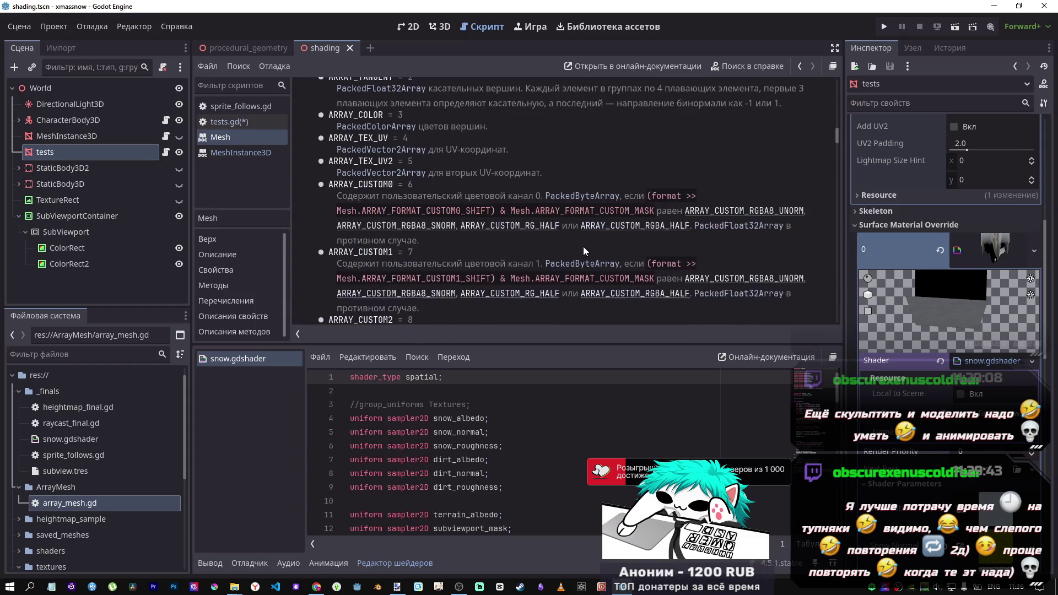
key(ctrl+f)
text(ma)
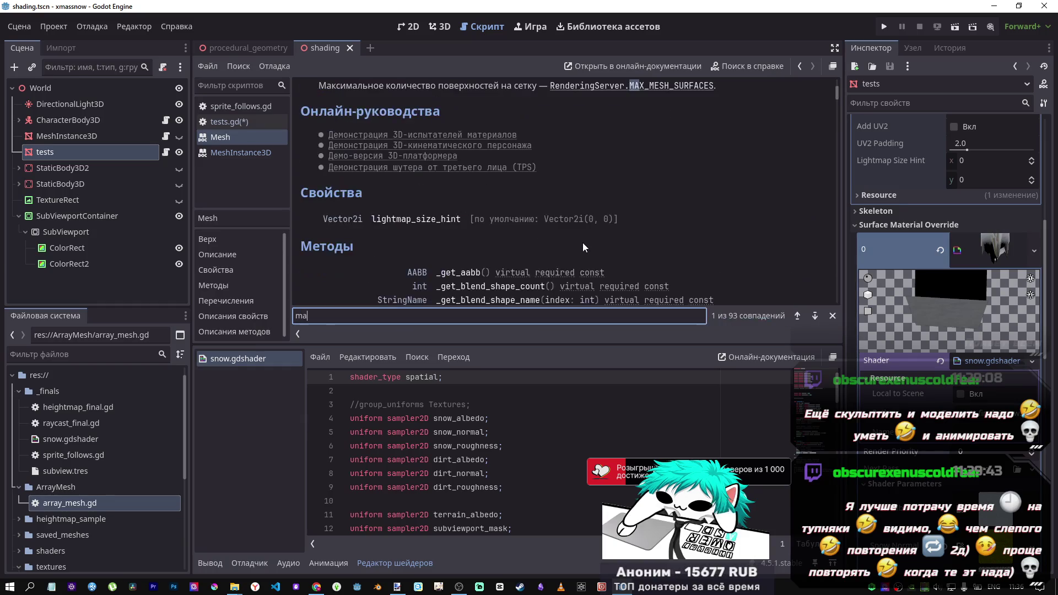
text(terial)
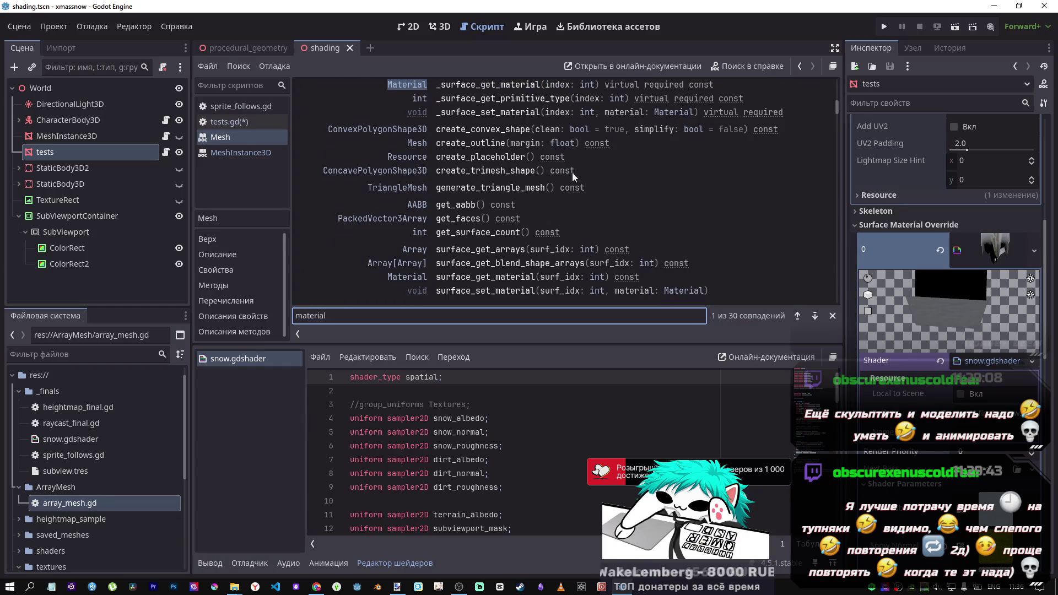
scroll(506, 95, up, 1)
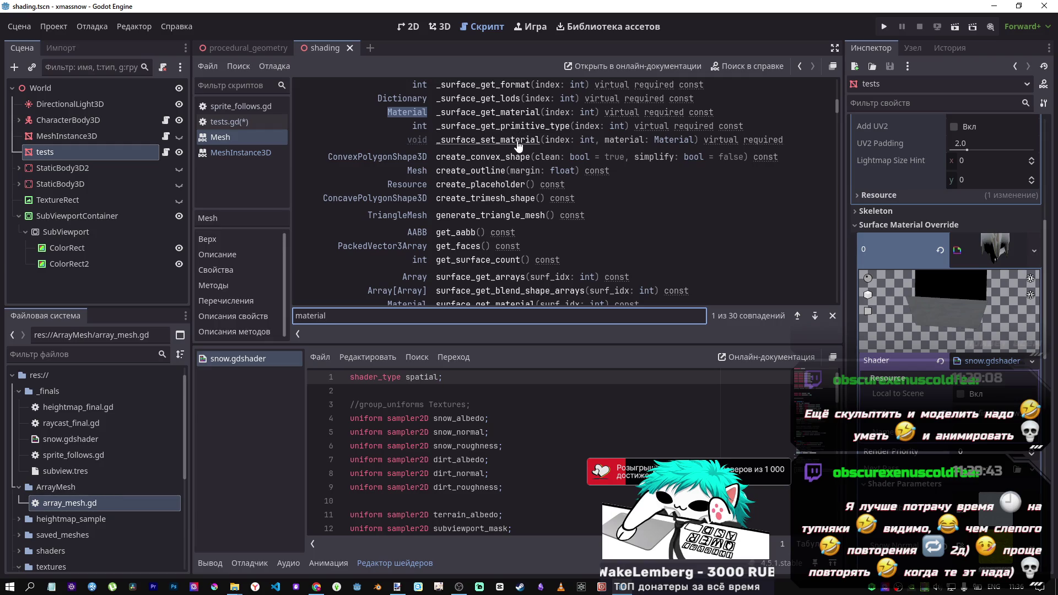
Switch to the procedural_geometry scene and bring tests.gd back into view
click(253, 47)
click(245, 120)
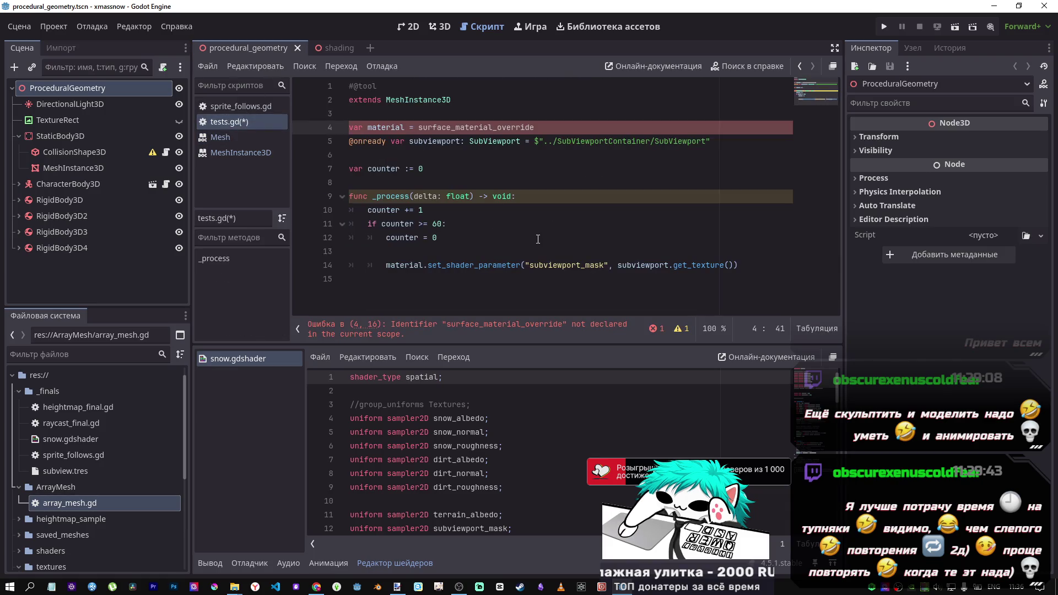
click(562, 278)
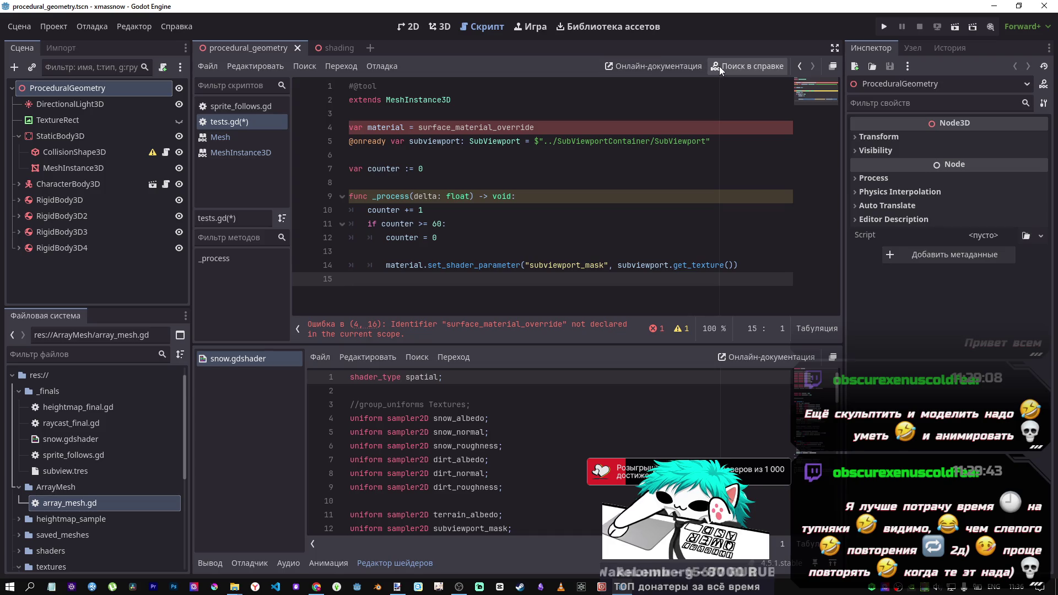
Open the MeshInstance3D and Mesh help pages and find the surface material method description
click(221, 148)
key(ctrl+f)
click(224, 134)
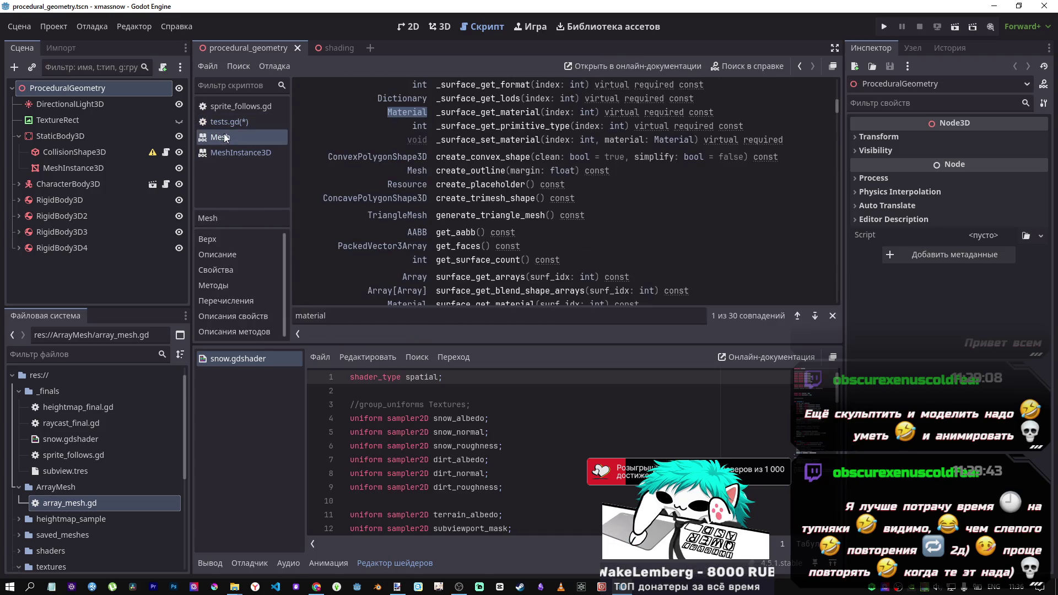
scroll(551, 144, up, 2)
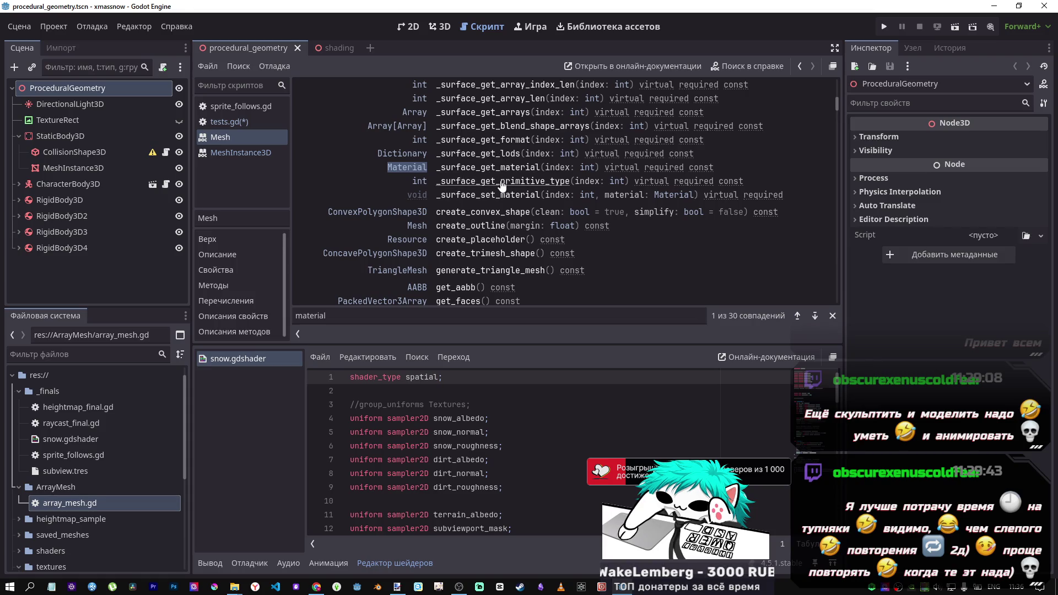
scroll(503, 186, up, 5)
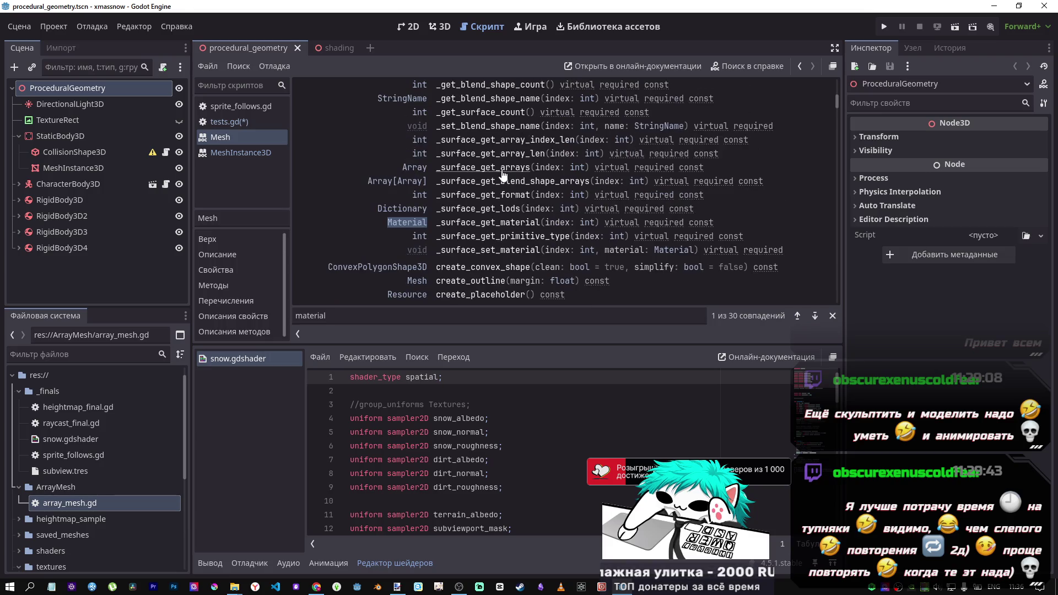
scroll(503, 176, down, 10)
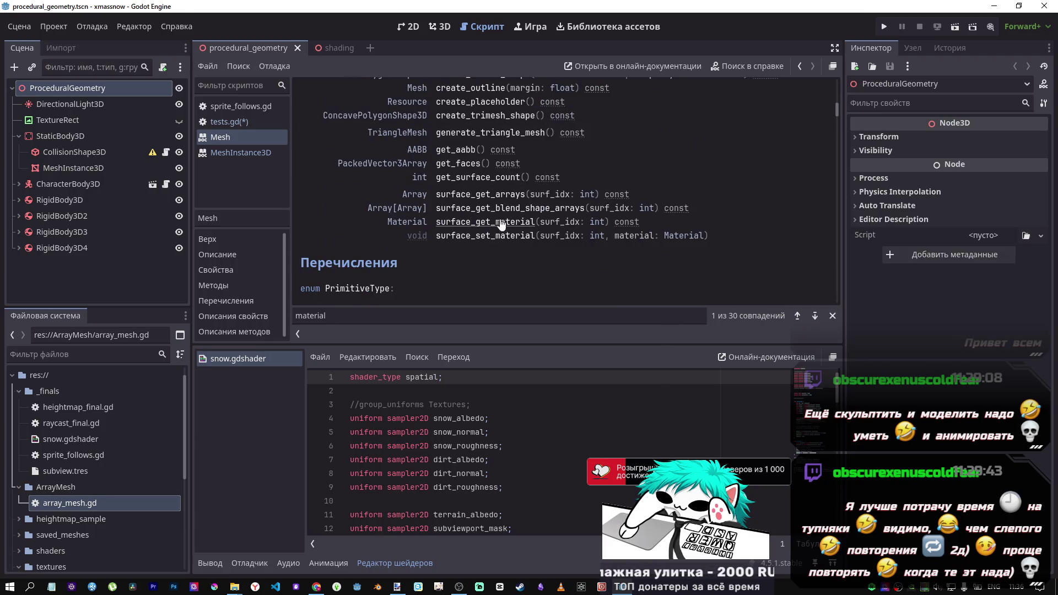
scroll(521, 227, up, 6)
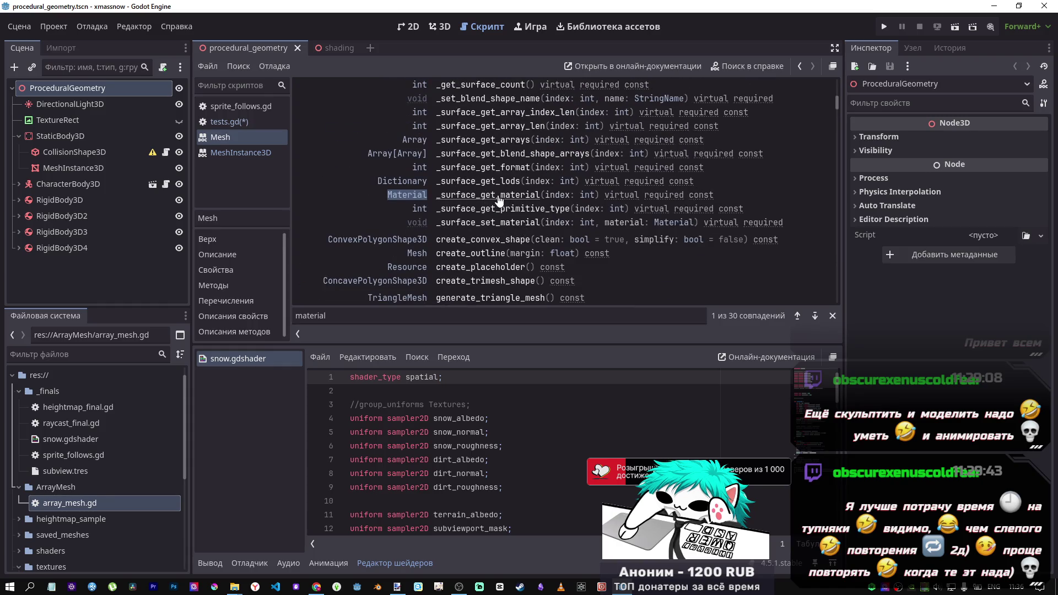
scroll(499, 211, down, 4)
scroll(499, 265, down, 1)
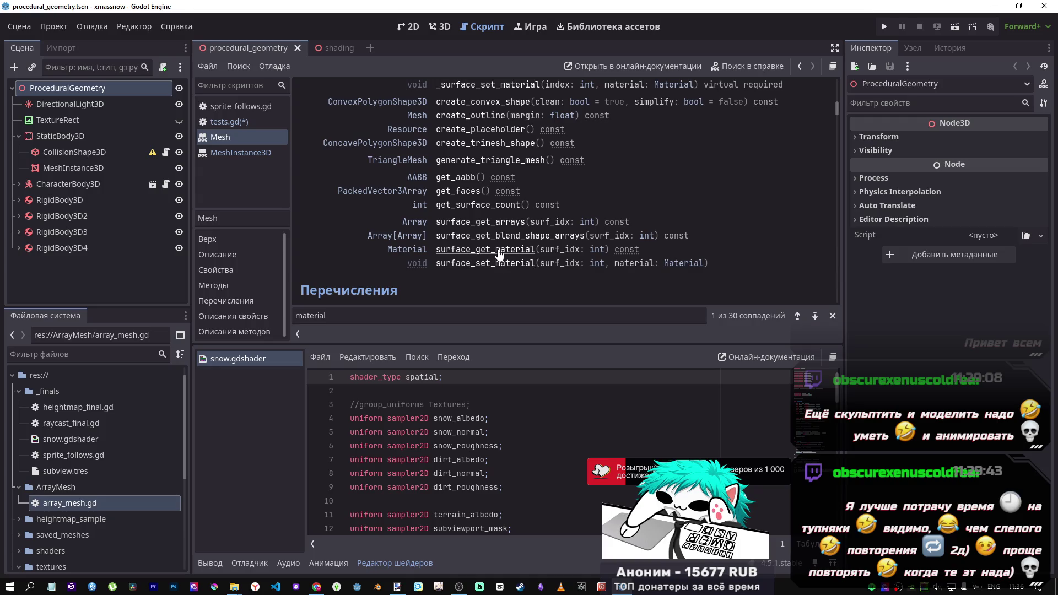
click(498, 263)
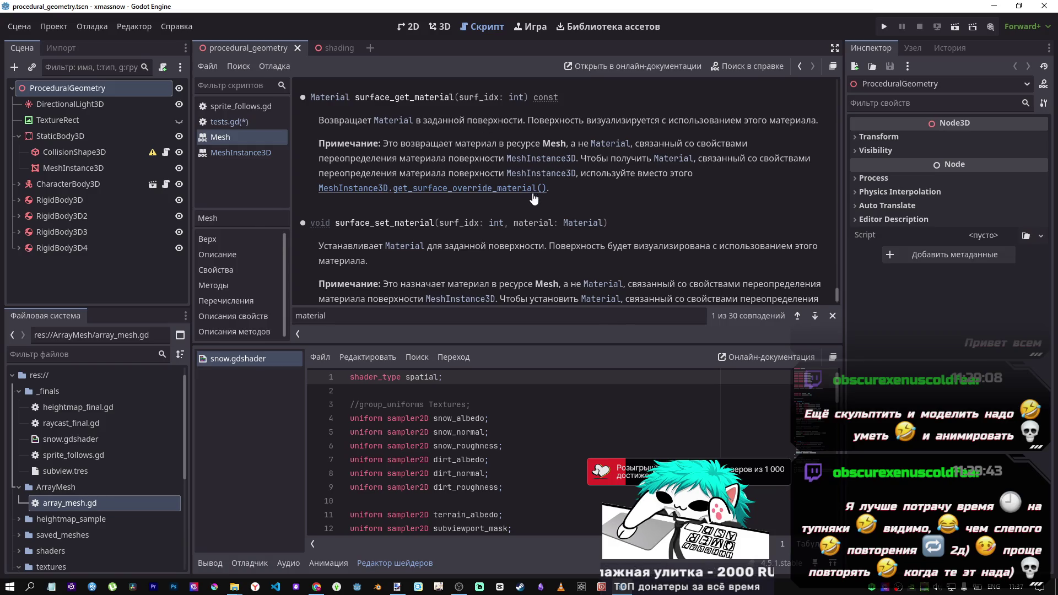
Follow the get_surface_override_material link, select that method name, and return to tests.gd
click(469, 188)
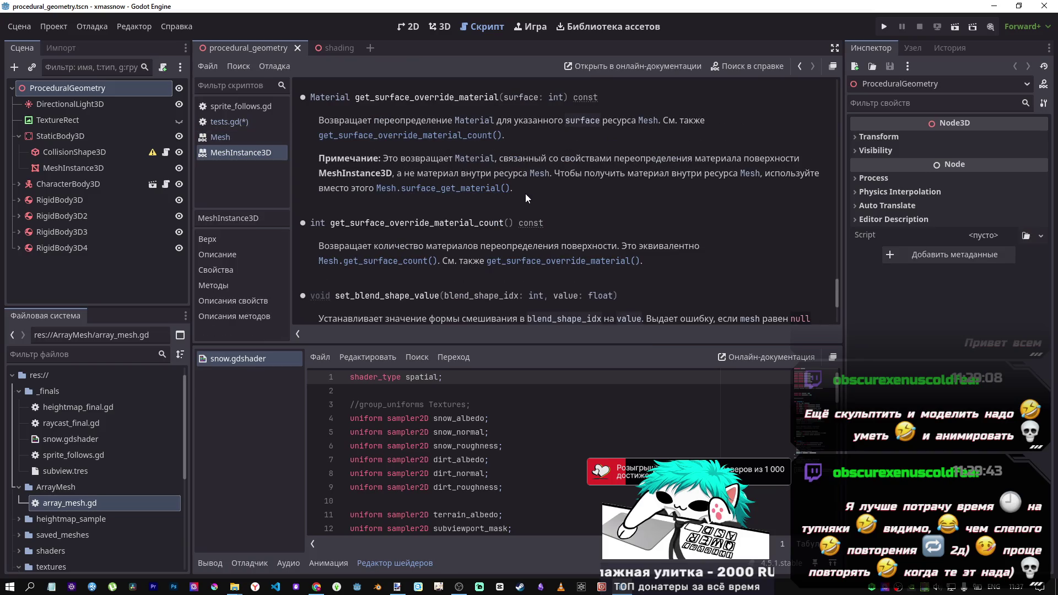
click(248, 137)
text(material)
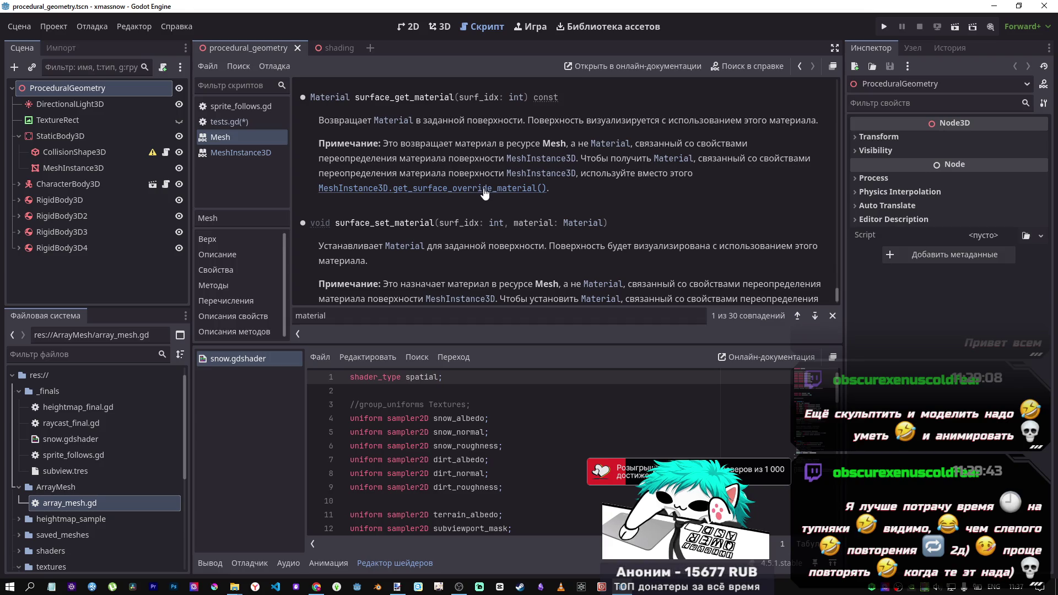
click(484, 189)
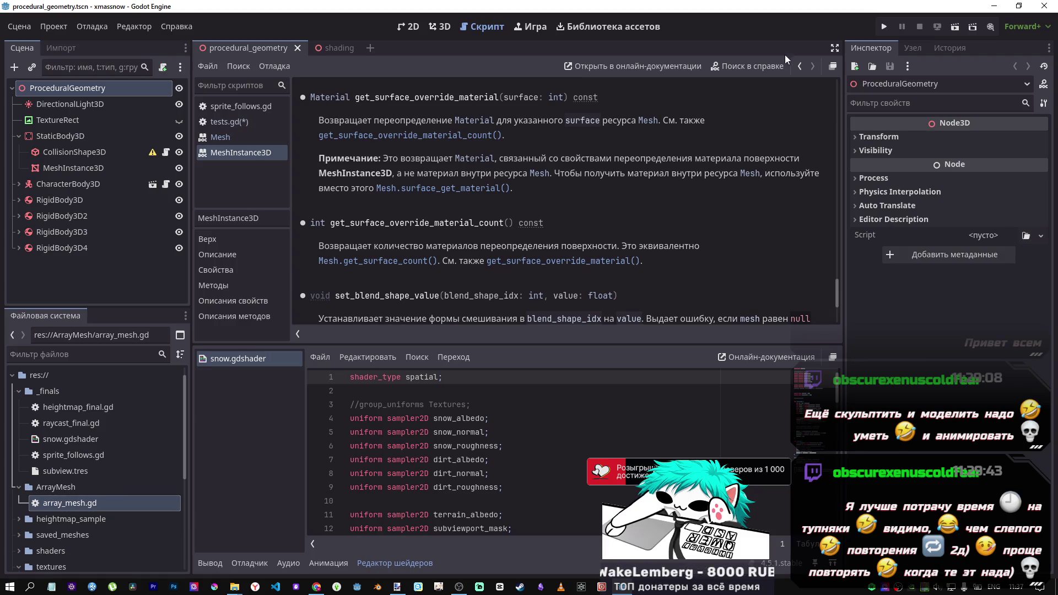
click(800, 65)
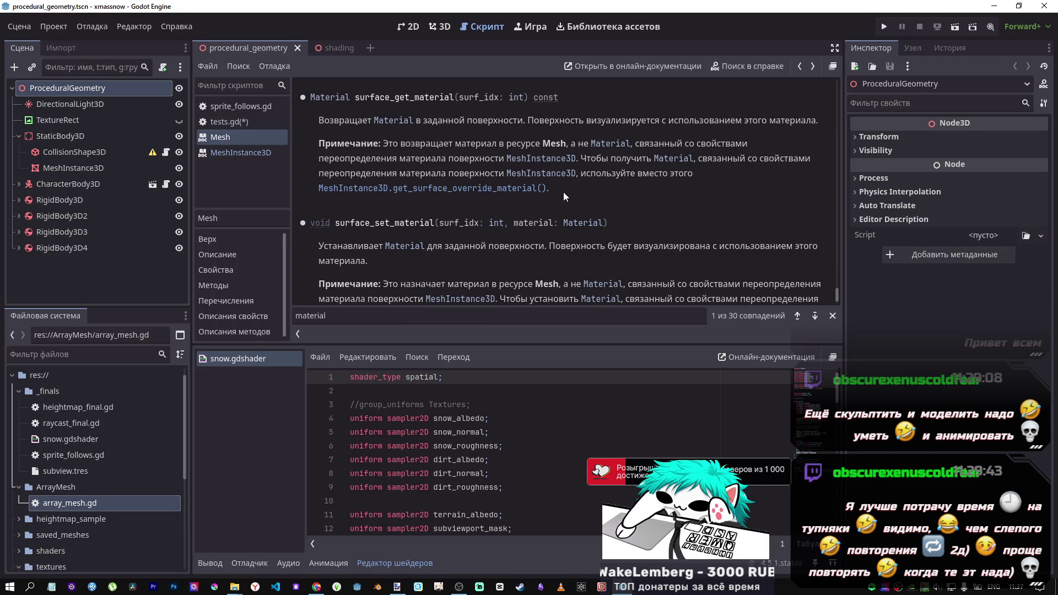
drag(548, 188, 394, 188)
key(ctrl+c)
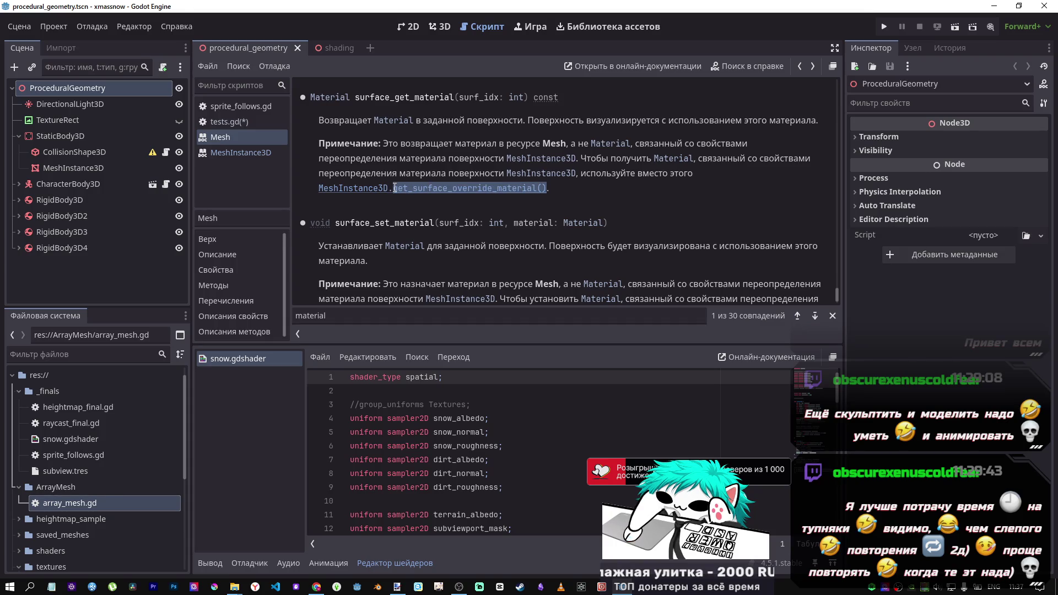
click(234, 123)
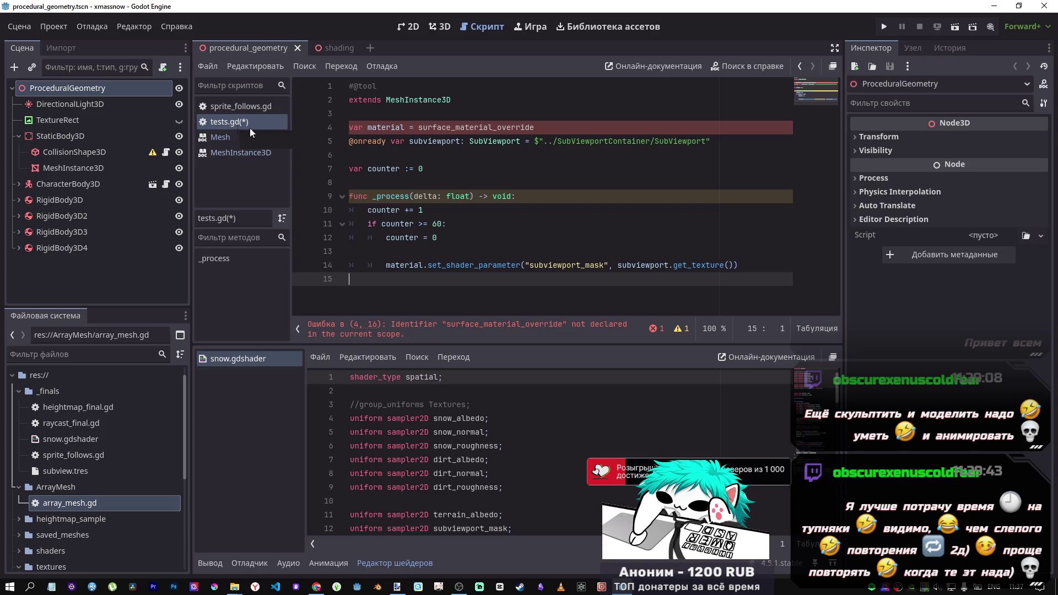
click(518, 250)
click(425, 264)
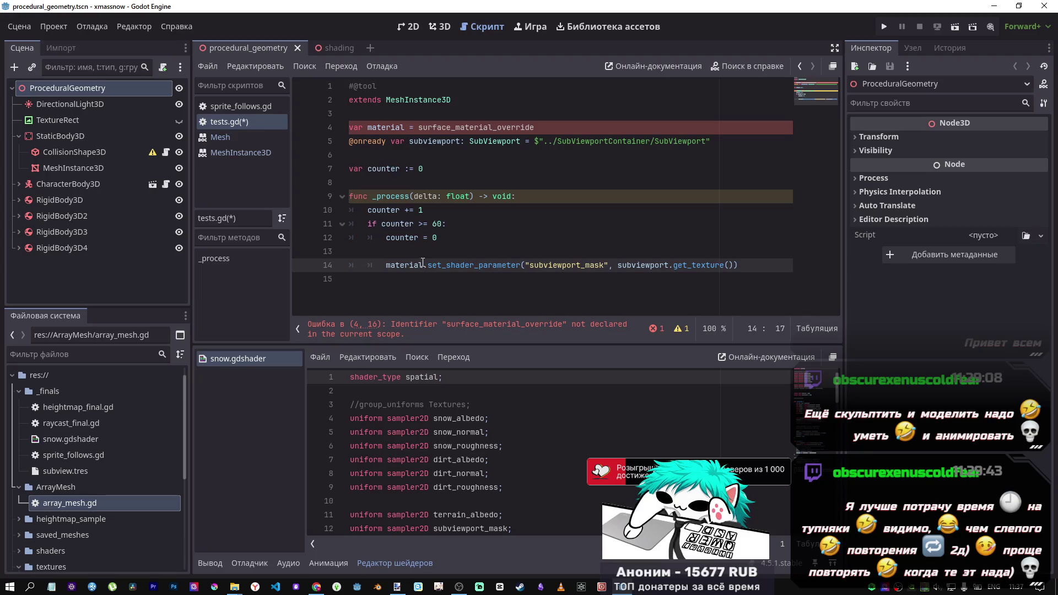
drag(423, 265, 387, 265)
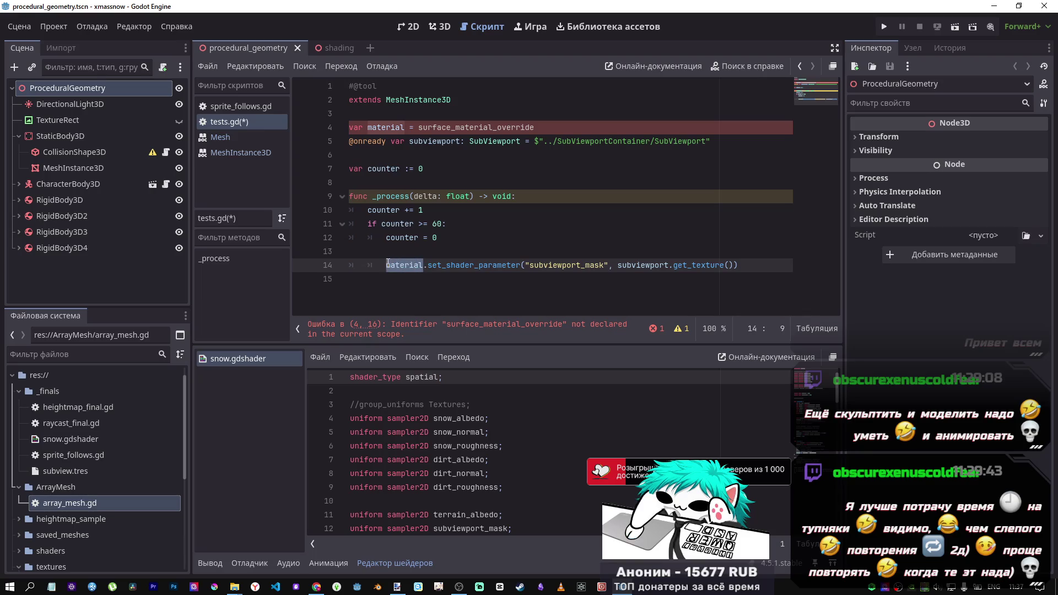
key(ctrl+v)
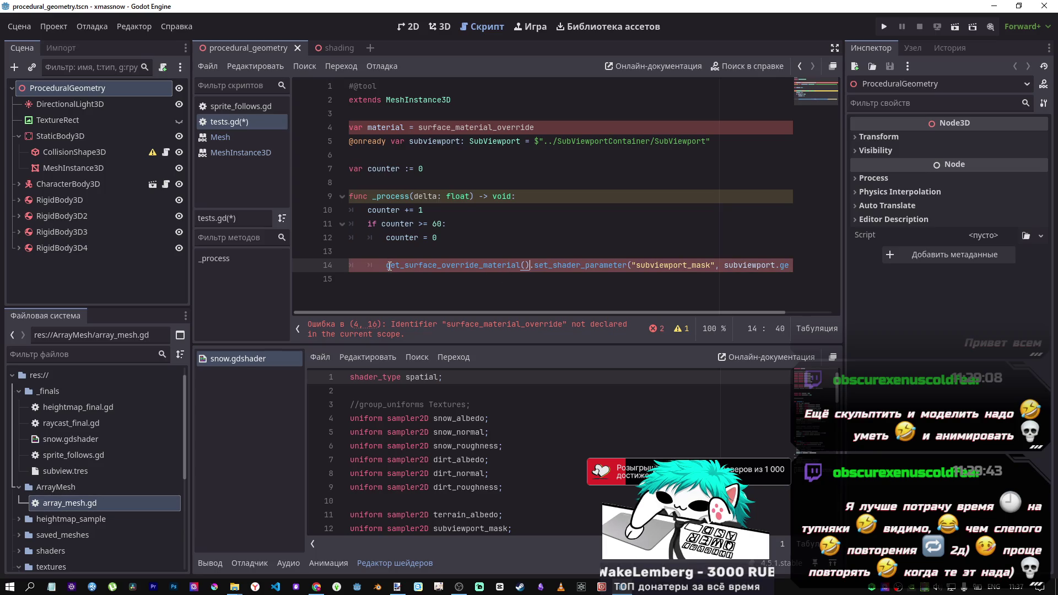
mouse_move(406, 265)
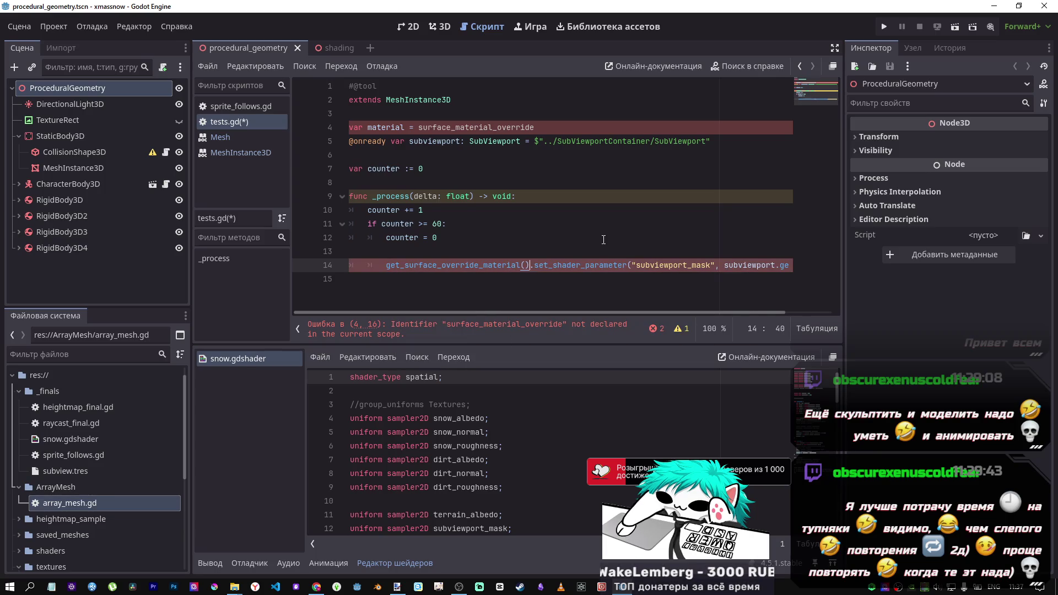
key(ctrl+z)
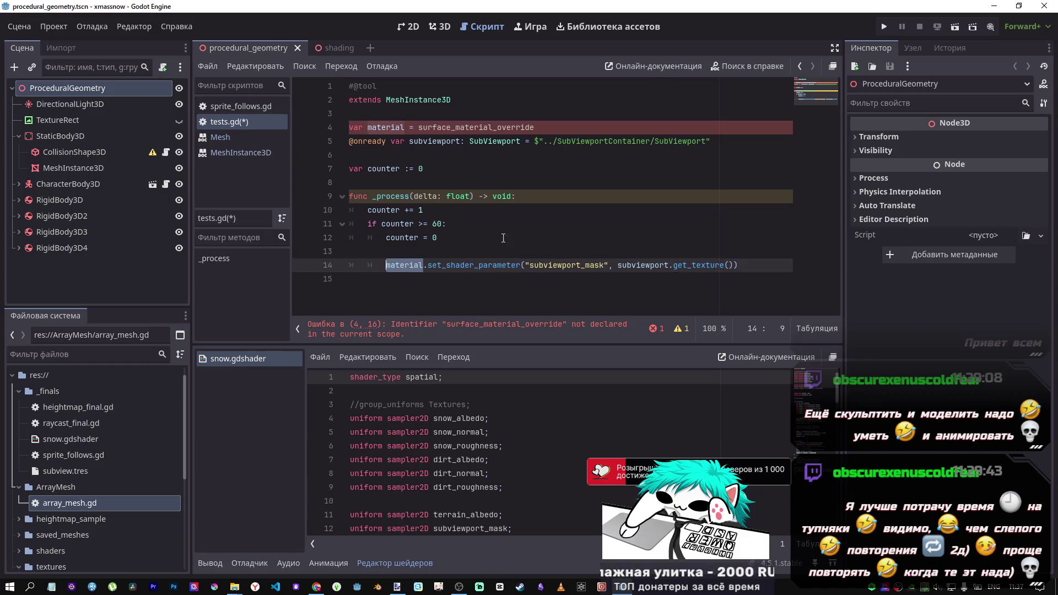
click(336, 49)
In the shading scene, add a get_surface_override_material() call on line 13 via autocomplete
click(73, 155)
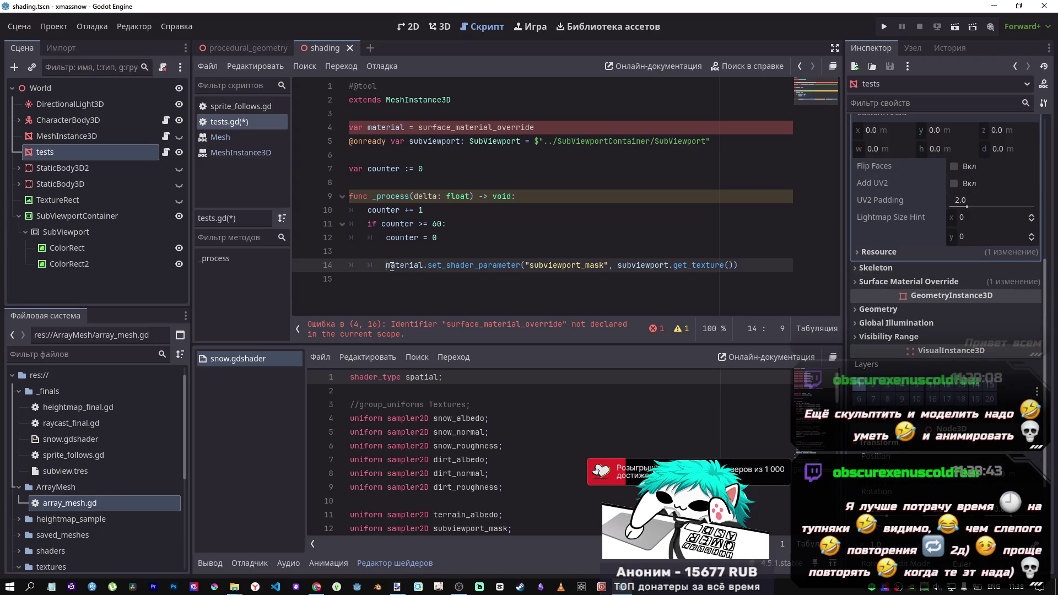
text(su)
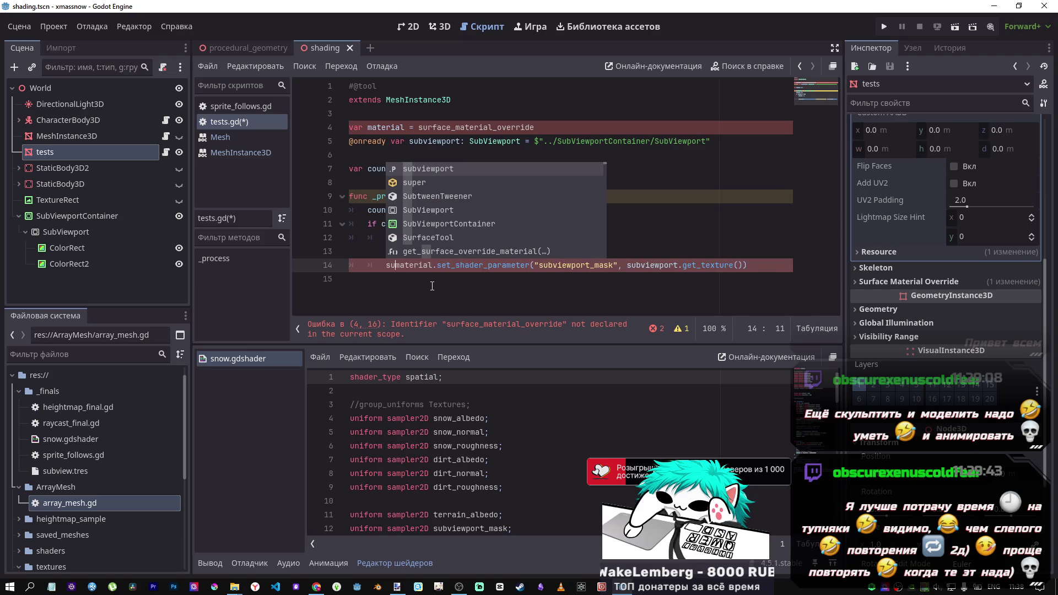
key(BackSpace)
key(BackSpace)
key(Up)
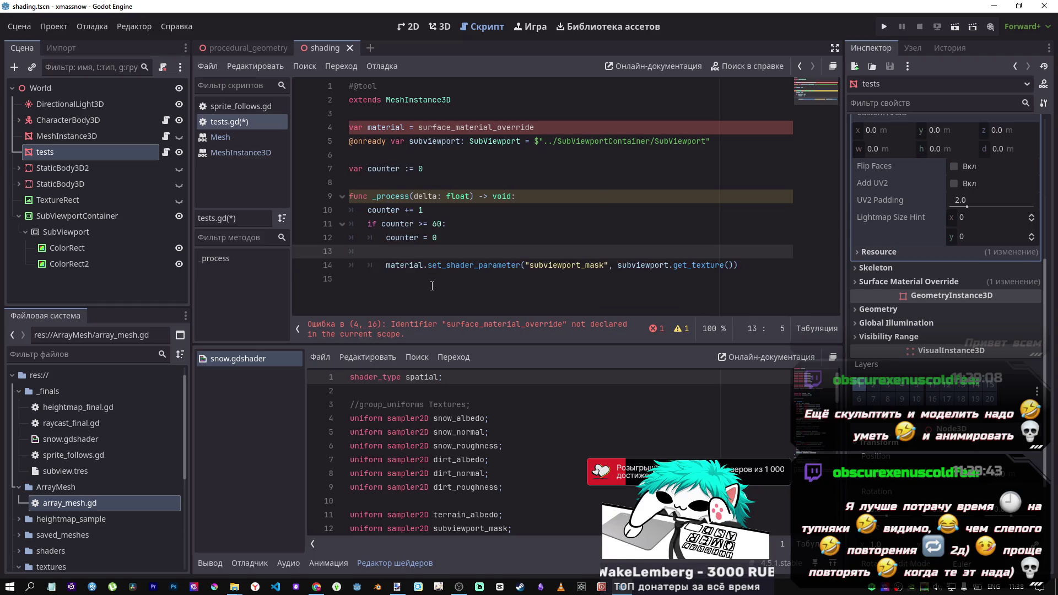
text(su)
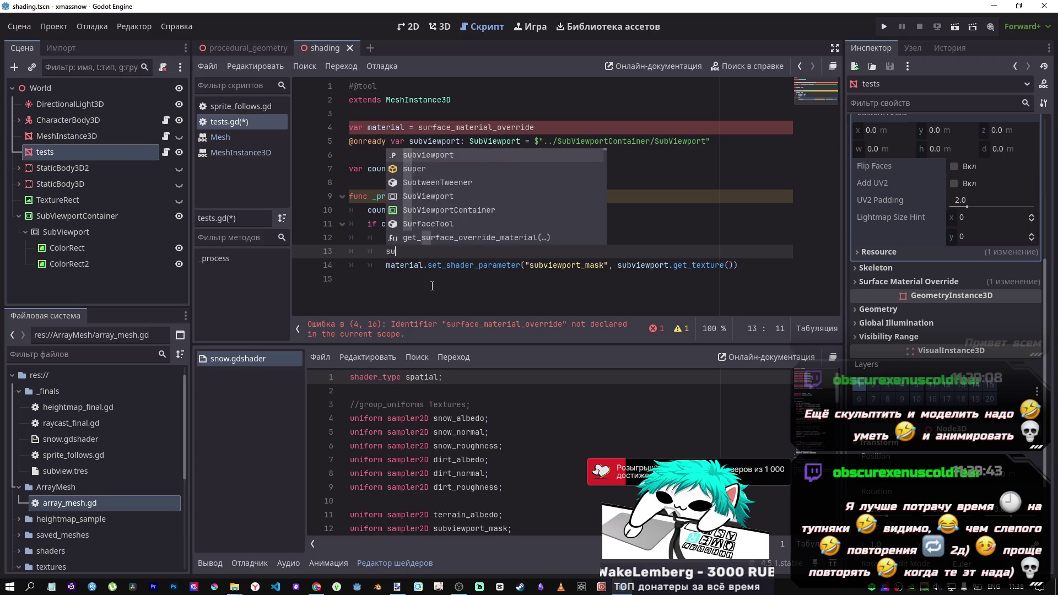
text(rfacve)
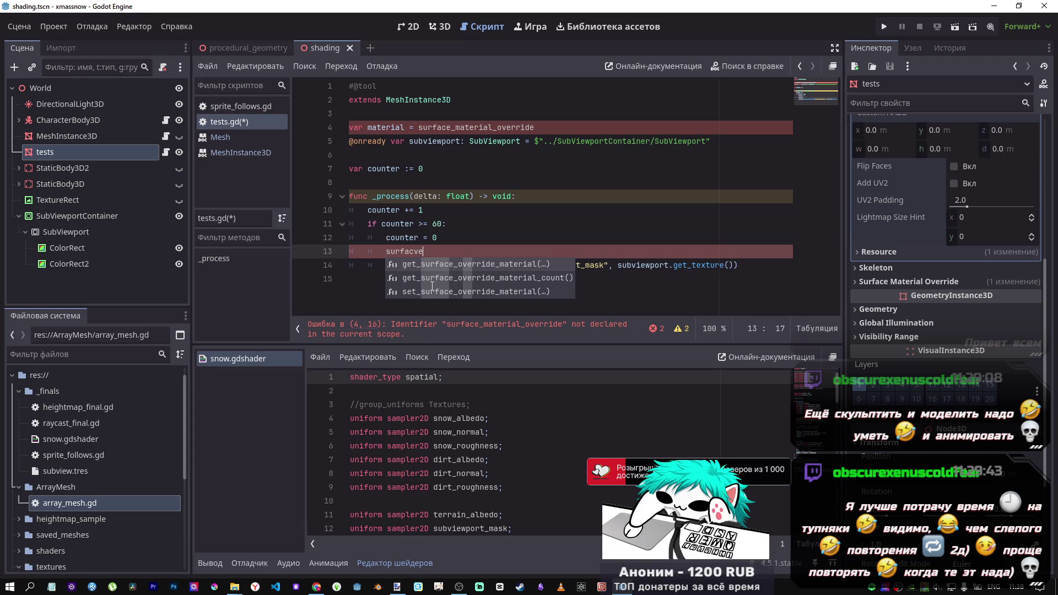
click(495, 263)
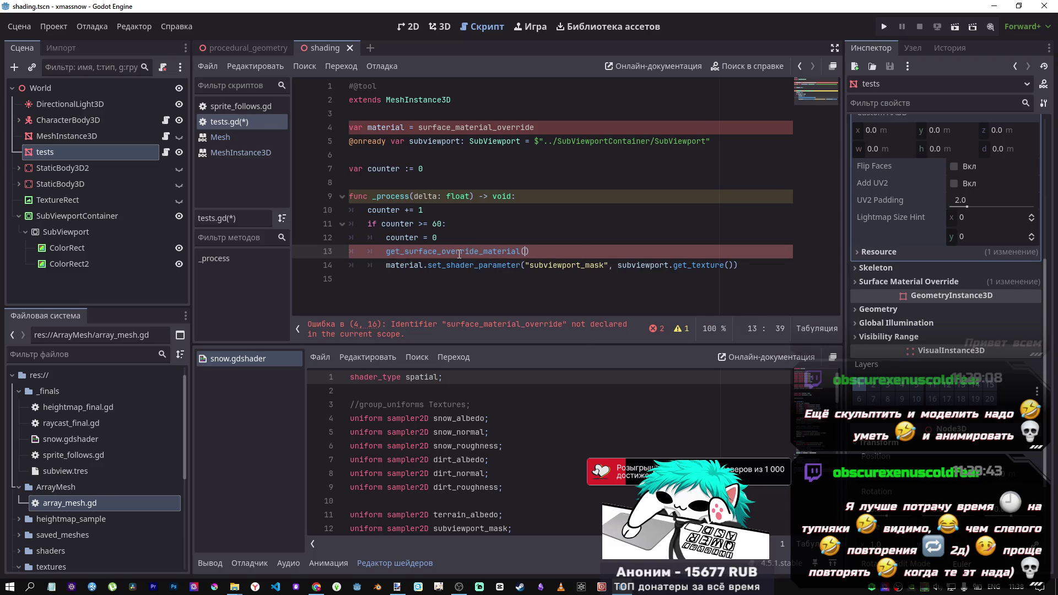
Check the line 4 error and place the caret before the call on line 13
mouse_move(459, 253)
click(463, 335)
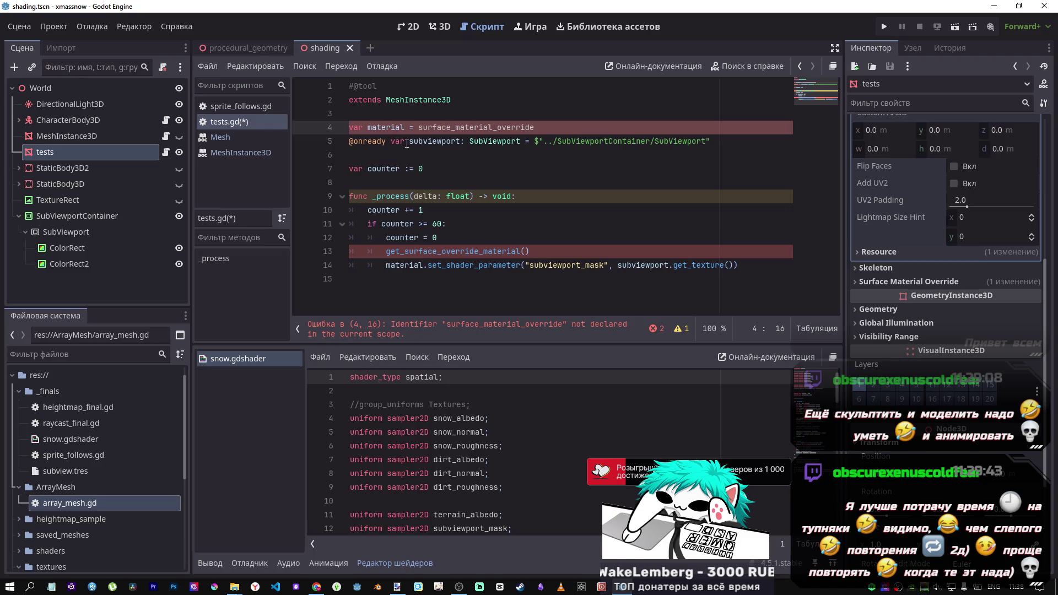
mouse_move(474, 251)
mouse_down()
mouse_move(460, 265)
mouse_move(500, 257)
mouse_up()
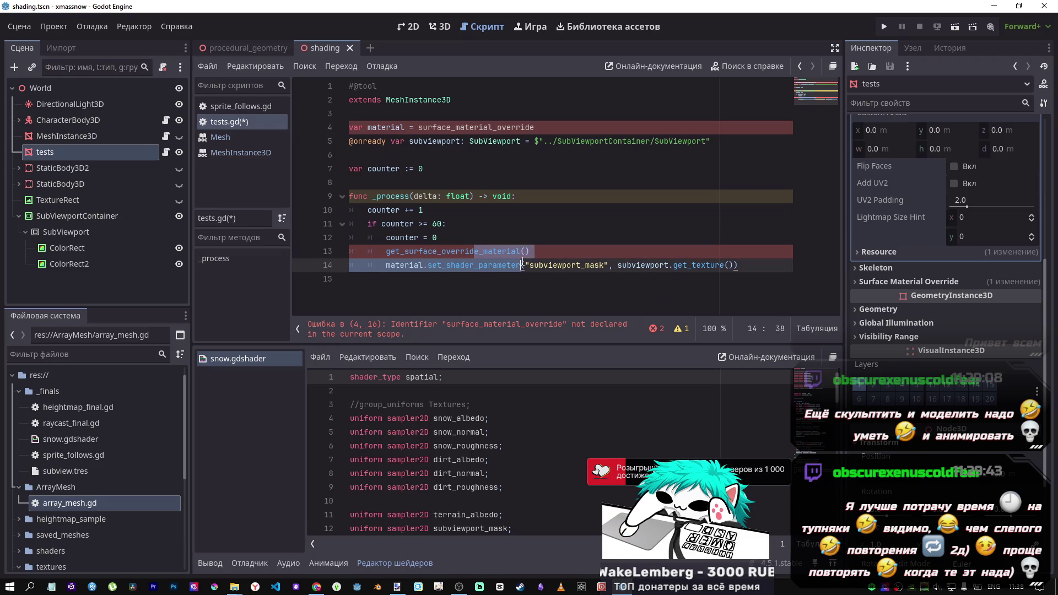
click(387, 251)
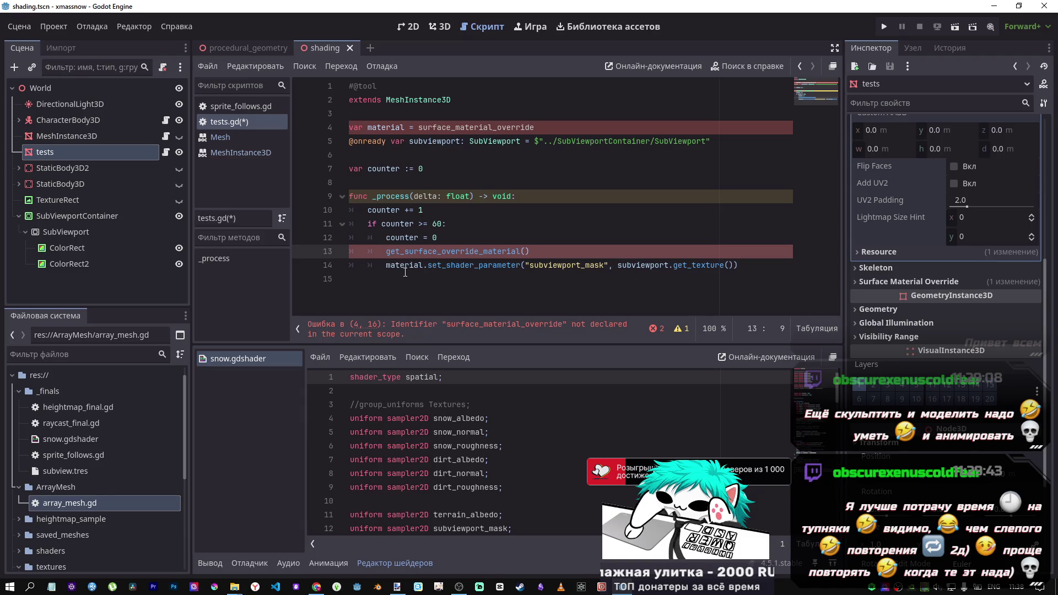
scroll(981, 291, up, 5)
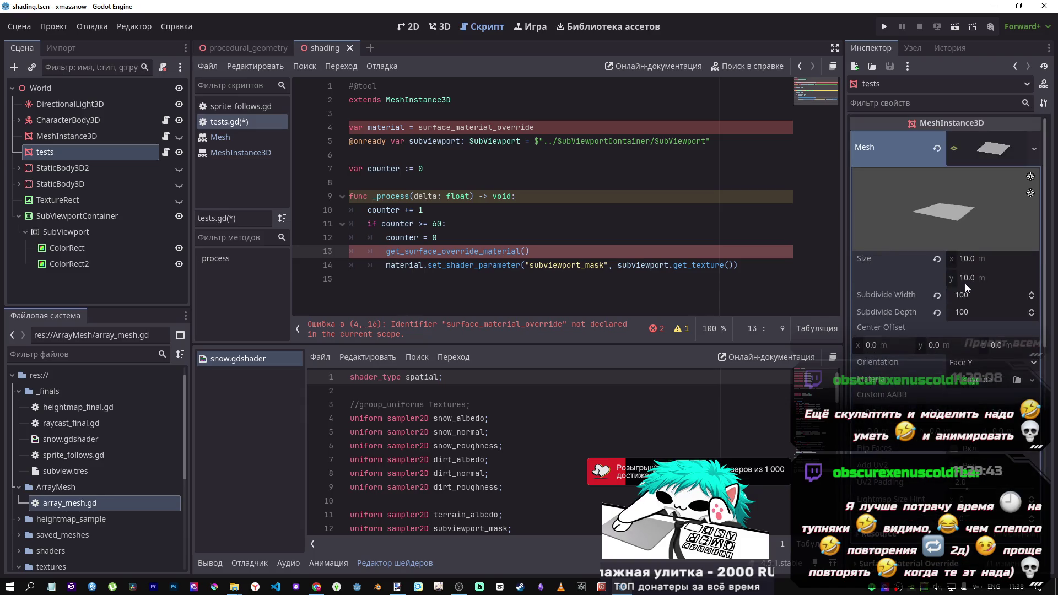
Replace line 13's call with self.surface_material_override/0 dragged from the Inspector
click(983, 147)
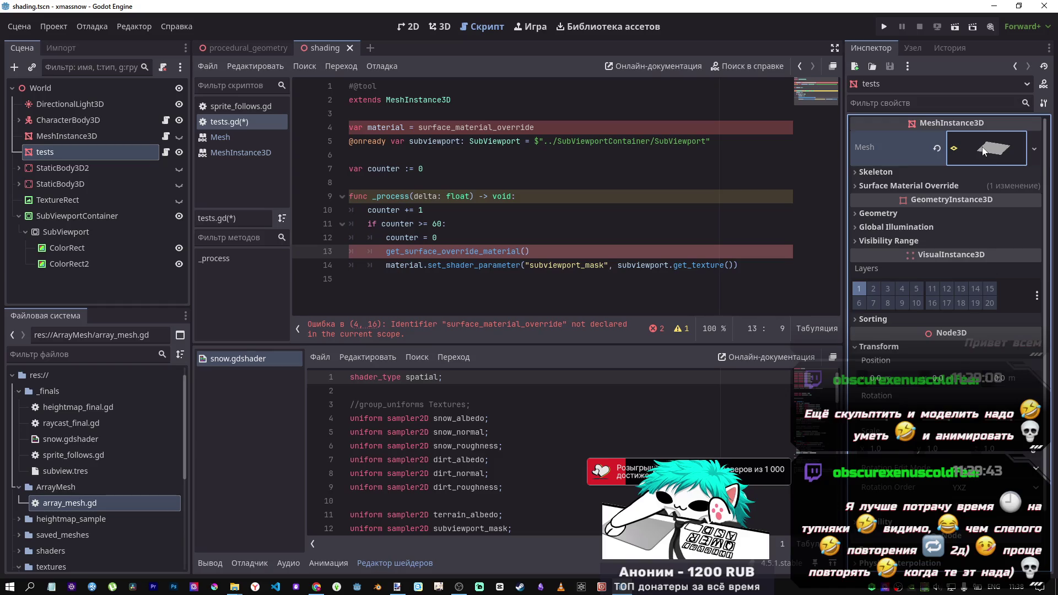
click(982, 149)
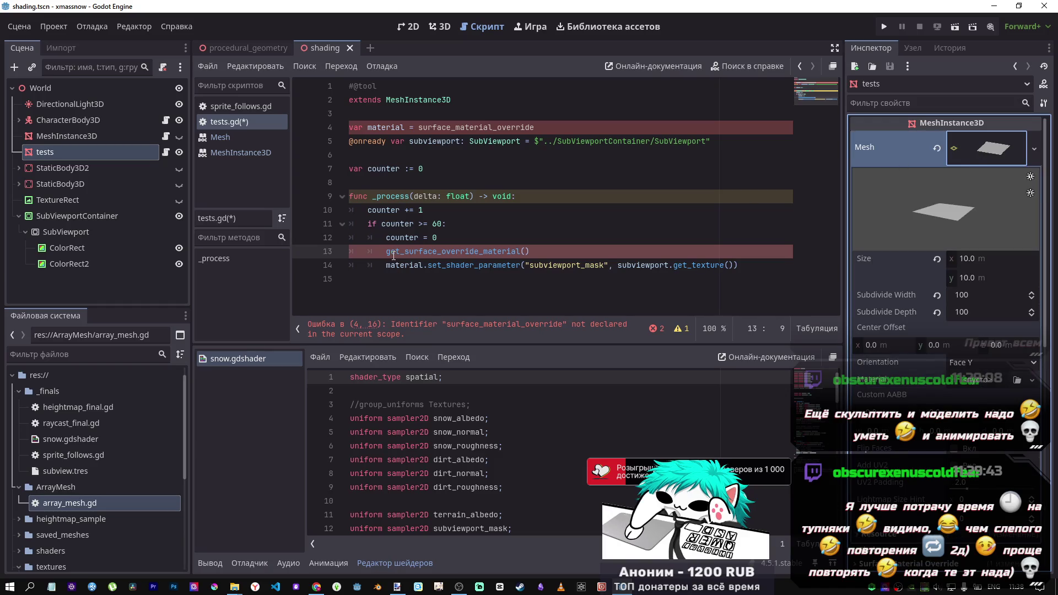
text(self.)
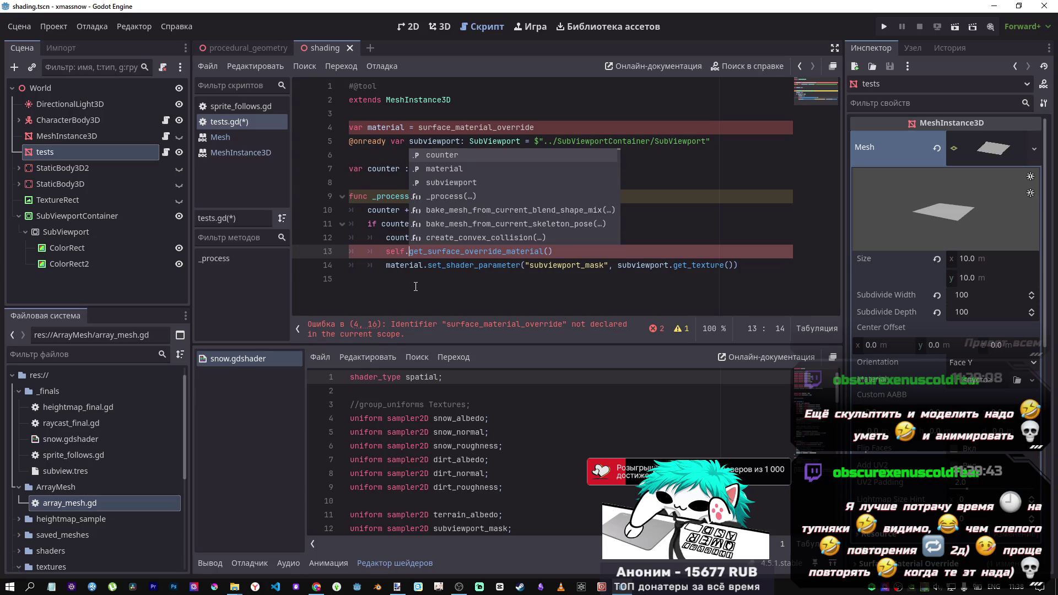
drag(409, 252, 566, 256)
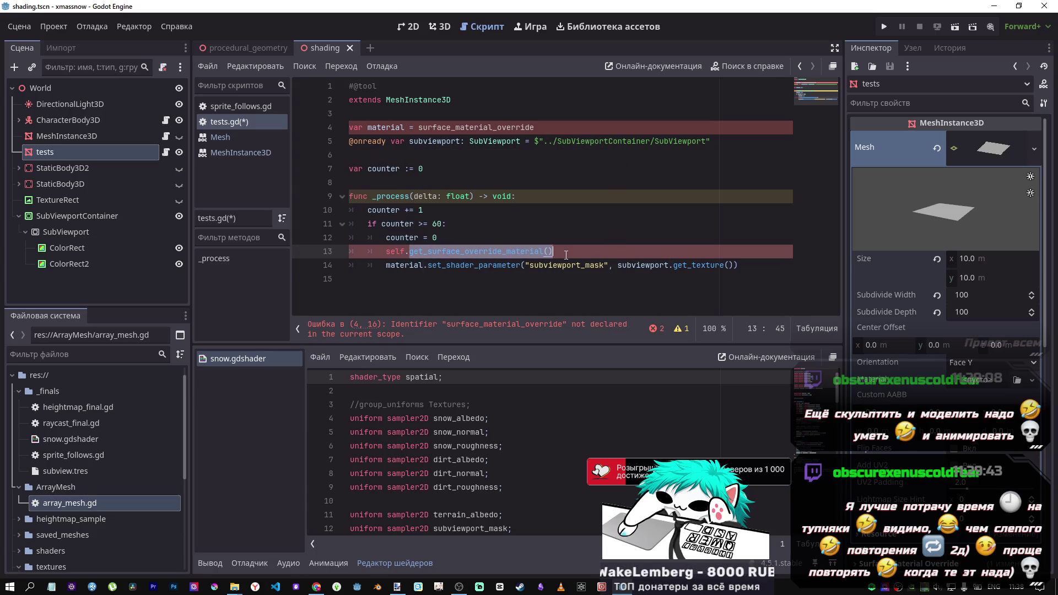
key(BackSpace)
scroll(945, 220, down, 2)
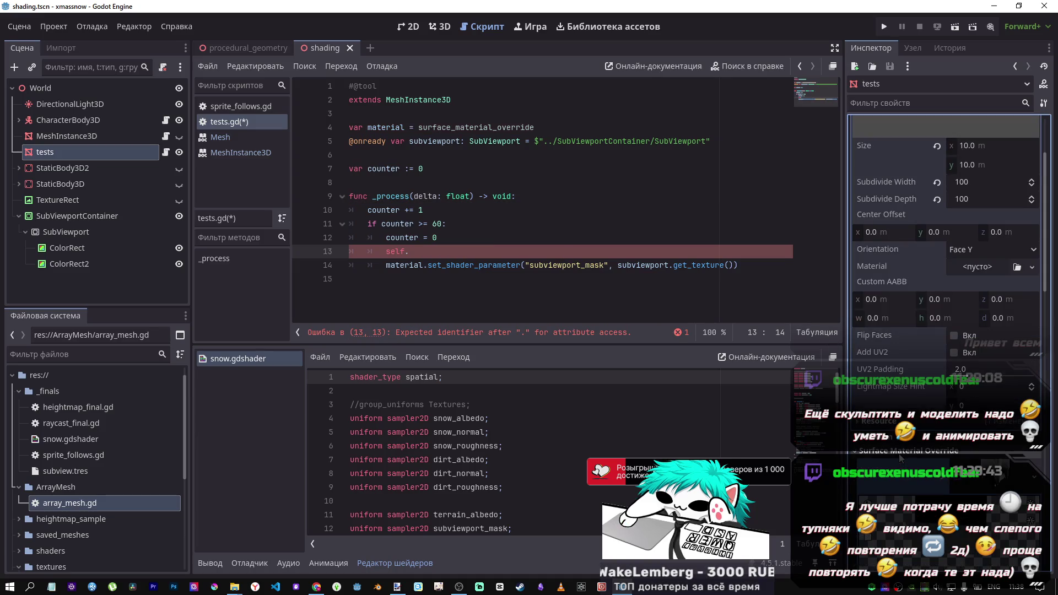
drag(871, 467, 465, 256)
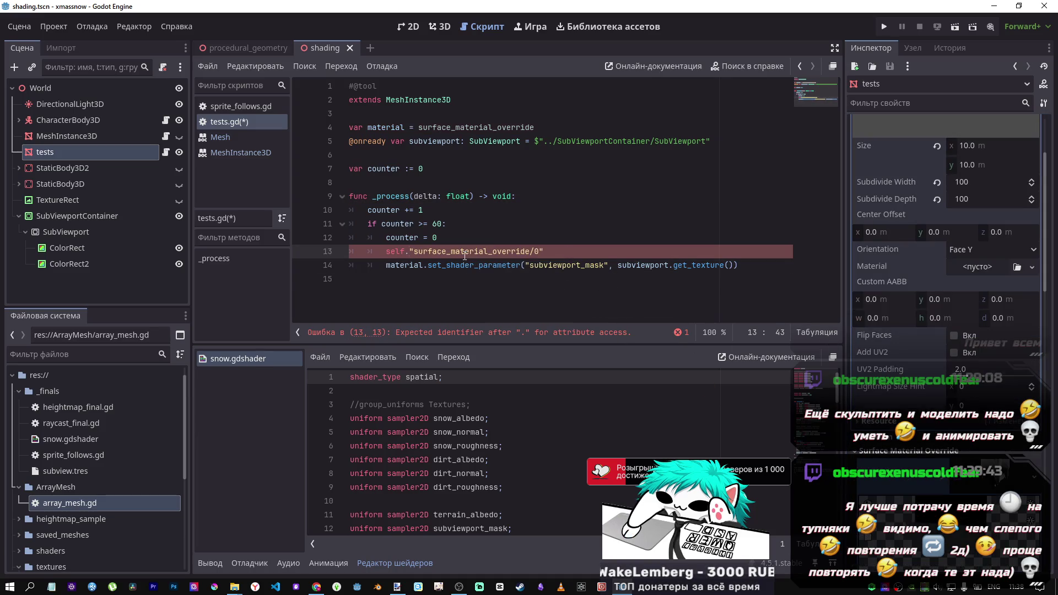
click(413, 252)
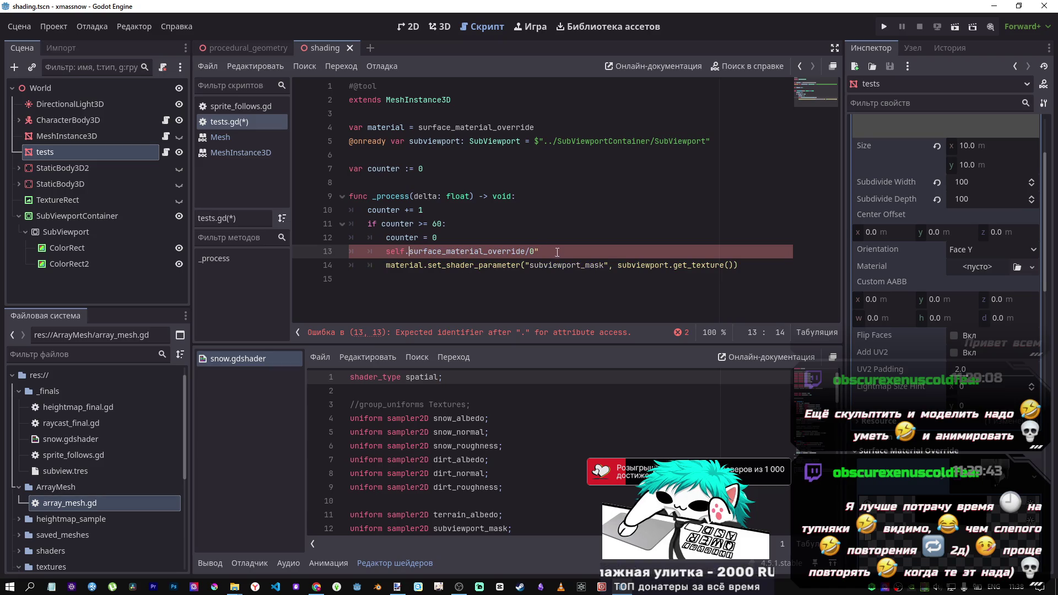
key(BackSpace)
key(End)
key(BackSpace)
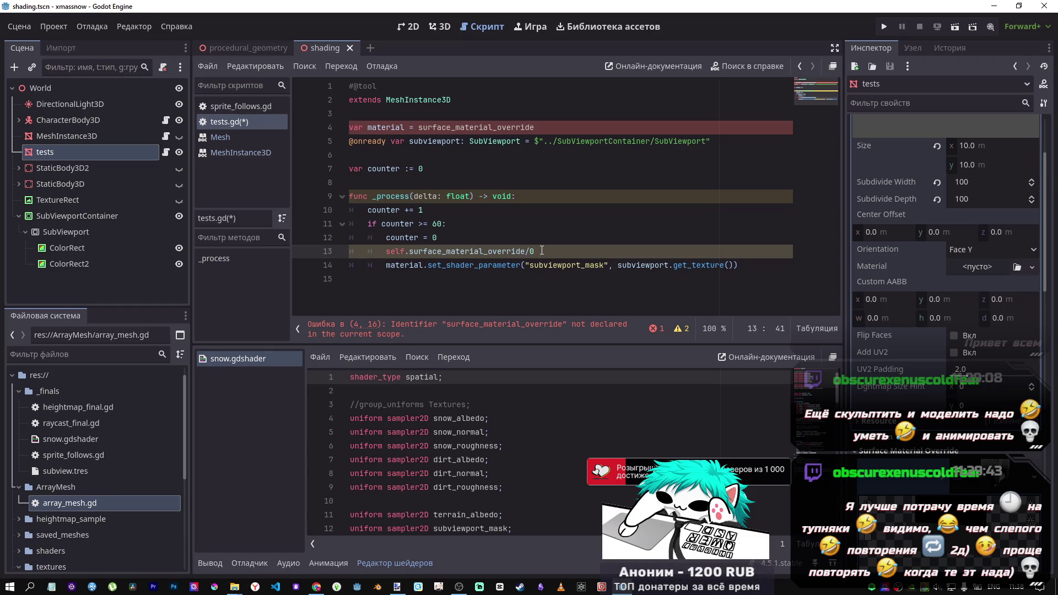
Erase the self.surface_material_override expression, leaving line 13 blank
drag(409, 251, 389, 252)
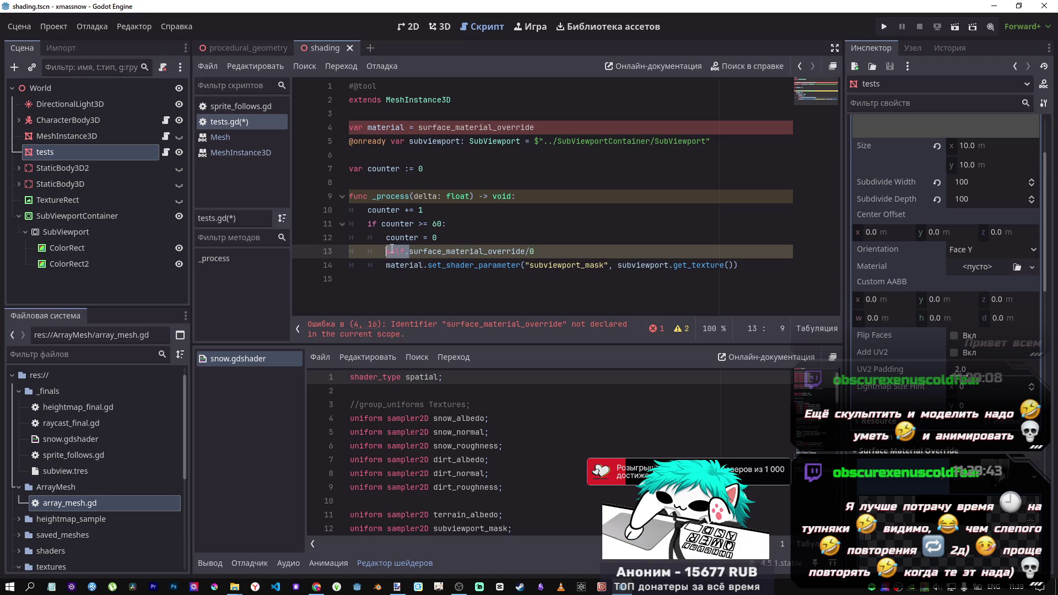
key(BackSpace)
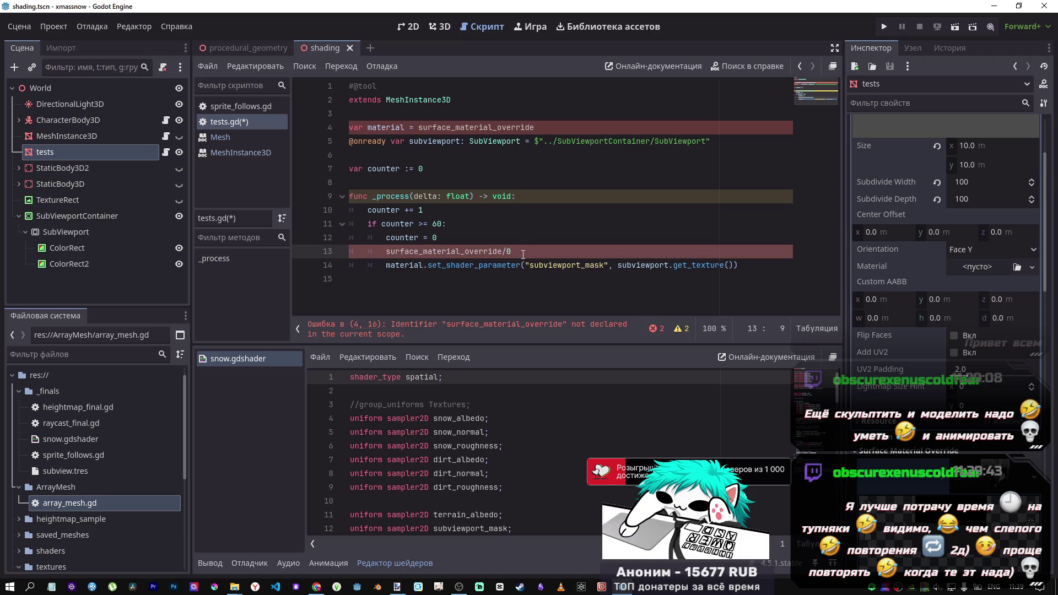
key(ctrl+z)
click(556, 249)
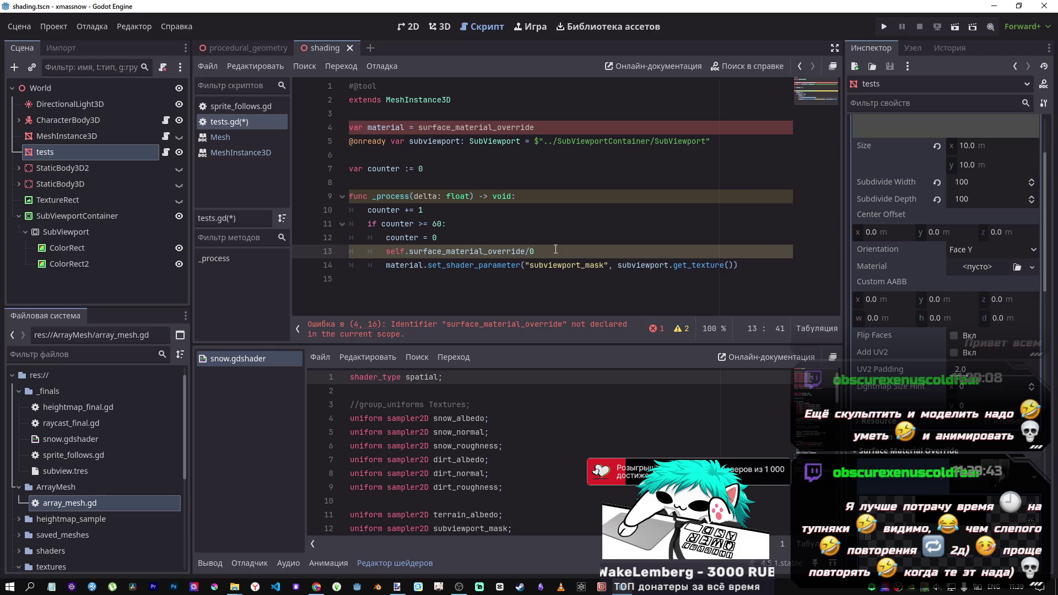
key(BackSpace)
key(BackSpace)
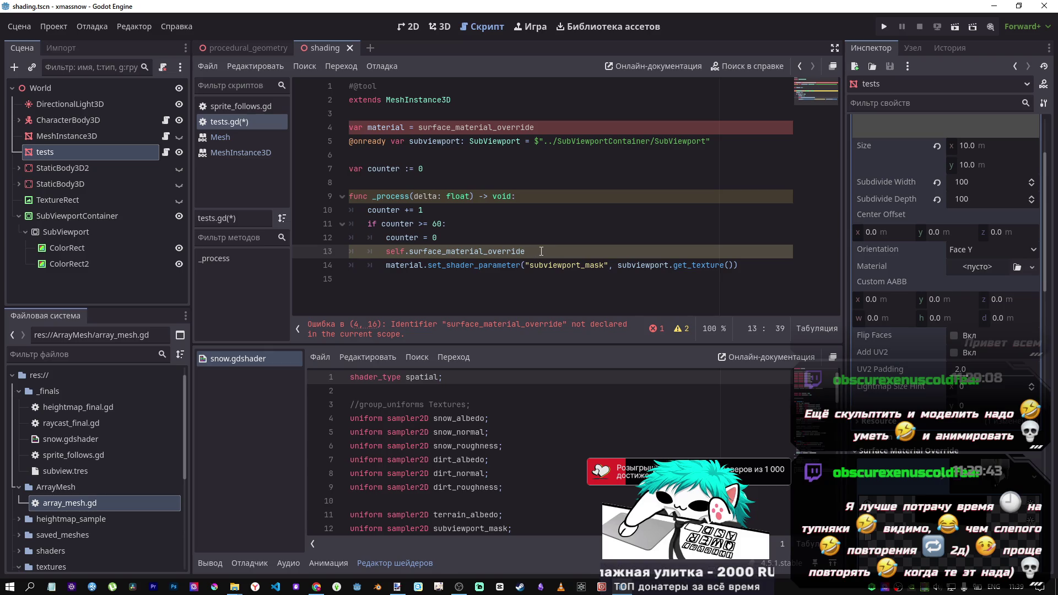
key(BackSpace)
key(BackSpace)
key(BackSpace)
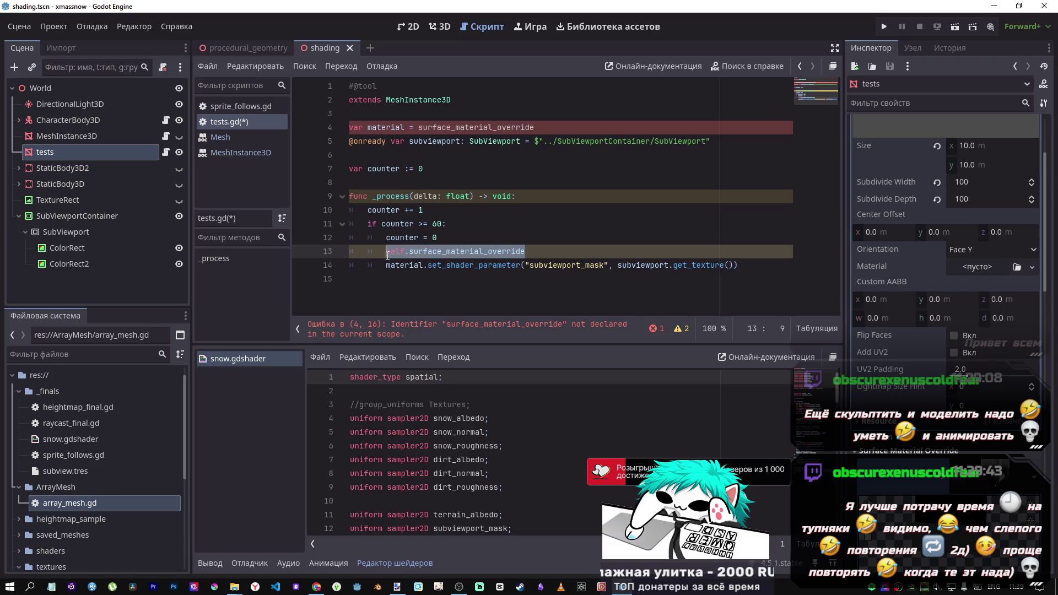
double_click(435, 128)
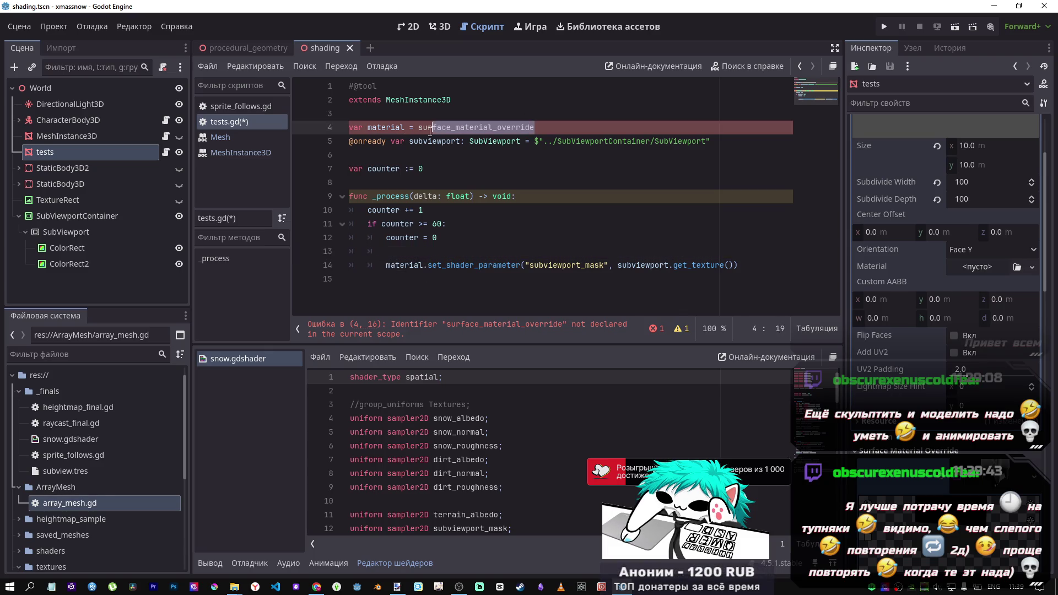
Set line 4 to var mat = self.surface_material_override, rename material to mat on line 14, and save
text(self.surface_material_override)
drag(404, 127, 382, 128)
key(BackSpace)
drag(423, 269, 402, 264)
key(BackSpace)
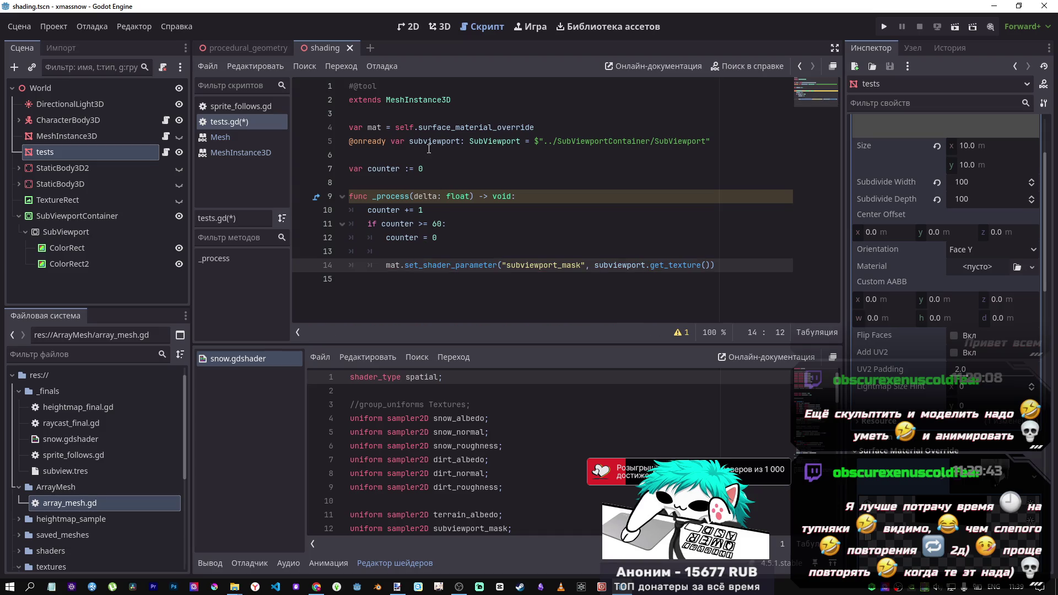
key(ctrl+s)
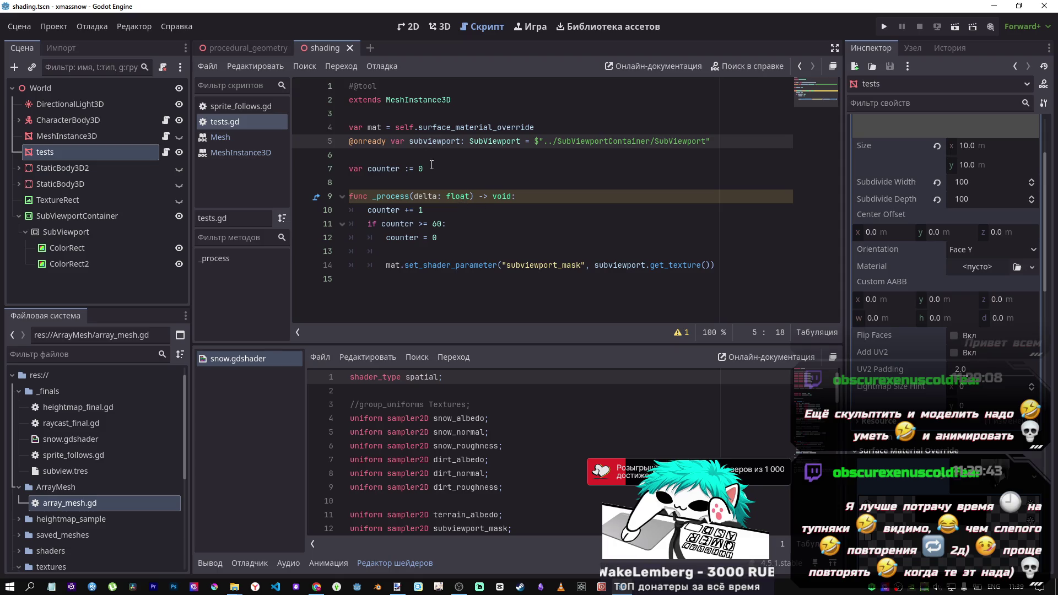
Review the script and select the subviewport.get_texture() argument on line 14
click(465, 126)
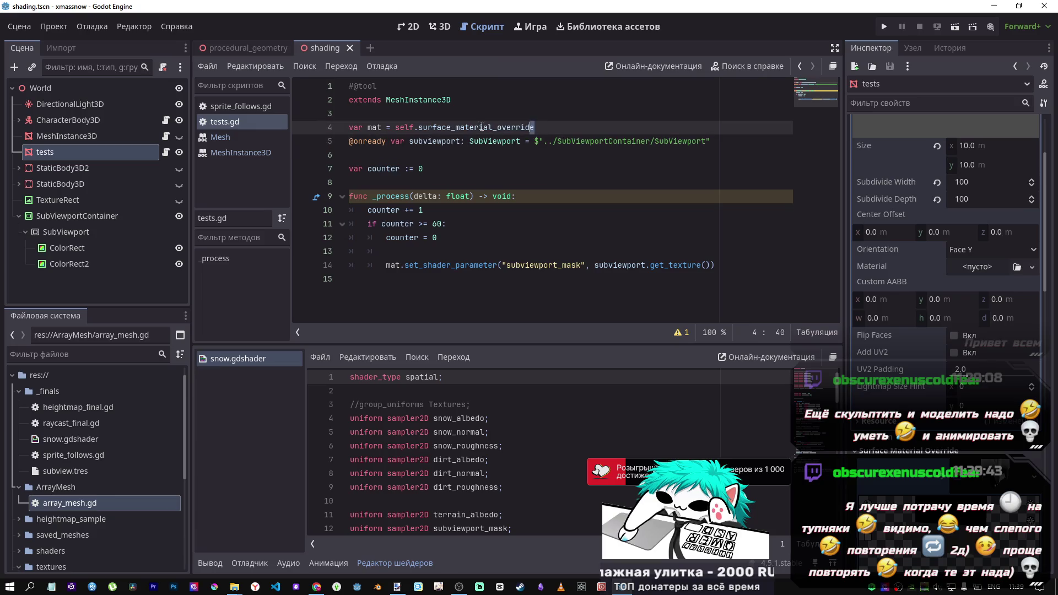
click(463, 255)
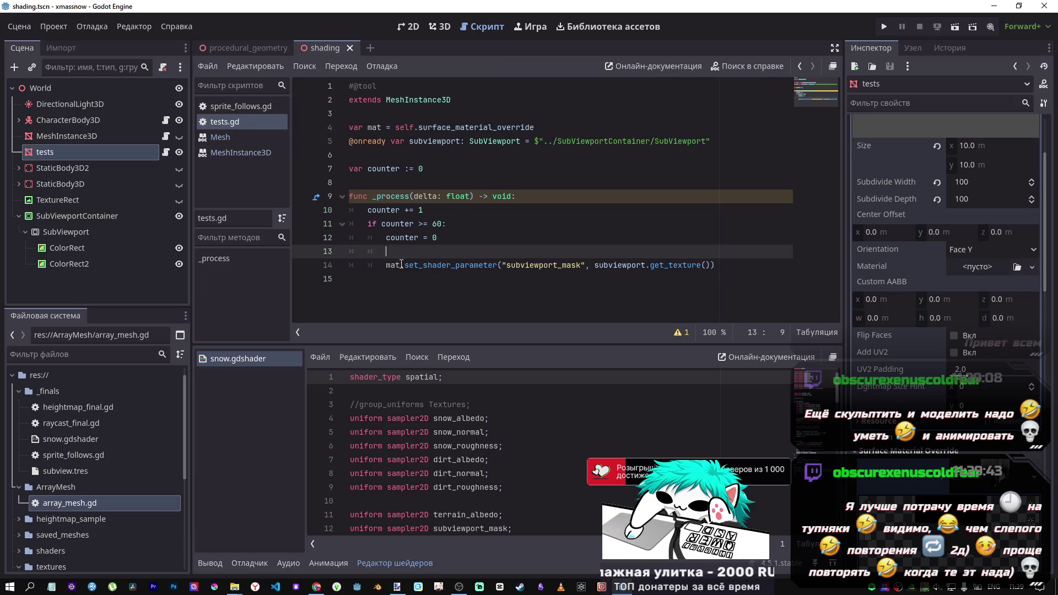
drag(402, 265, 544, 265)
scroll(950, 385, down, 5)
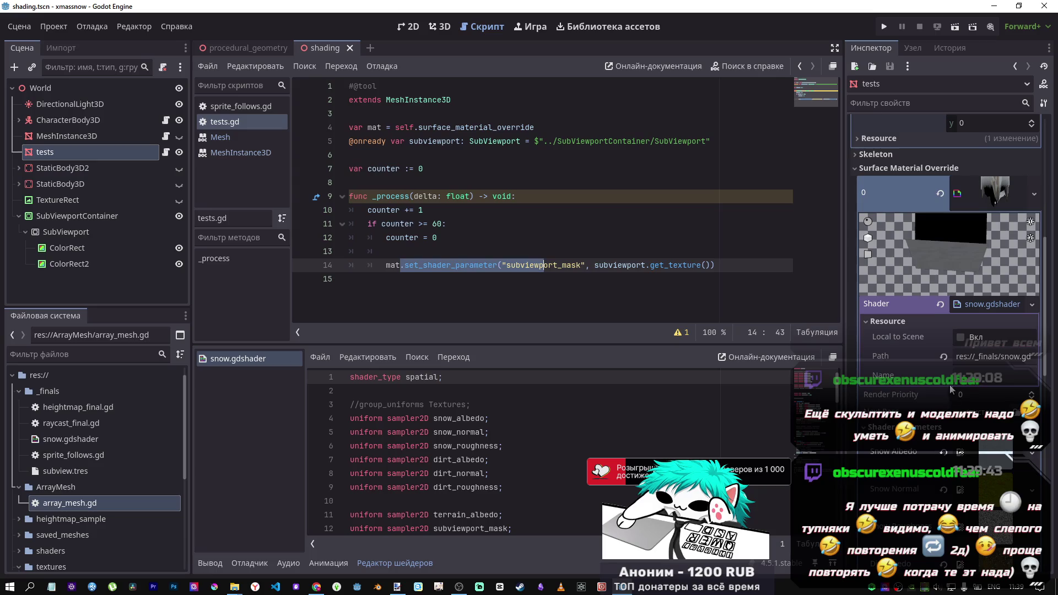
scroll(951, 385, down, 3)
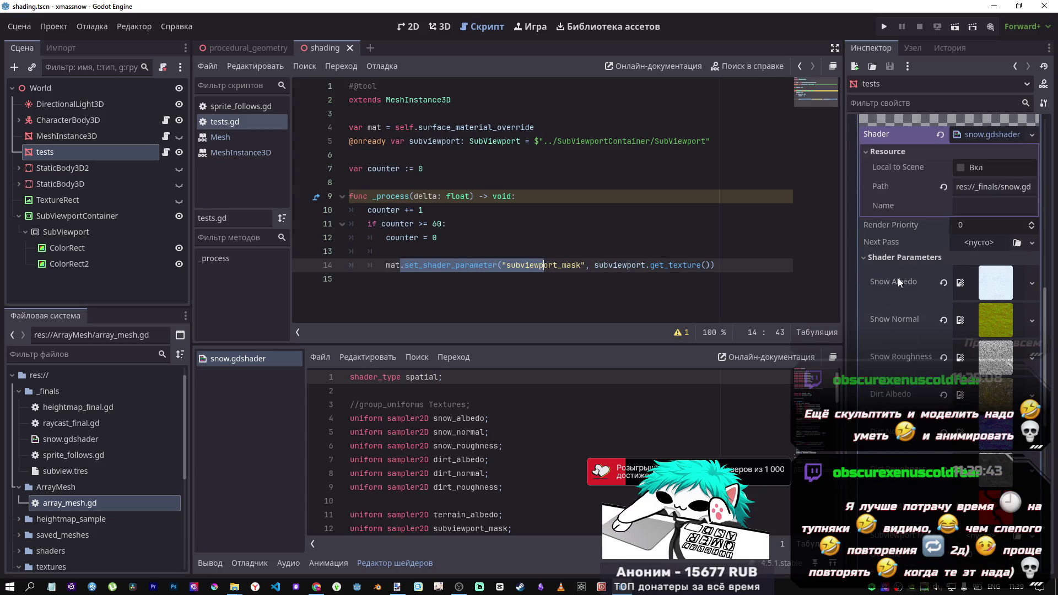
scroll(898, 281, down, 2)
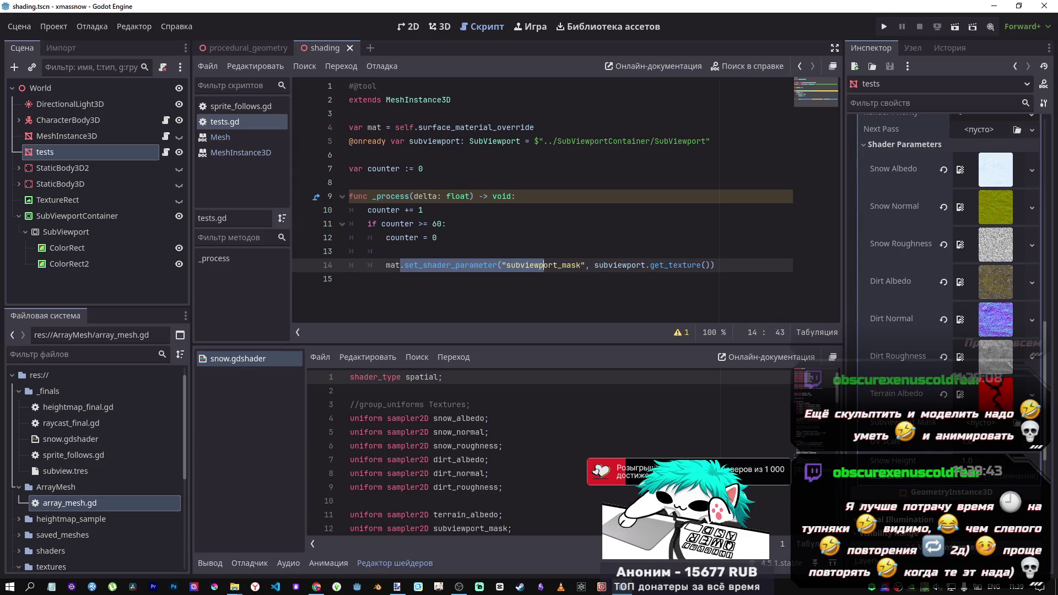
drag(604, 265, 722, 271)
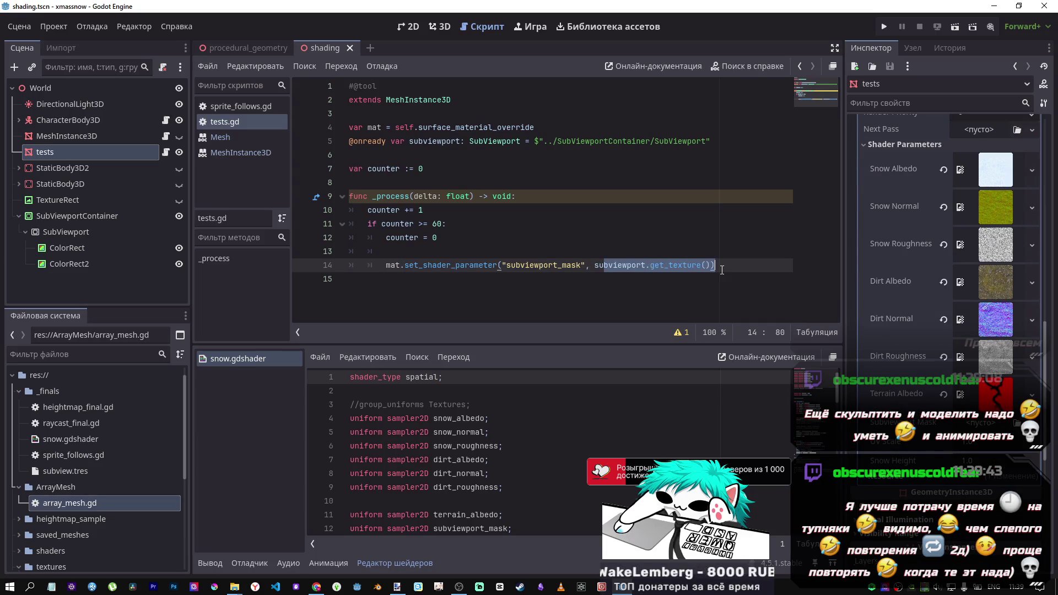
click(496, 238)
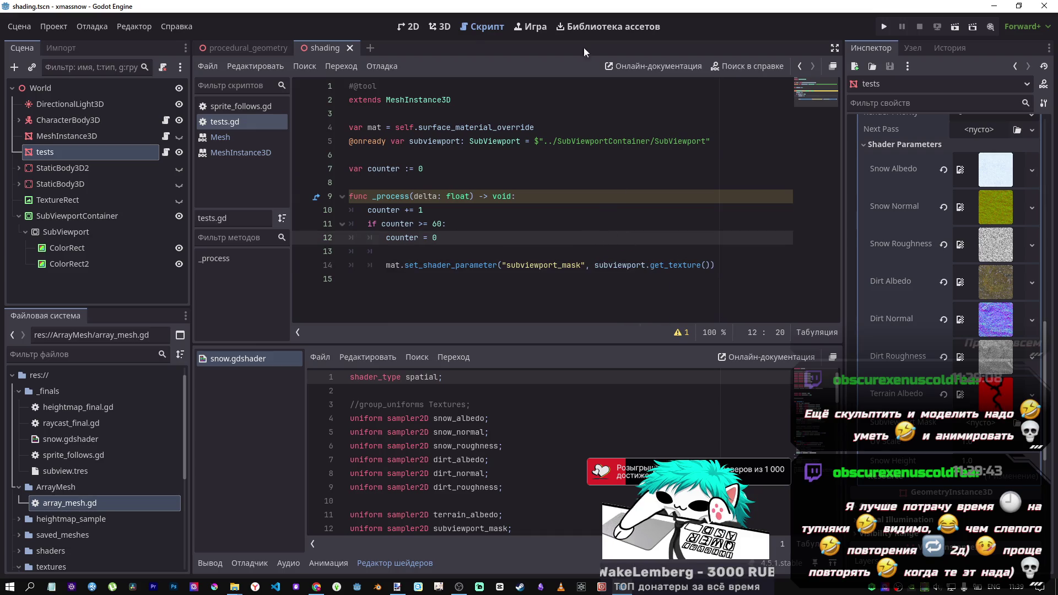
click(360, 86)
key(ctrl+k)
key(ctrl+s)
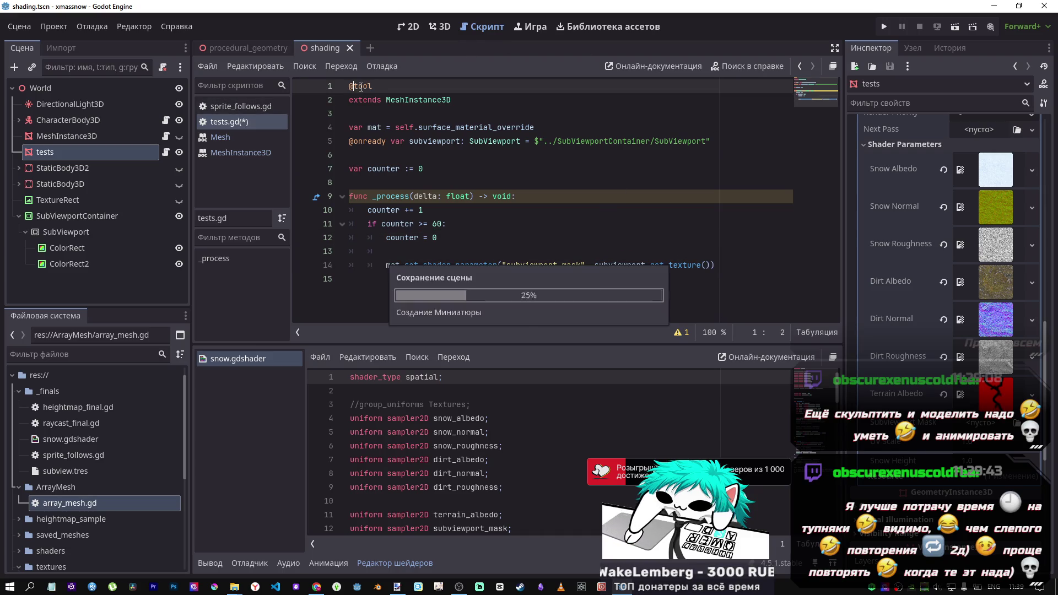
click(19, 26)
click(88, 193)
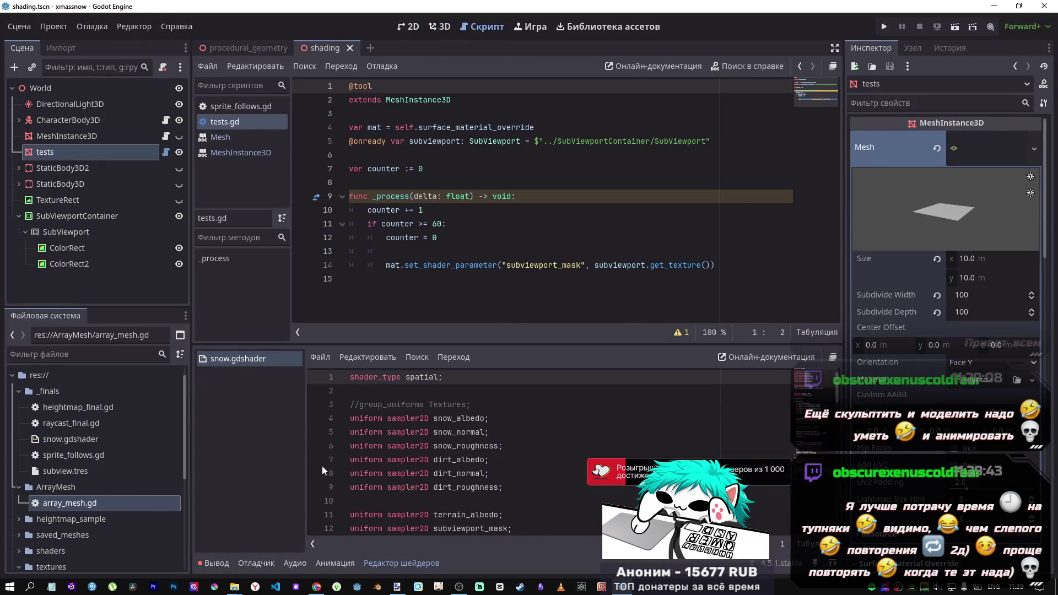
click(208, 563)
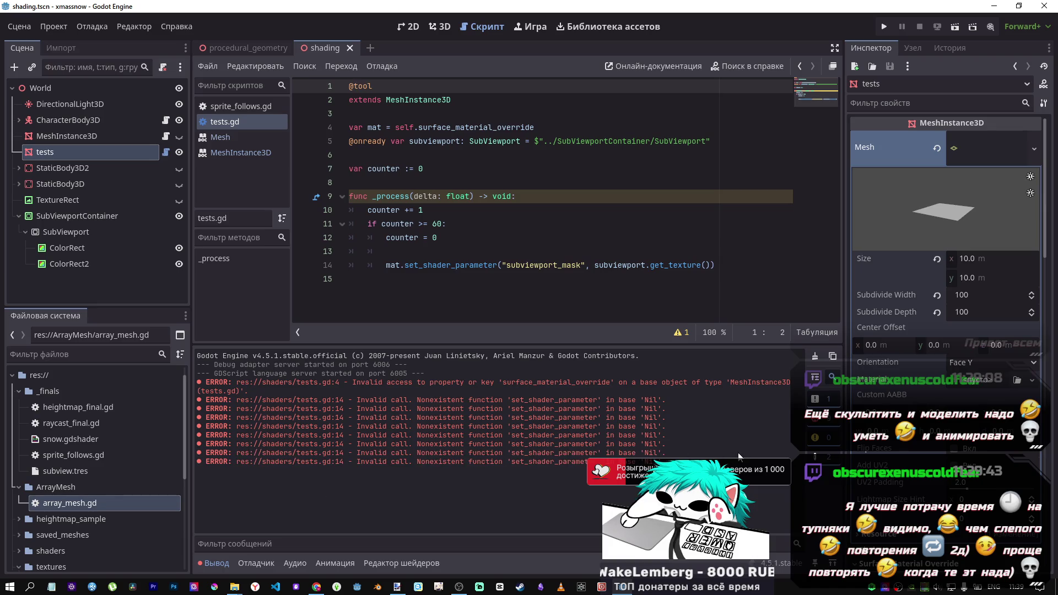
scroll(946, 265, down, 10)
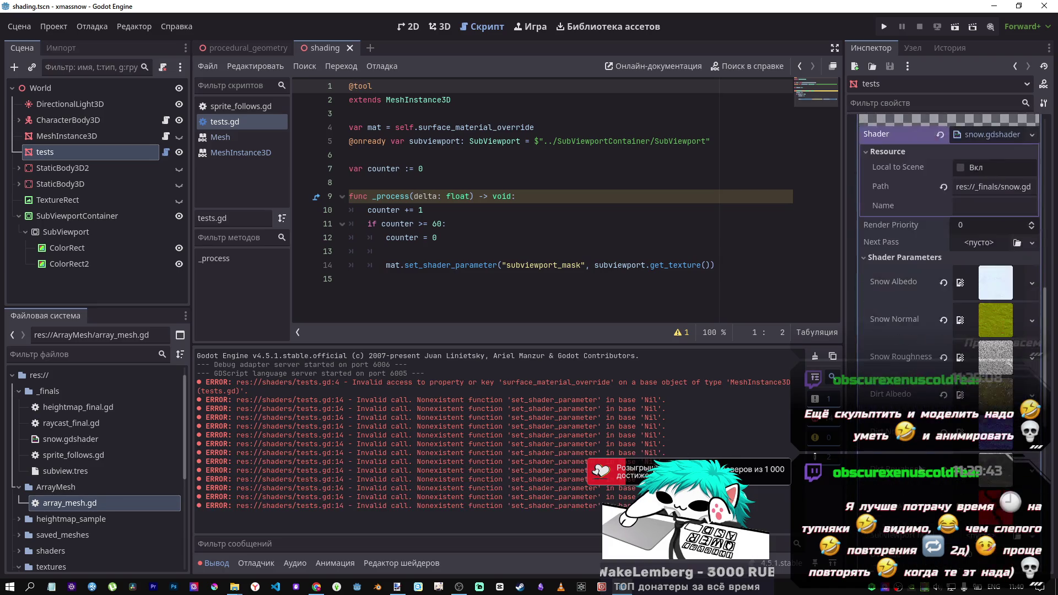
scroll(946, 265, up, 1)
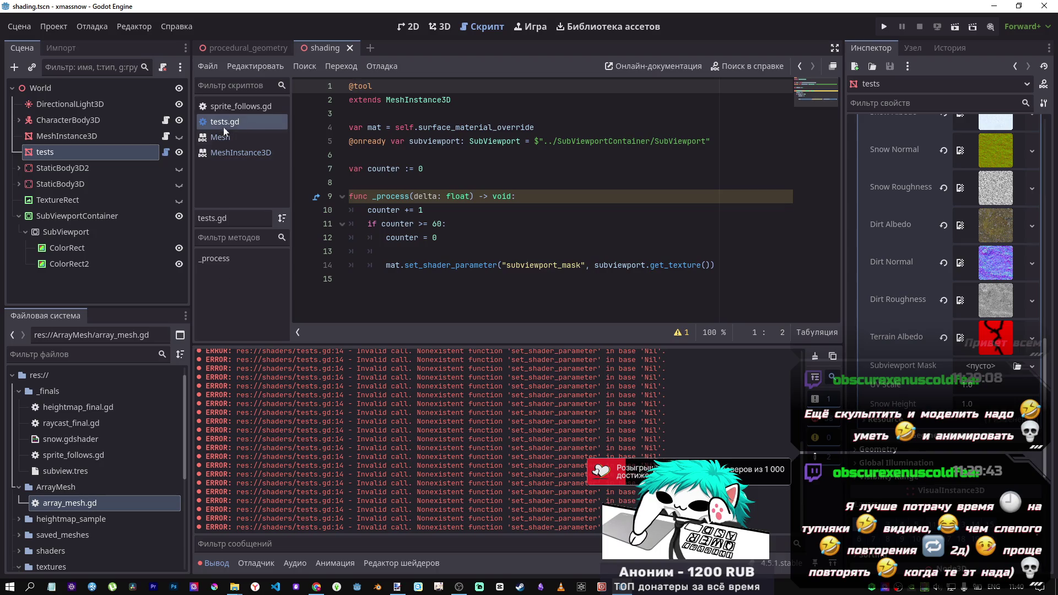
click(367, 87)
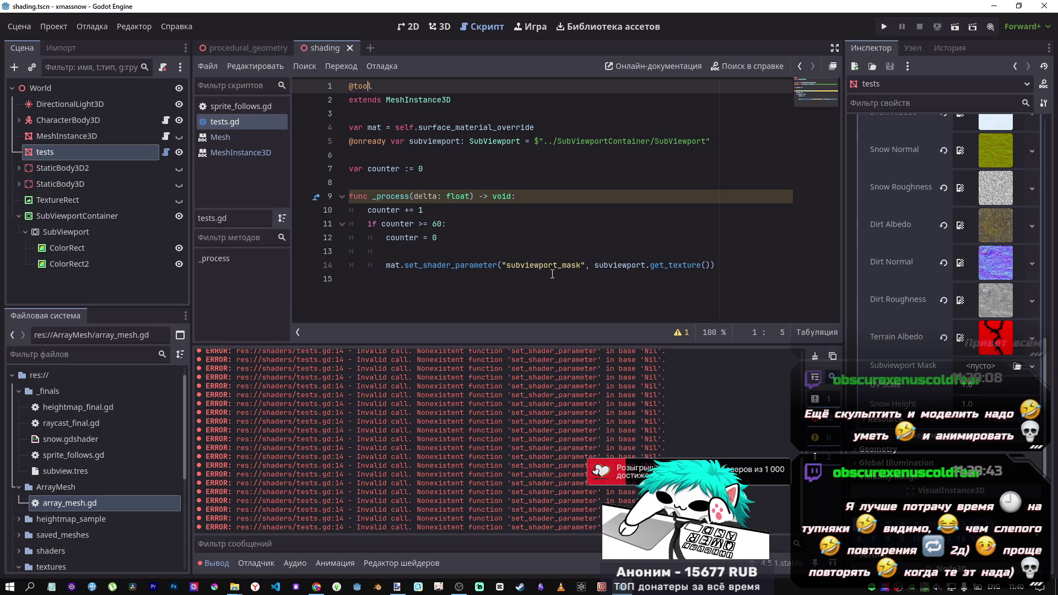
key(ctrl+k)
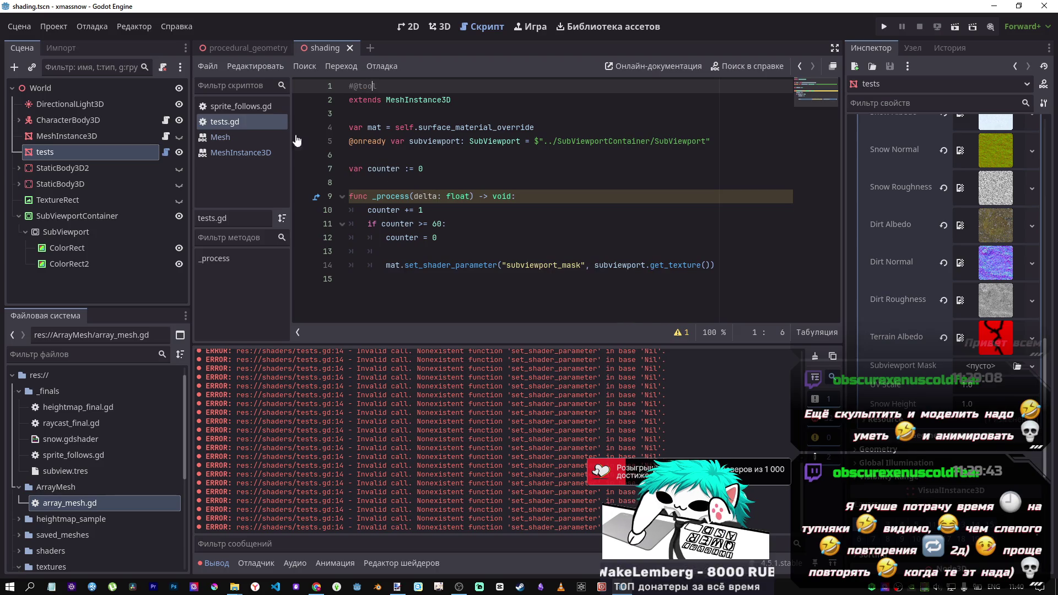
click(60, 29)
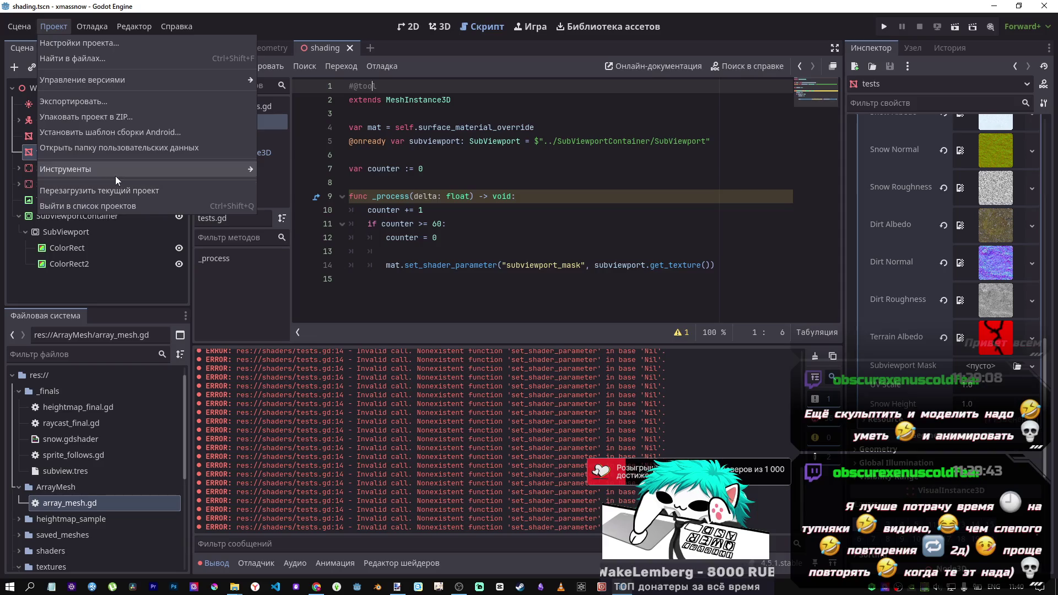
Reload the current project and return to the get_texture call on line 14 of tests.gd
click(113, 192)
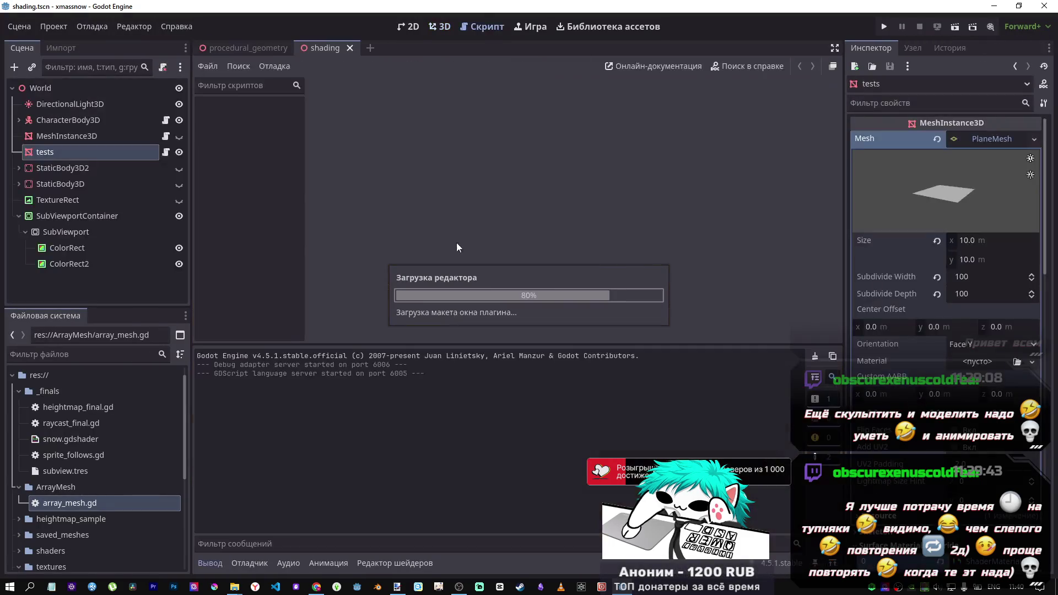
scroll(935, 442, down, 10)
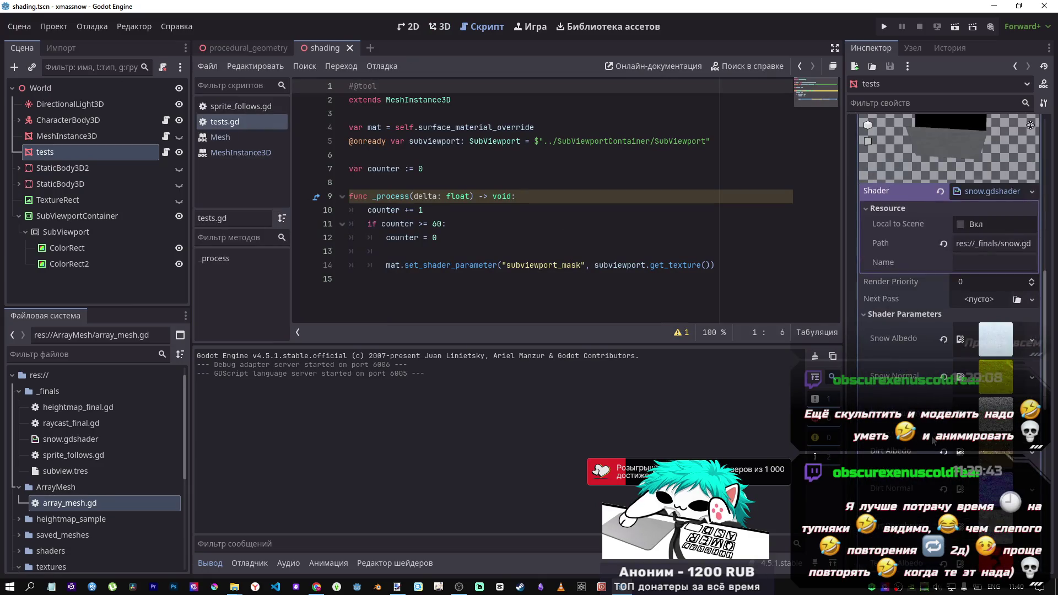
scroll(934, 441, down, 5)
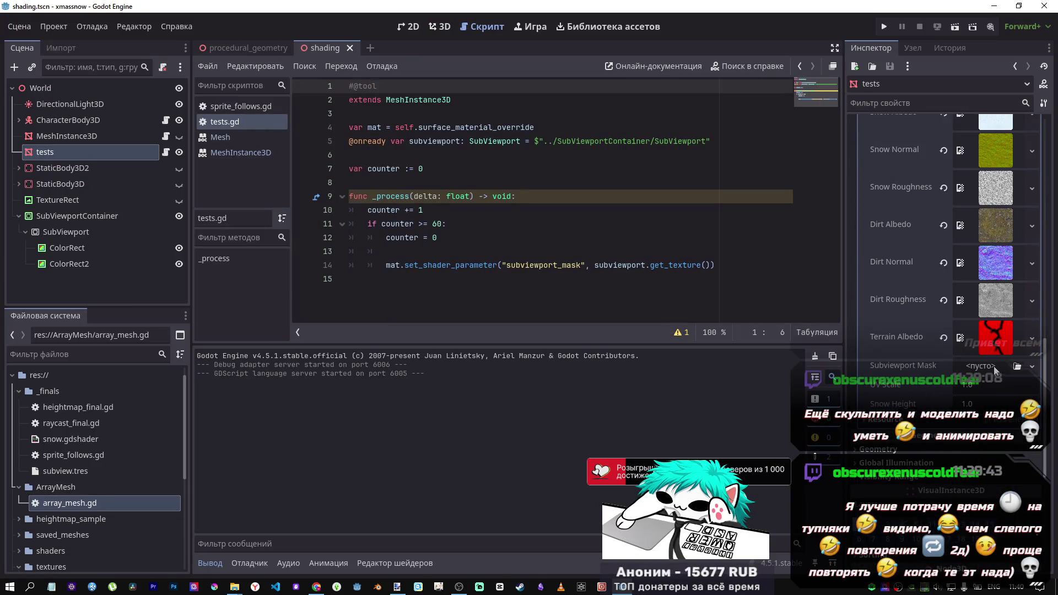
click(654, 265)
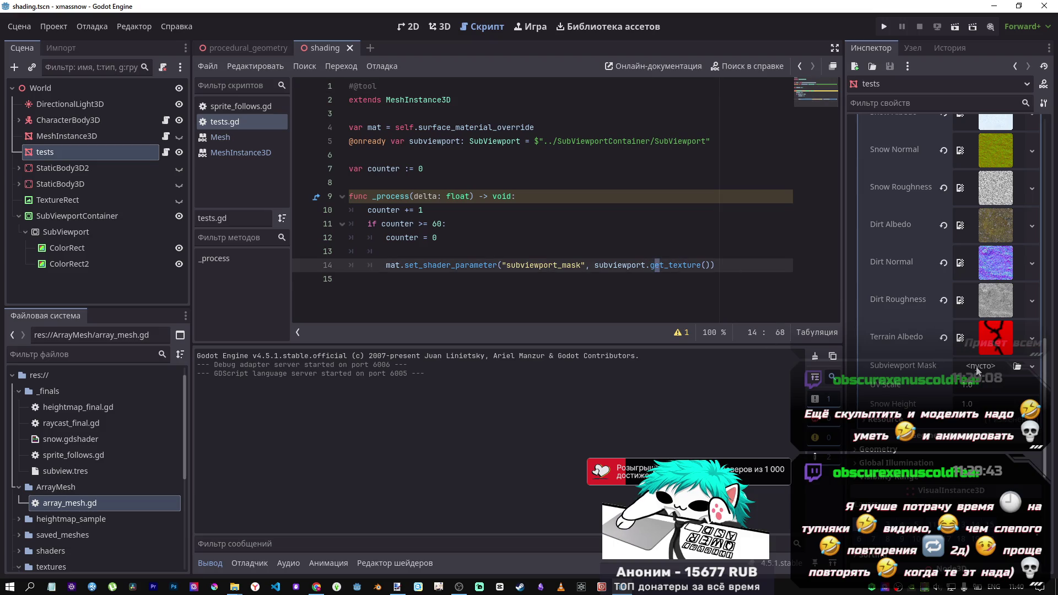
Select the full surface_material_override name on line 4 of tests.gd
scroll(888, 349, up, 4)
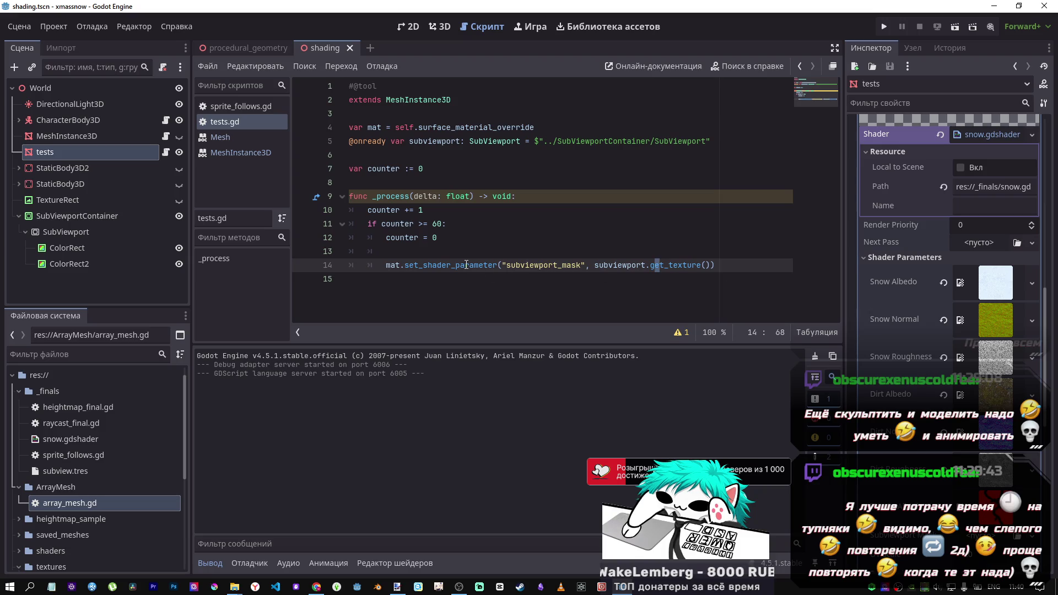
drag(451, 266, 499, 266)
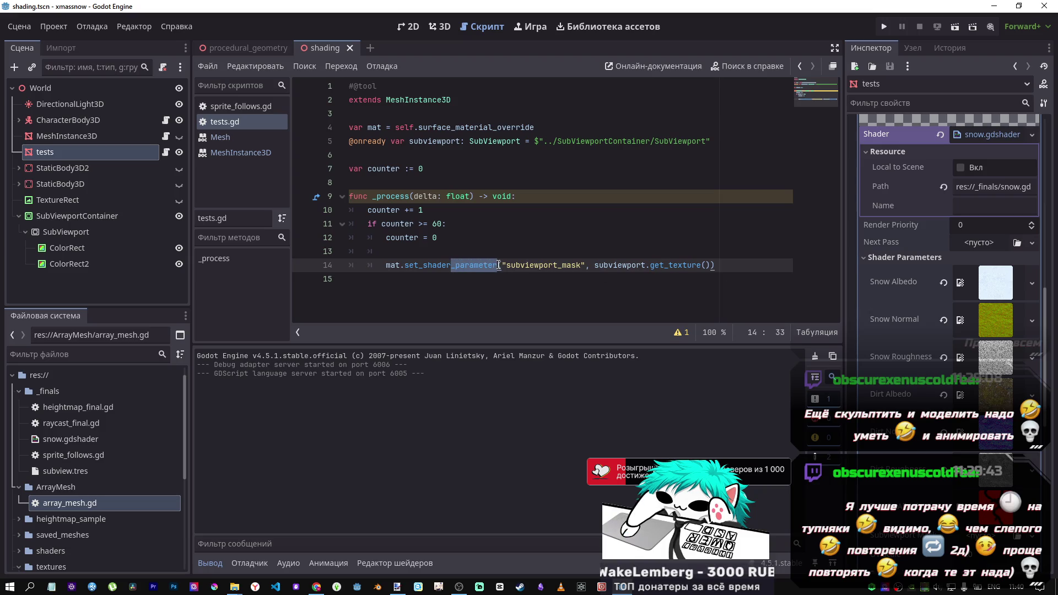
click(451, 130)
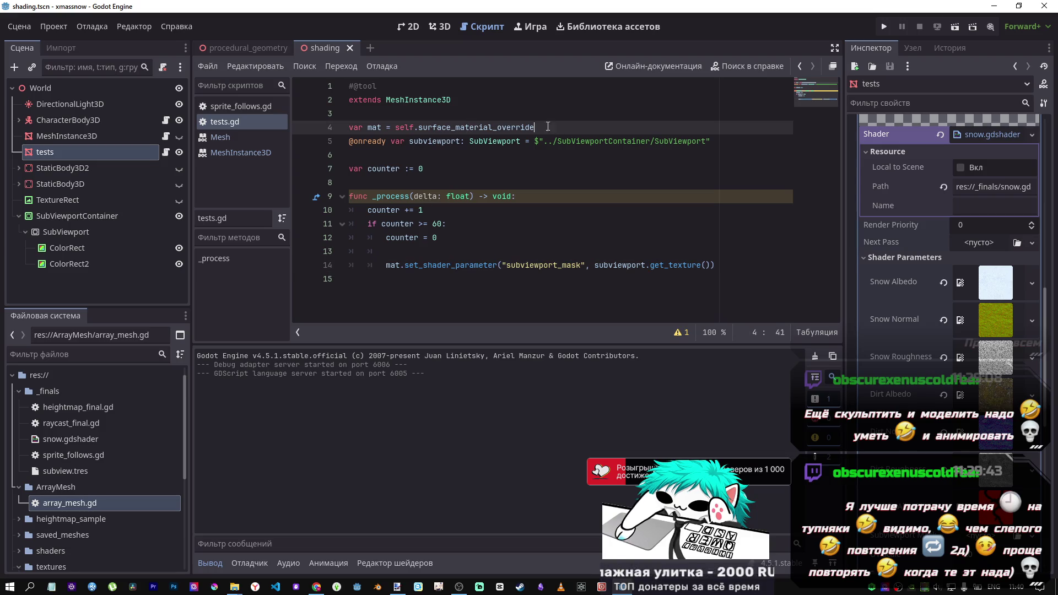
drag(546, 127, 421, 127)
click(466, 128)
drag(534, 127, 419, 127)
Search the built-in help for surface_material and open the get_surface_material reference
click(748, 66)
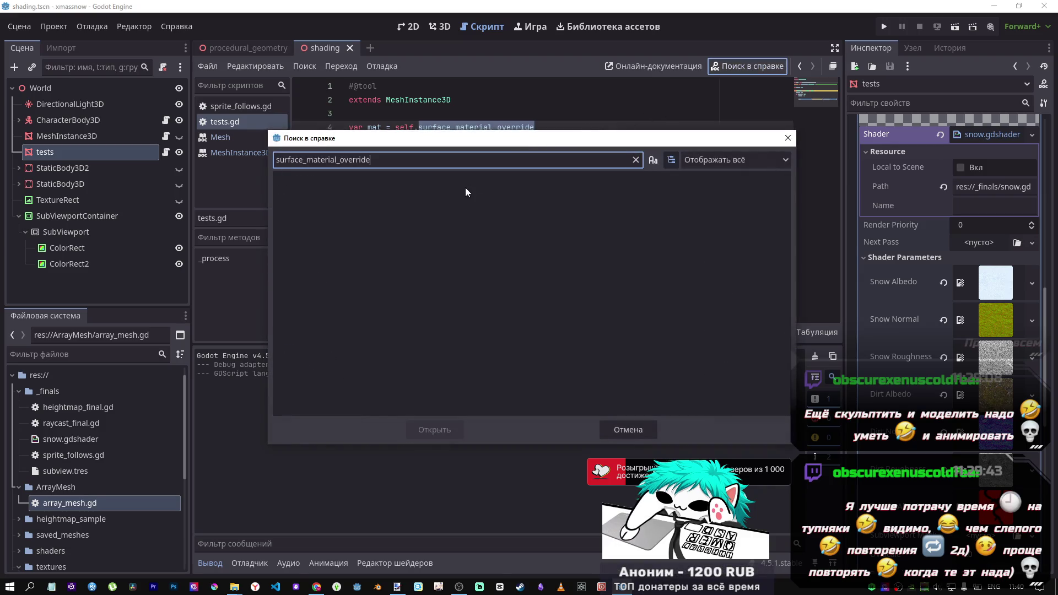
drag(370, 160, 341, 160)
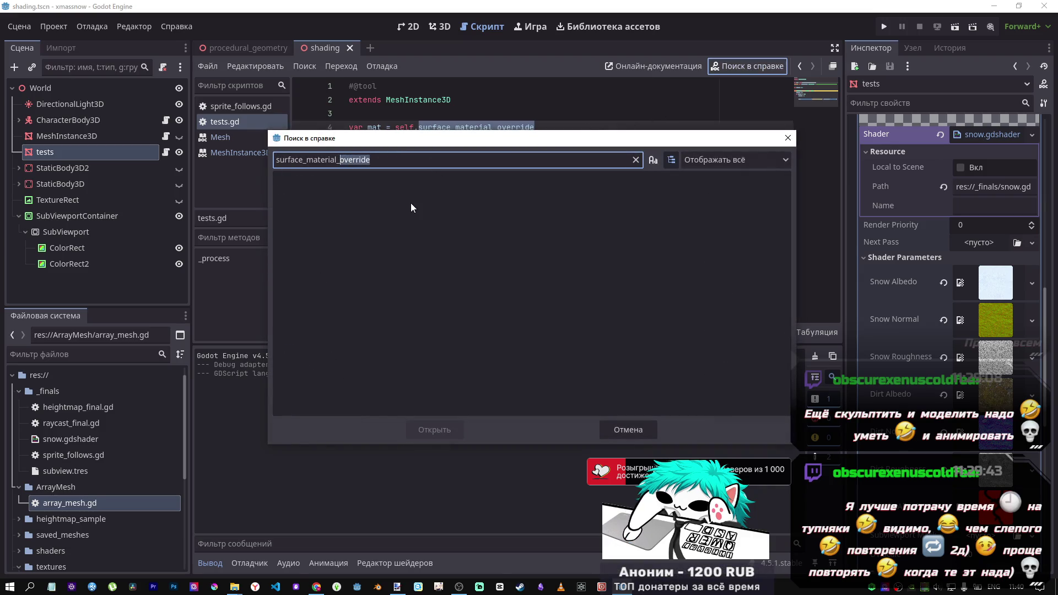
key(BackSpace)
key(BackSpace)
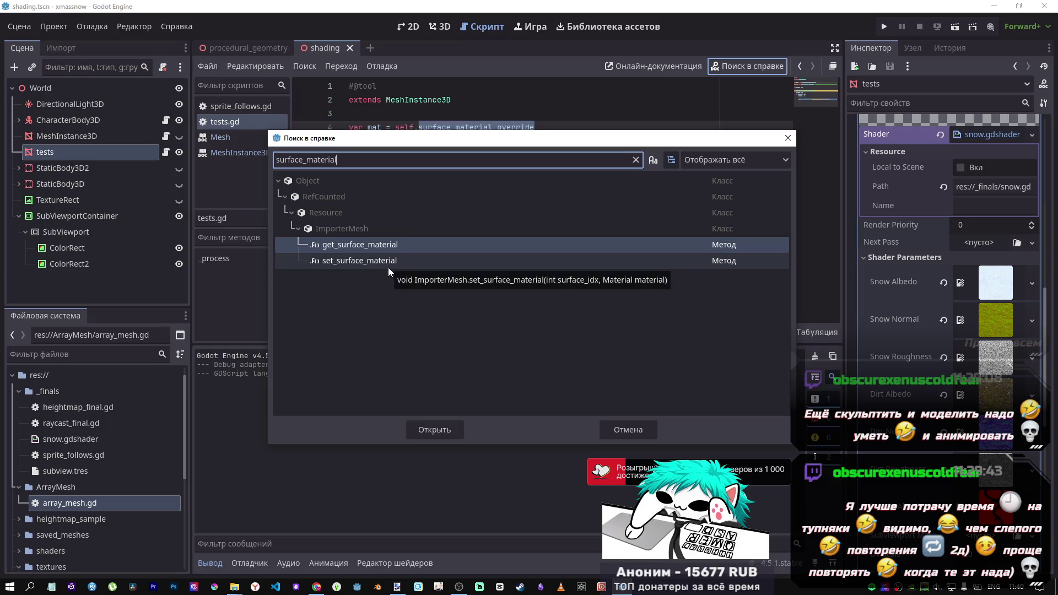
double_click(391, 245)
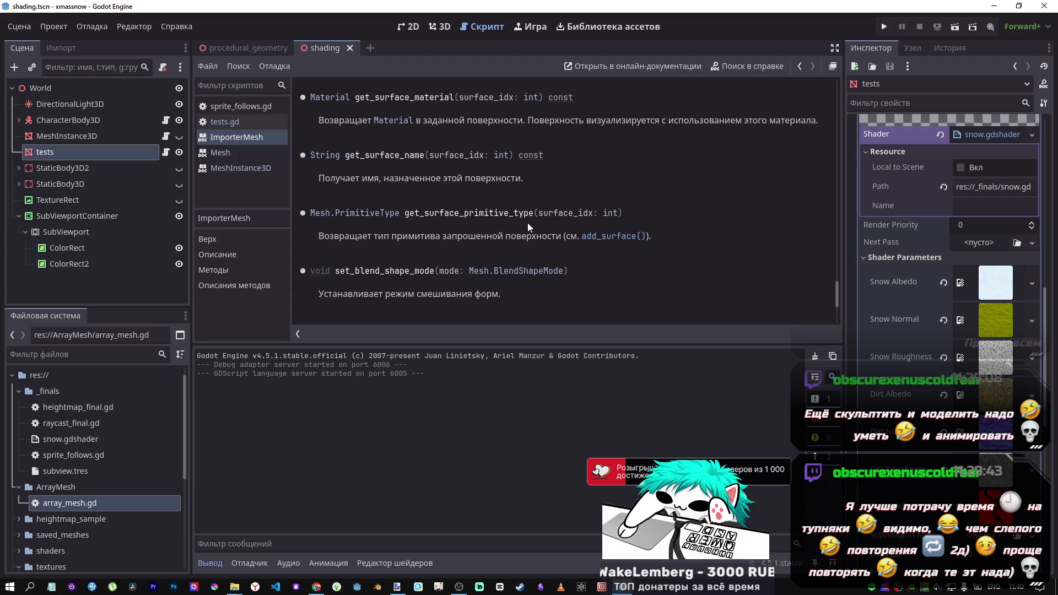
In the DeepSeek chat, type 'как получить через код' using the Russian layout
mouse_move(317, 586)
click(308, 557)
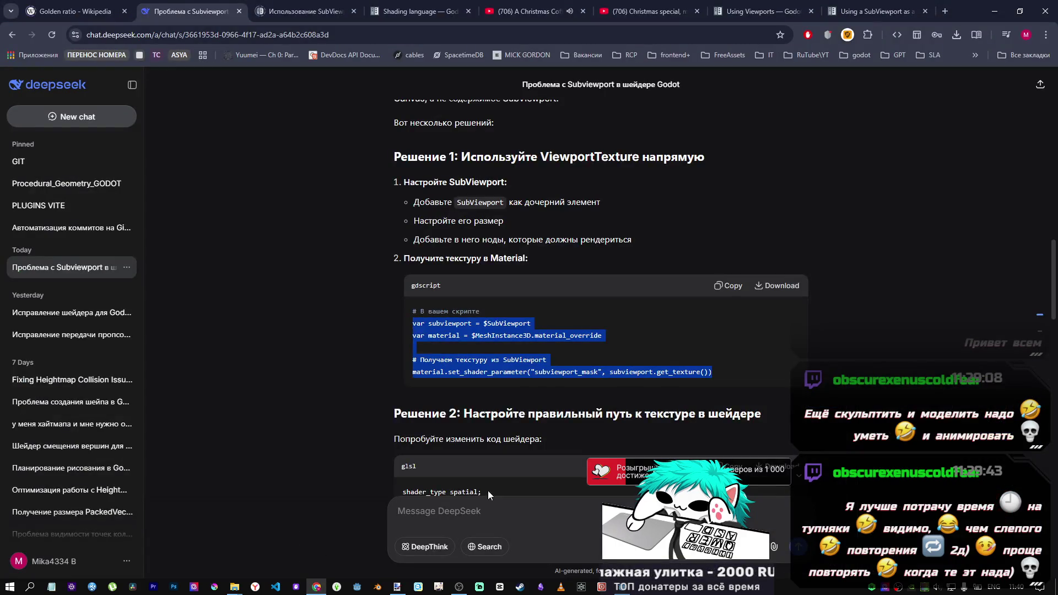
click(493, 507)
text(rfr)
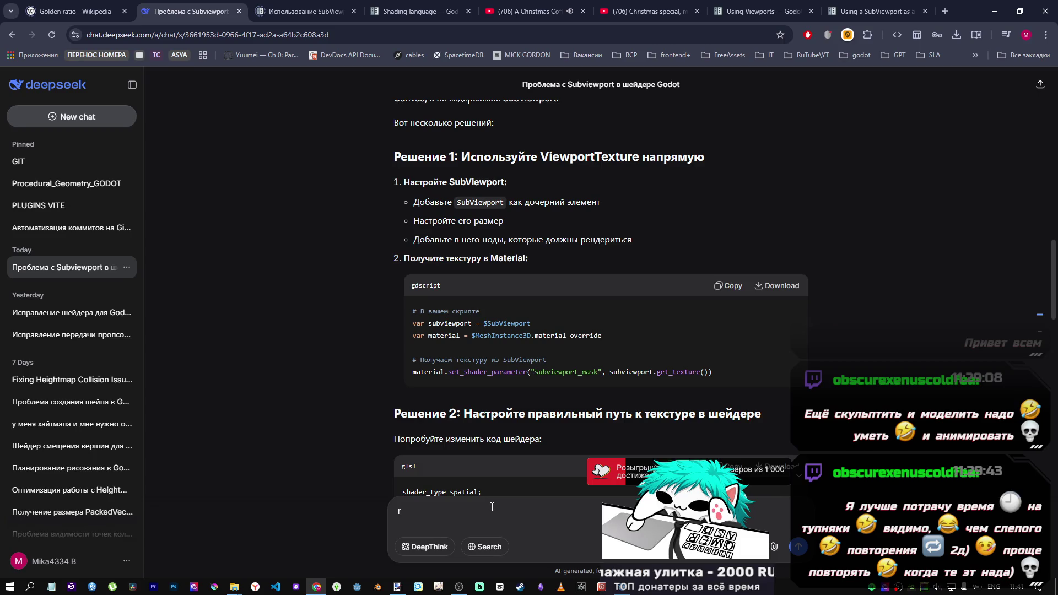
key(BackSpace)
key(alt+shift)
text(как получить ч)
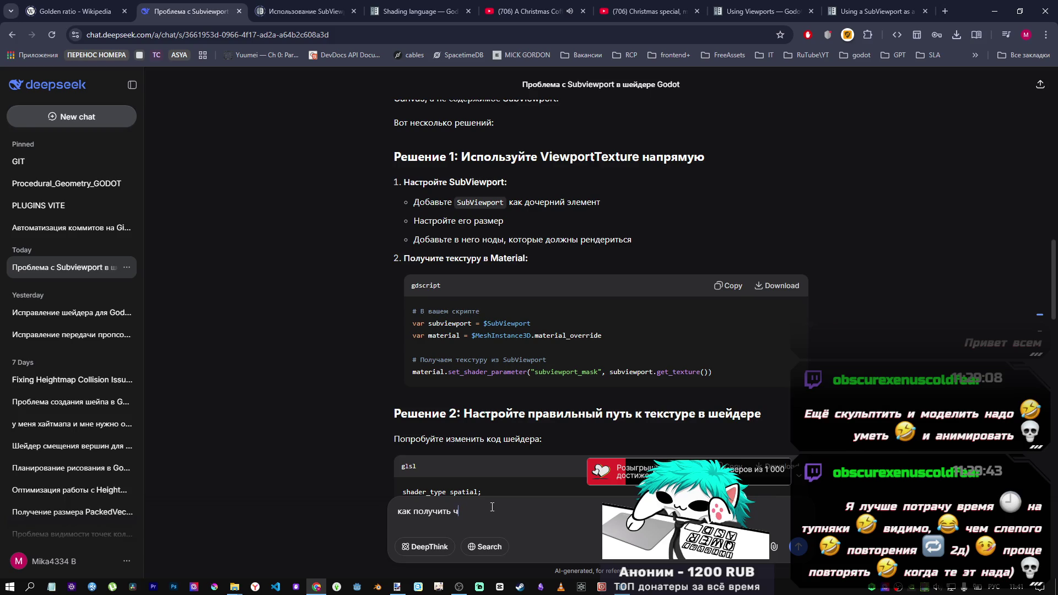
text(ерез код)
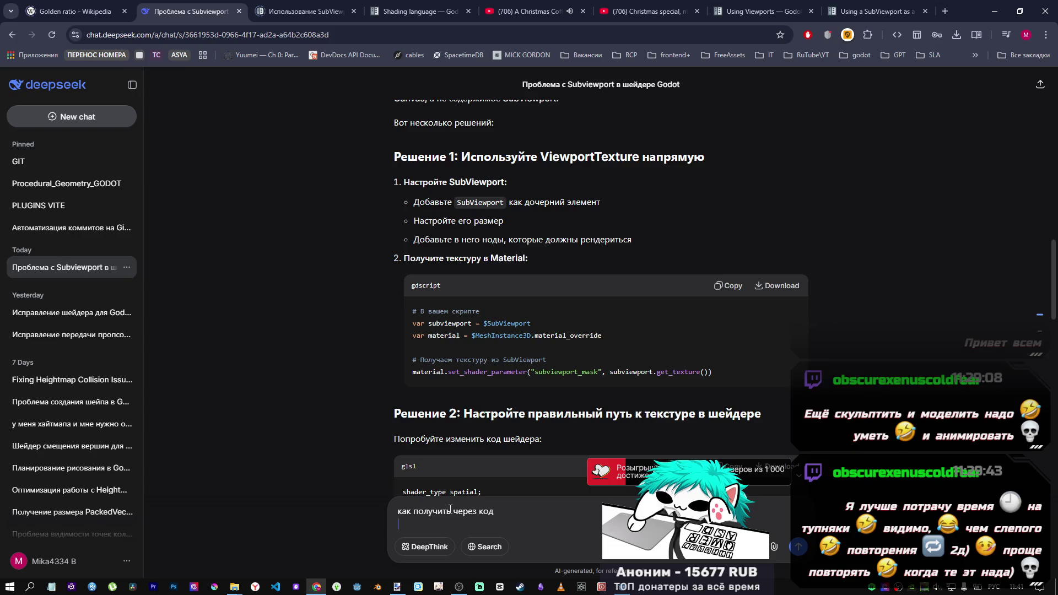
Reword the unsent draft to 'как сетнуть материал', then return to Godot
drag(453, 511, 366, 511)
text(как )
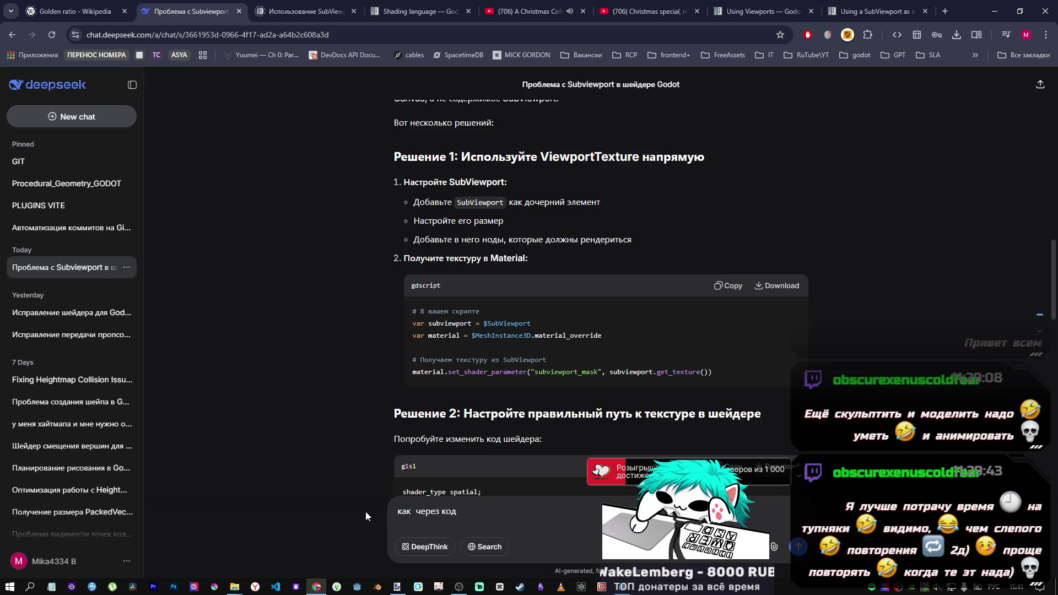
text(сетнуть )
text(мате)
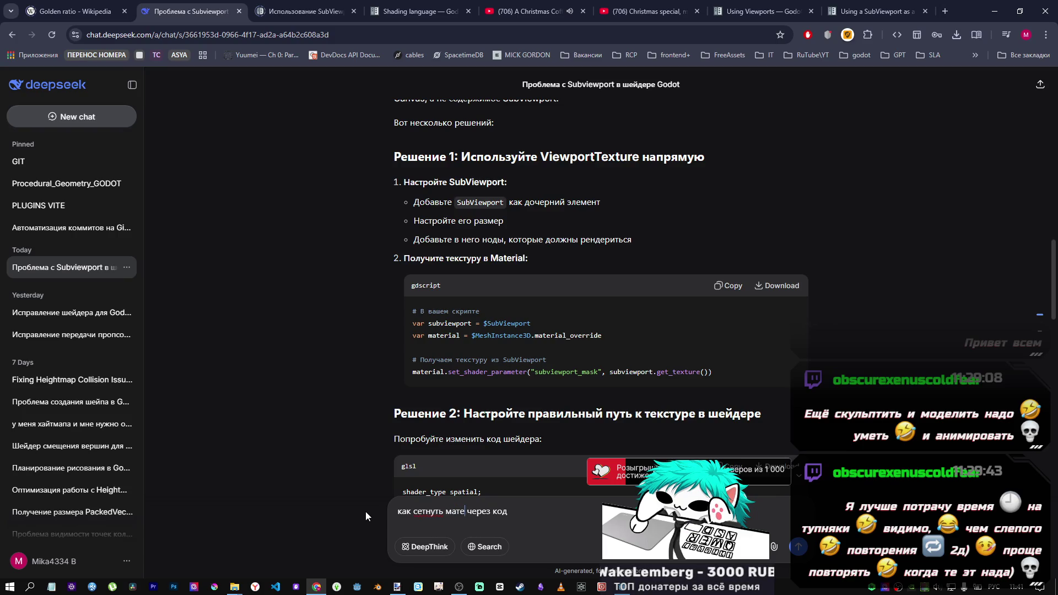
text(риа)
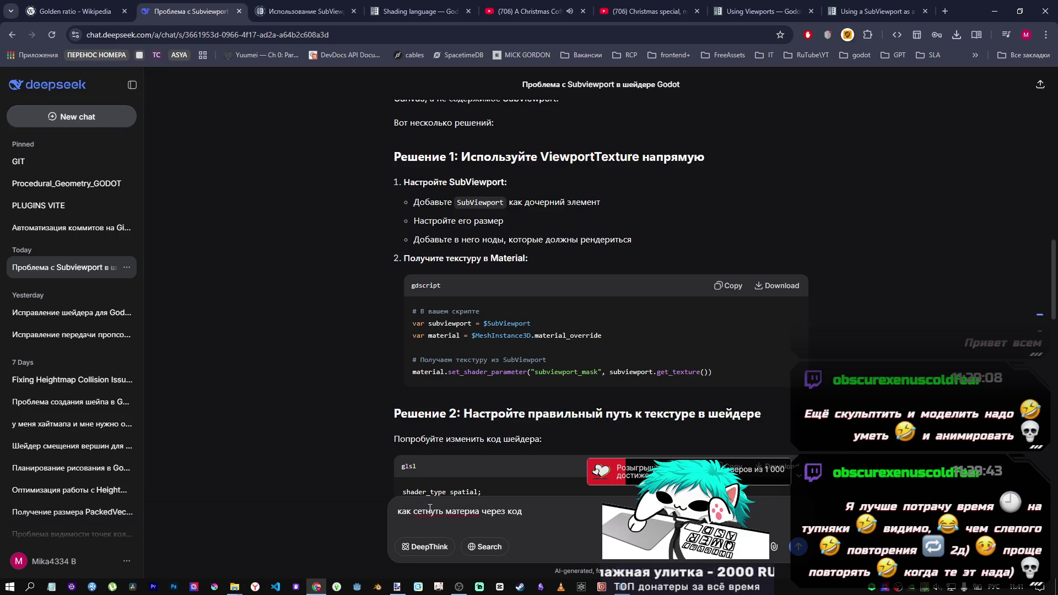
text(л)
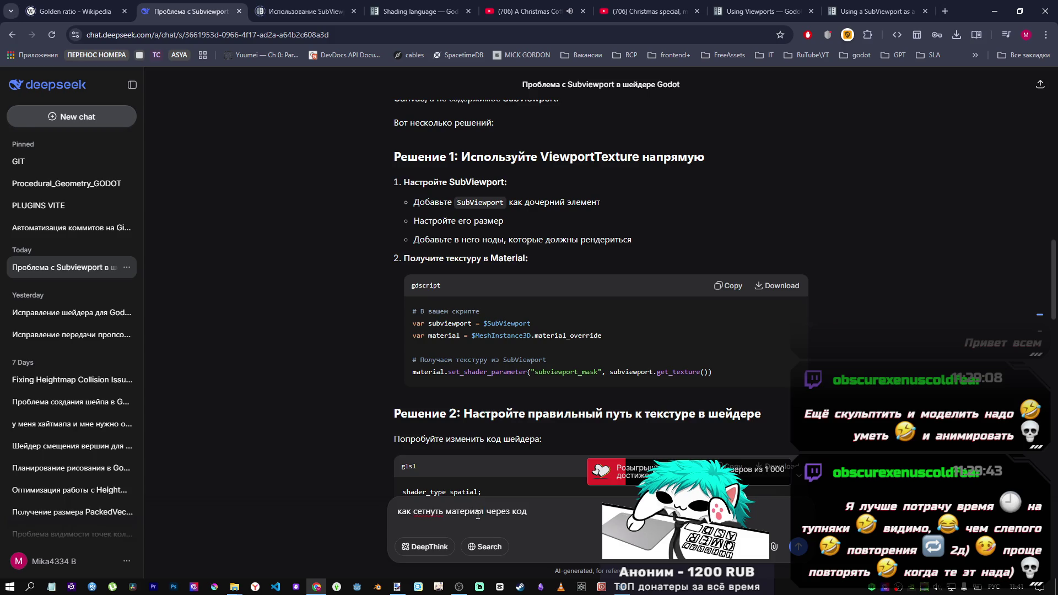
mouse_move(484, 510)
mouse_down()
mouse_move(421, 512)
mouse_move(444, 515)
mouse_up()
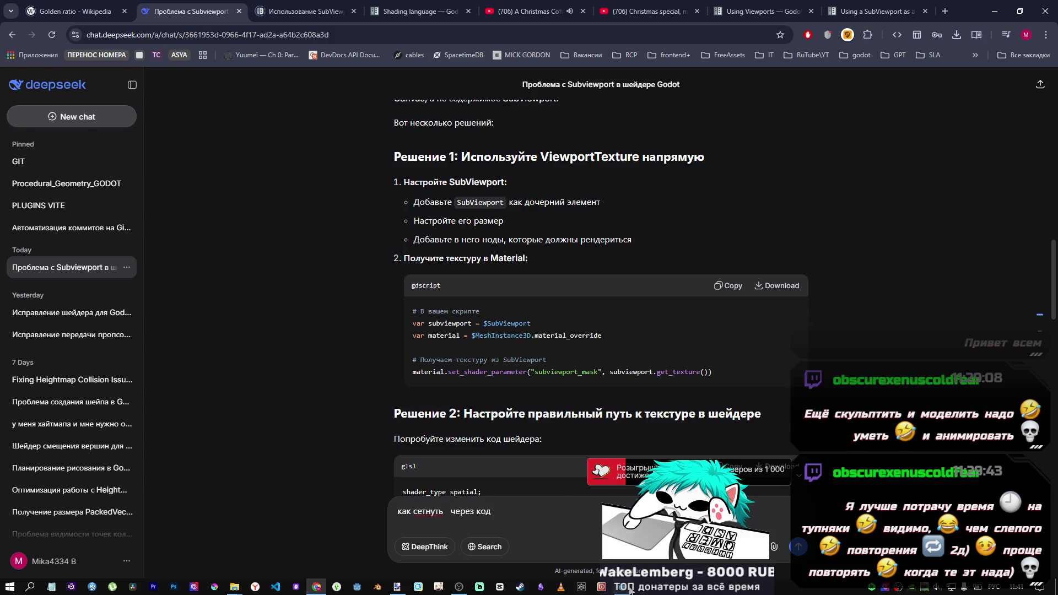
key(alt+Tab)
scroll(884, 457, down, 5)
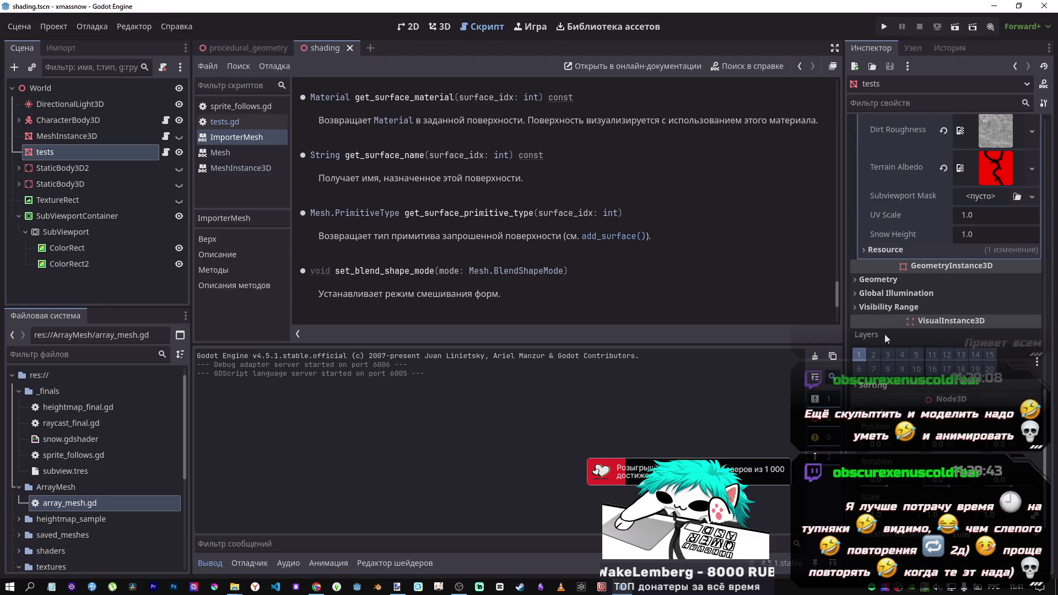
Inspect and collapse the tests node's Surface Material Override material in the Inspector
scroll(908, 317, up, 6)
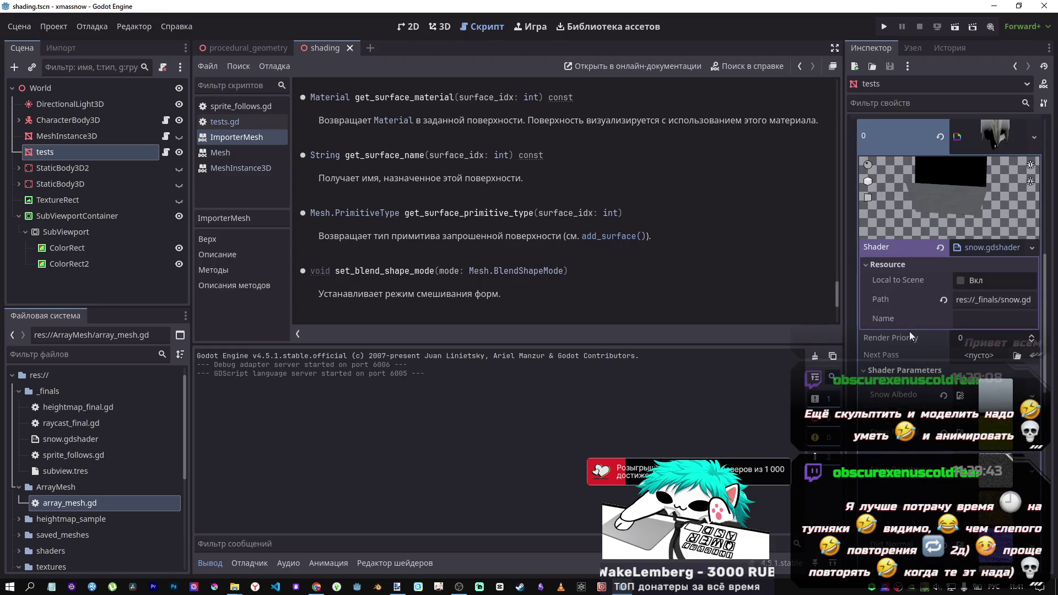
click(895, 358)
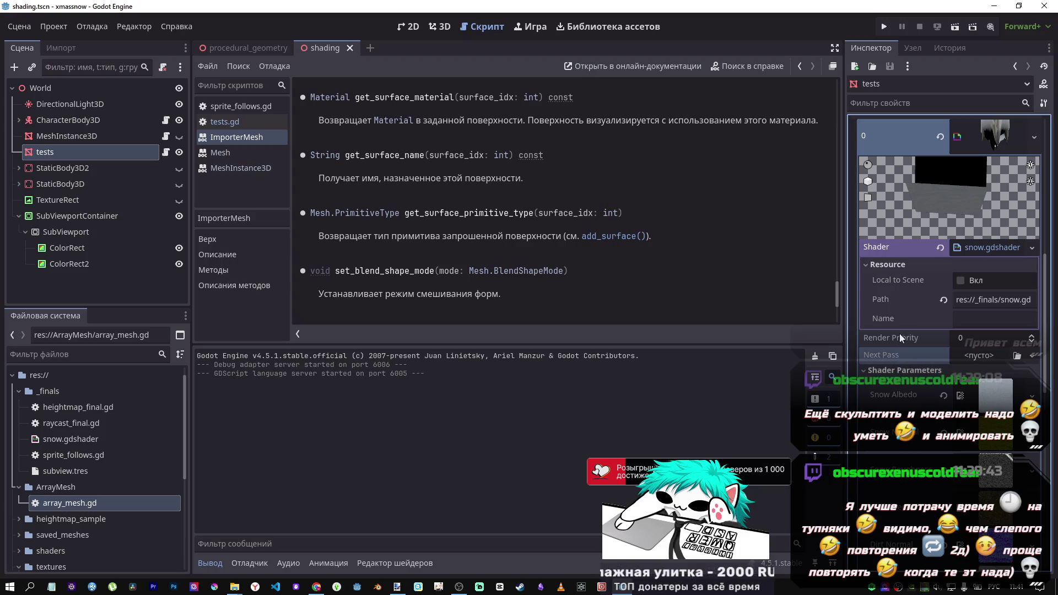
scroll(895, 352, up, 3)
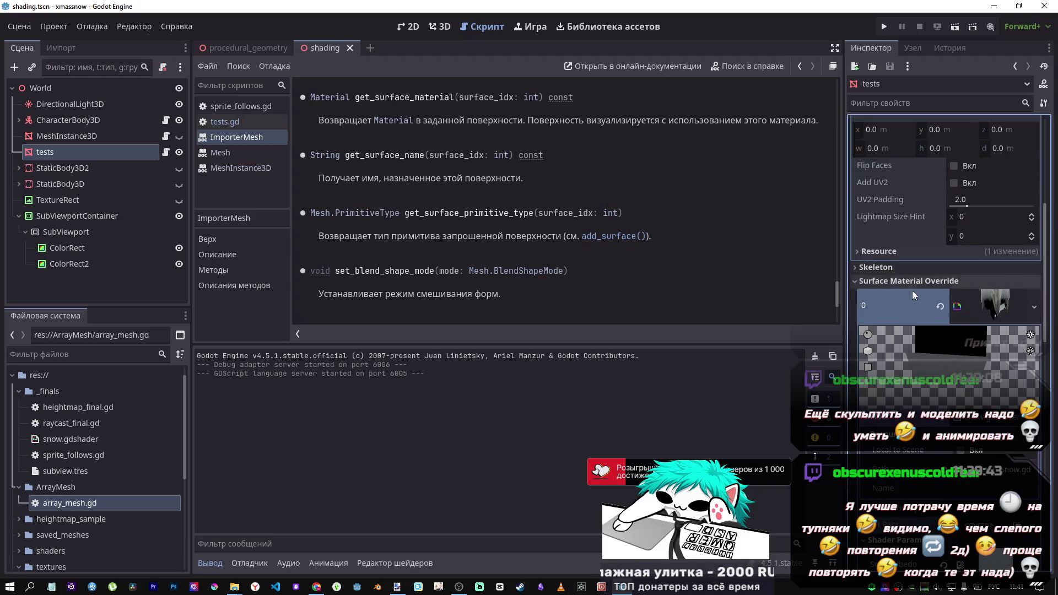
click(971, 303)
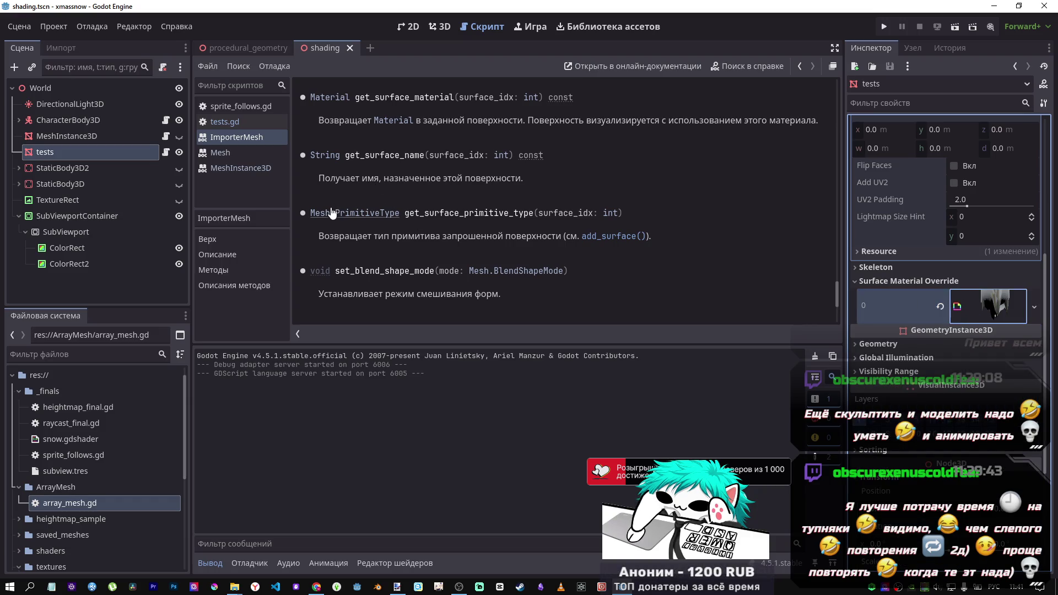
In tests.gd, change line 4 to var mat = self.get_surface_material_override
click(238, 110)
click(234, 122)
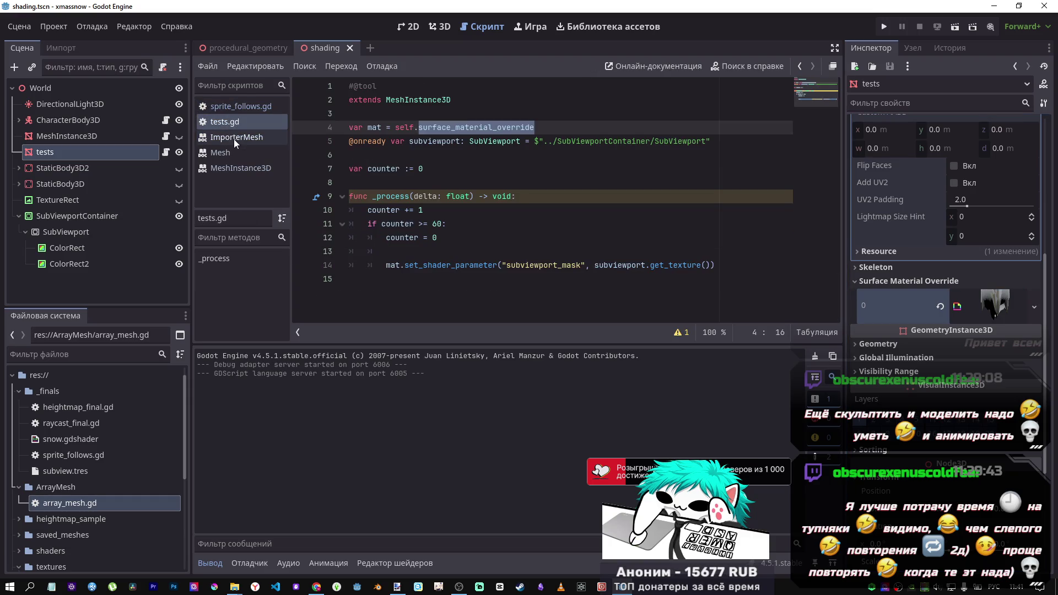
click(485, 252)
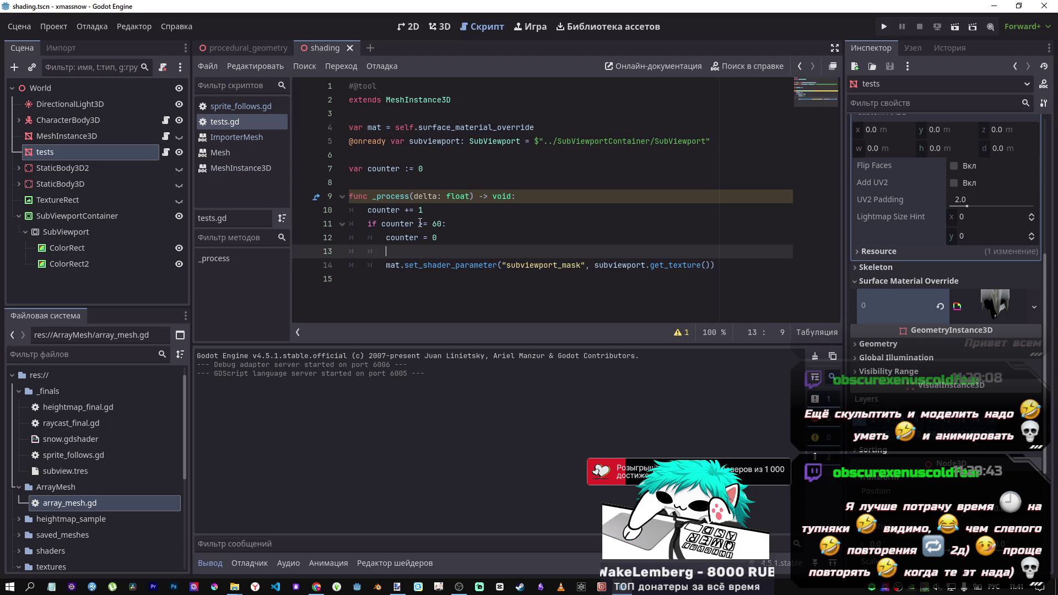
click(418, 126)
text(nye_)
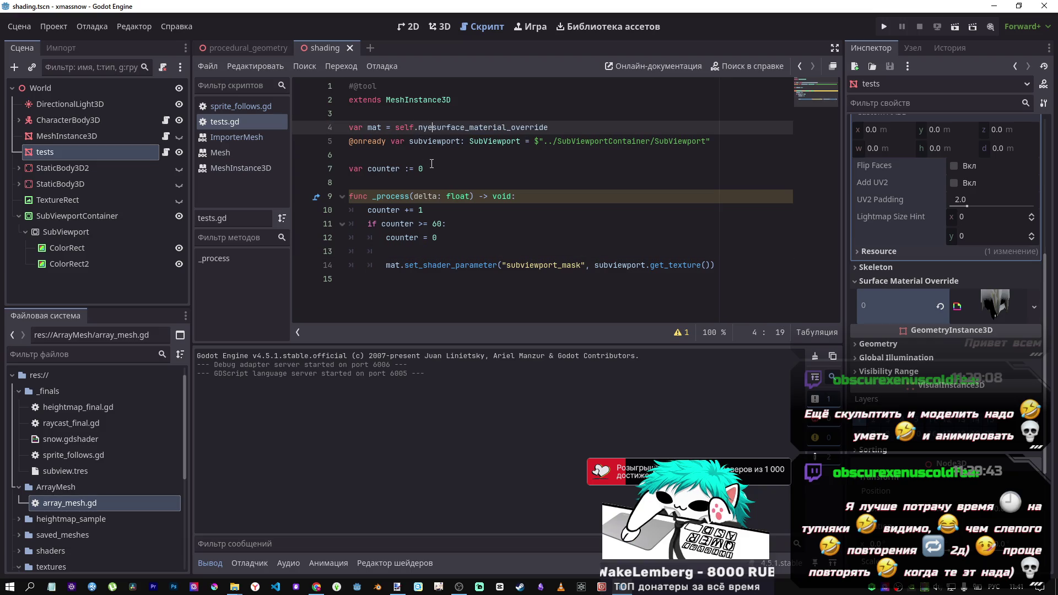
key(BackSpace)
key(BackSpace)
key(BackSpace)
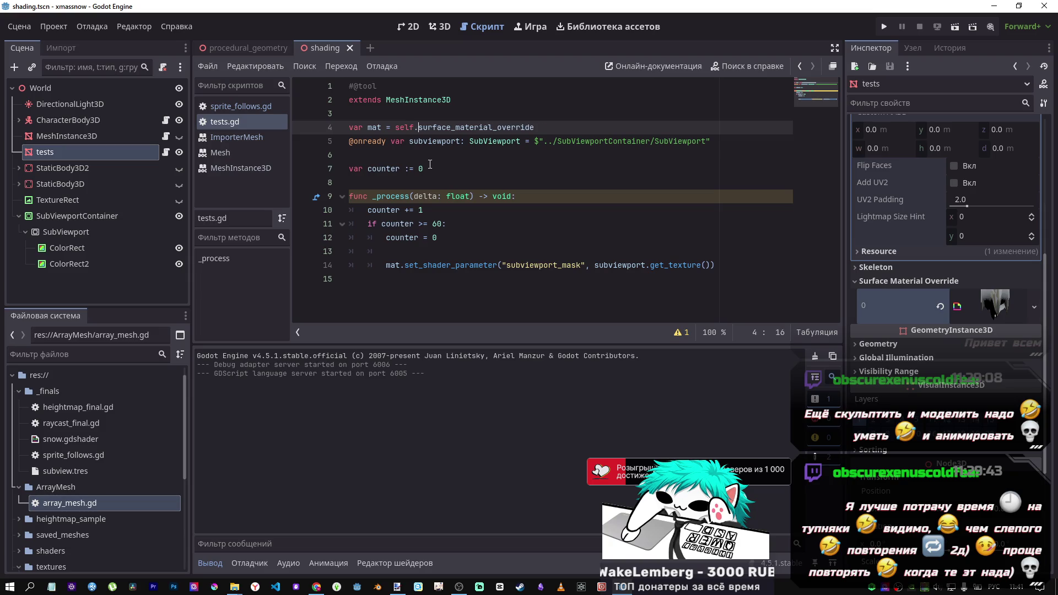
text(get()
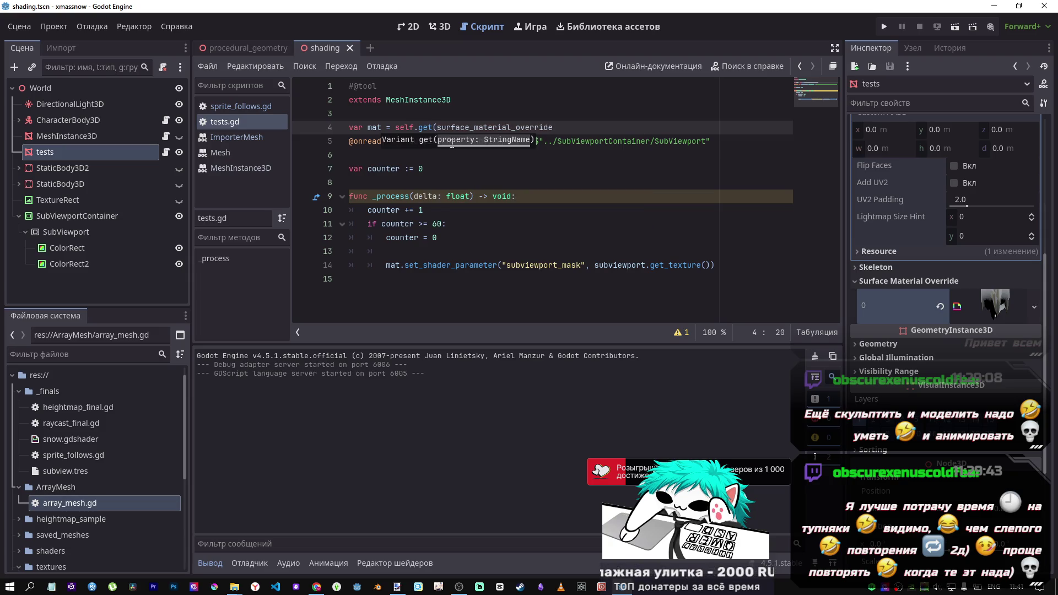
key(BackSpace)
text(_)
key(End)
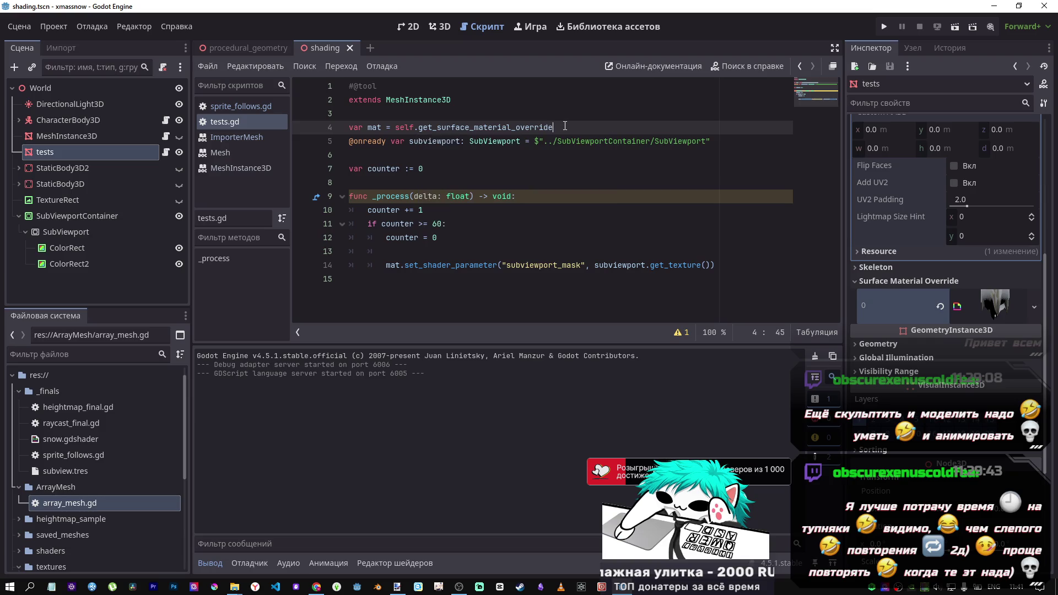